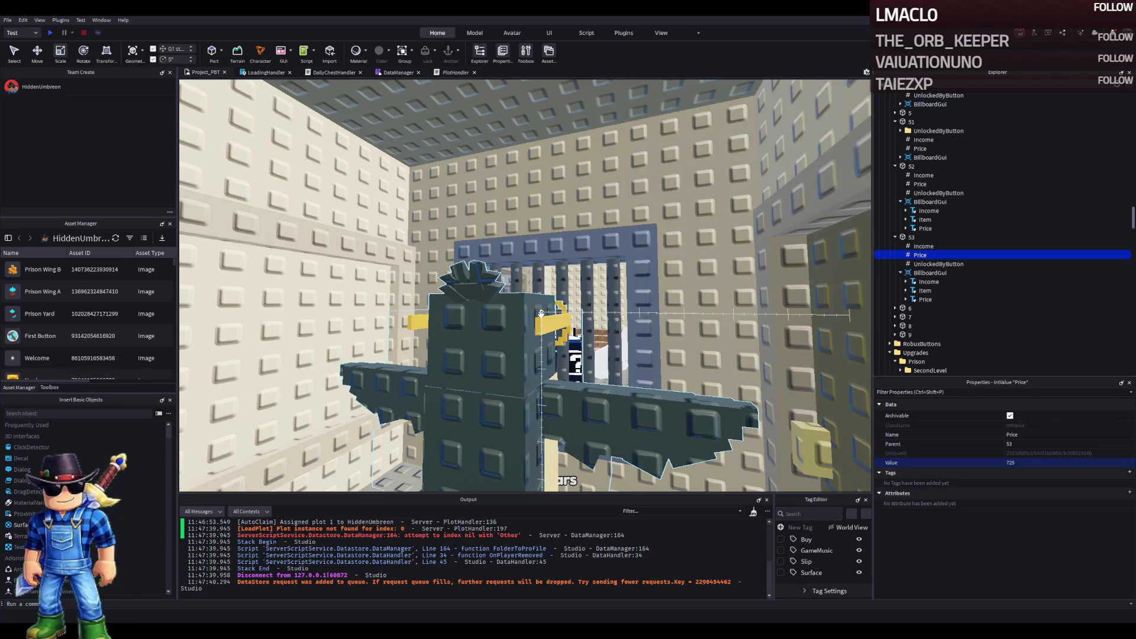
# Step: Bring the red upgrade buttons into view and select the Fluri_flura guard model
pyautogui.moveTo(529, 308); pyautogui.dragTo(565, 304)
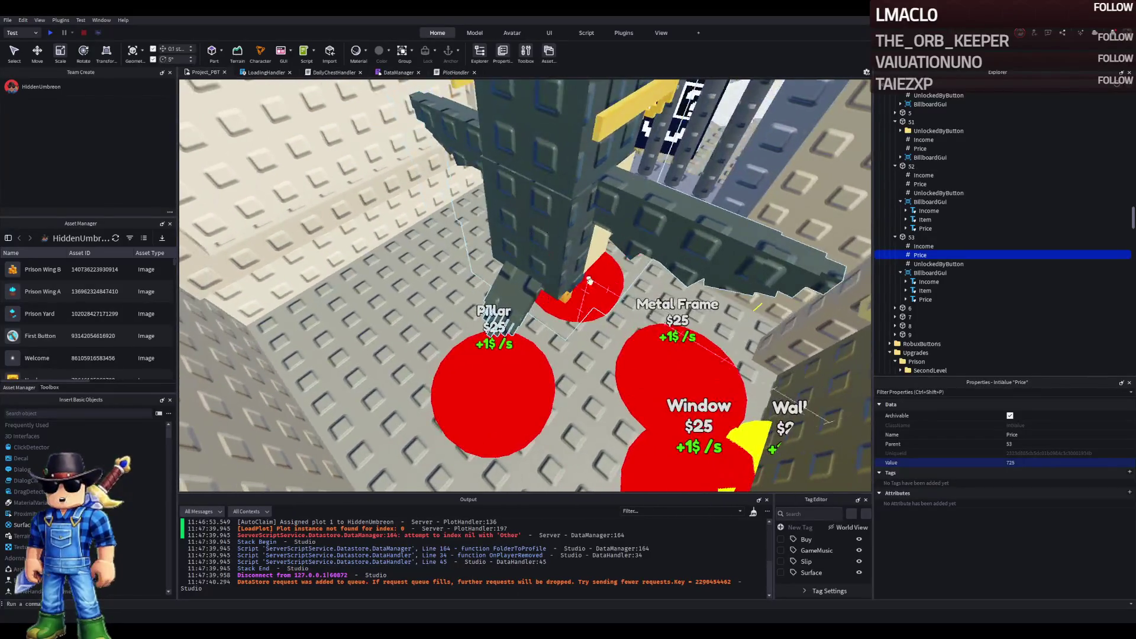
pyautogui.click(548, 225)
pyautogui.click(939, 166)
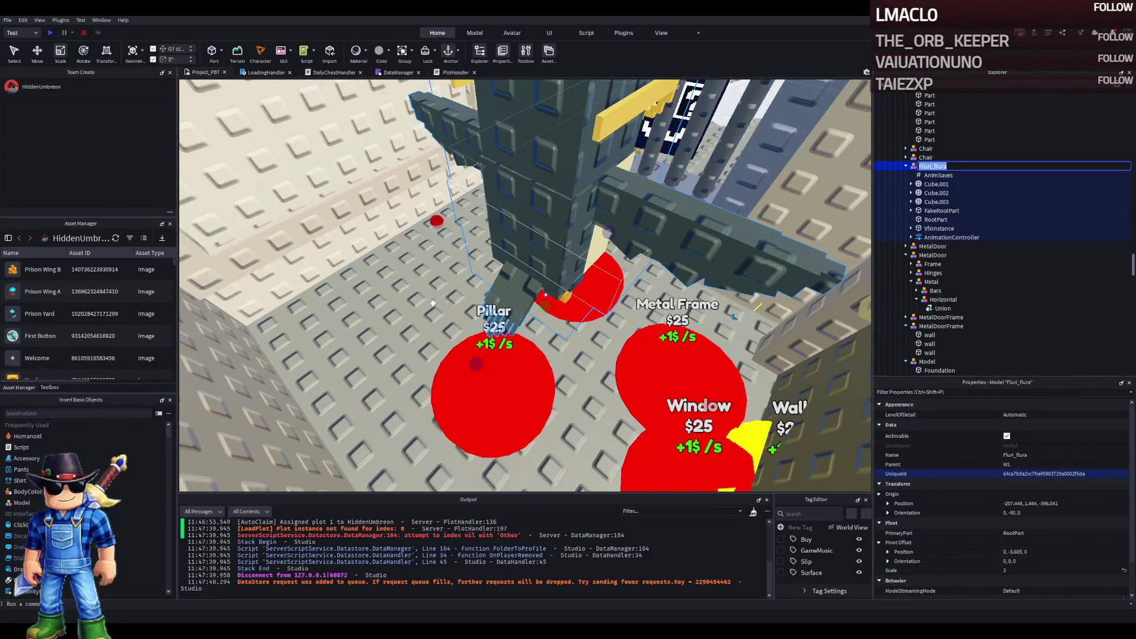
# Step: Duplicate upgrade button 52 and name the copy 54
pyautogui.click(674, 346)
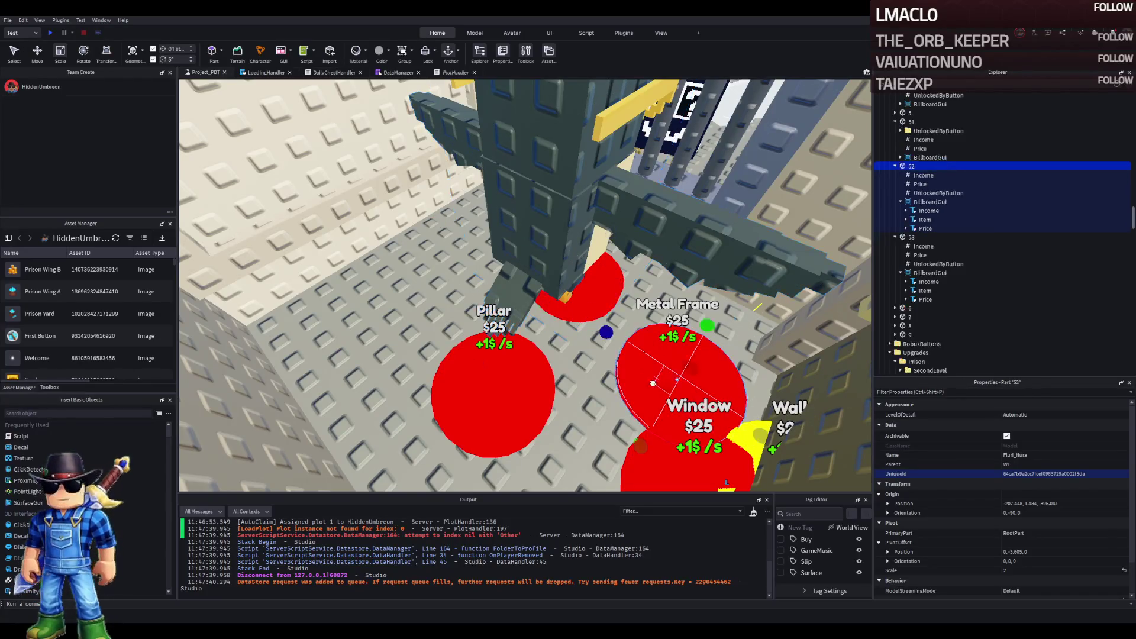
pyautogui.hotkey('ctrl', 'd')
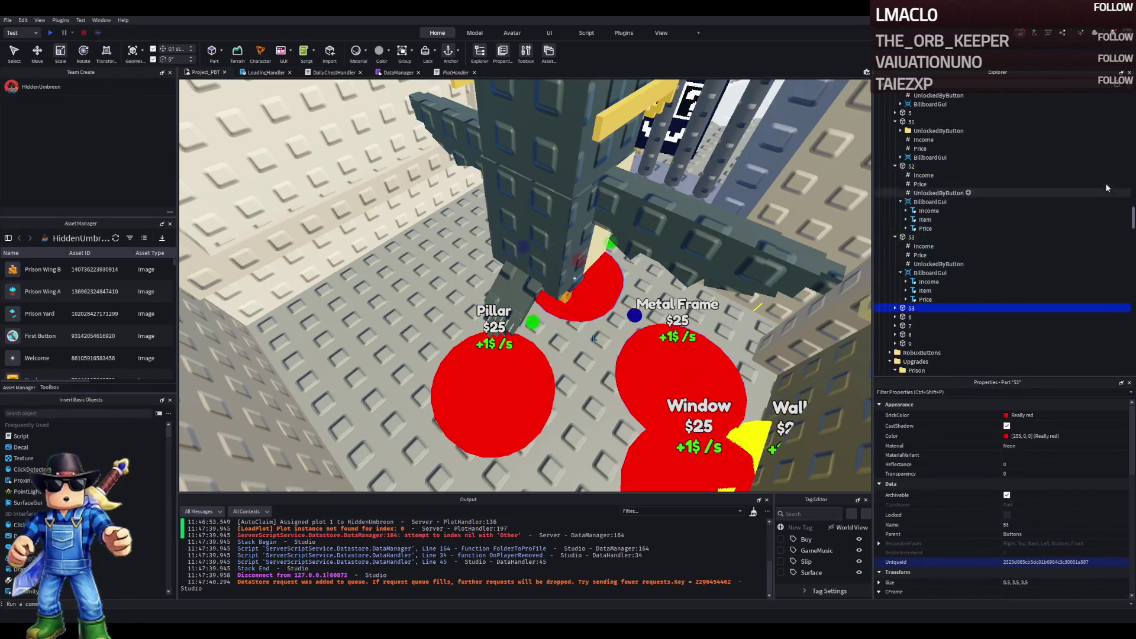
pyautogui.write('54')
pyautogui.press('Return')
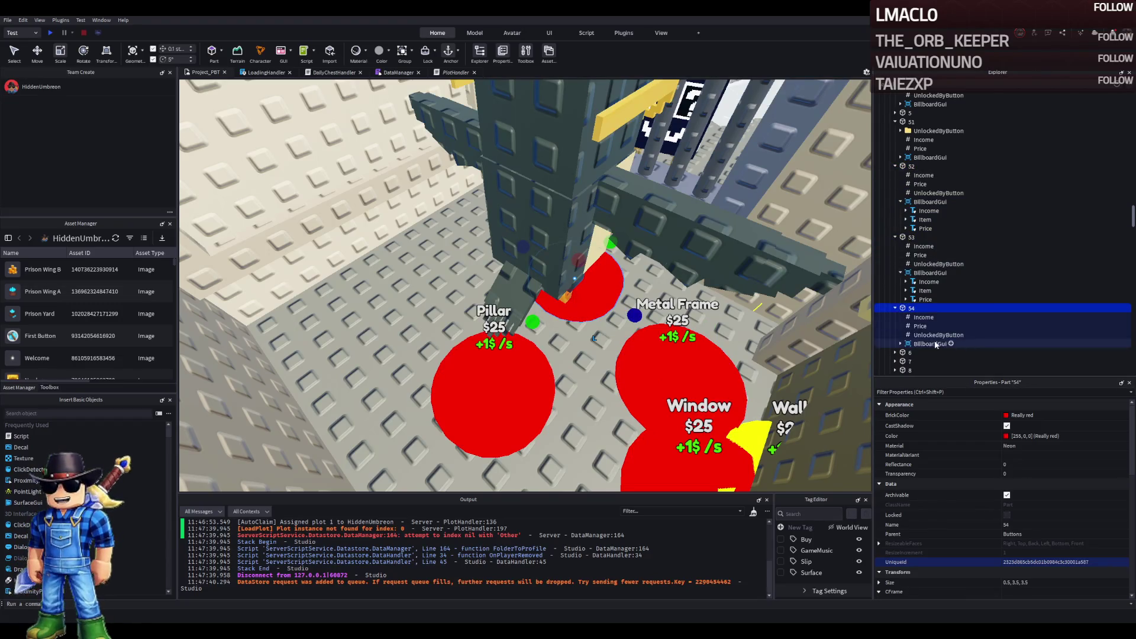
# Step: Set button 54's Item label text to 'Guard Fluri Flura'
pyautogui.click(930, 344)
pyautogui.scroll(-2, 930, 344)
pyautogui.click(925, 312)
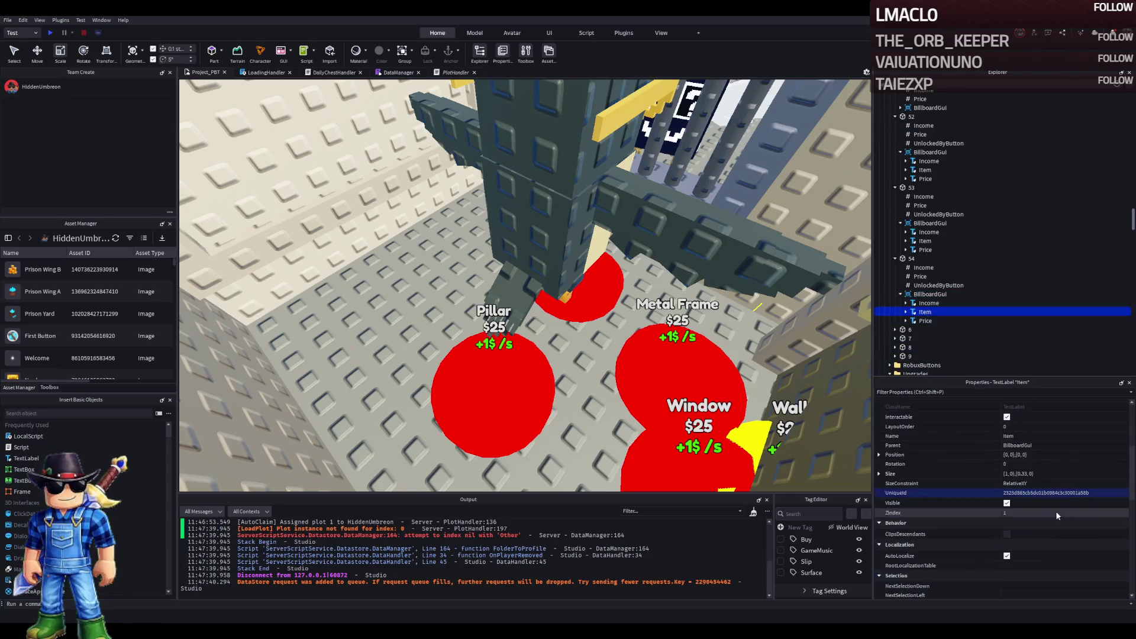
pyautogui.scroll(-4, 1051, 515)
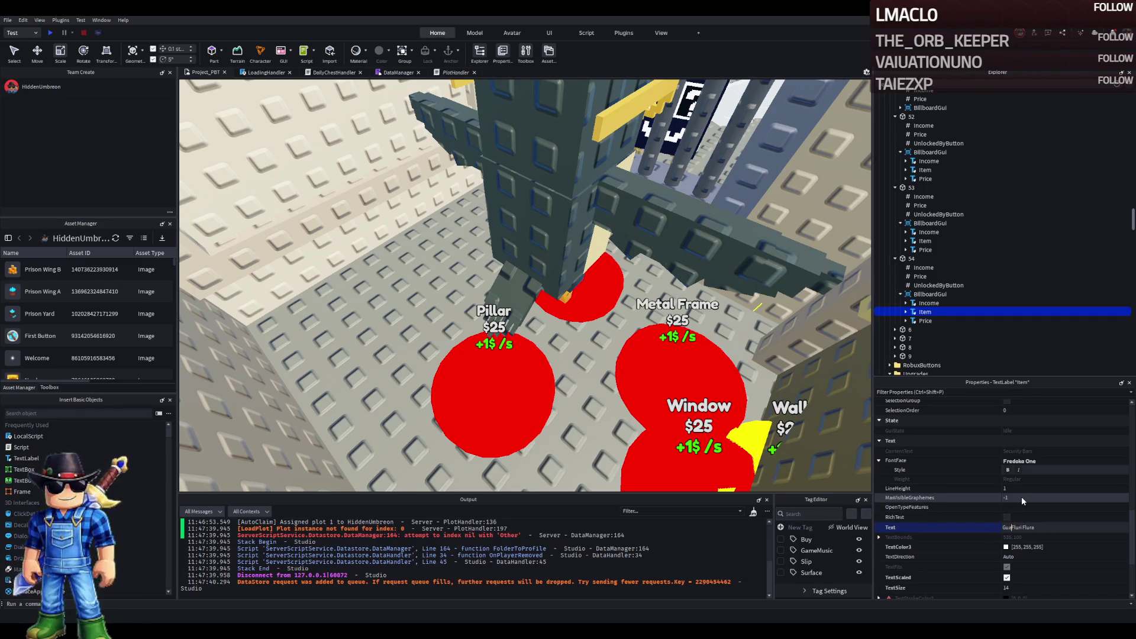
pyautogui.press('Return')
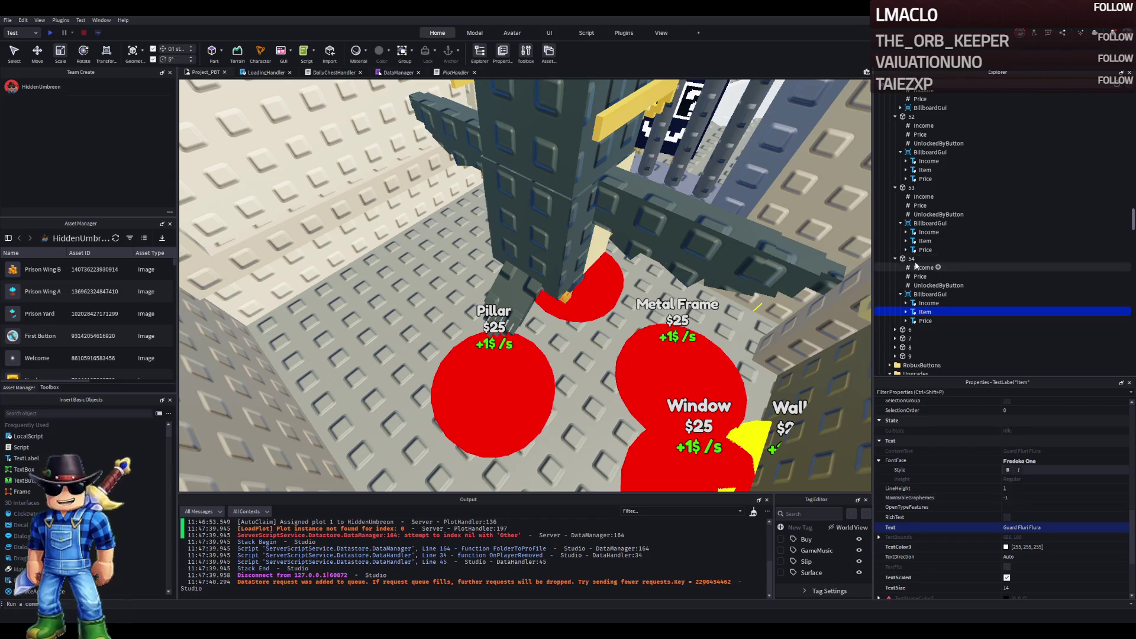
pyautogui.click(910, 259)
# Step: Drag the Guard Fluri Flura button 54 down-left across the plot
pyautogui.moveTo(530, 321); pyautogui.dragTo(309, 349)
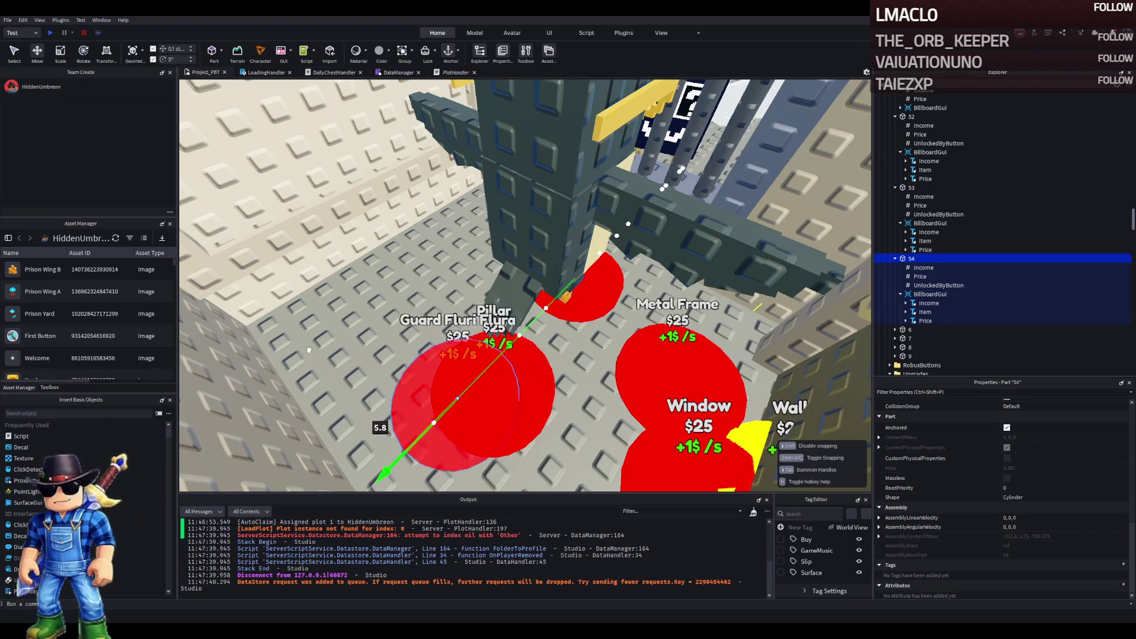
pyautogui.rightClick(309, 349)
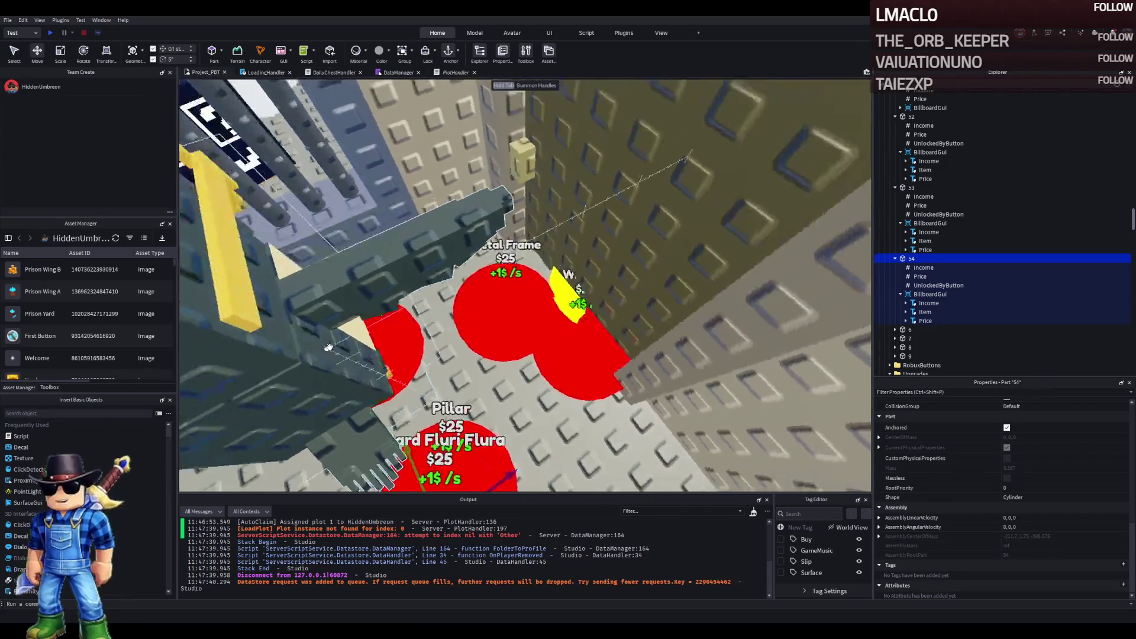
pyautogui.rightClick(329, 346)
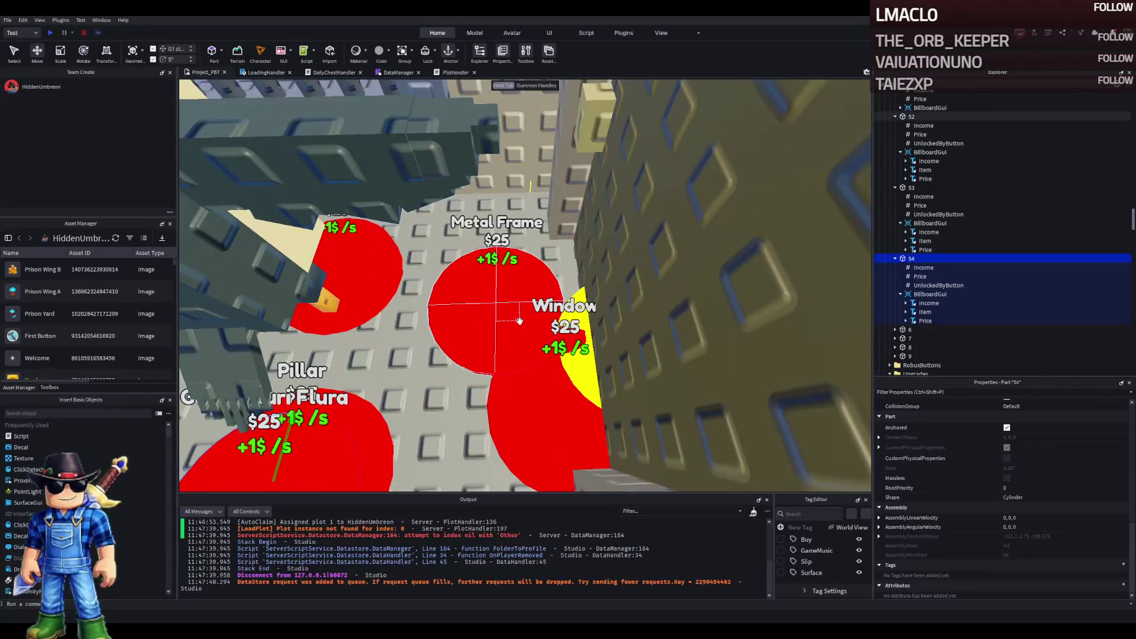
# Step: Slide button 51 toward the lower left and nudge button 52 into place
pyautogui.click(520, 321)
pyautogui.rightClick(520, 322)
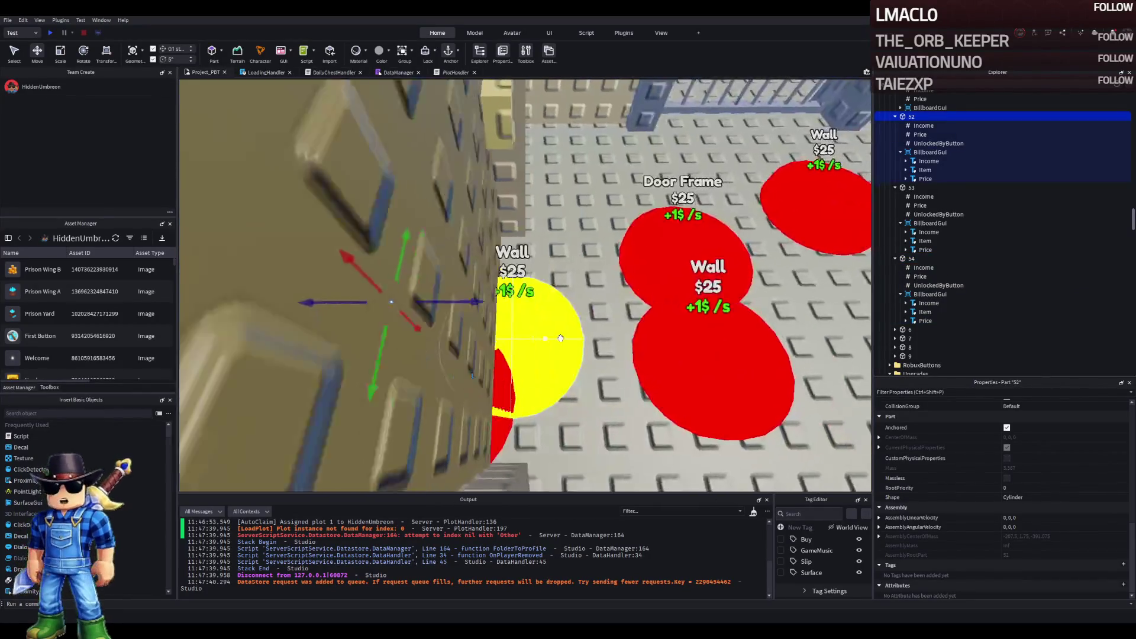
pyautogui.click(538, 326)
pyautogui.moveTo(485, 324)
pyautogui.mouseDown()
pyautogui.moveTo(449, 336)
pyautogui.moveTo(462, 337)
pyautogui.mouseUp()
pyautogui.scroll(5, 473, 349)
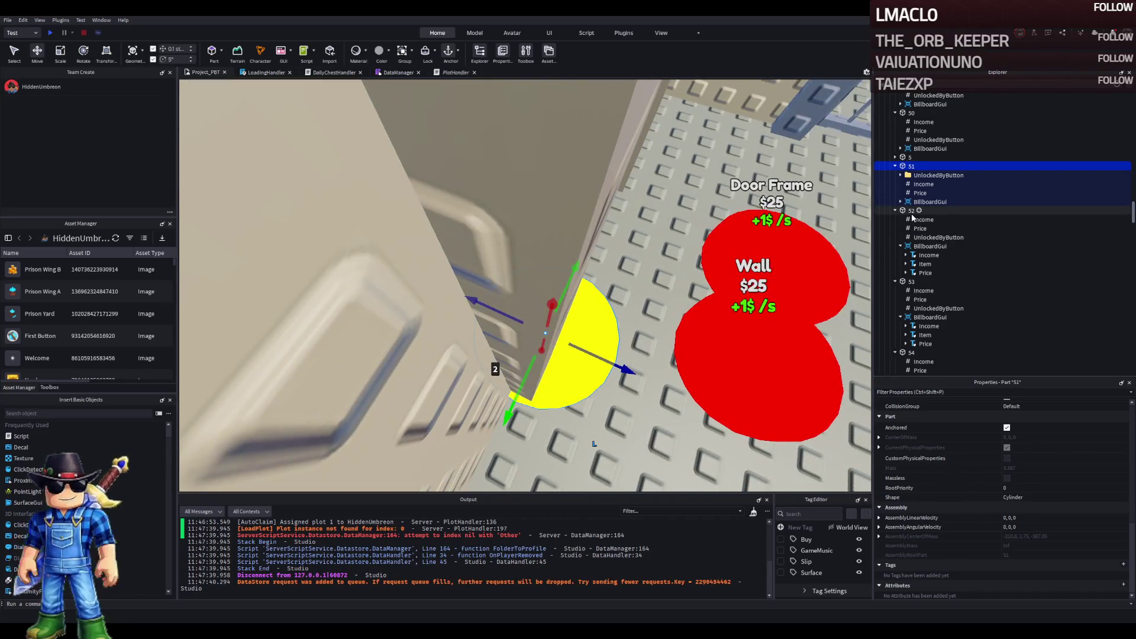
pyautogui.click(911, 211)
pyautogui.press('f')
pyautogui.moveTo(500, 264); pyautogui.dragTo(473, 282)
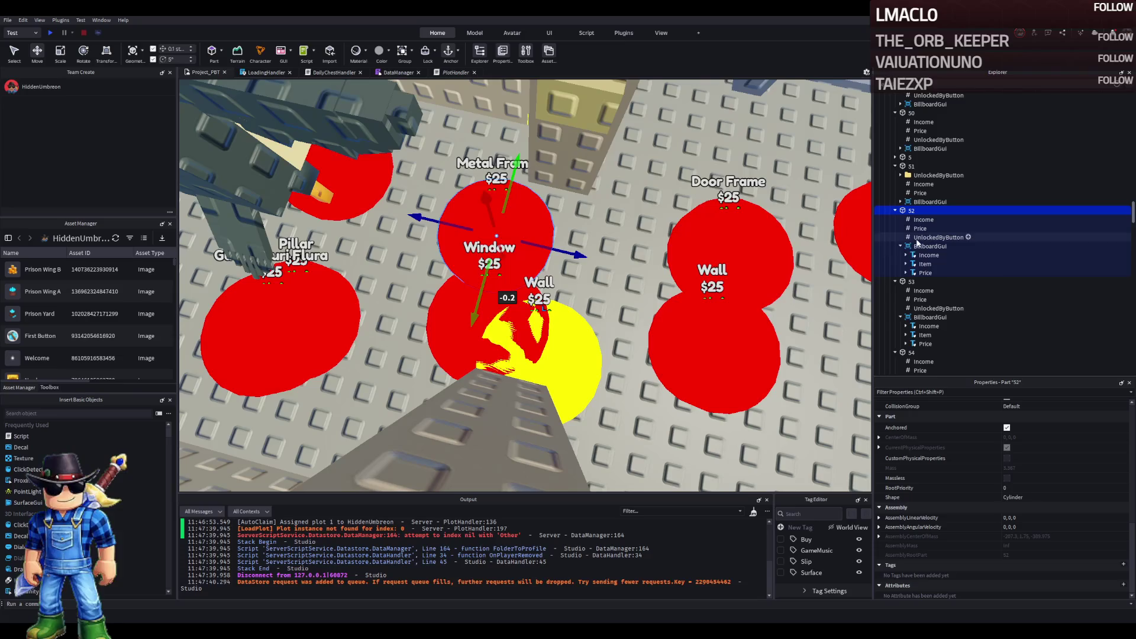
# Step: Move button 53 up the plot and slide button 54 sideways along the floor
pyautogui.click(910, 283)
pyautogui.moveTo(403, 184); pyautogui.dragTo(410, 181)
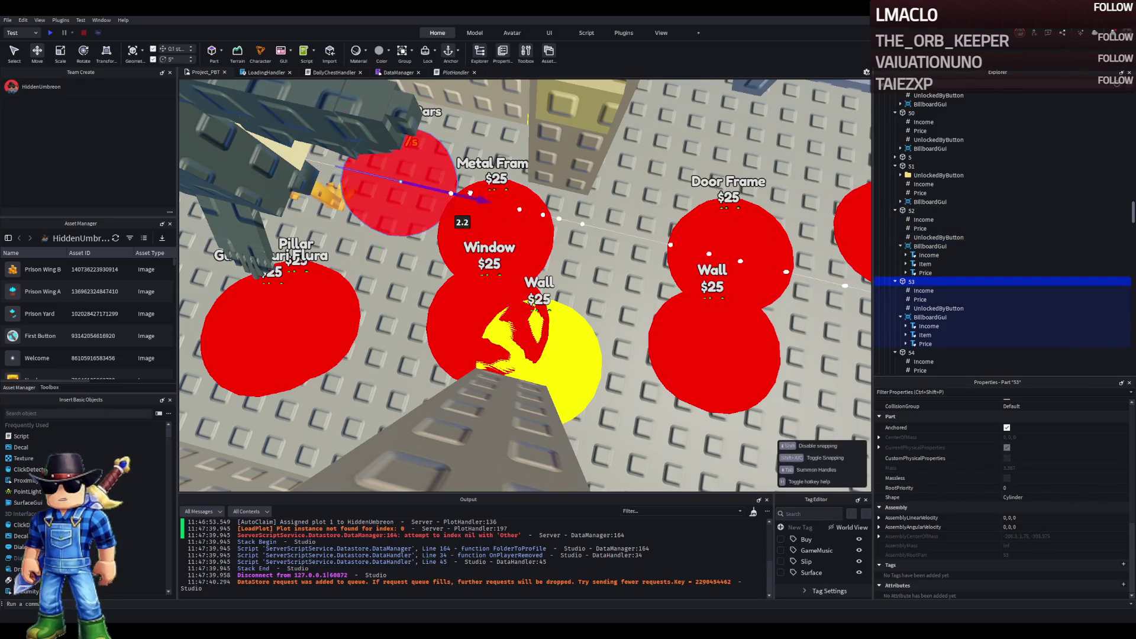
pyautogui.moveTo(382, 230); pyautogui.dragTo(394, 197)
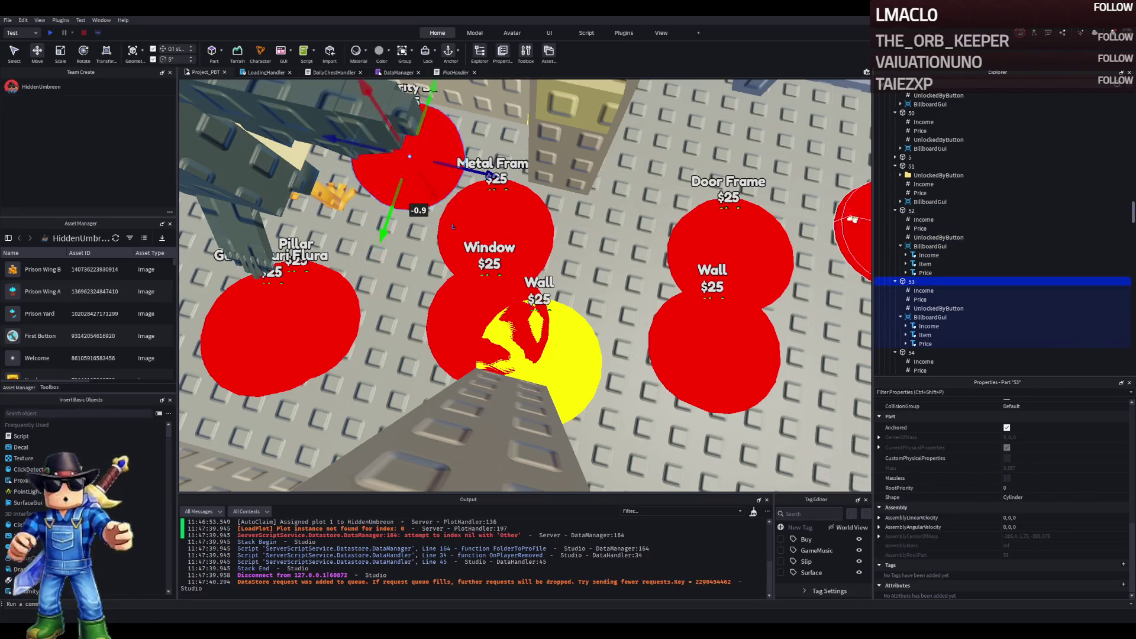
pyautogui.click(911, 353)
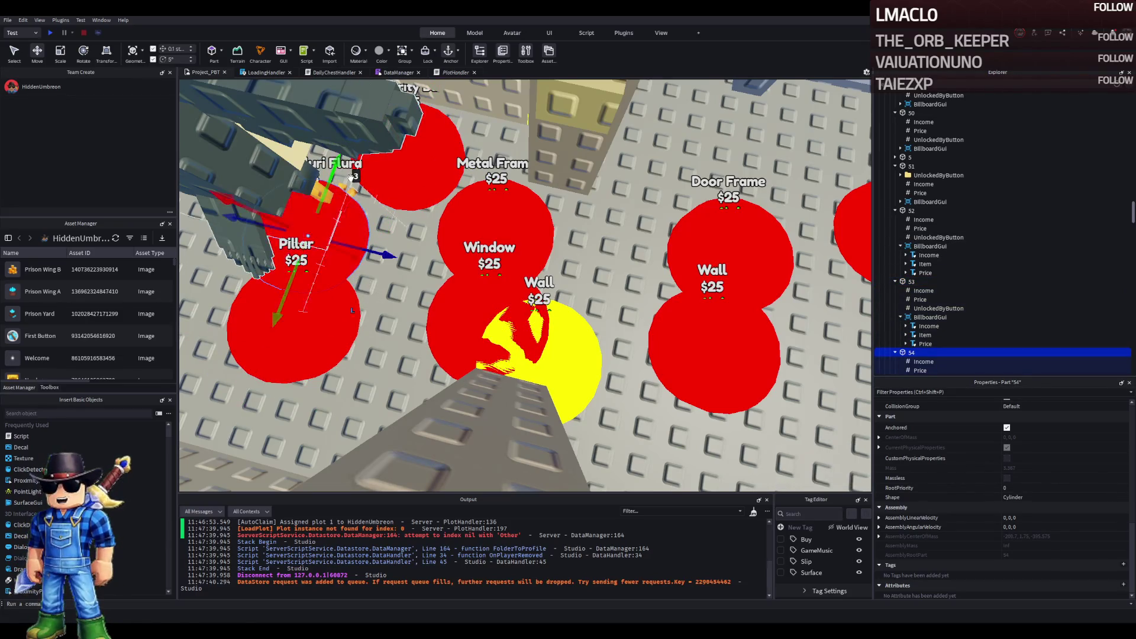
pyautogui.press('f')
pyautogui.scroll(-5, 360, 184)
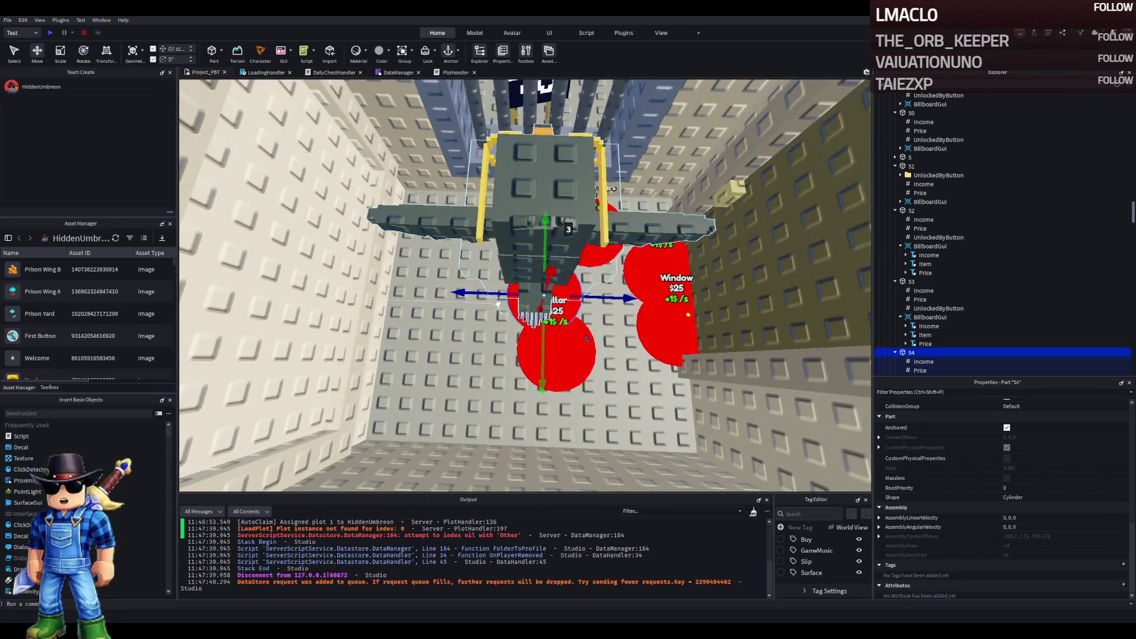
pyautogui.moveTo(455, 292); pyautogui.dragTo(445, 291)
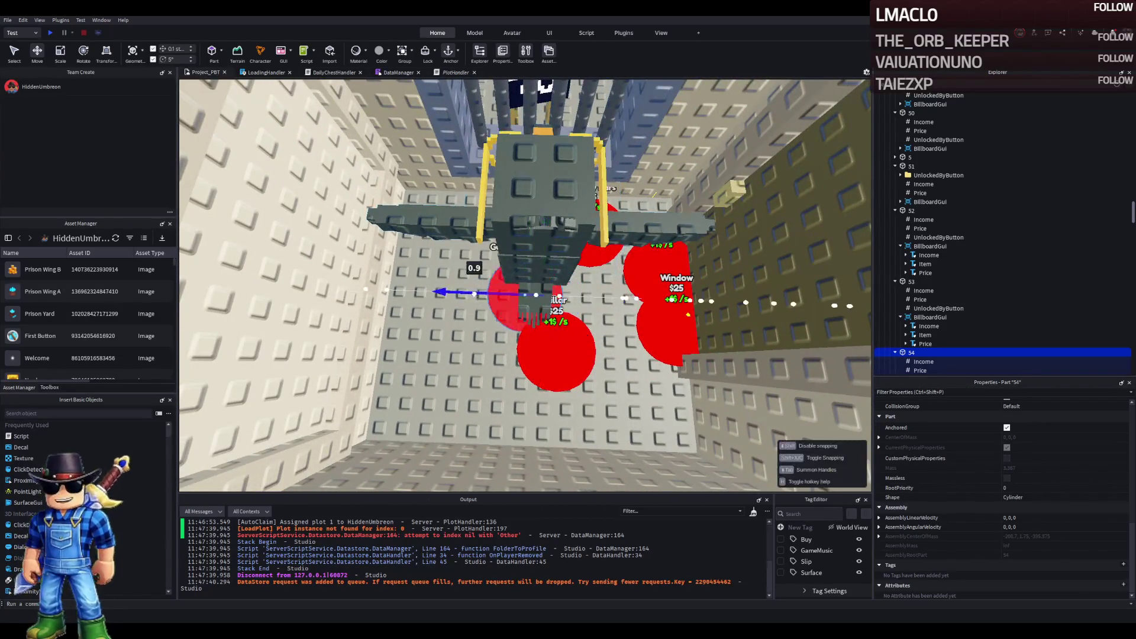
pyautogui.click(939, 148)
pyautogui.keyDown('shift'); pyautogui.click(952, 202); pyautogui.keyUp('shift')
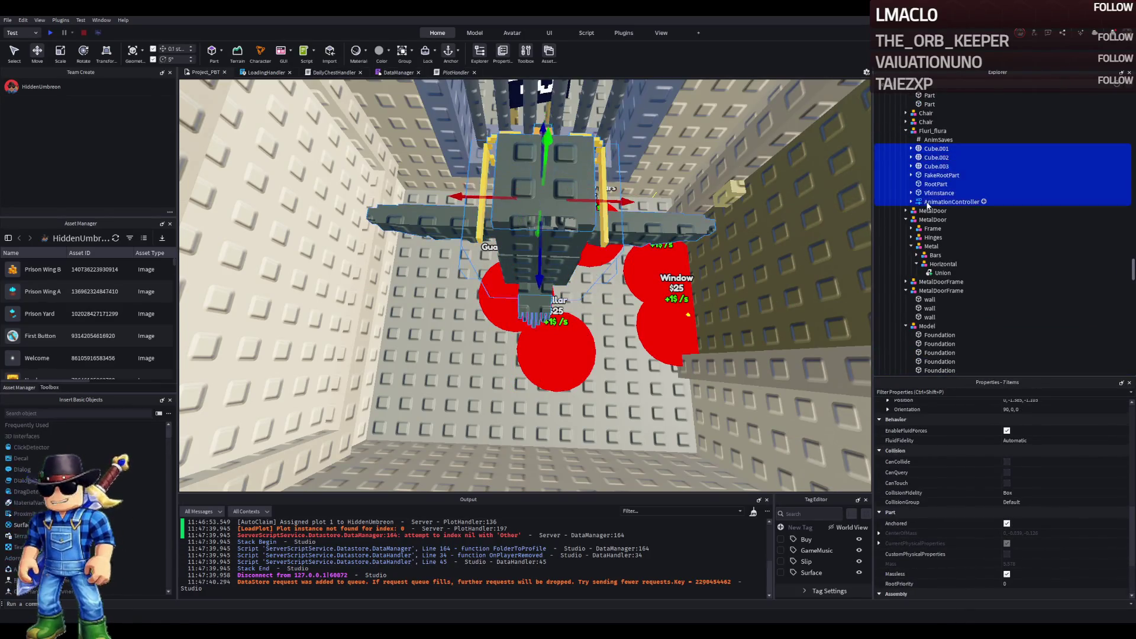
pyautogui.scroll(2, 1015, 465)
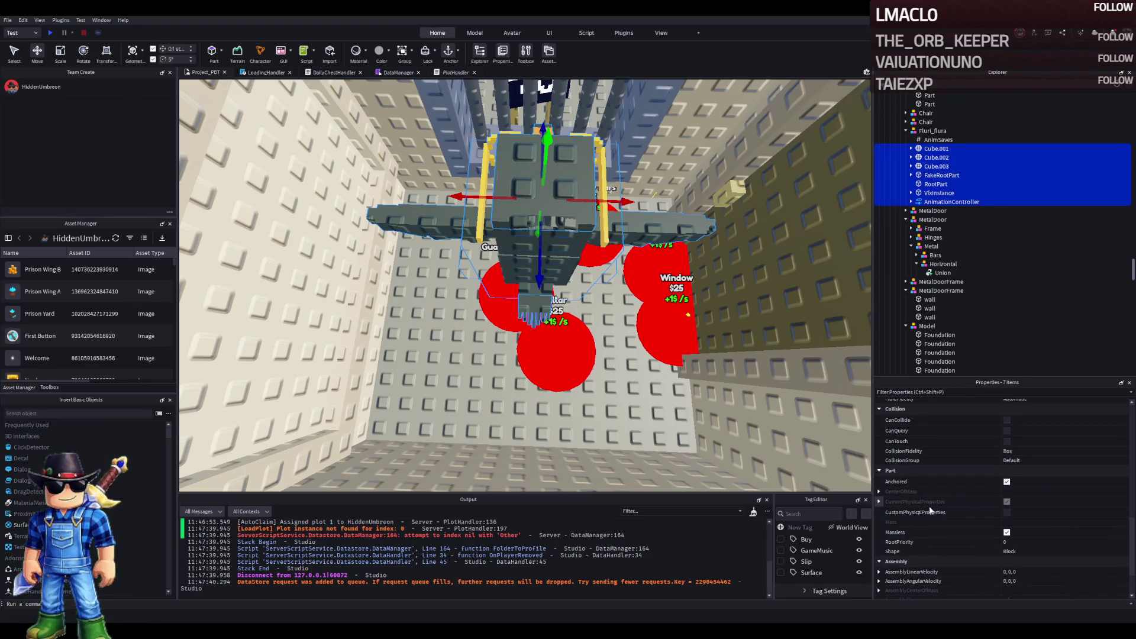
pyautogui.scroll(3, 880, 503)
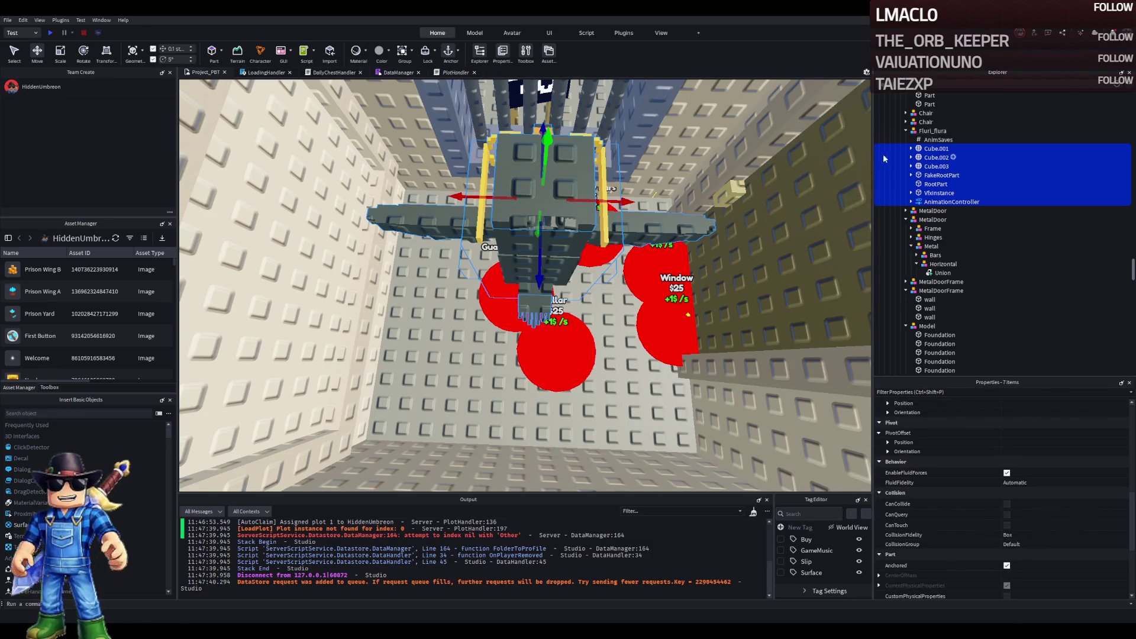
pyautogui.click(911, 131)
pyautogui.click(906, 130)
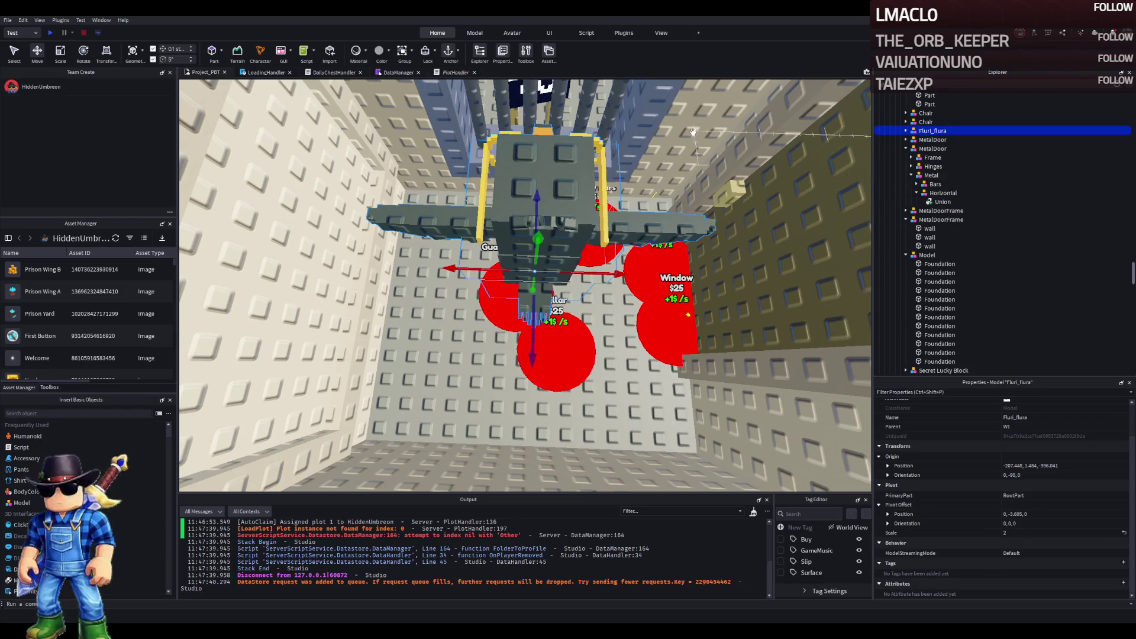
pyautogui.rightClick(693, 131)
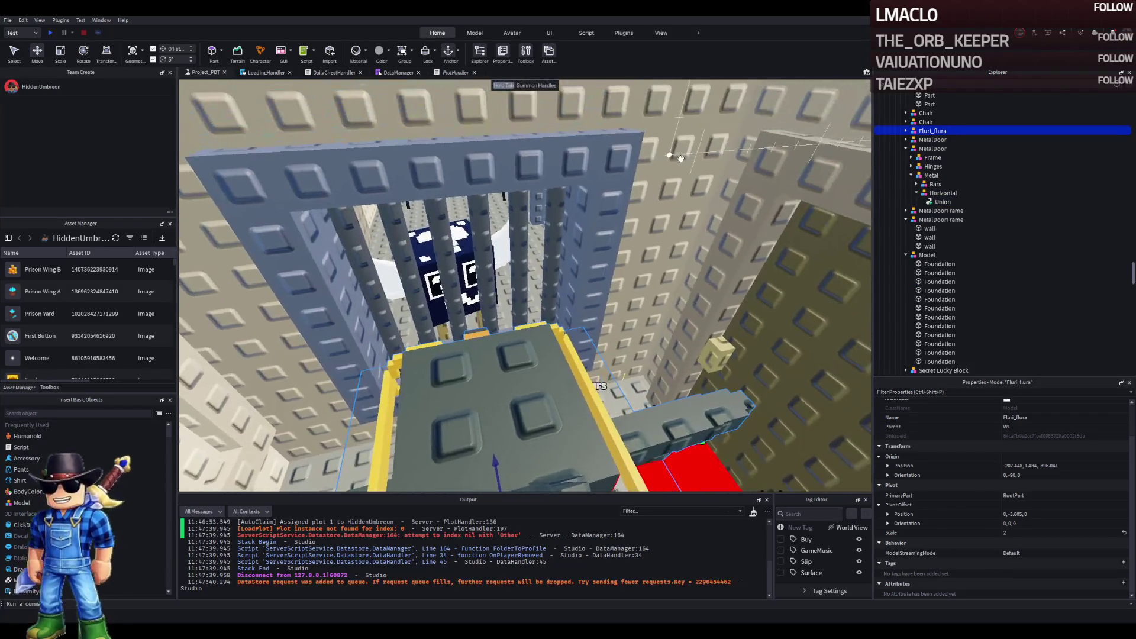
# Step: Move the Fluri_flura guard model into upgrade model 53
pyautogui.scroll(5, 680, 157)
pyautogui.keyDown('ctrl'); pyautogui.click(862, 171); pyautogui.keyUp('ctrl')
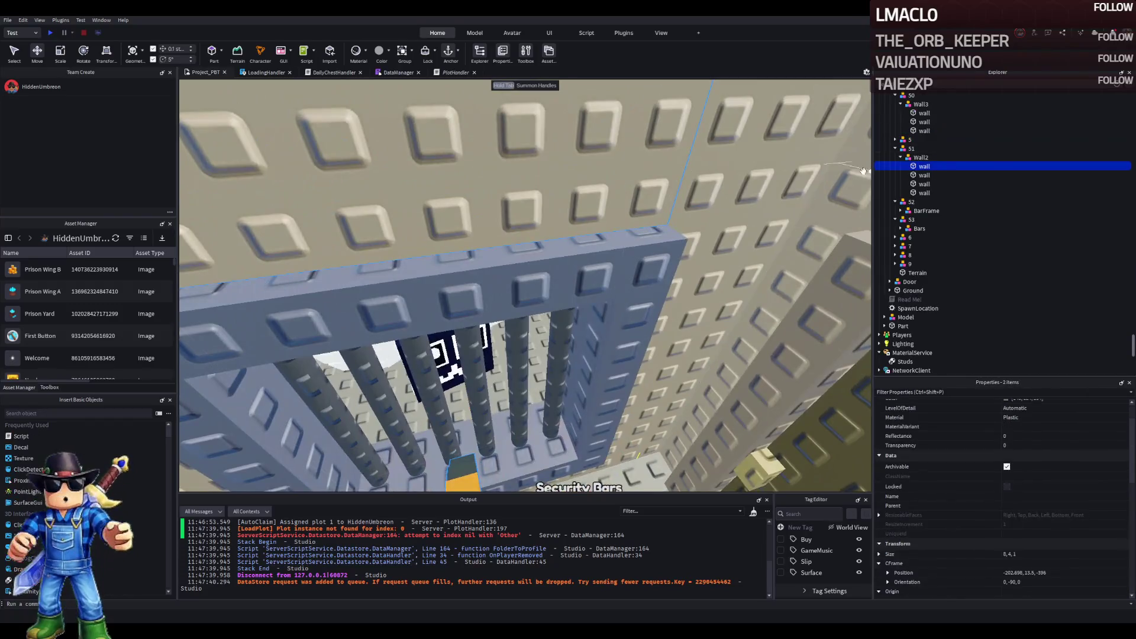
pyautogui.click(914, 158)
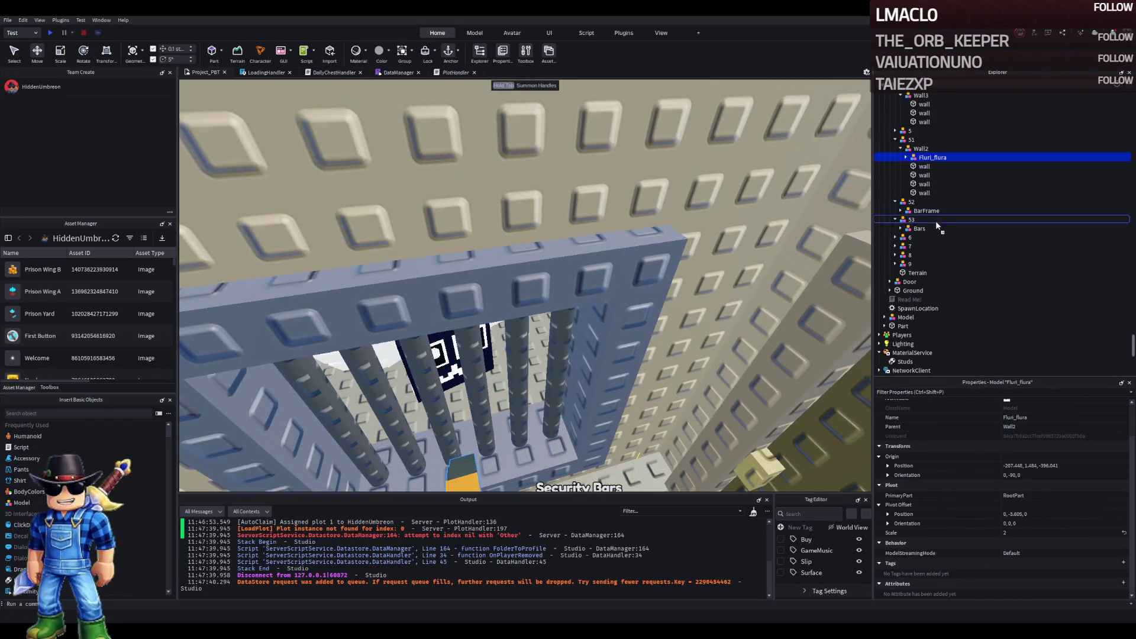
pyautogui.moveTo(927, 224); pyautogui.dragTo(927, 220)
# Step: Duplicate model 53 as 54, move Fluri_flura into it and focus on it
pyautogui.click(970, 211)
pyautogui.hotkey('ctrl', 'd')
pyautogui.write('54')
pyautogui.press('Return')
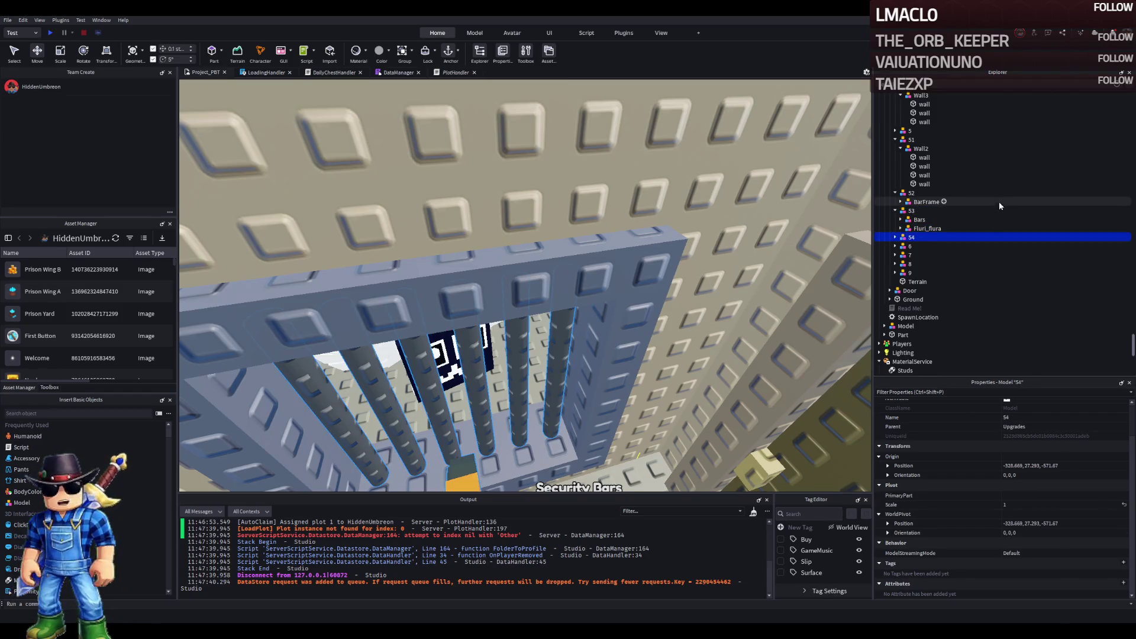
pyautogui.click(924, 229)
pyautogui.moveTo(924, 229); pyautogui.dragTo(921, 238)
pyautogui.click(920, 239)
pyautogui.press('f')
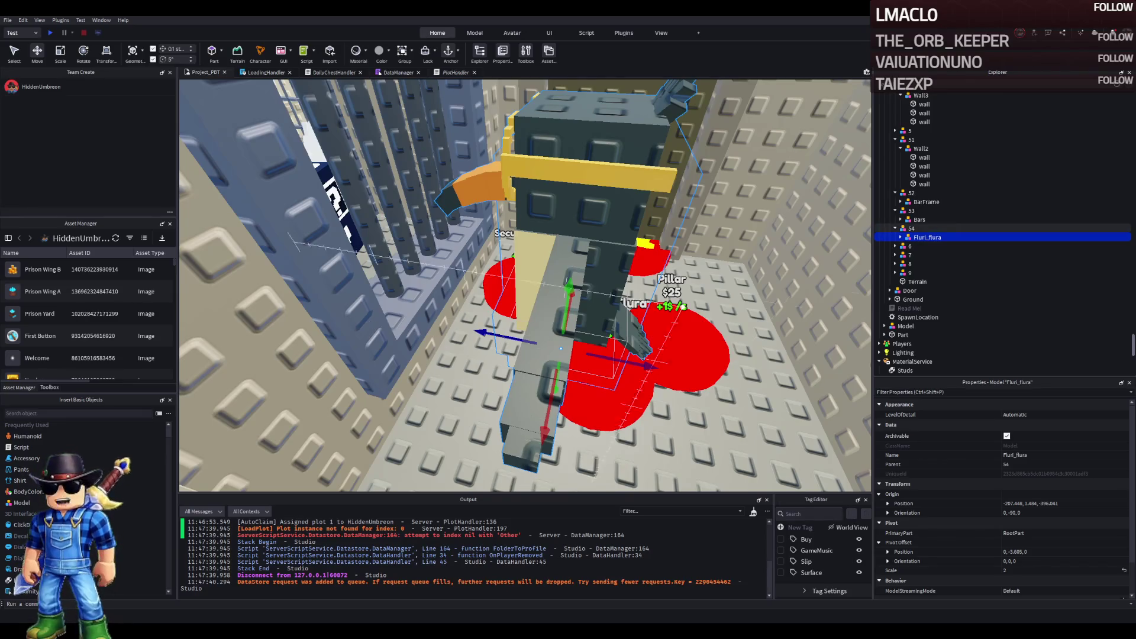
# Step: Edit button 54's Price value, currently 725, in Properties
pyautogui.moveTo(595, 470); pyautogui.dragTo(456, 399)
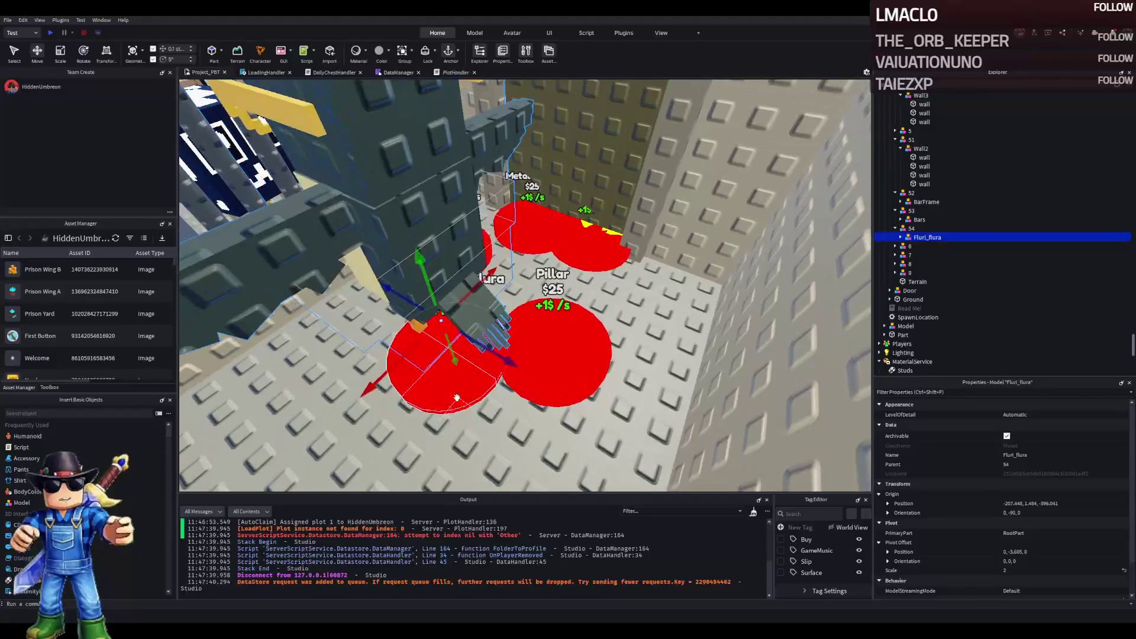
pyautogui.click(456, 399)
pyautogui.click(921, 184)
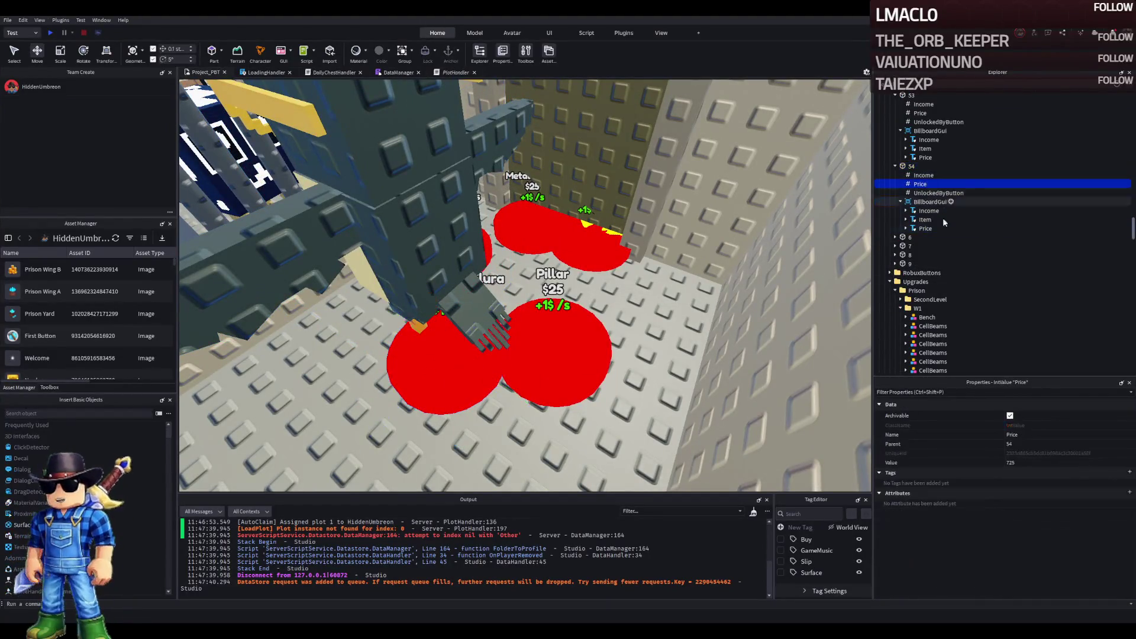
pyautogui.click(1028, 464)
pyautogui.write('800')
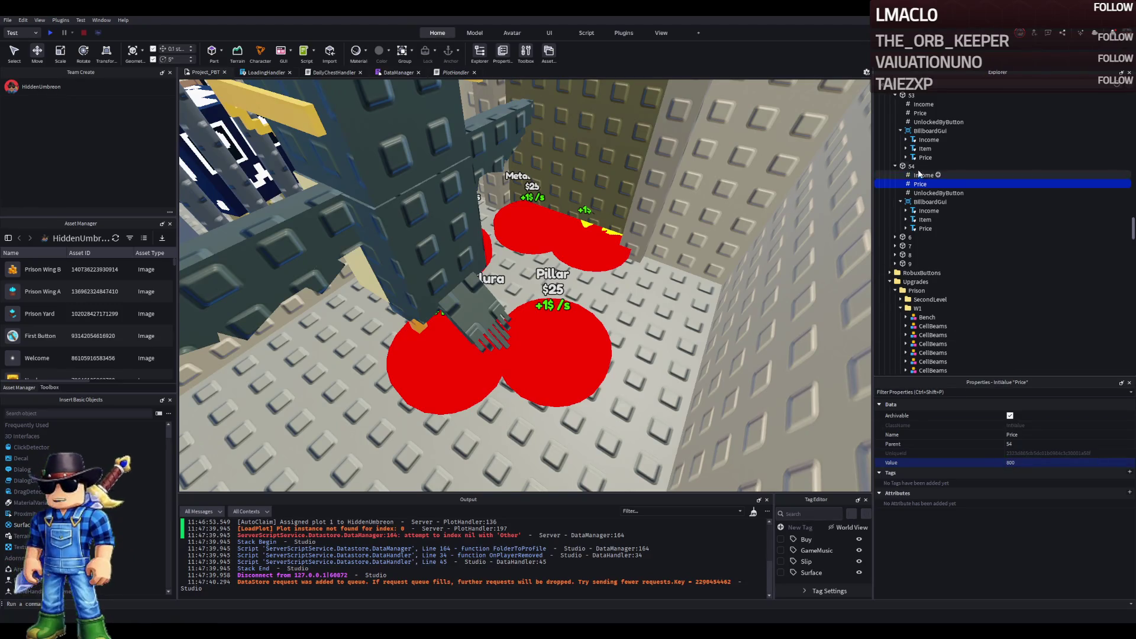
# Step: Collapse the TemplatePlot folder and start a playtest with F5
pyautogui.click(911, 166)
pyautogui.scroll(10, 947, 237)
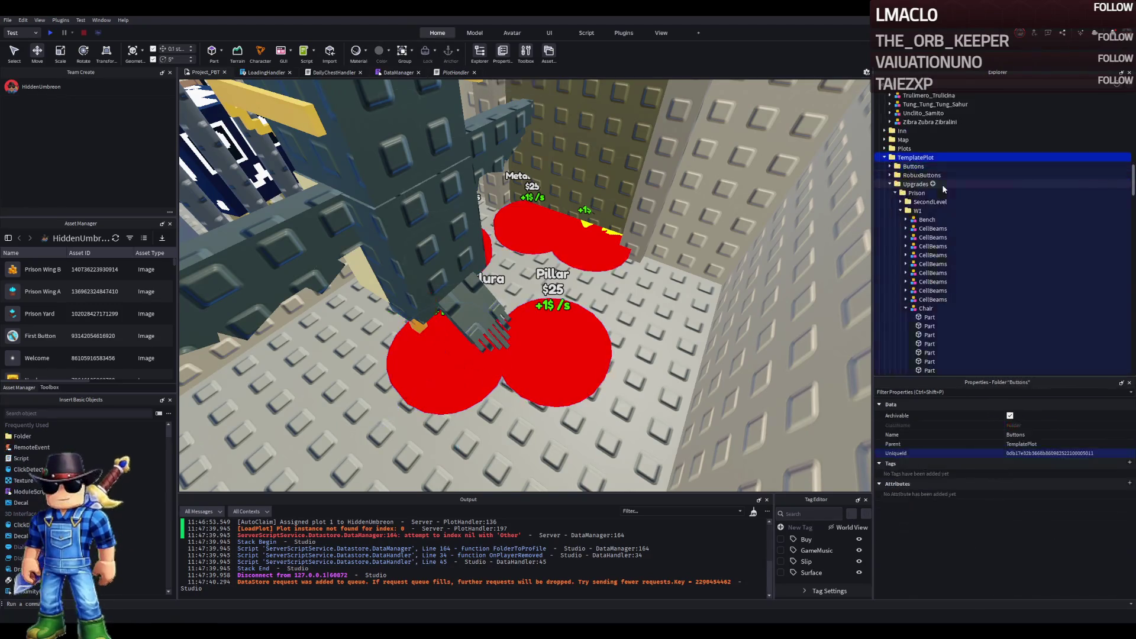
pyautogui.click(911, 157)
pyautogui.press('F5')
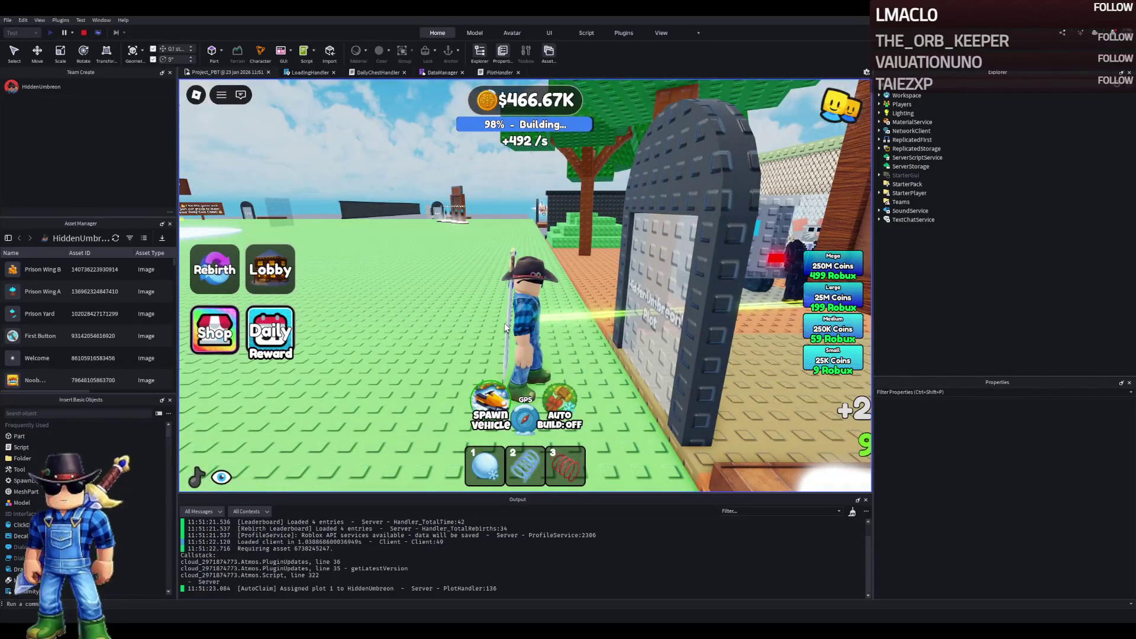
# Step: Walk through the prison gate and yard, over the wall and into a barred cell
pyautogui.press('w')
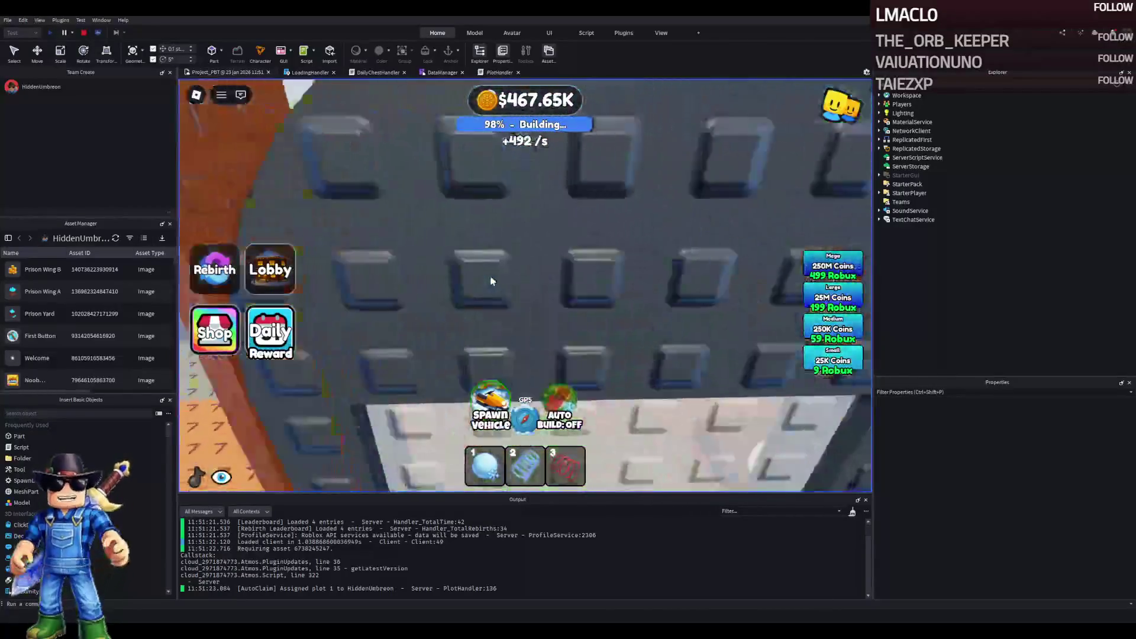
pyautogui.press('w')
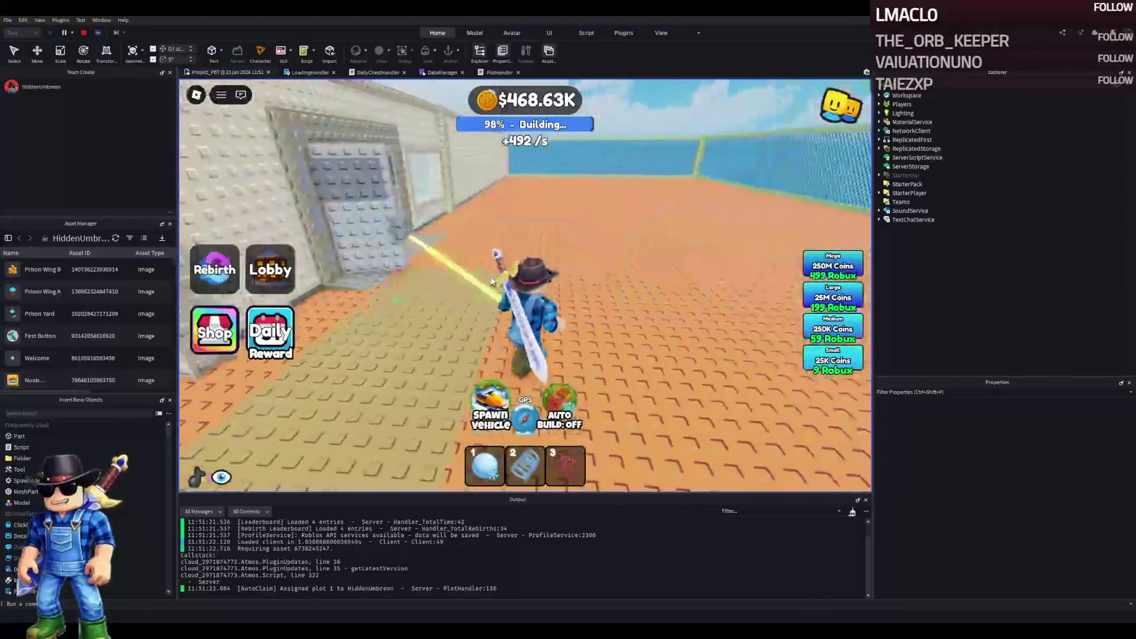
pyautogui.press('w')
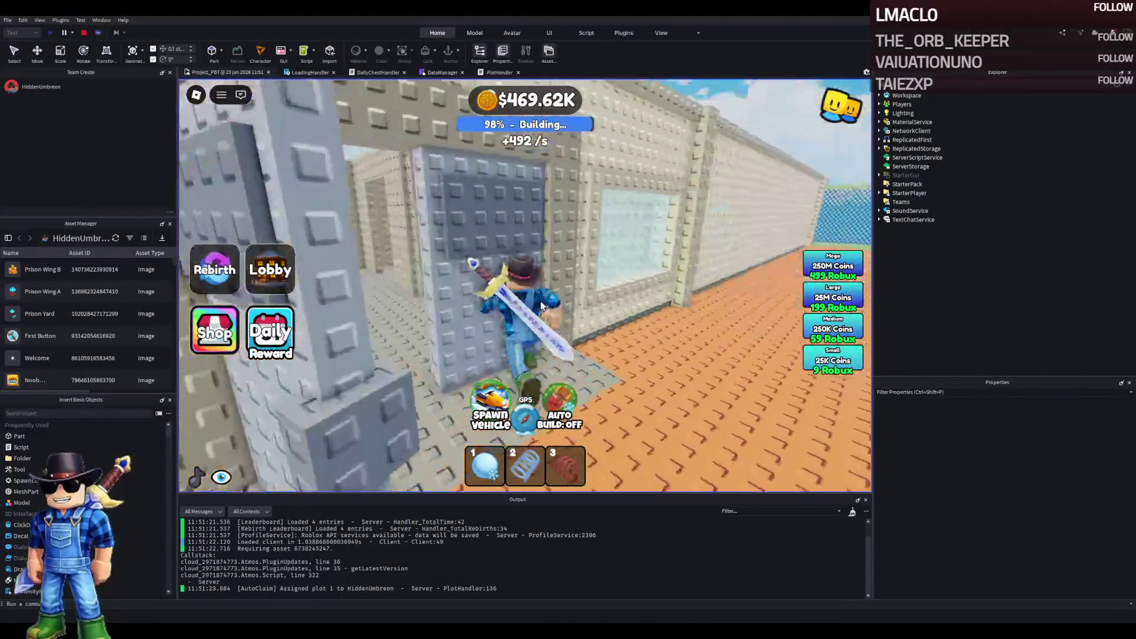
pyautogui.press('w')
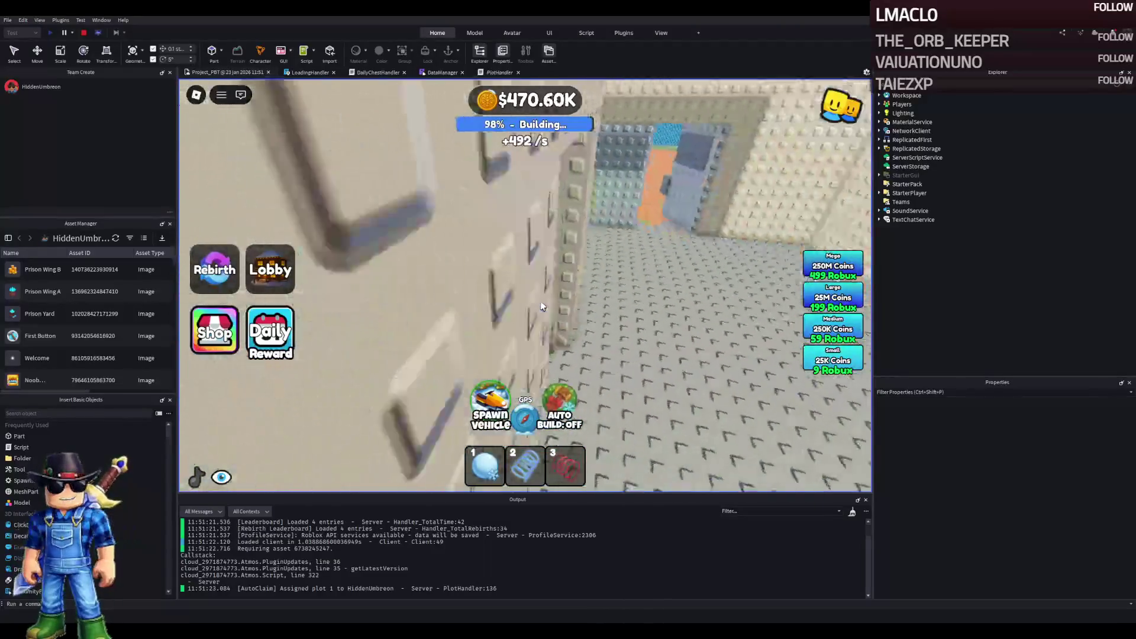
pyautogui.press('w')
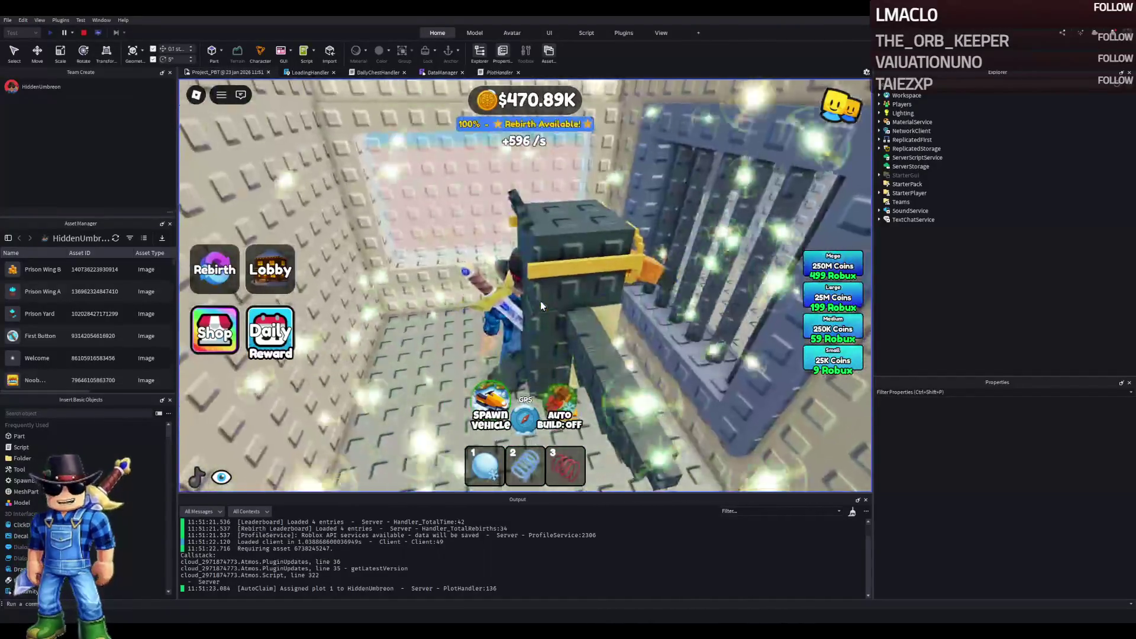
pyautogui.press('w')
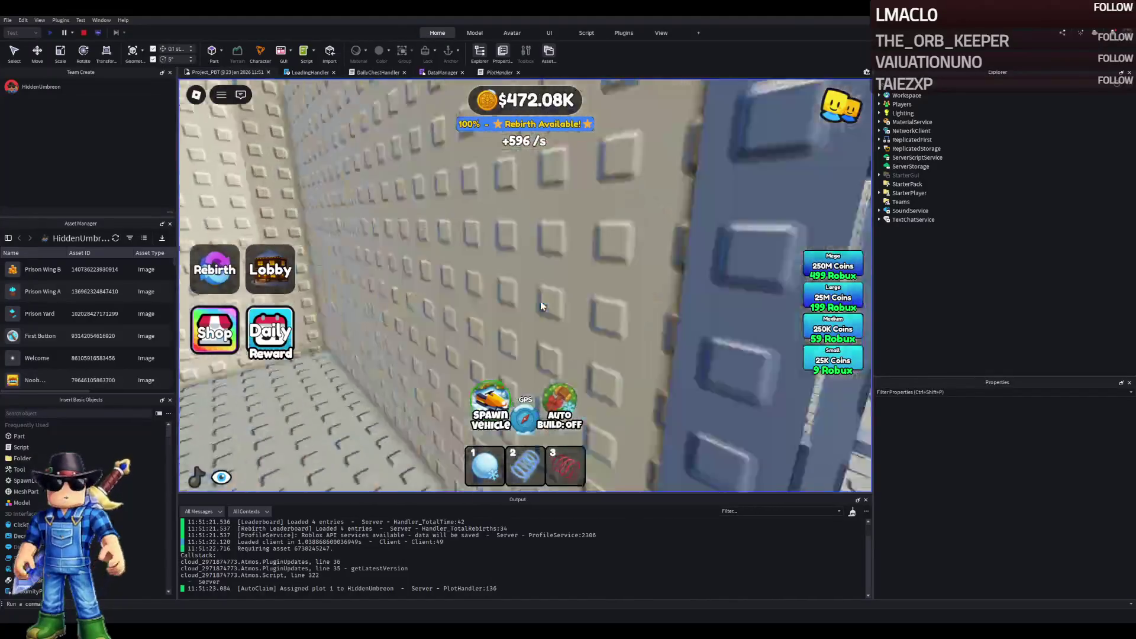
pyautogui.press('w')
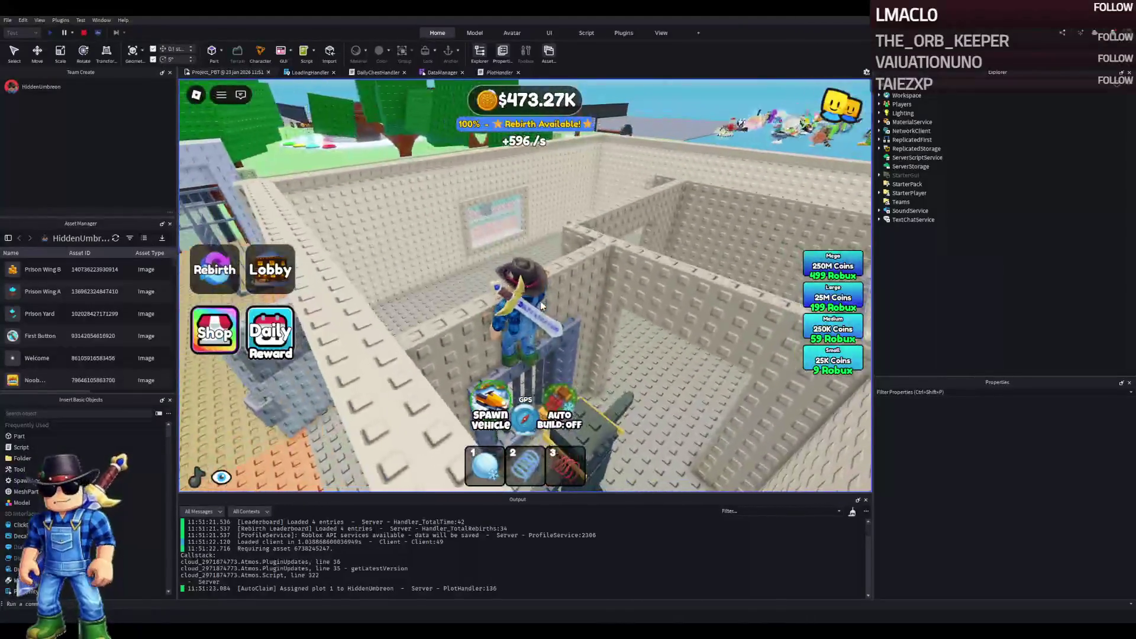
pyautogui.press('w')
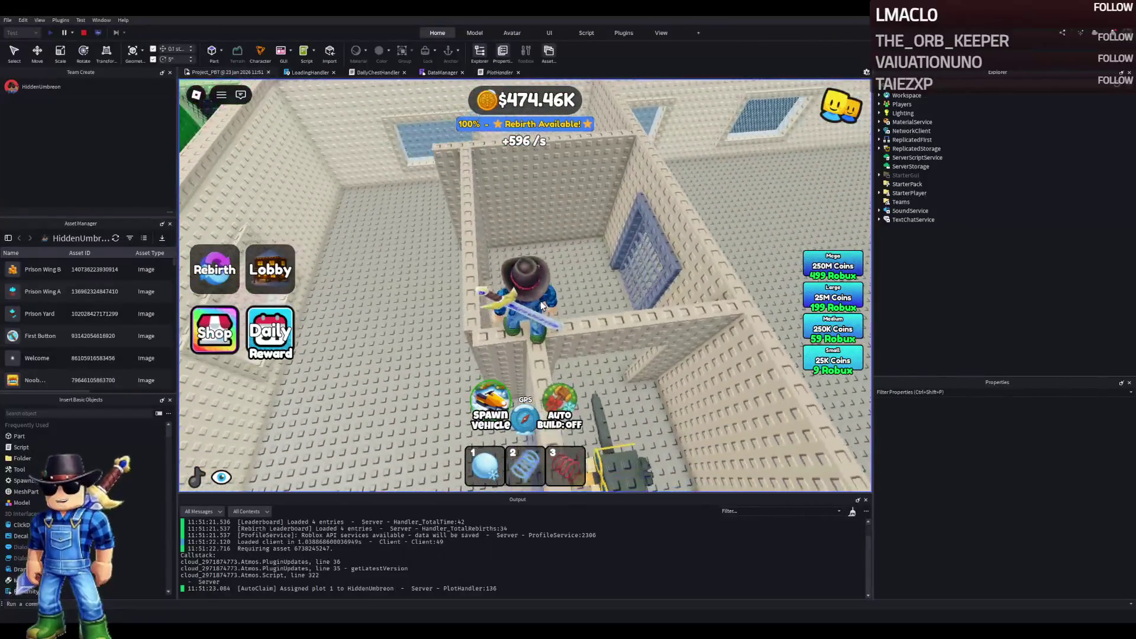
pyautogui.press('w')
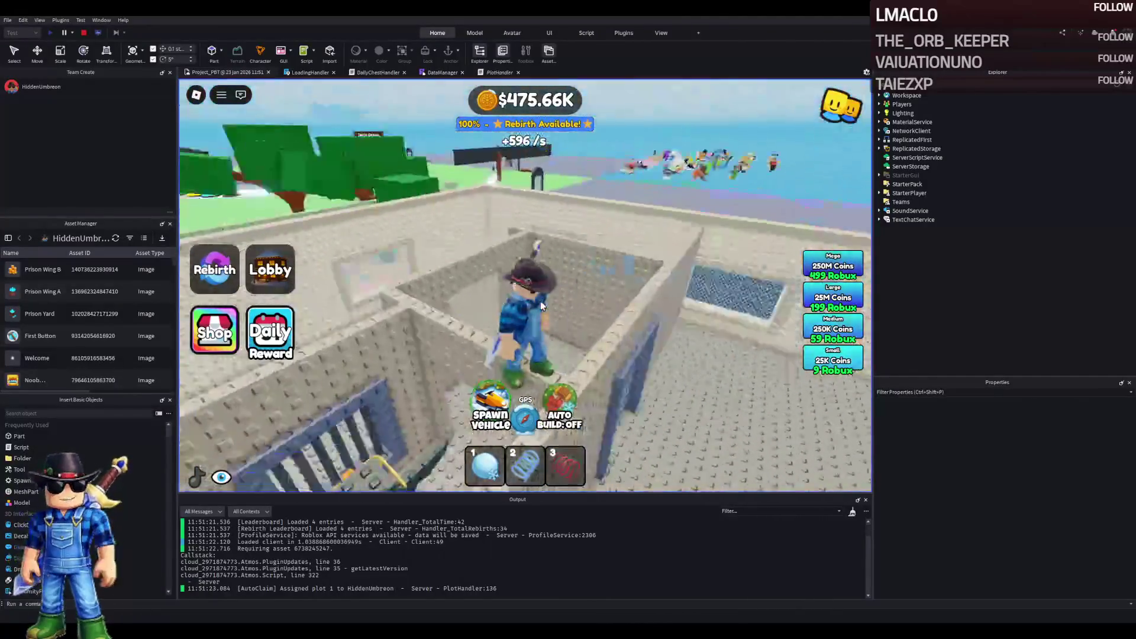
pyautogui.press('space')
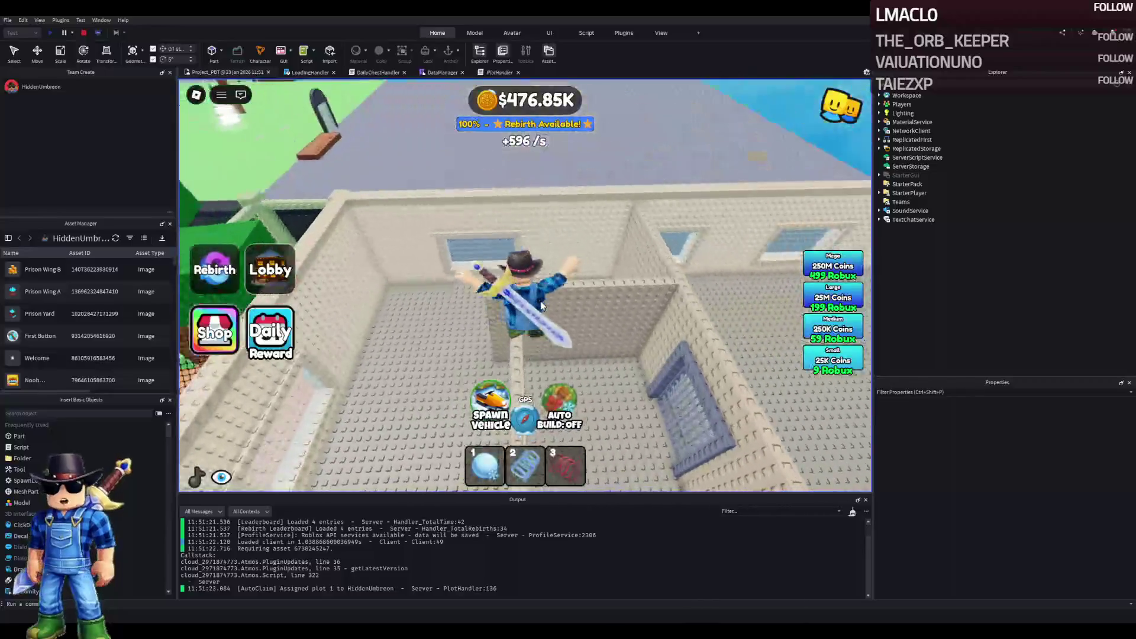
pyautogui.press('w')
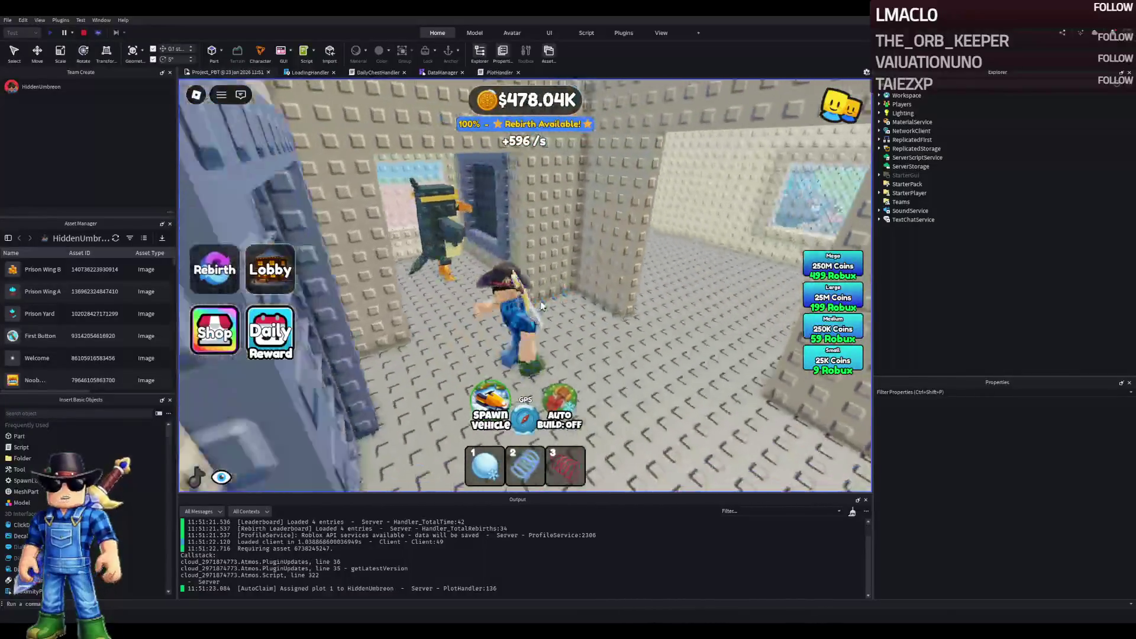
# Step: Walk past the penguin model and out to the Super Jump and Speed Coil pads
pyautogui.press('w')
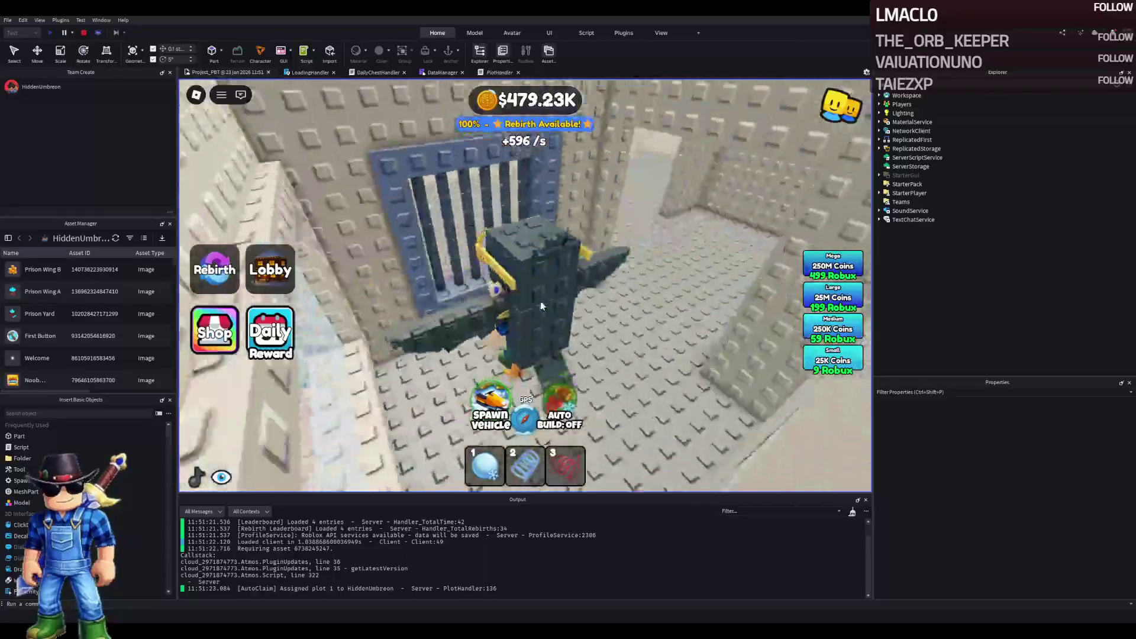
pyautogui.press('w')
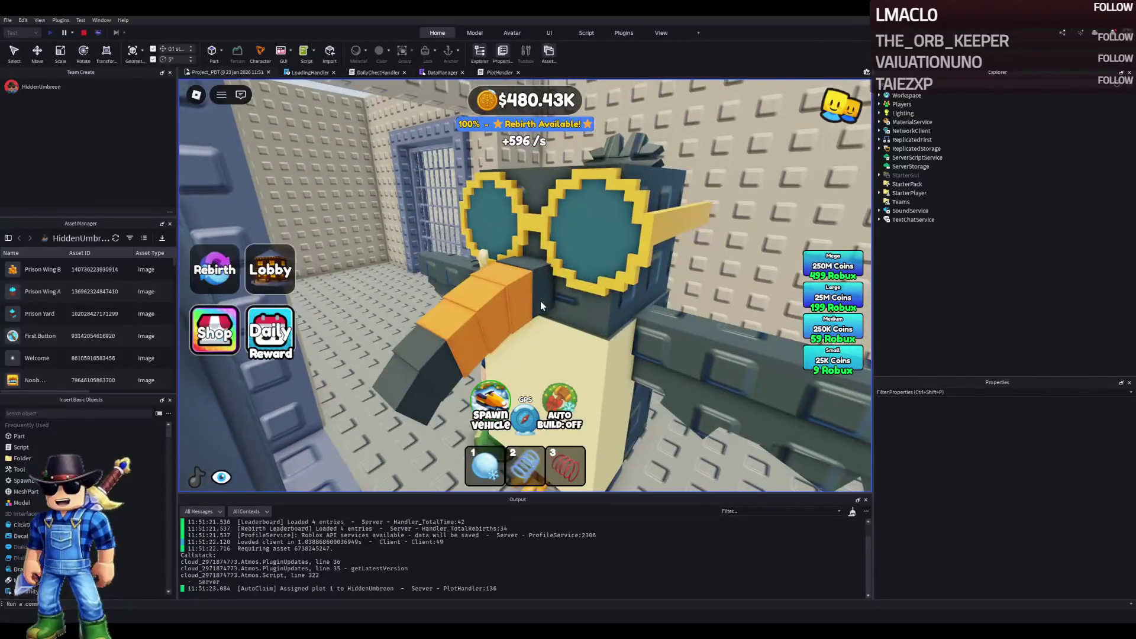
pyautogui.press('w')
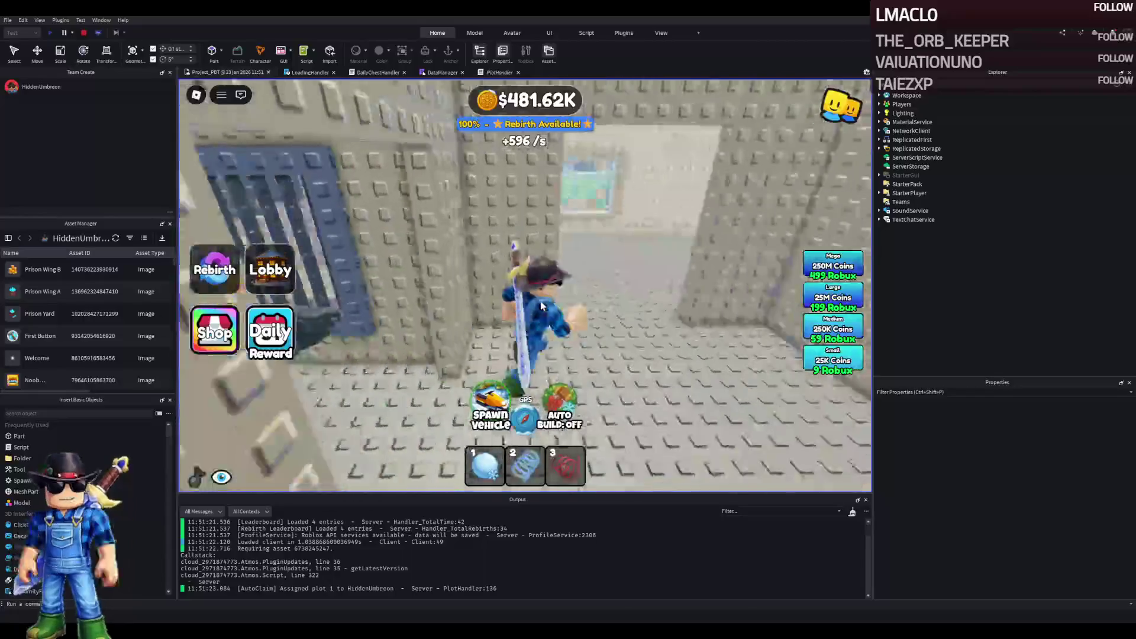
pyautogui.press('w')
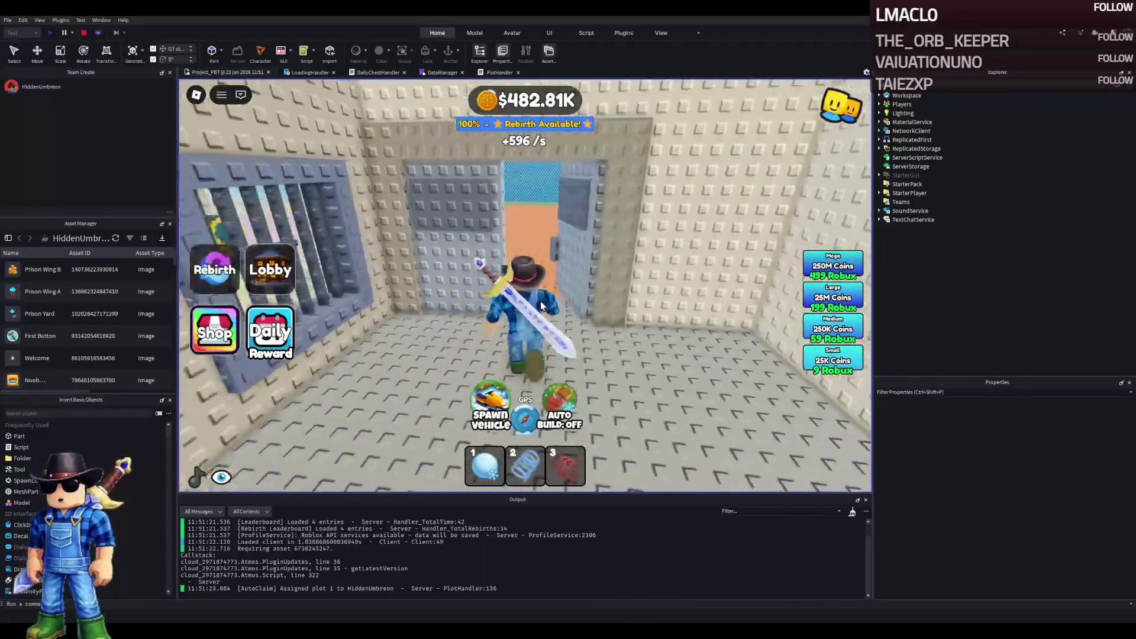
pyautogui.press('w')
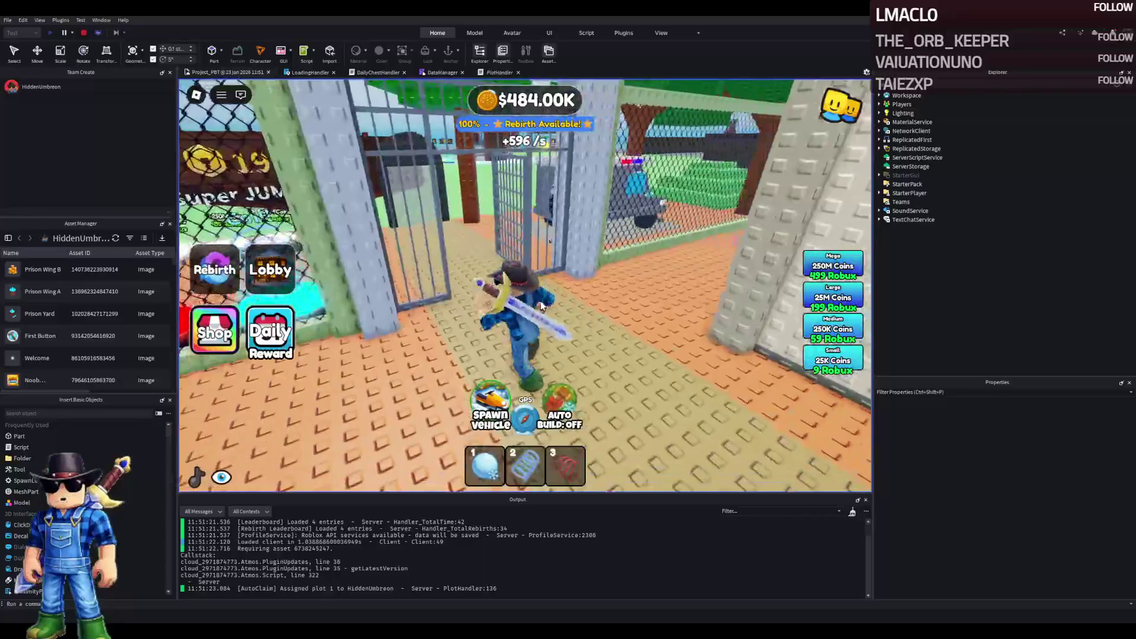
pyautogui.press('w')
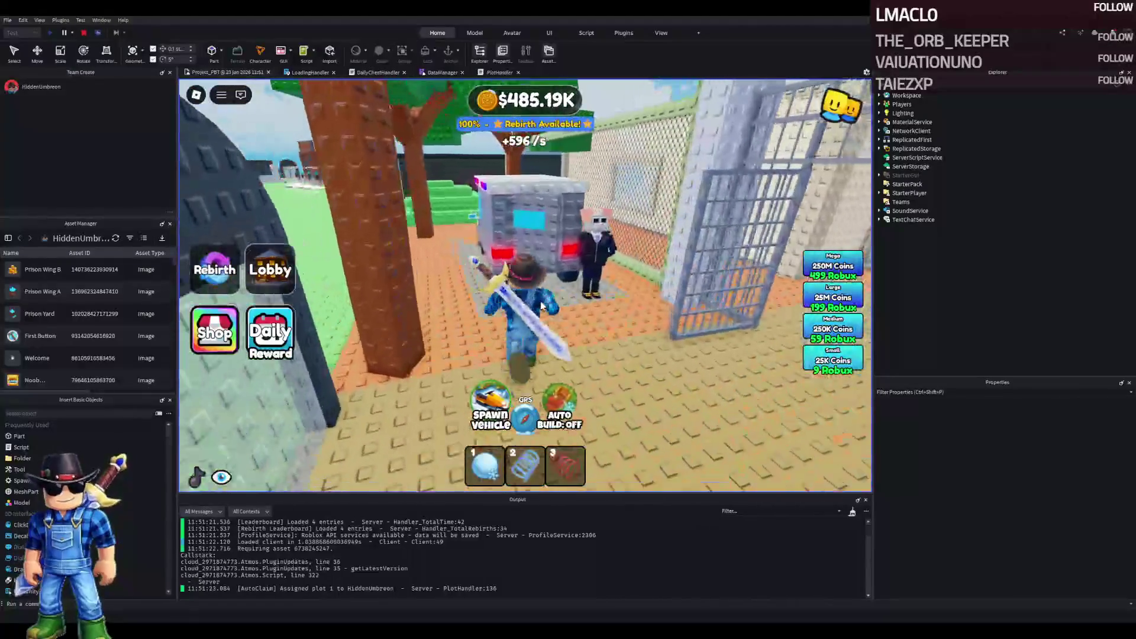
pyautogui.press('w')
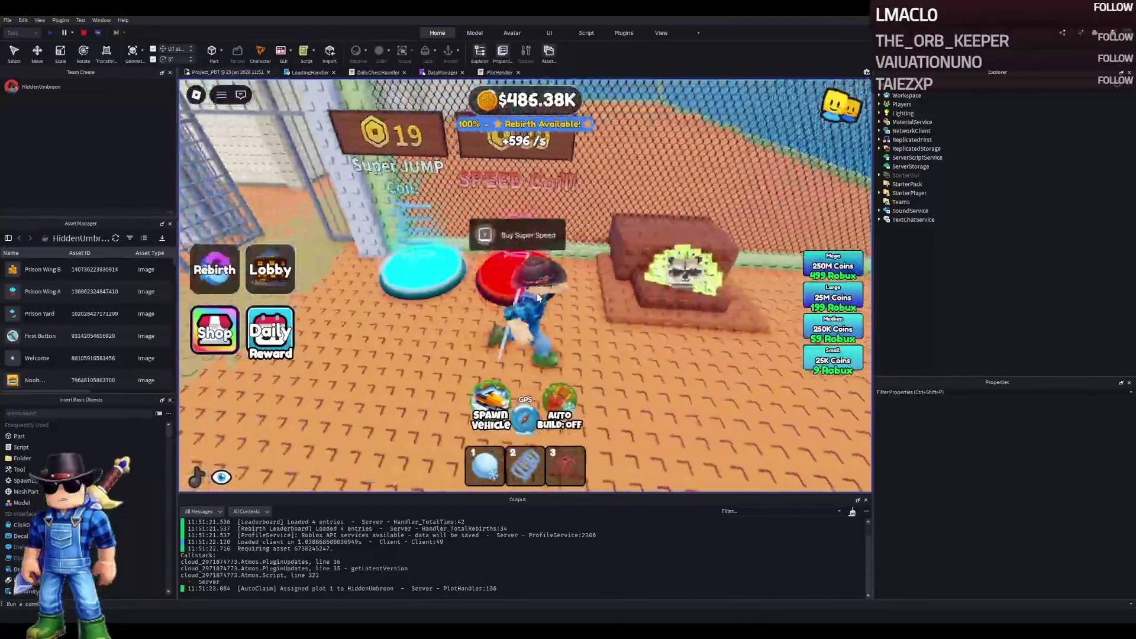
pyautogui.press('a')
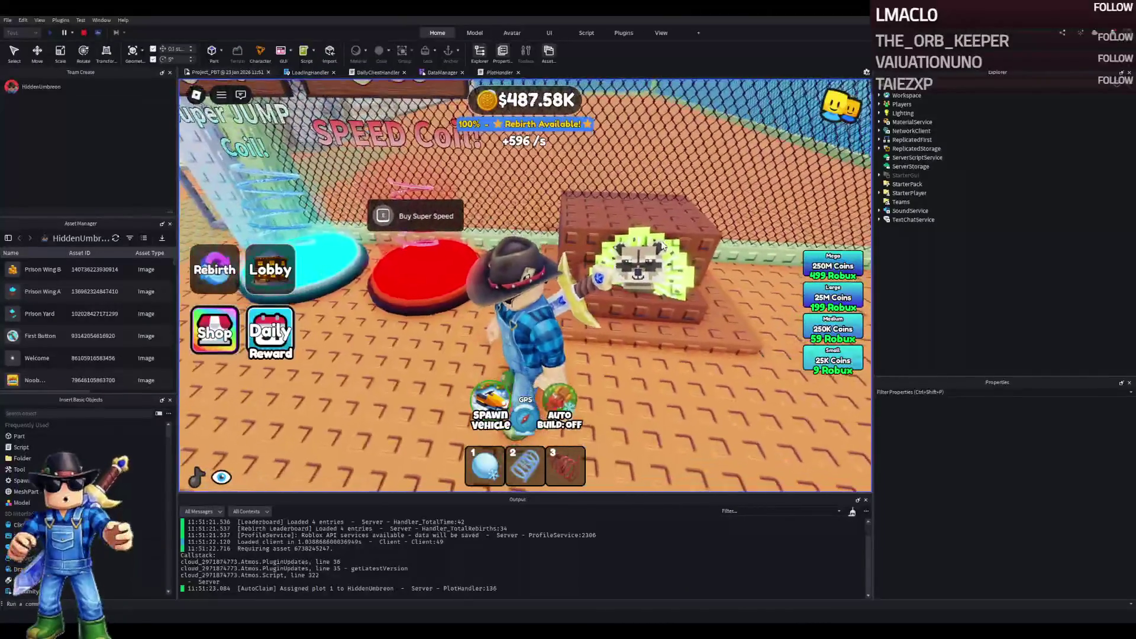
pyautogui.press('a')
# Step: Run back along the grey prison block, past the police truck, into the barred area
pyautogui.press('w')
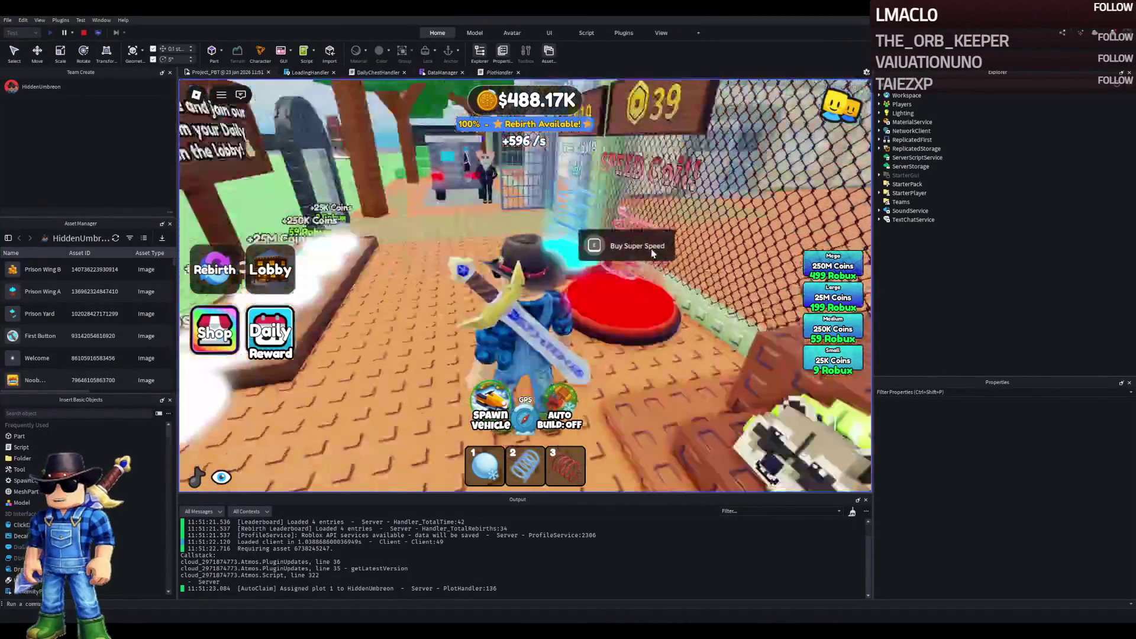
pyautogui.press('w')
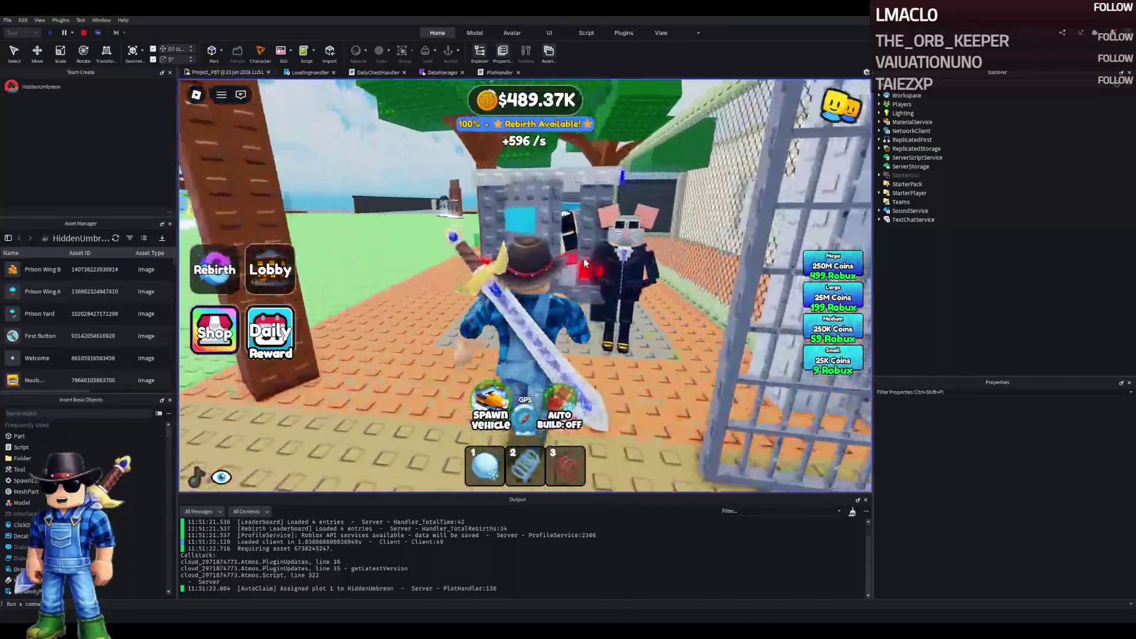
pyautogui.press('a')
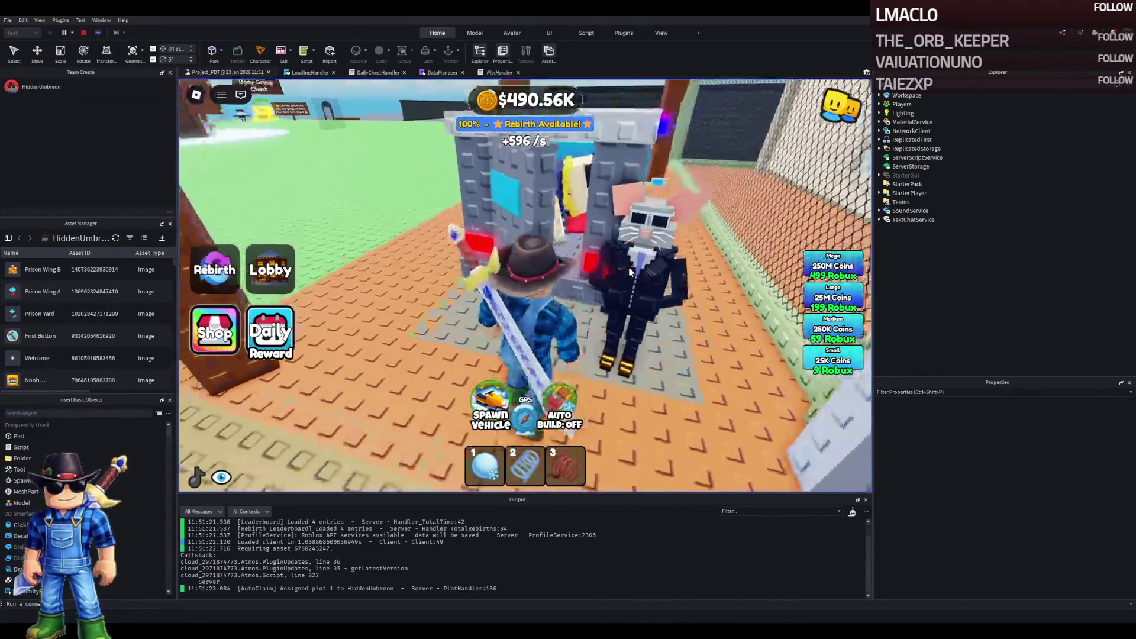
pyautogui.press('w')
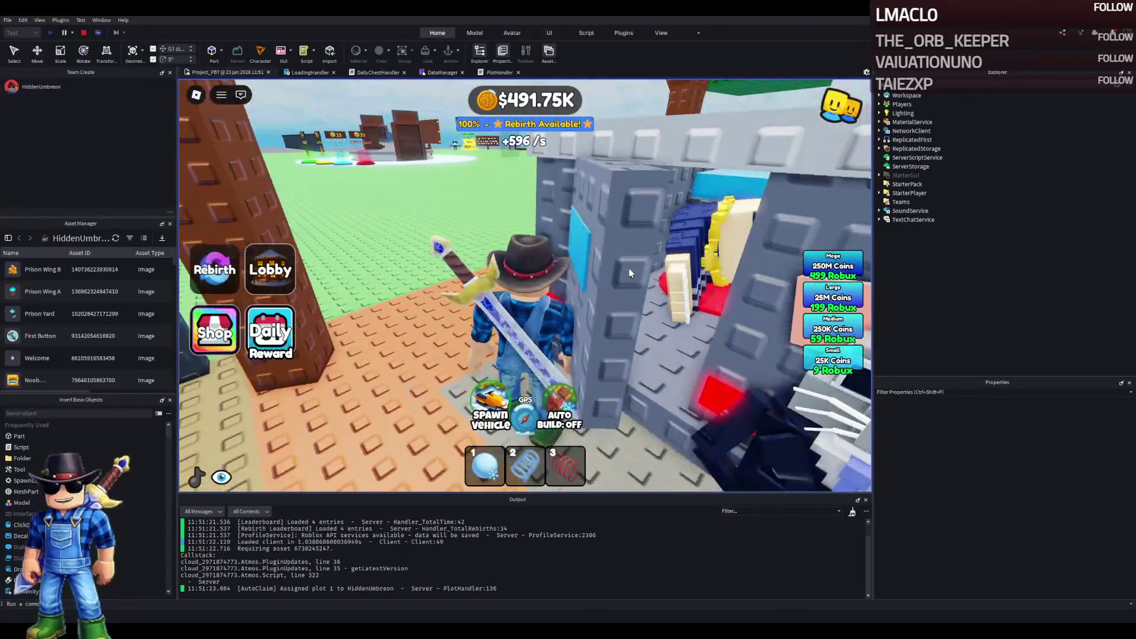
pyautogui.press('w')
pyautogui.press('s')
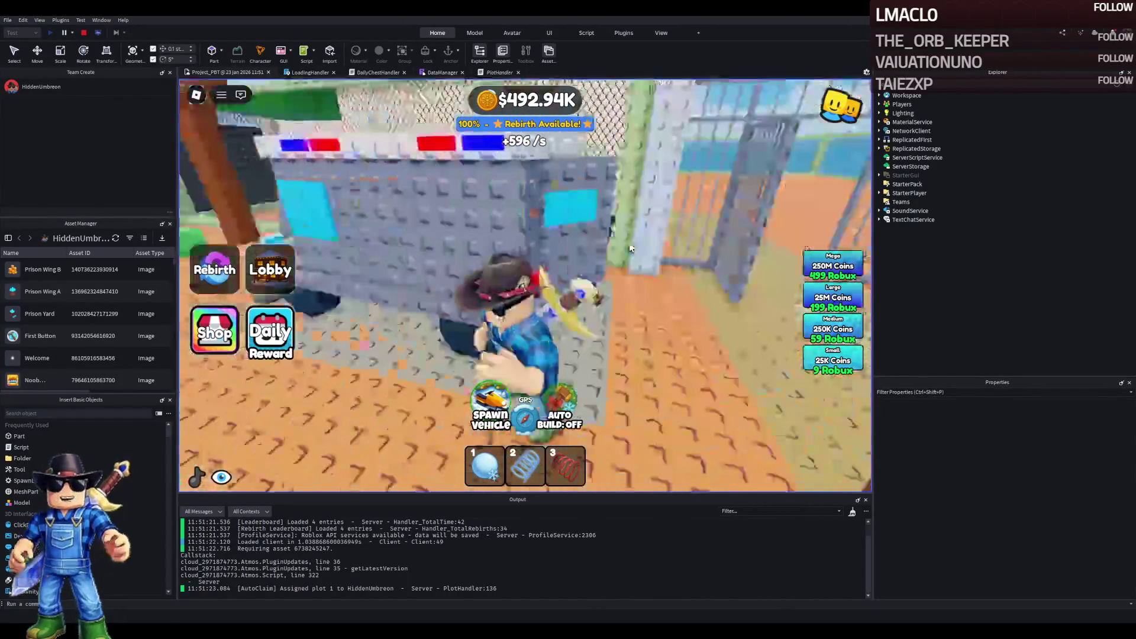
pyautogui.press('s')
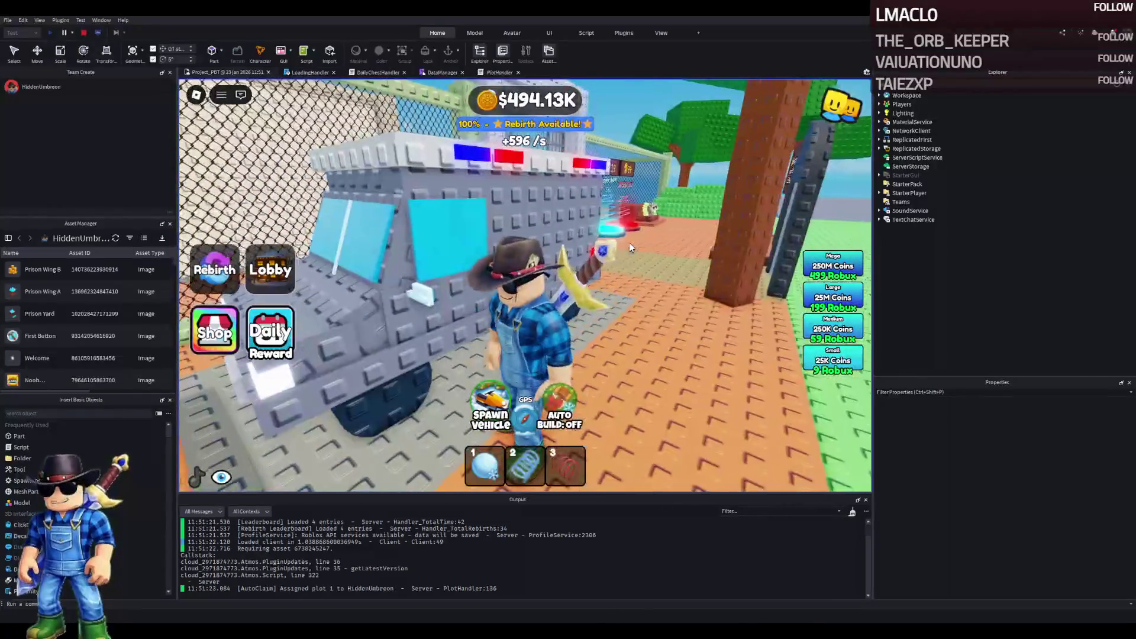
pyautogui.press('w')
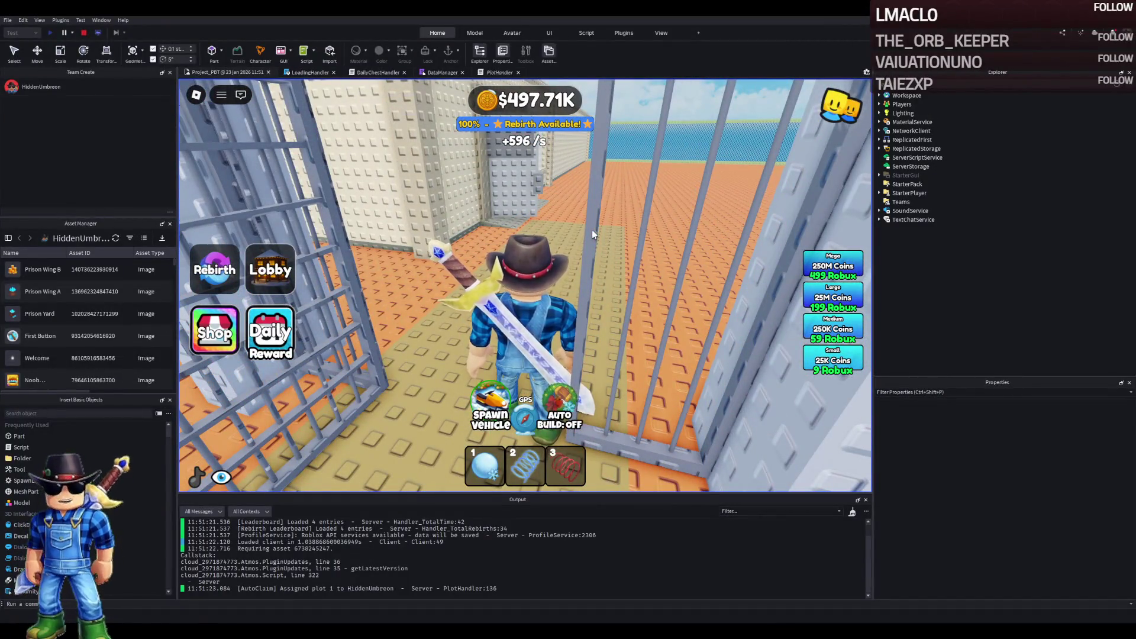
pyautogui.press('w')
pyautogui.press('d')
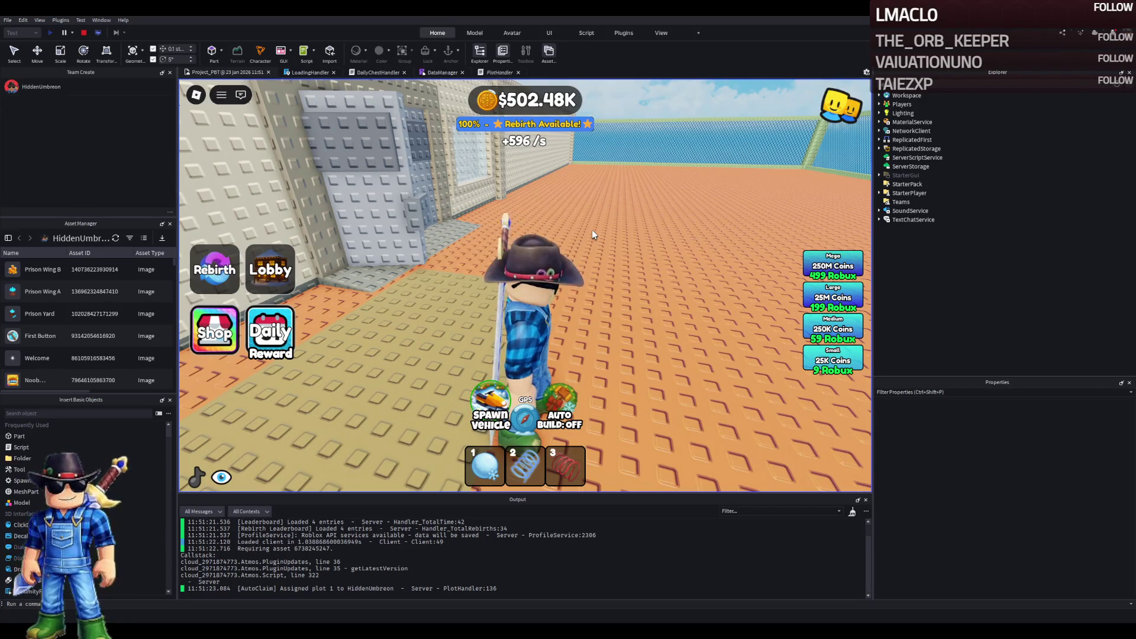
pyautogui.press('w')
pyautogui.press('a')
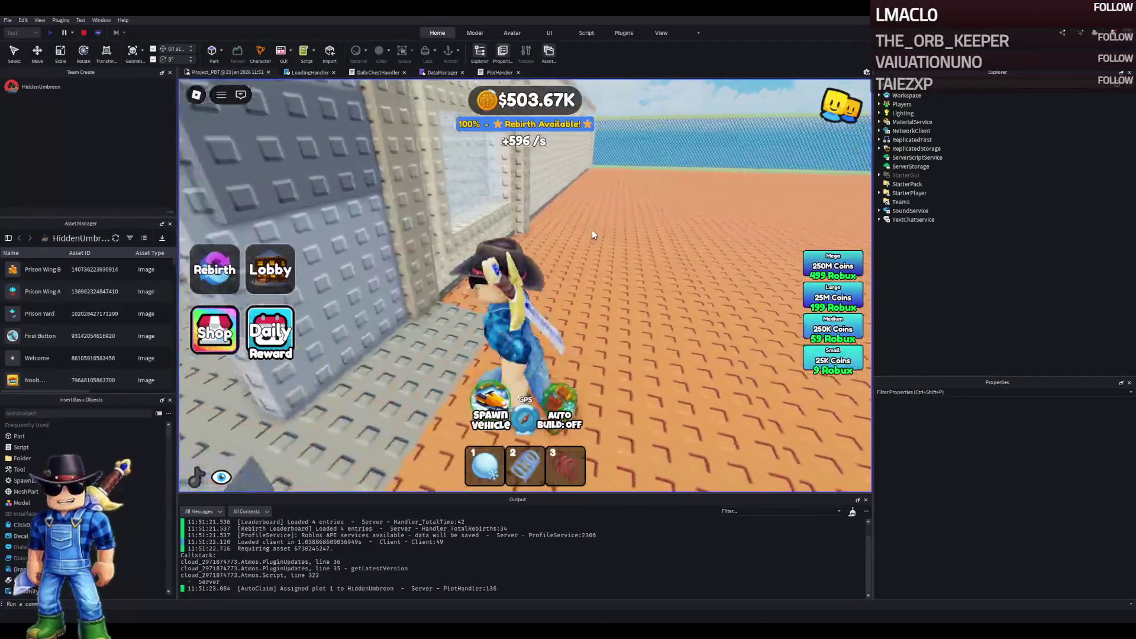
pyautogui.press('a')
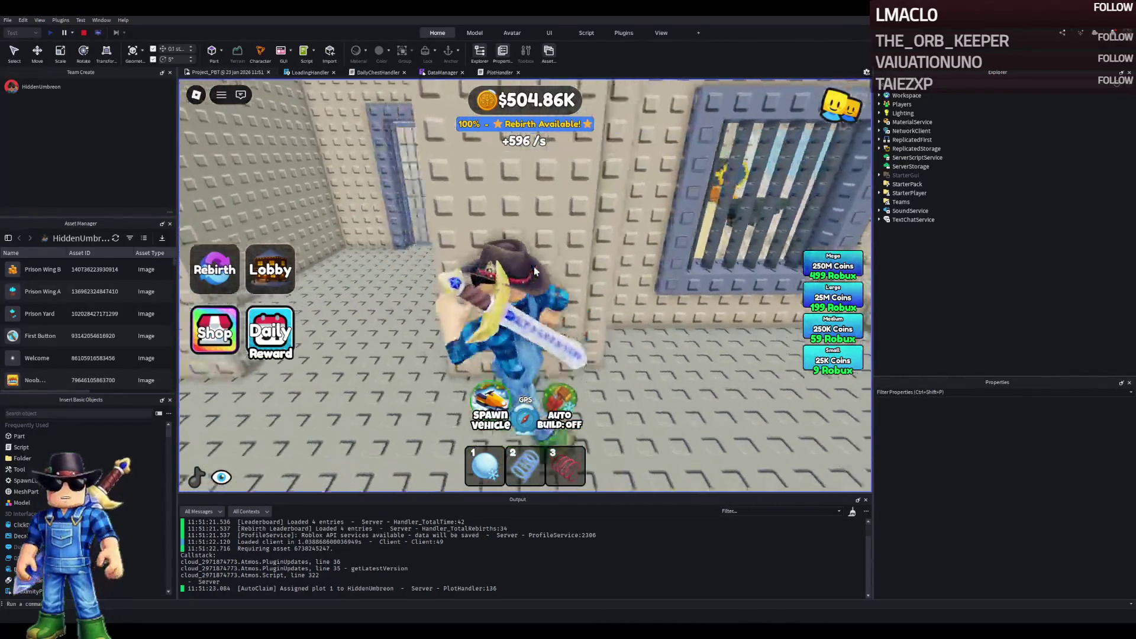
pyautogui.press('w')
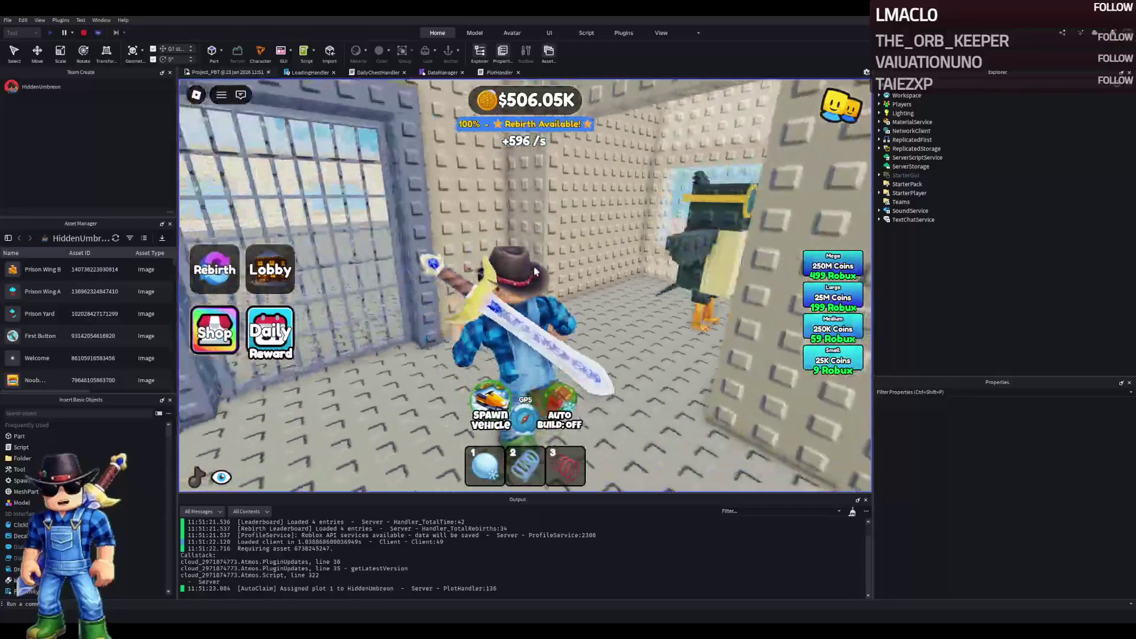
pyautogui.press('w')
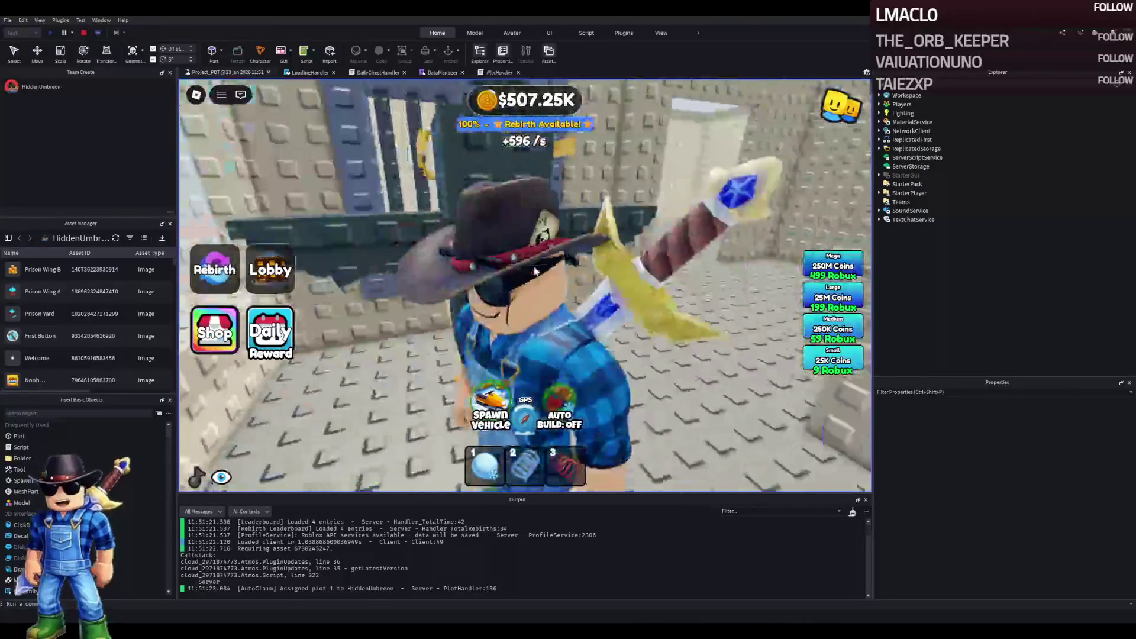
pyautogui.press('w')
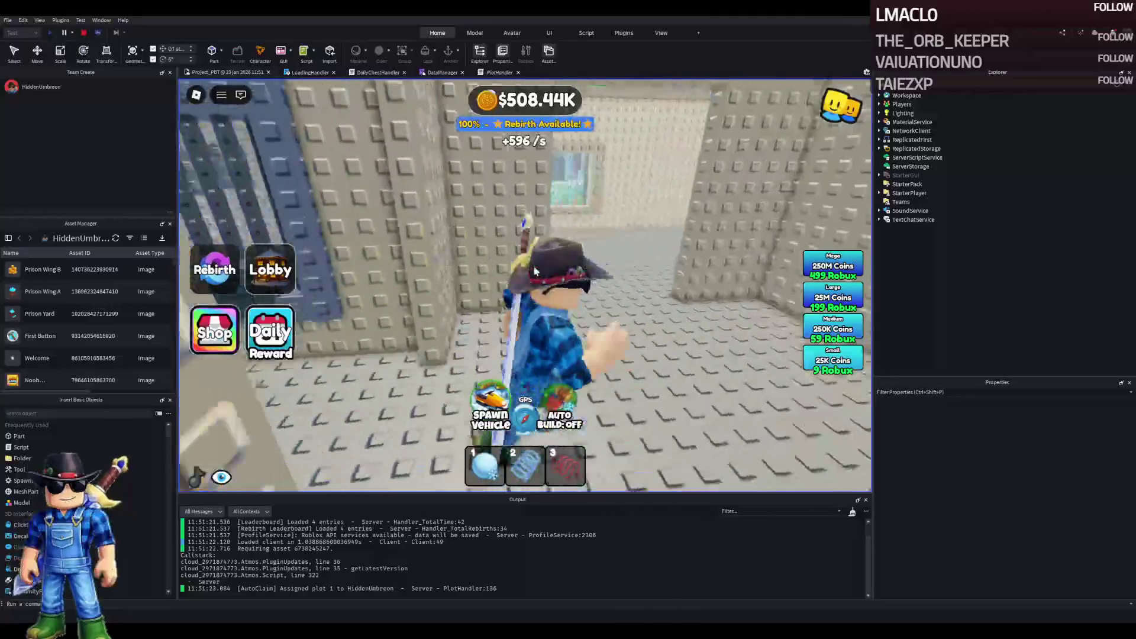
pyautogui.press('s')
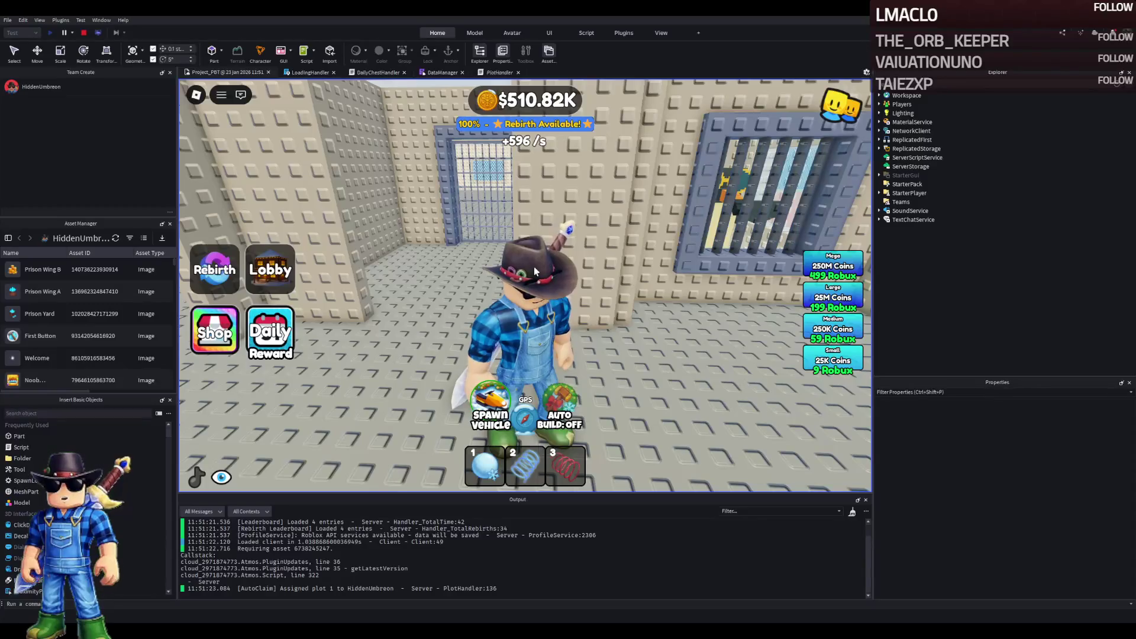
pyautogui.press('w')
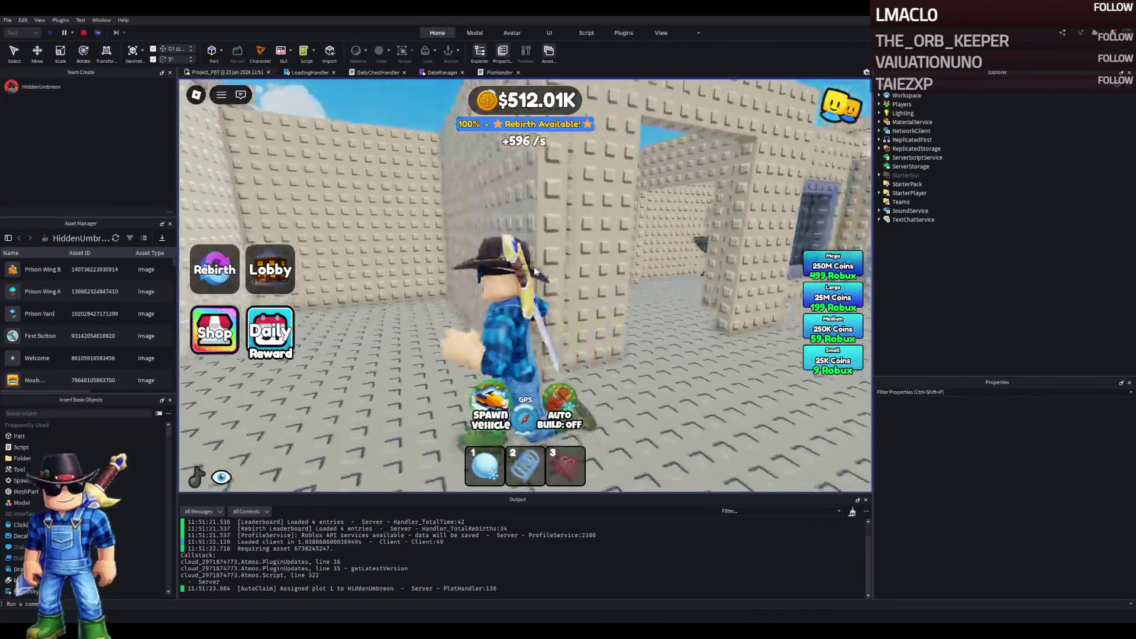
pyautogui.press('w')
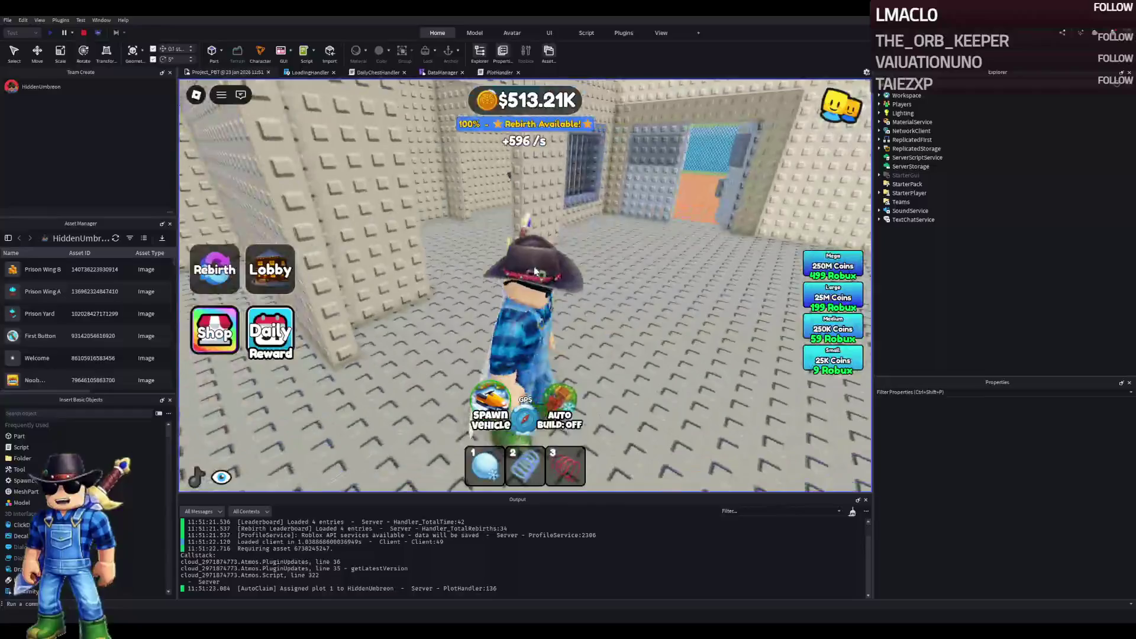
pyautogui.press('w')
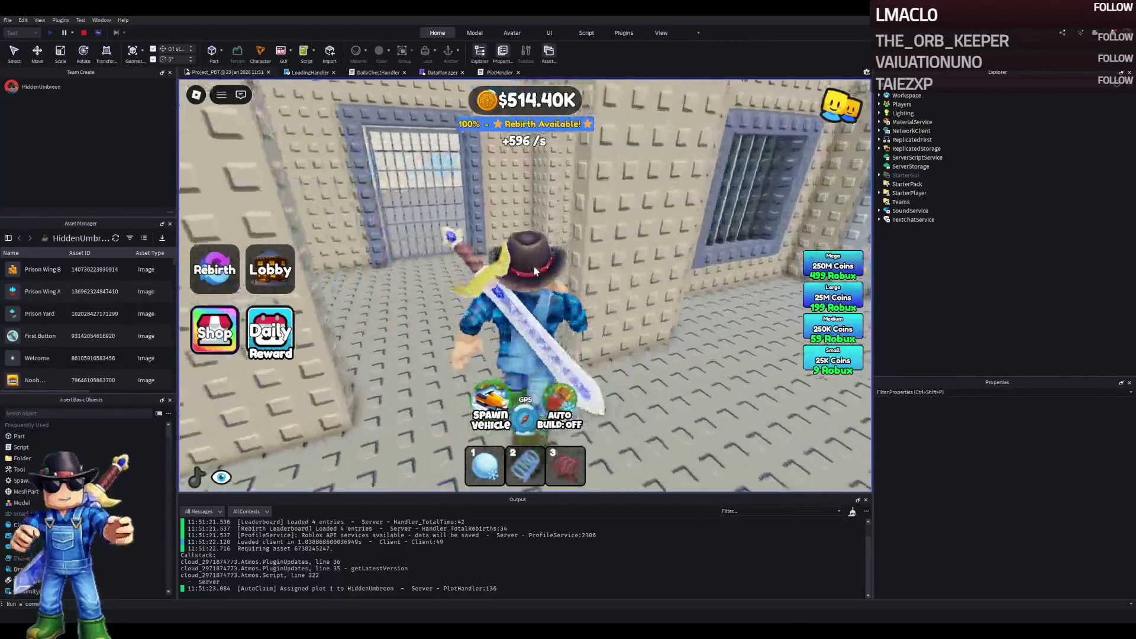
pyautogui.press('w')
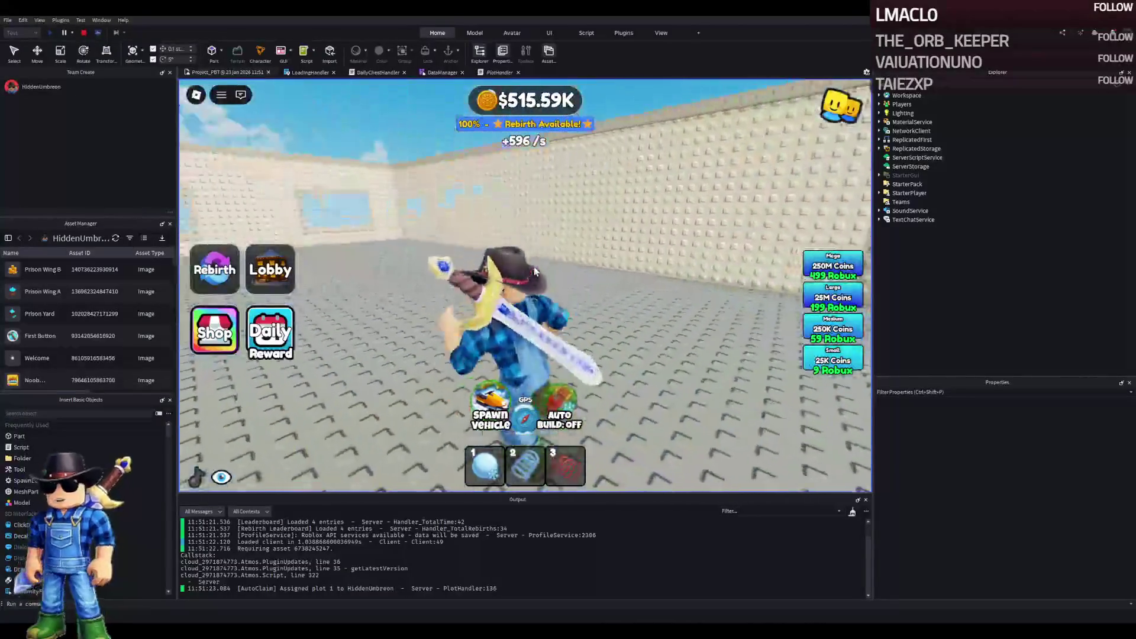
pyautogui.press('w')
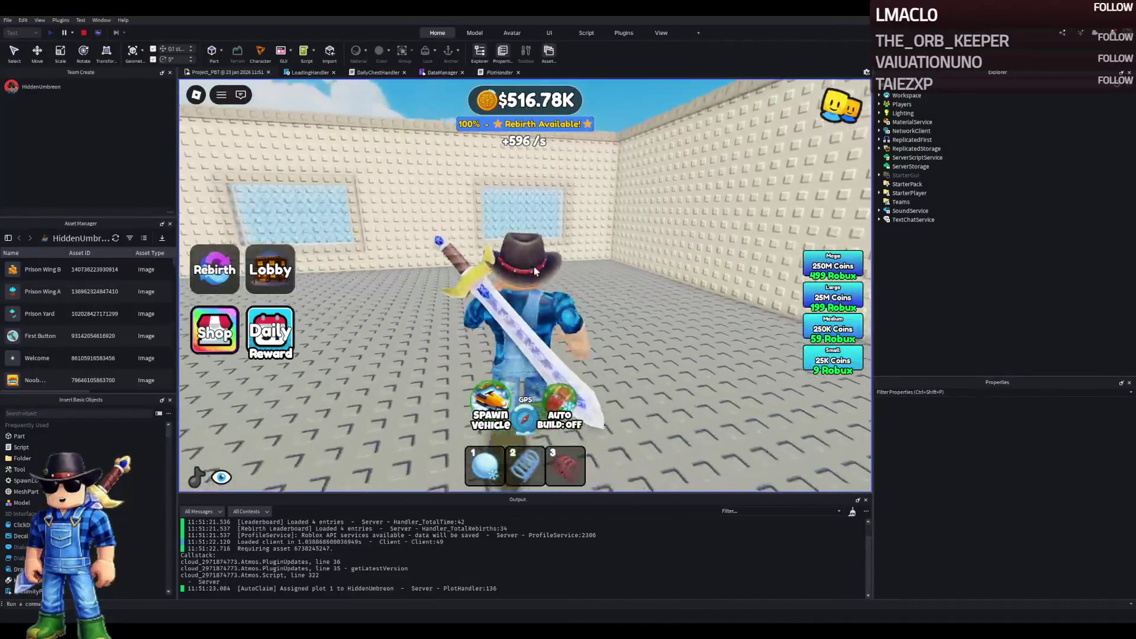
pyautogui.press('d')
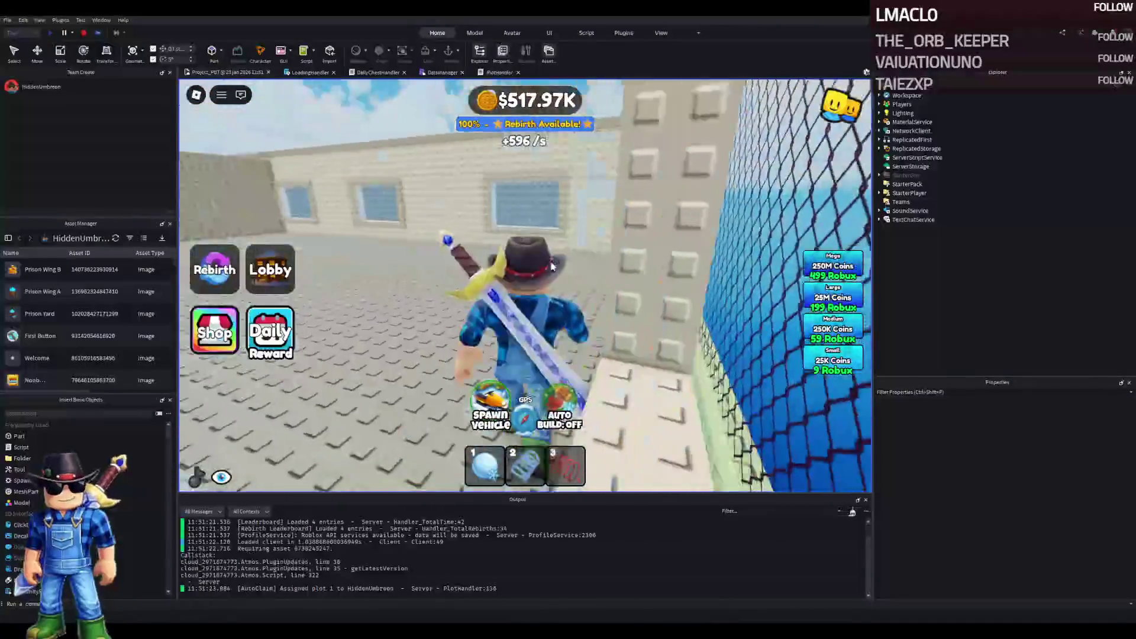
pyautogui.press('w')
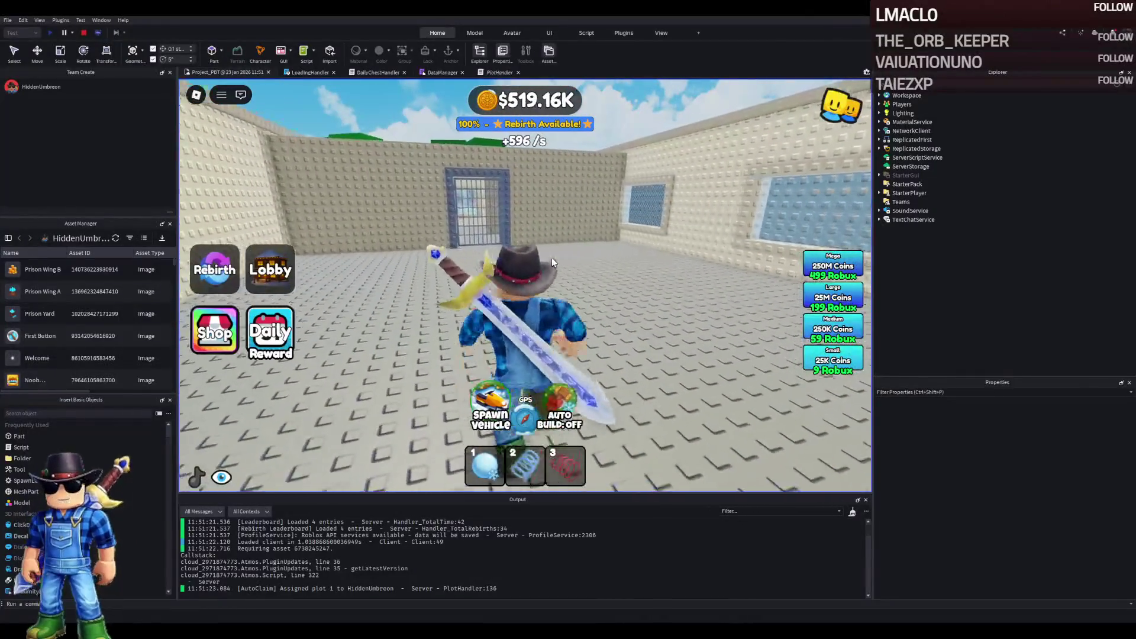
pyautogui.press('w')
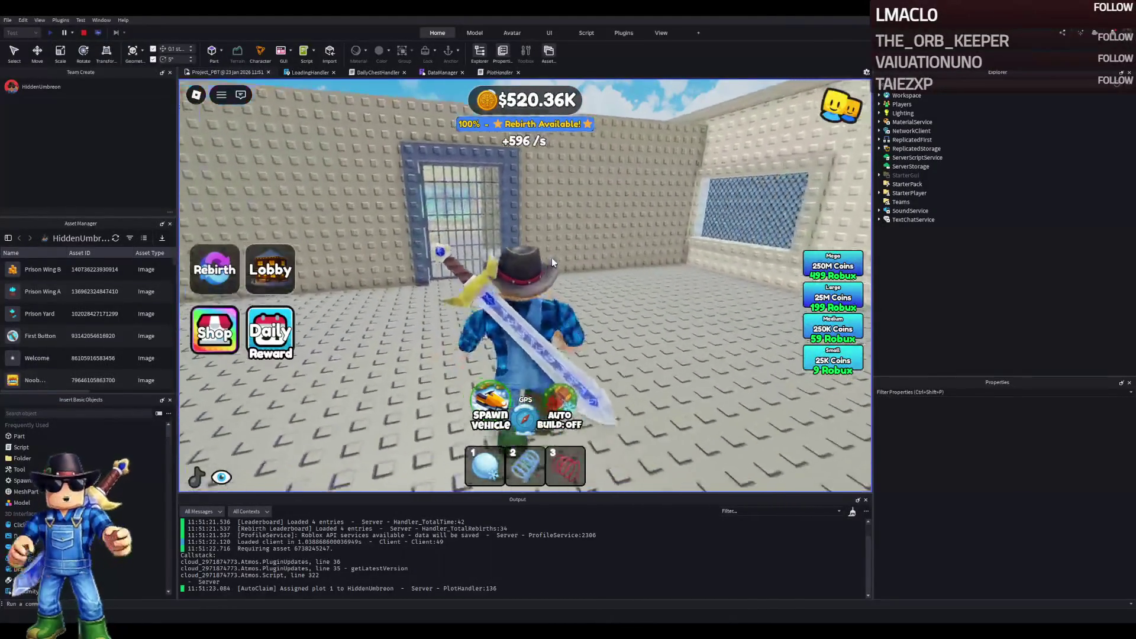
pyautogui.press('w')
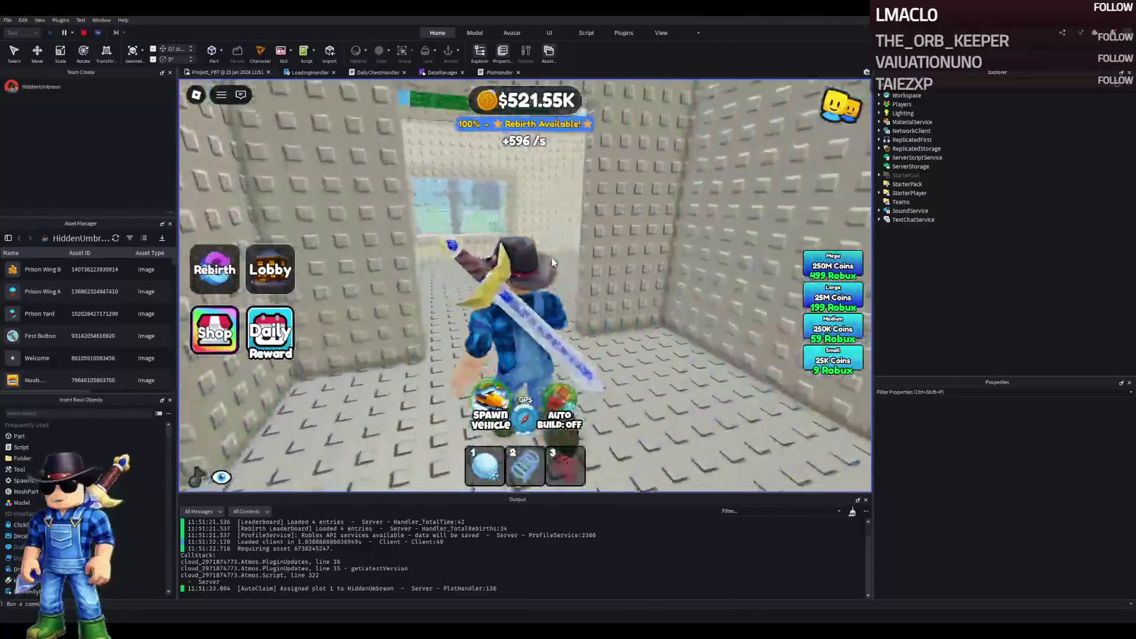
pyautogui.press('a')
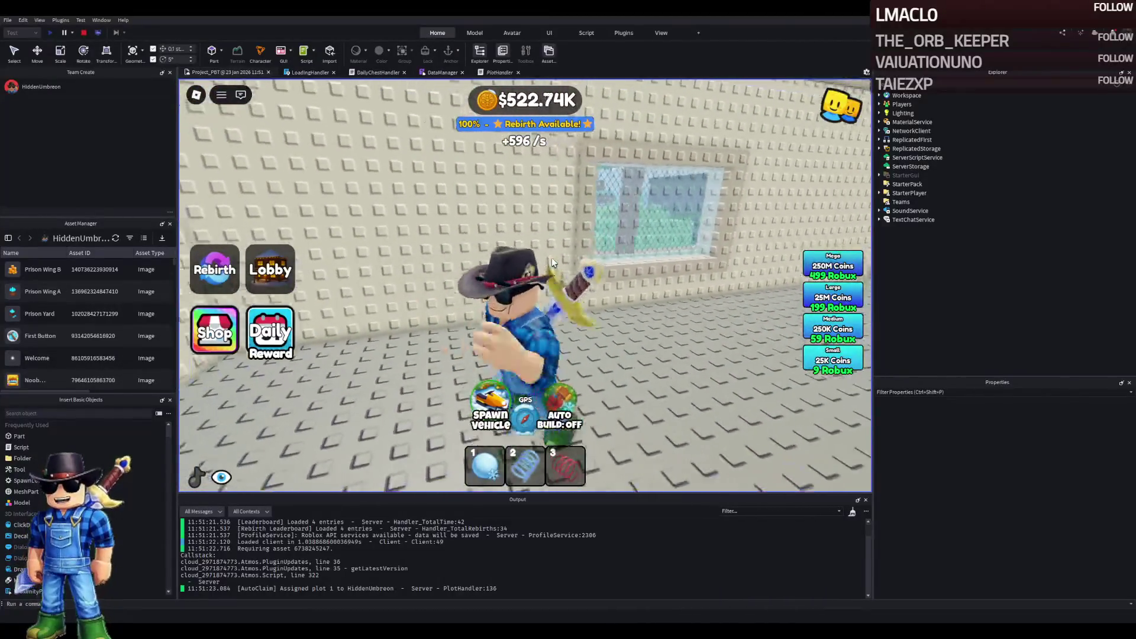
pyautogui.press('s')
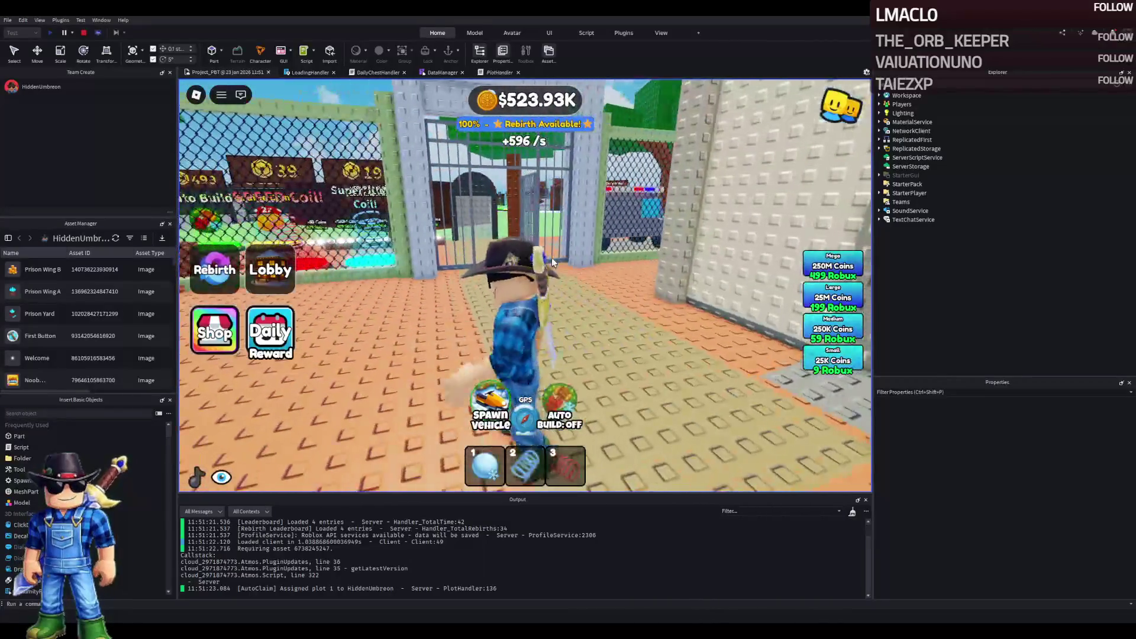
pyautogui.press('w')
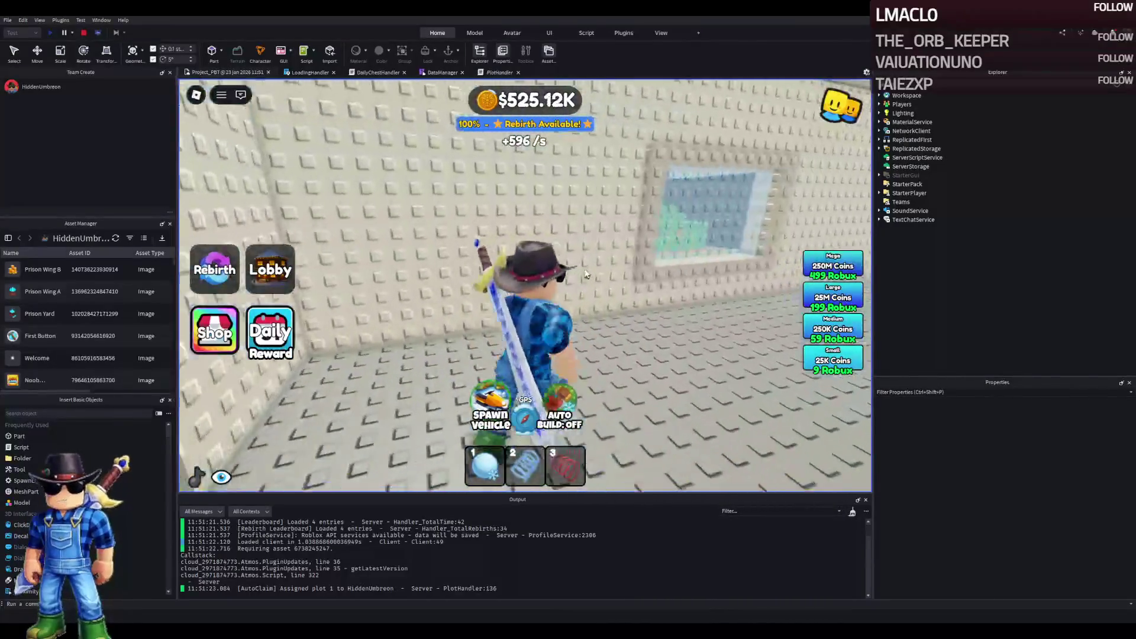
pyautogui.press('d')
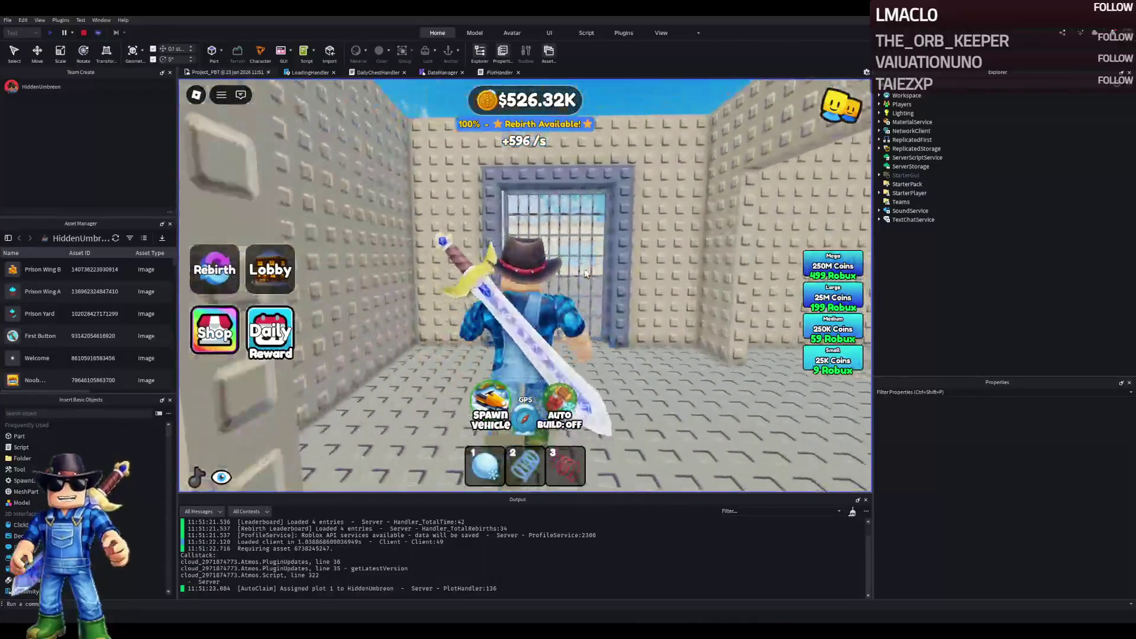
pyautogui.press('w')
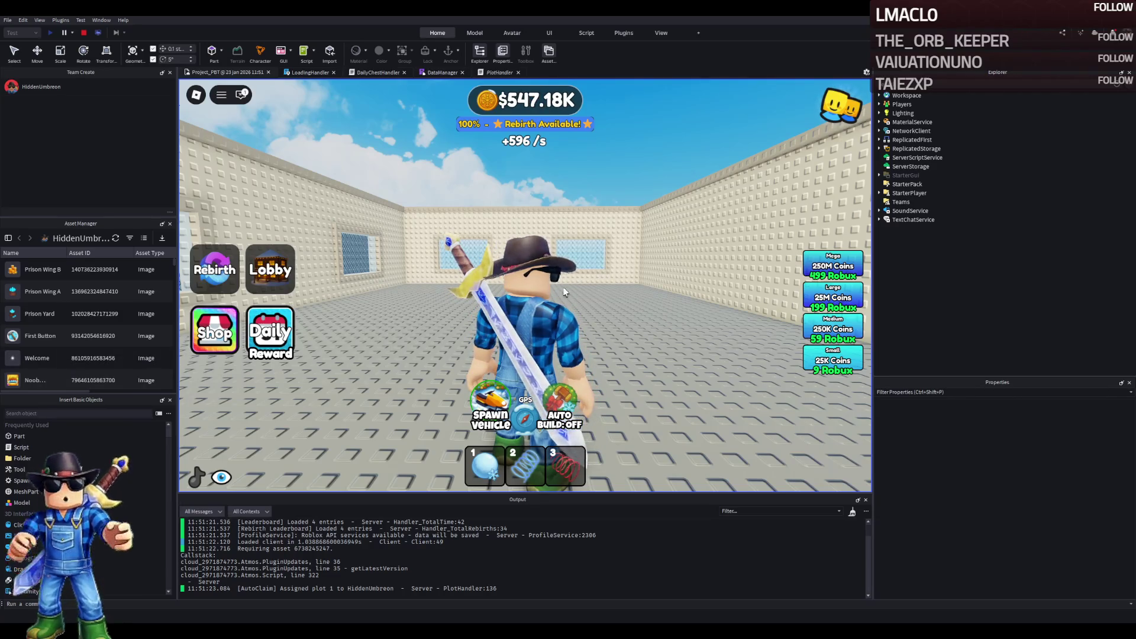
pyautogui.press('a')
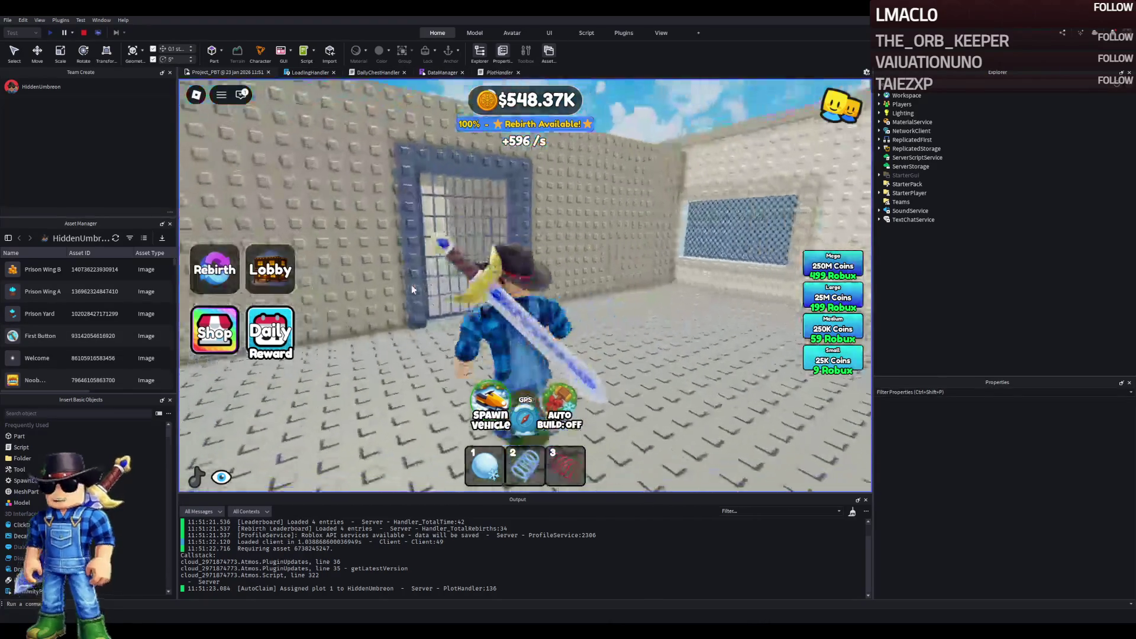
pyautogui.press('w')
pyautogui.press('w')
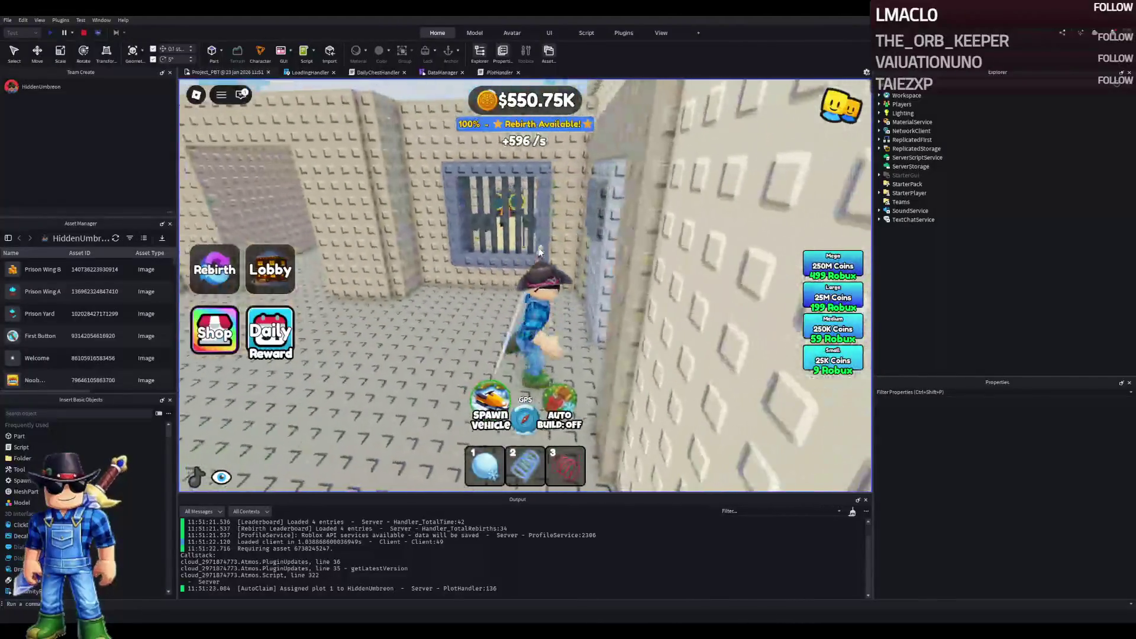
pyautogui.press('a')
pyautogui.press('w')
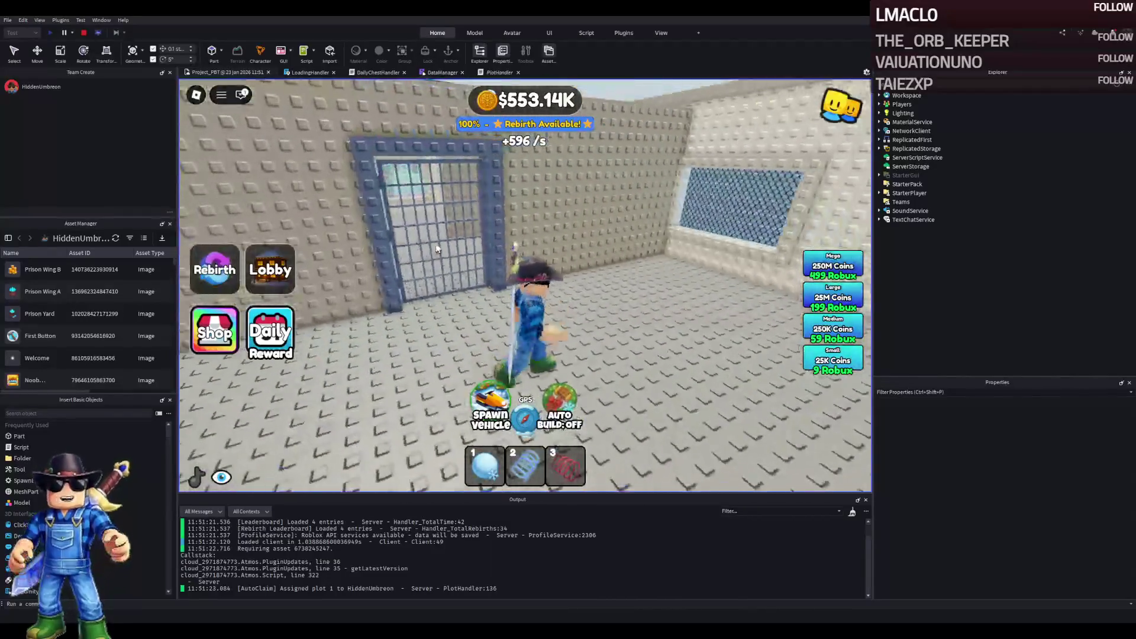
pyautogui.press('w')
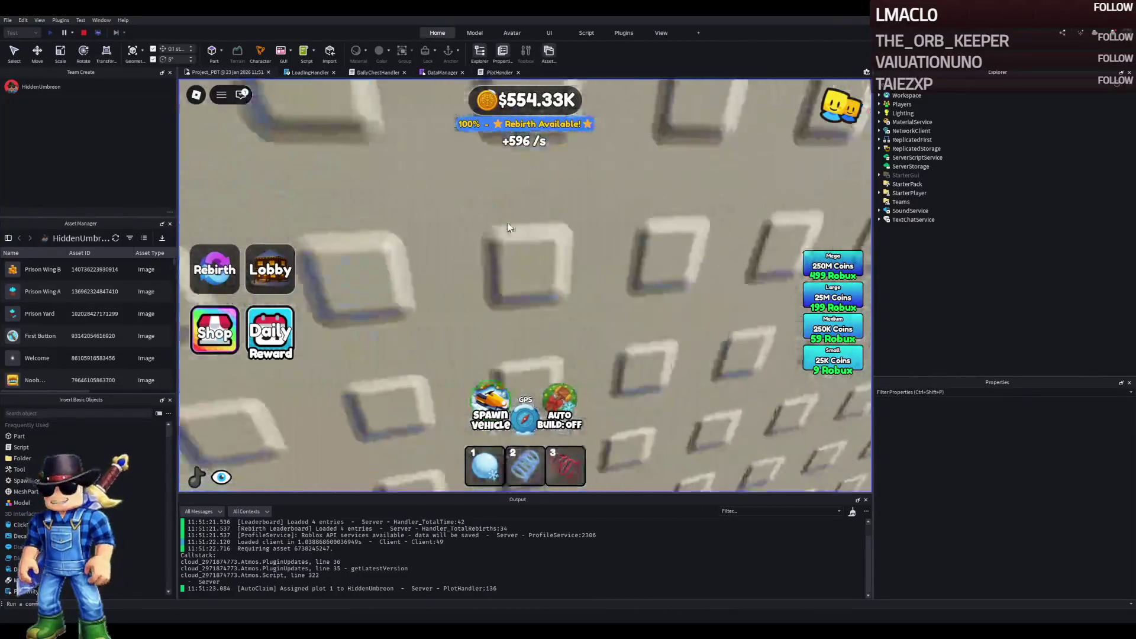
pyautogui.press('s')
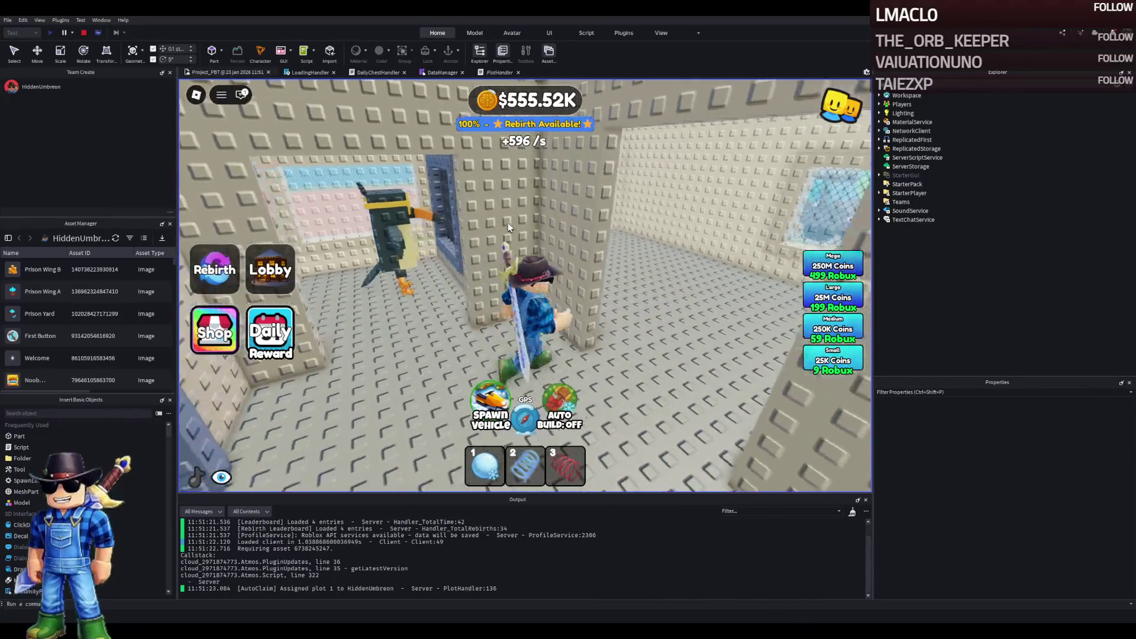
pyautogui.press('d')
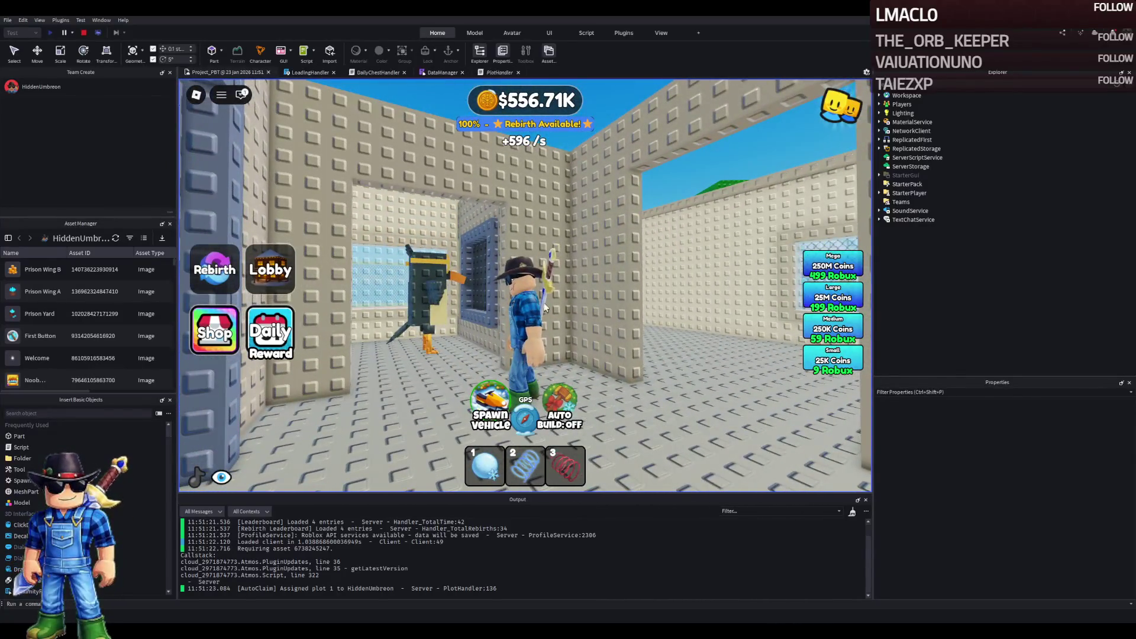
pyautogui.press('w')
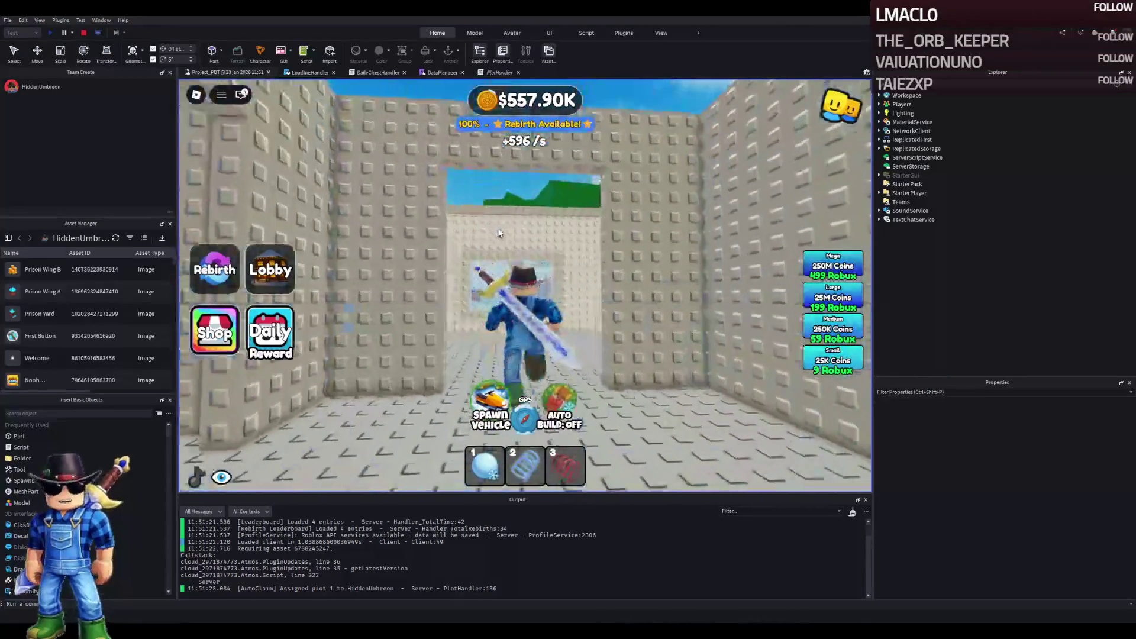
pyautogui.press('s')
pyautogui.press('w')
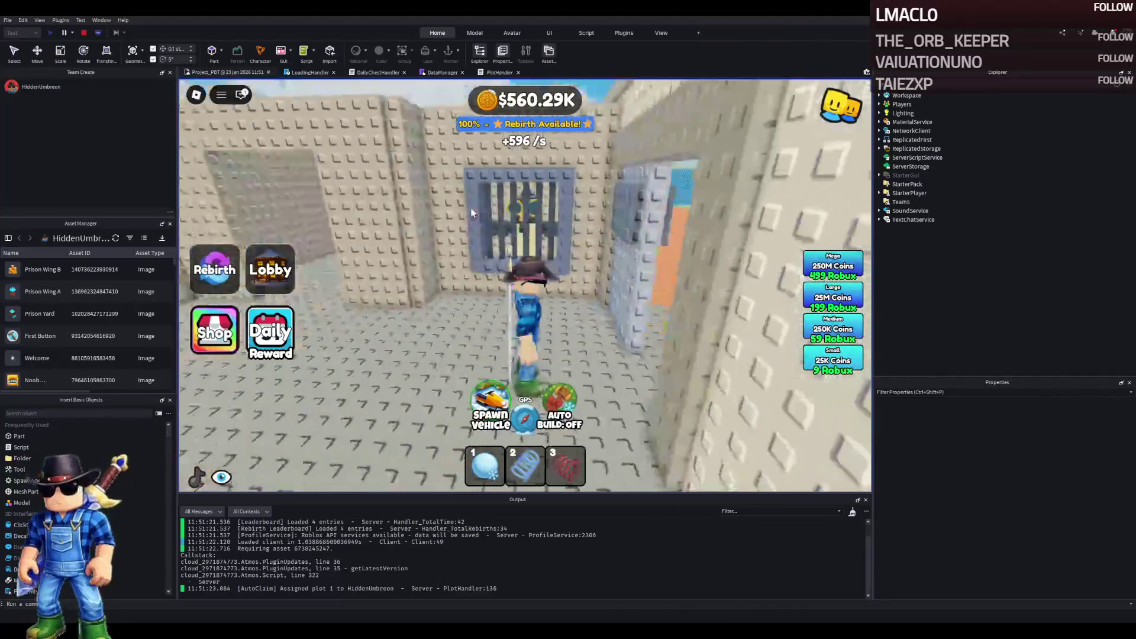
pyautogui.press('w')
pyautogui.press('w')
pyautogui.press('w')
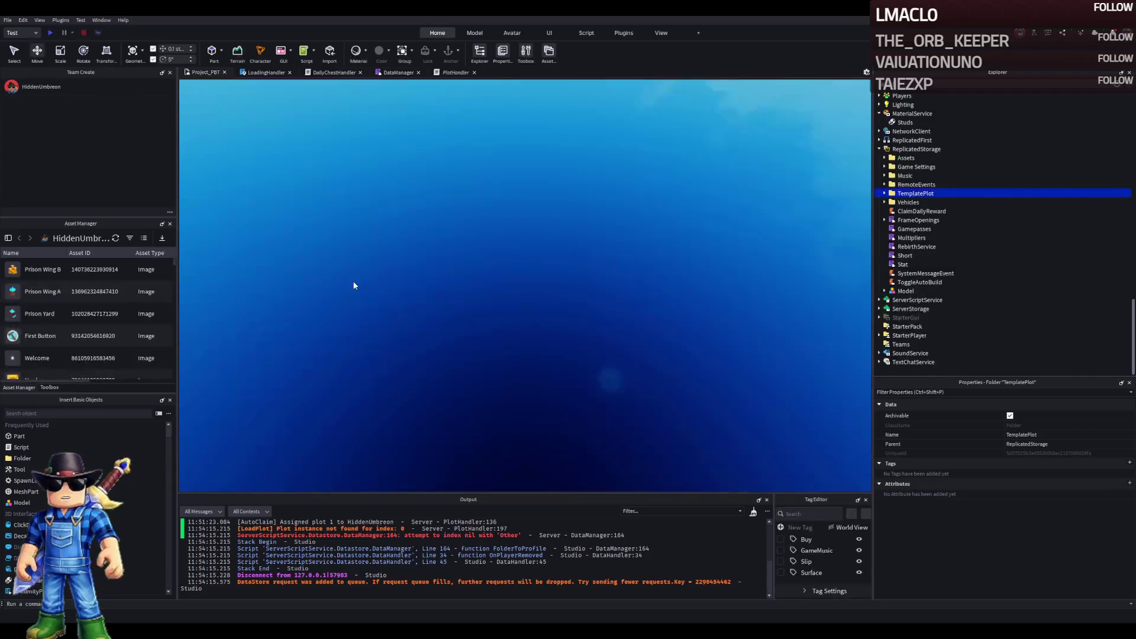
pyautogui.press('s')
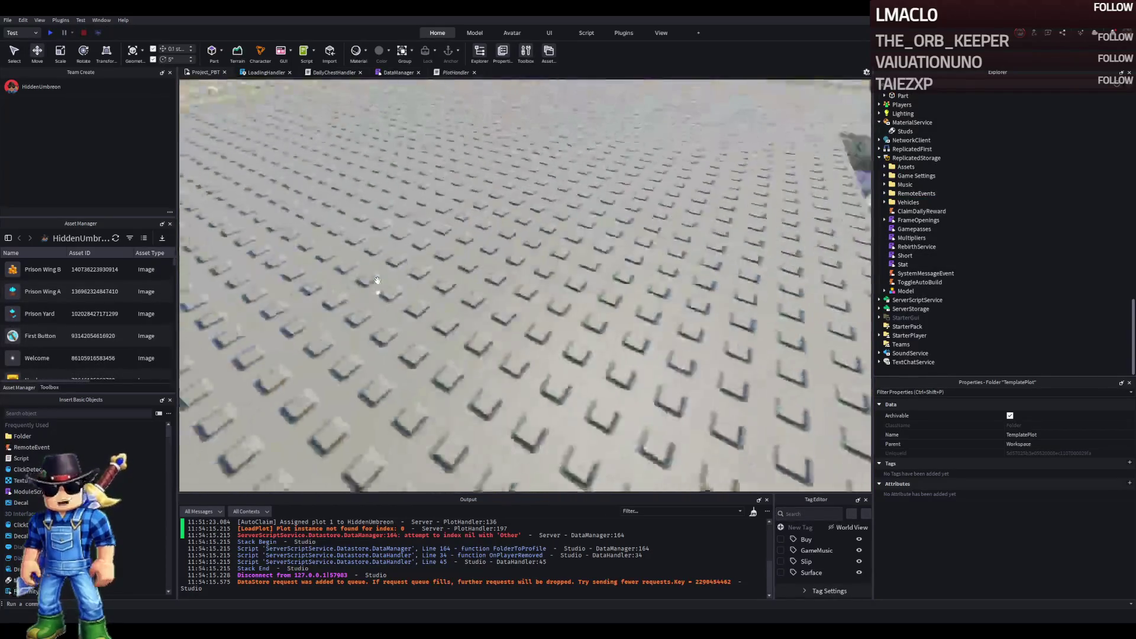
pyautogui.press('w')
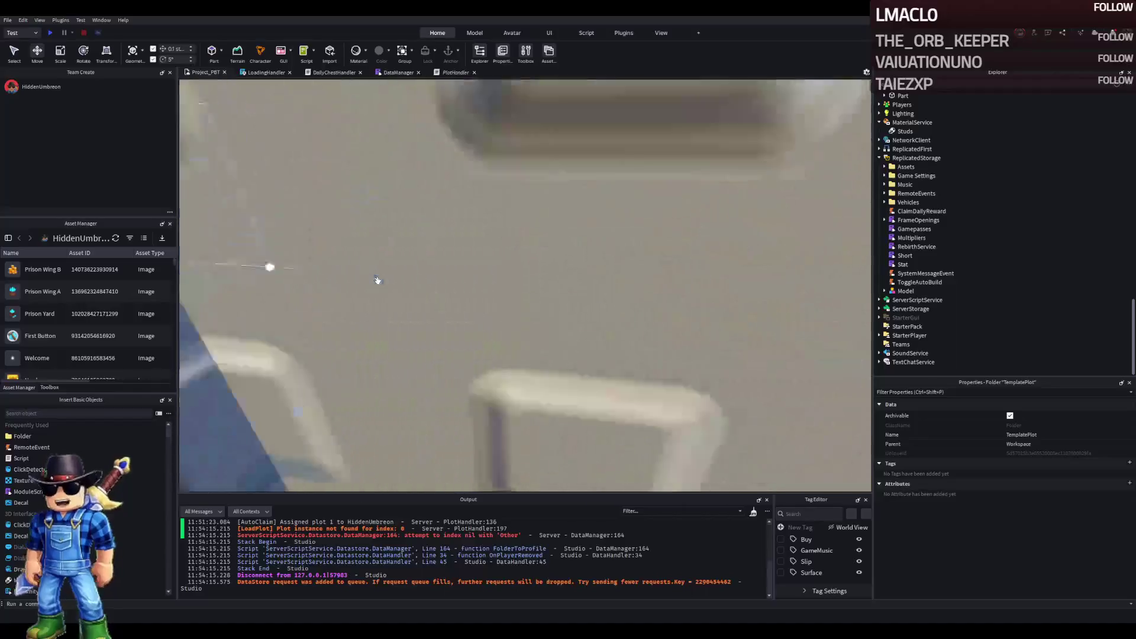
pyautogui.press('a')
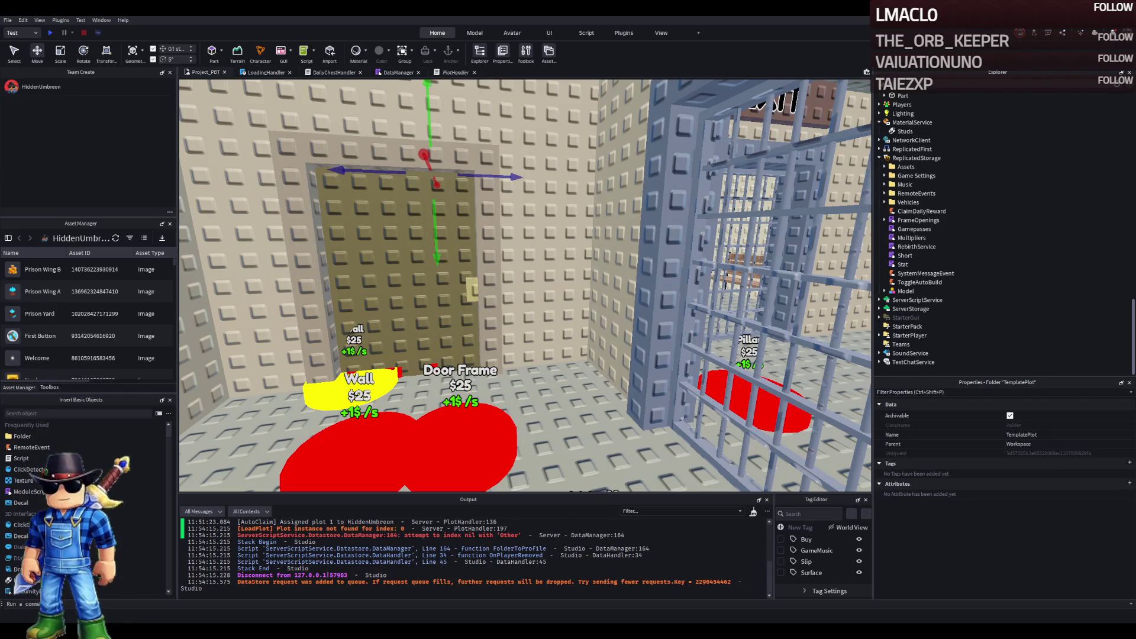
pyautogui.press('q')
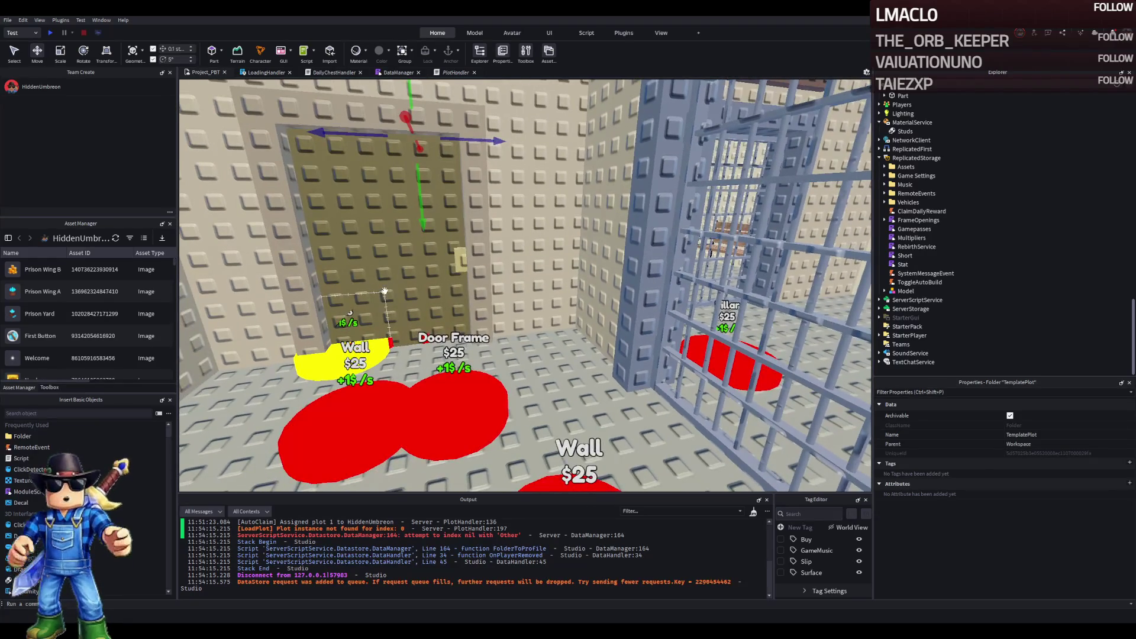
pyautogui.press('s')
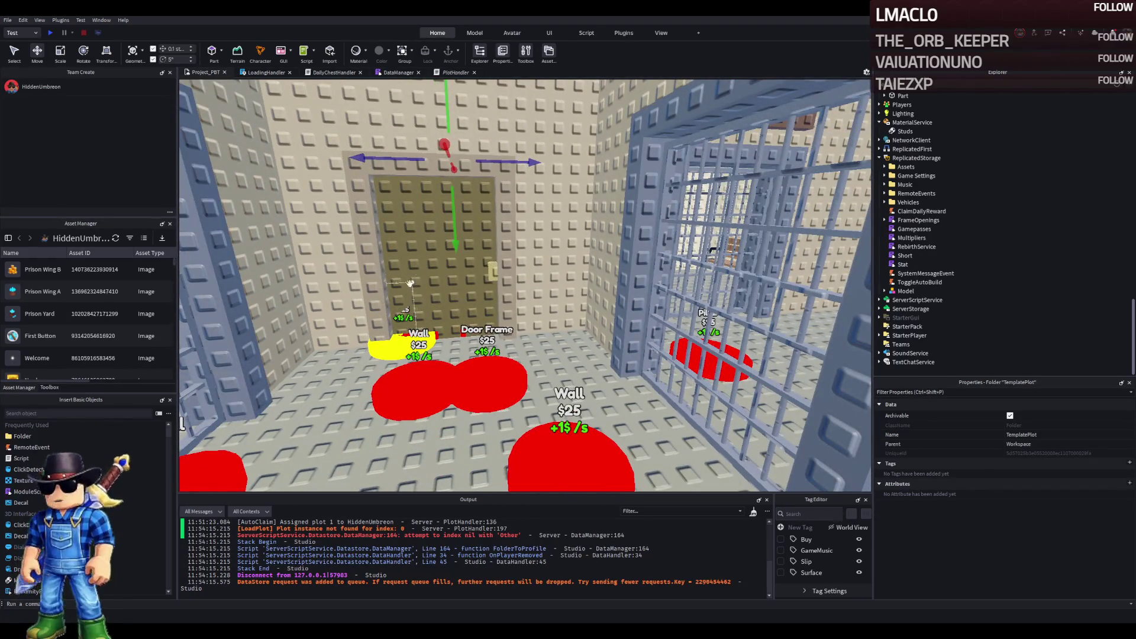
pyautogui.press('w')
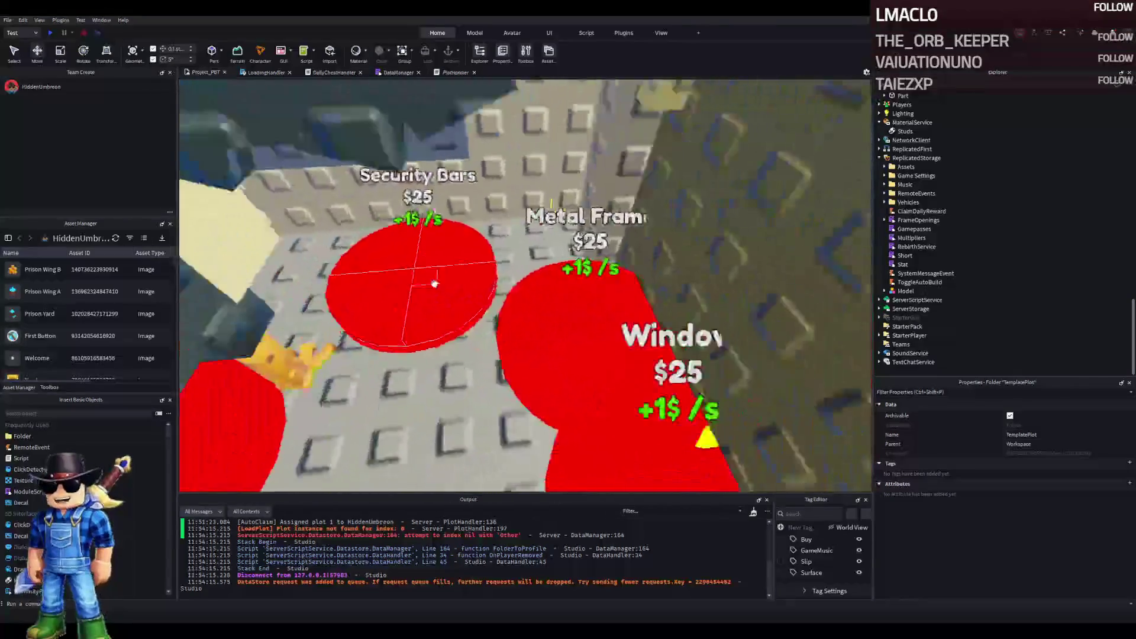
pyautogui.press('w')
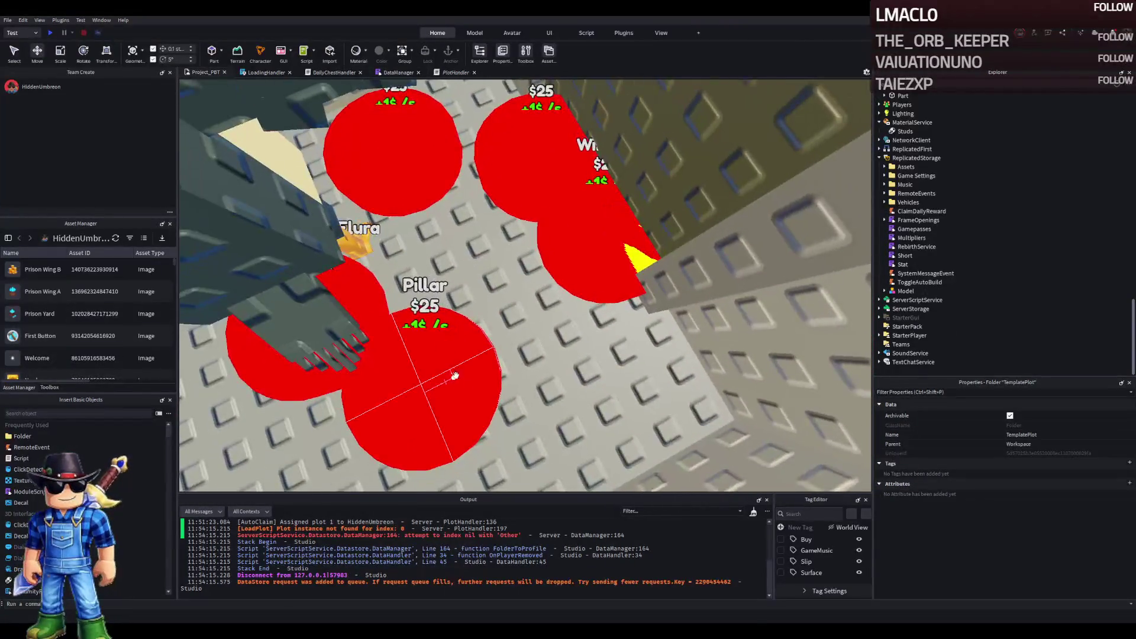
pyautogui.click(278, 382)
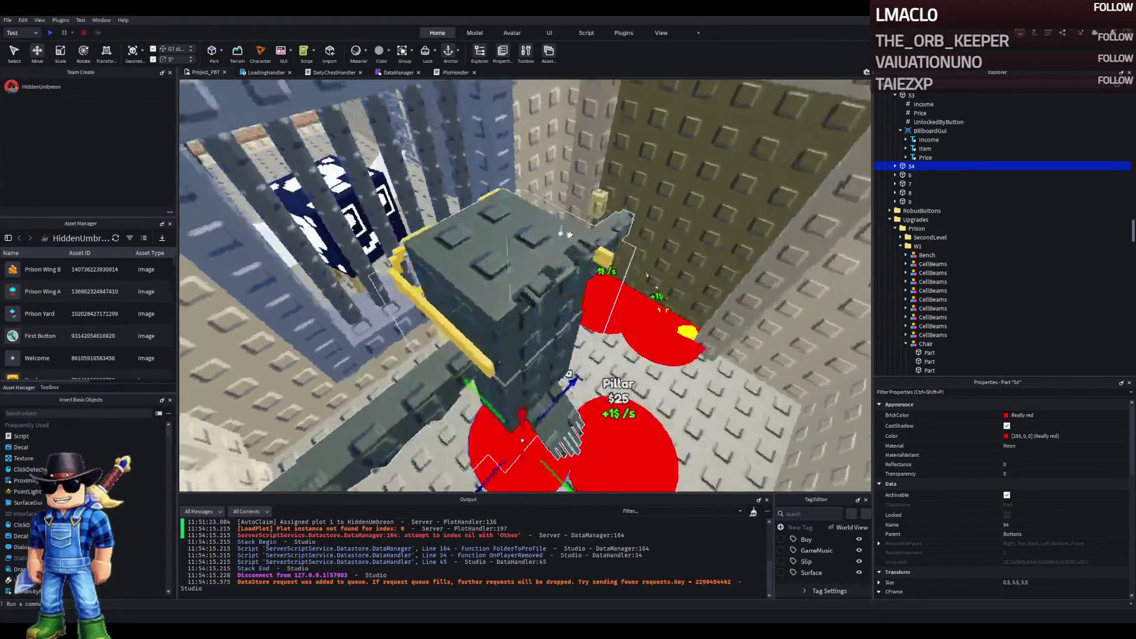
# Step: Duplicate button 54 and undo an accidental change to the Pillar button
pyautogui.hotkey('ctrl', 'd')
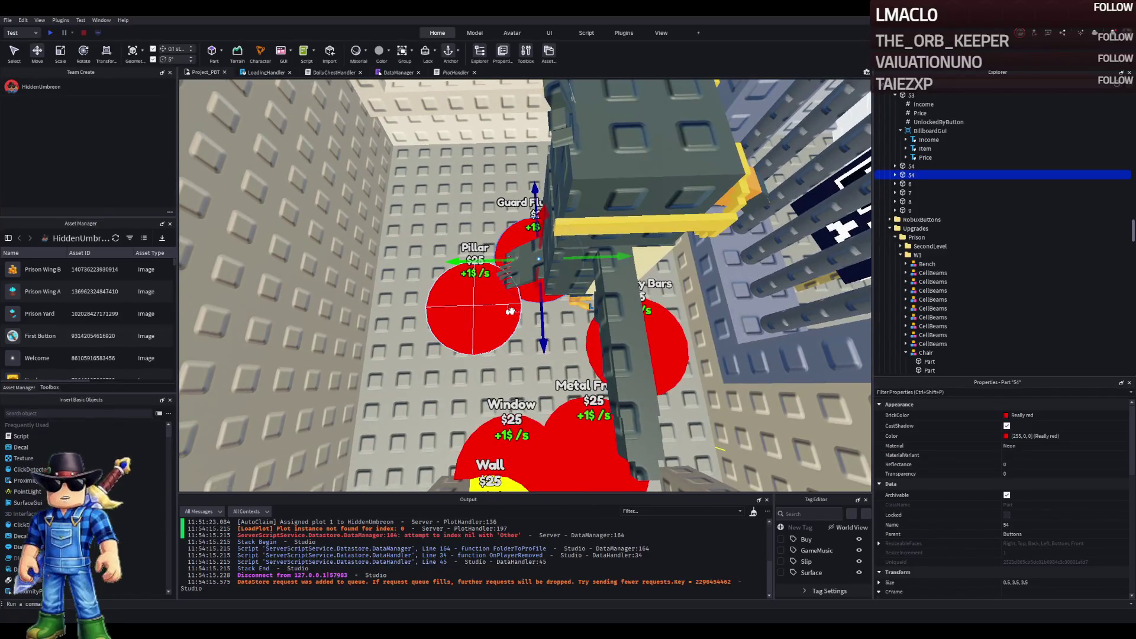
pyautogui.press('e')
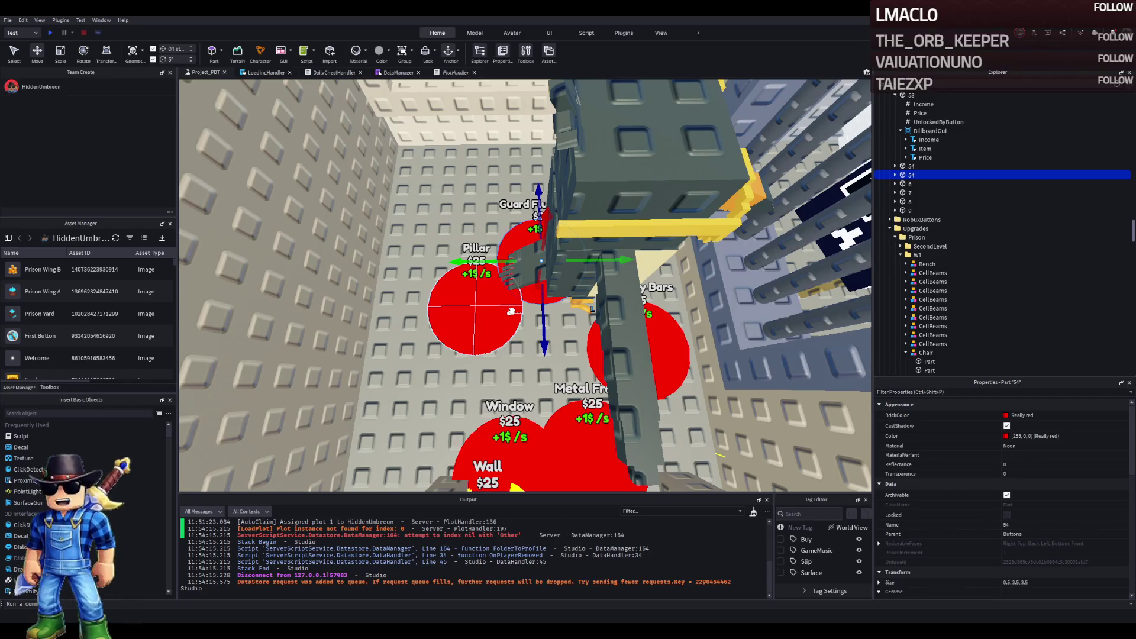
pyautogui.press('e')
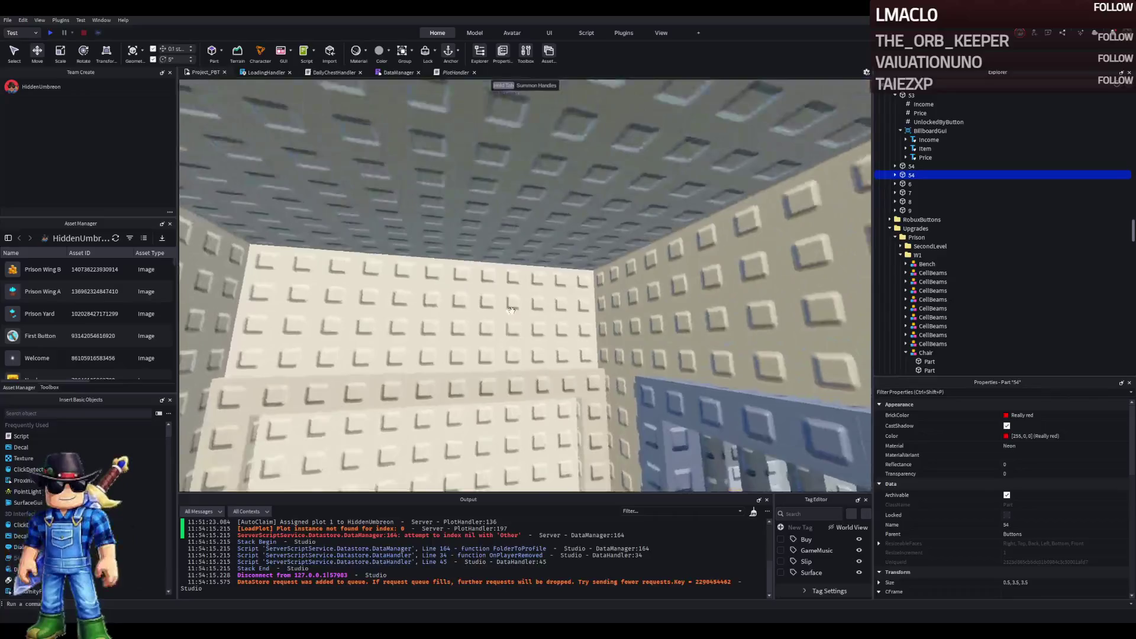
pyautogui.press('q')
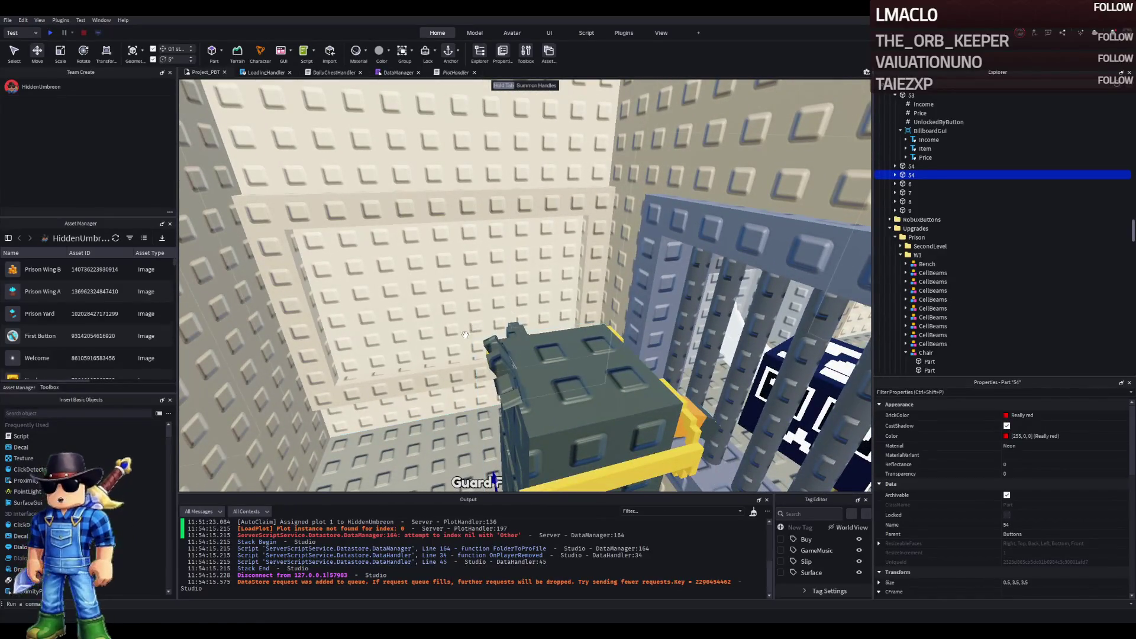
pyautogui.press('e')
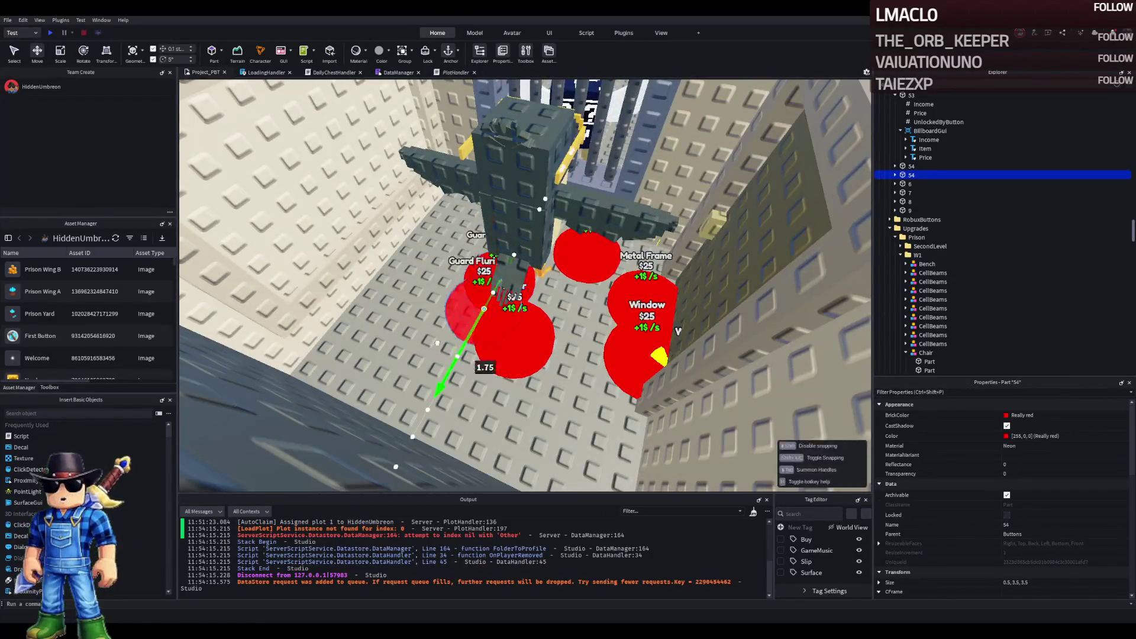
pyautogui.moveTo(513, 334); pyautogui.dragTo(581, 346)
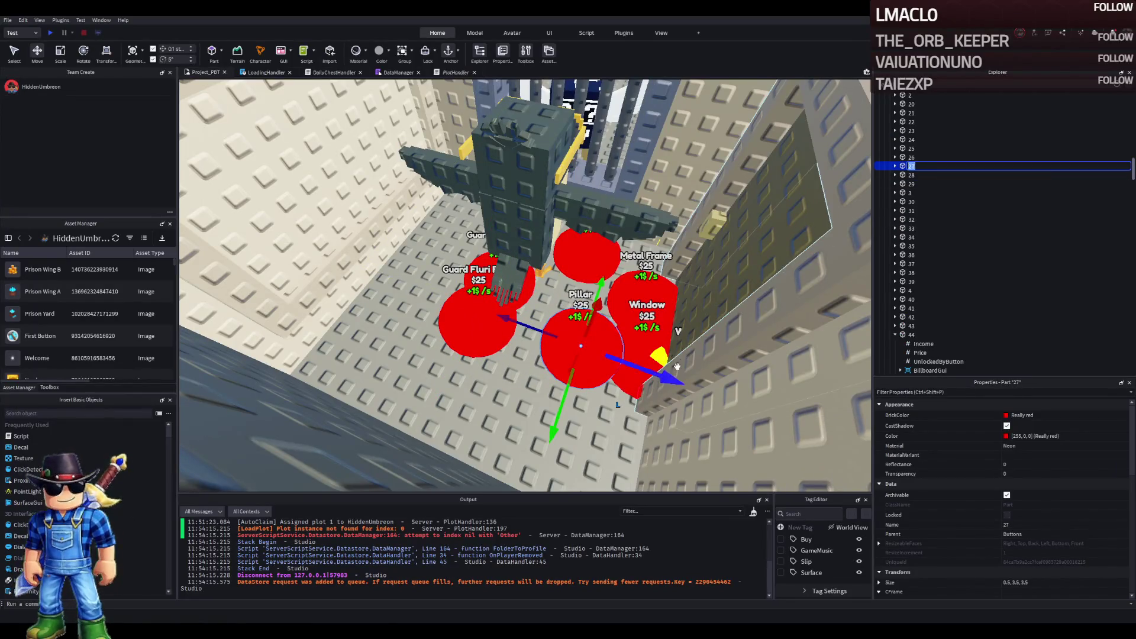
pyautogui.press('a')
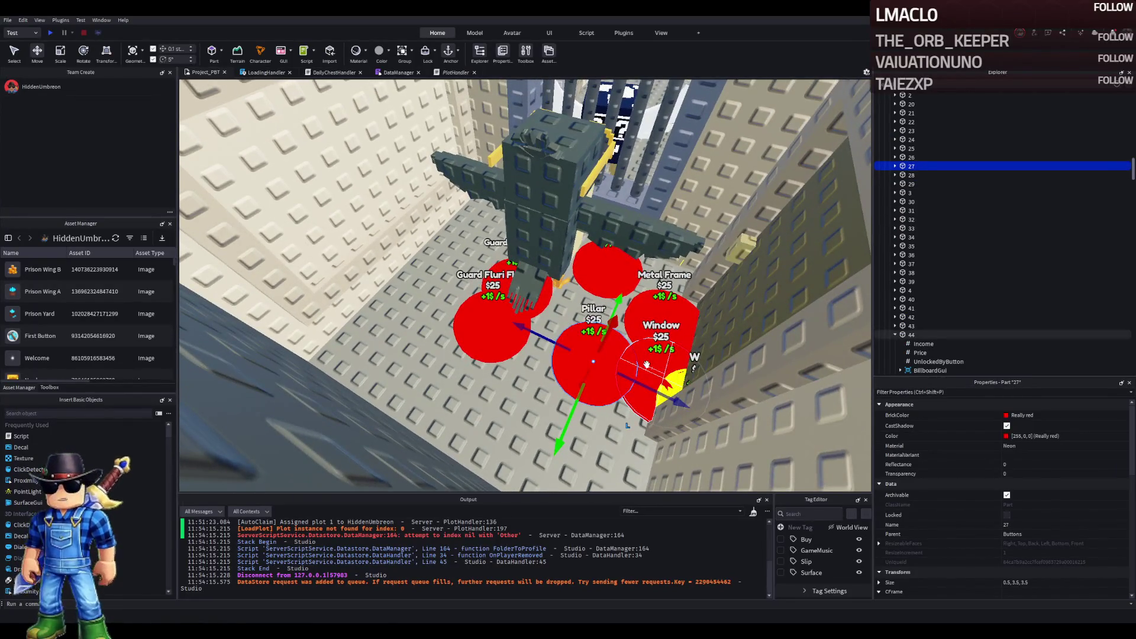
pyautogui.hotkey('ctrl', 'z')
pyautogui.hotkey('ctrl', 'z')
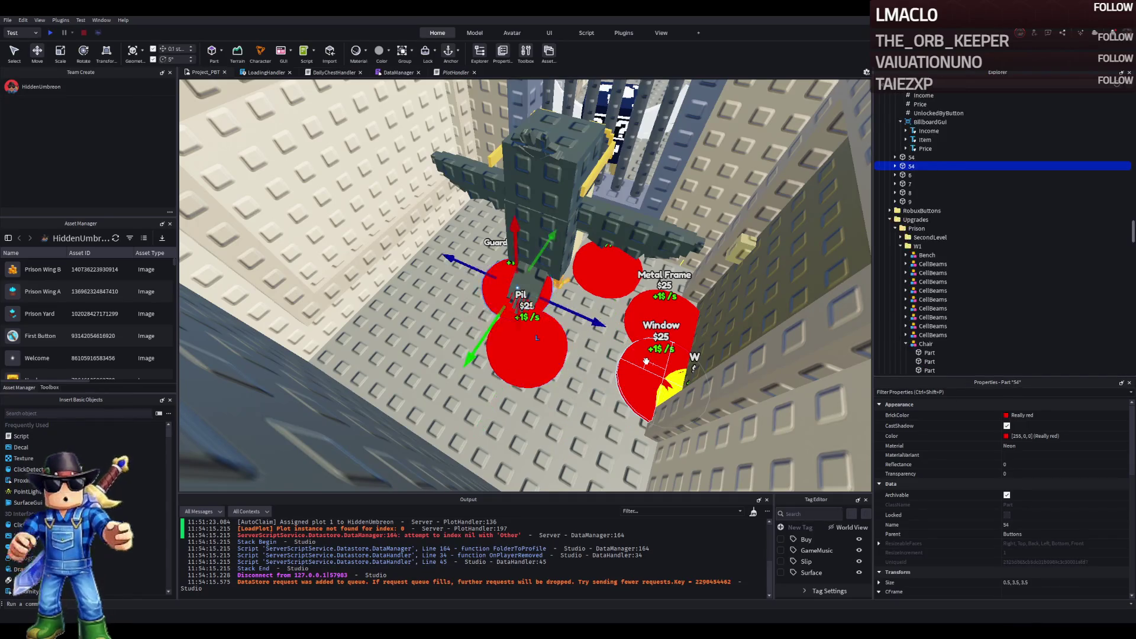
# Step: Rename the copy 55 and drag it out beside the Pillar button
pyautogui.press('F2')
pyautogui.write('5')
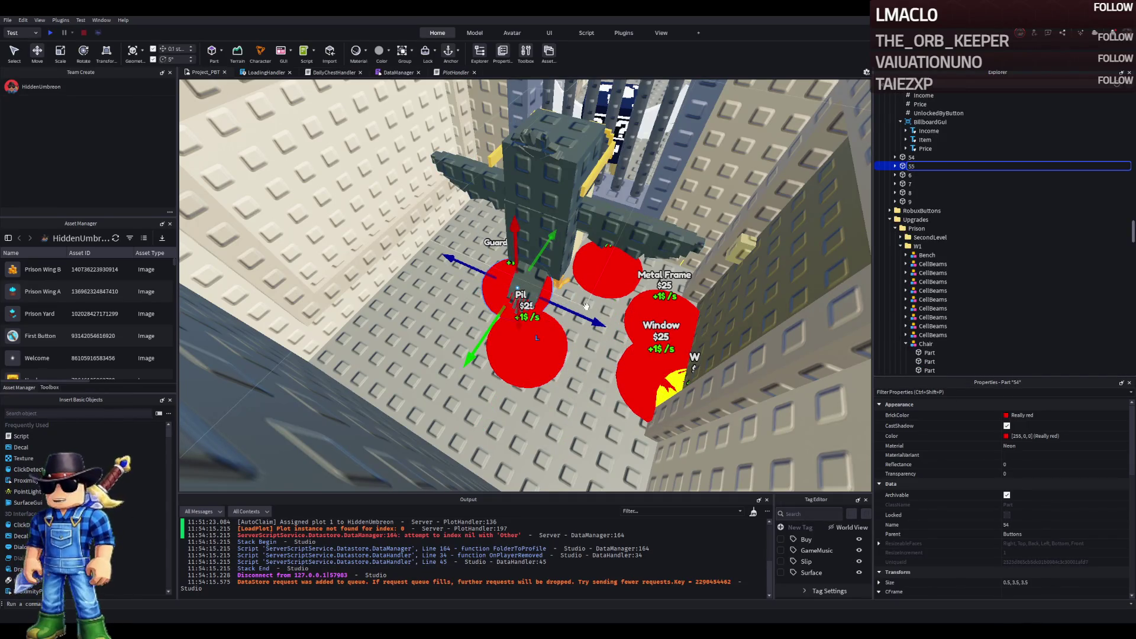
pyautogui.moveTo(512, 283)
pyautogui.mouseDown()
pyautogui.moveTo(449, 426)
pyautogui.moveTo(408, 376)
pyautogui.mouseUp()
pyautogui.click(550, 222)
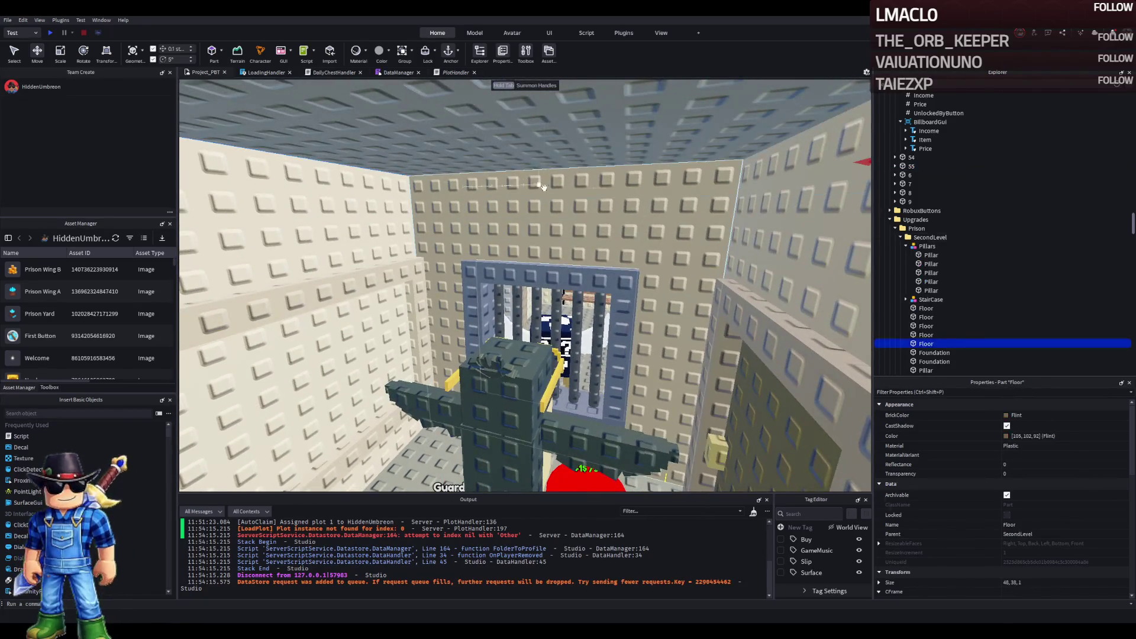
# Step: Name the new upgrade model 55 and move the wall piece into it
pyautogui.click(551, 223)
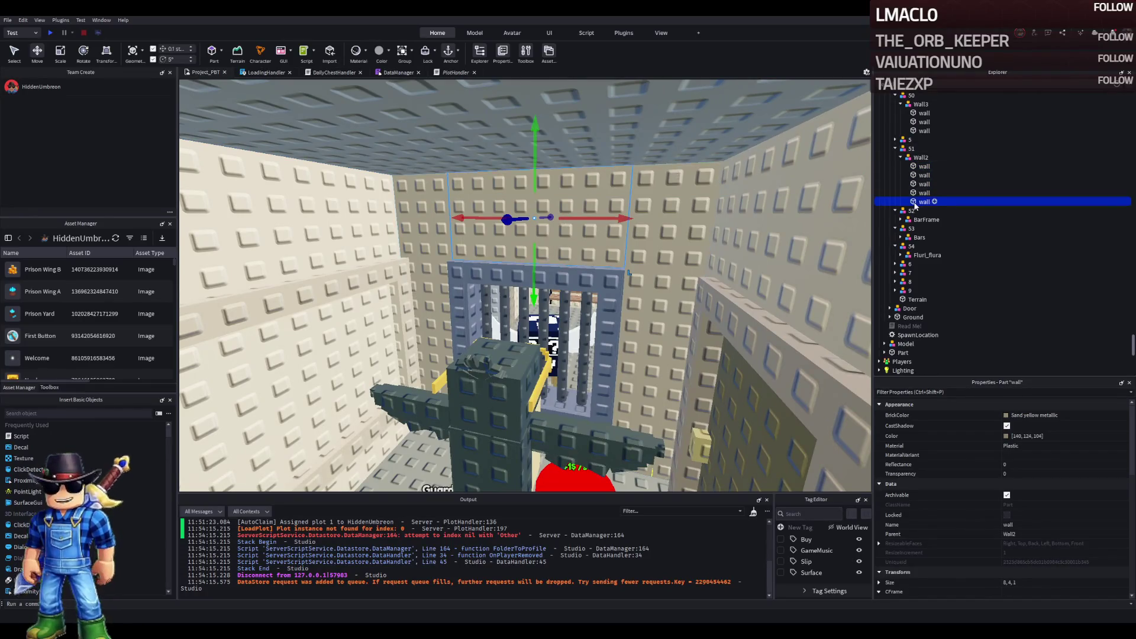
pyautogui.moveTo(917, 206); pyautogui.dragTo(964, 240)
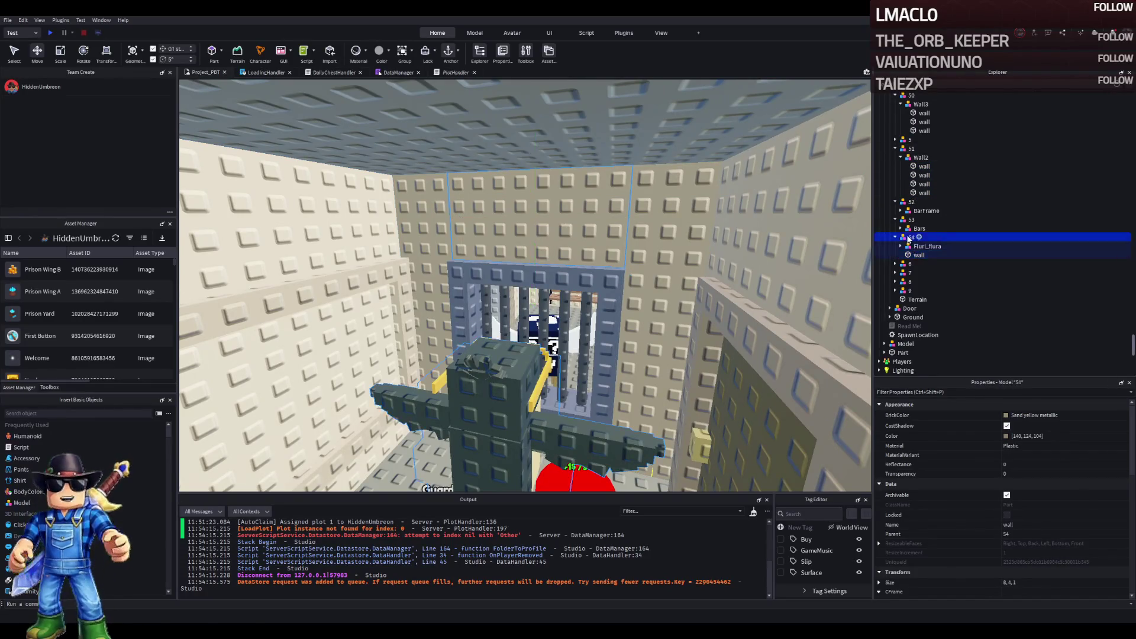
pyautogui.write('55')
pyautogui.click(917, 257)
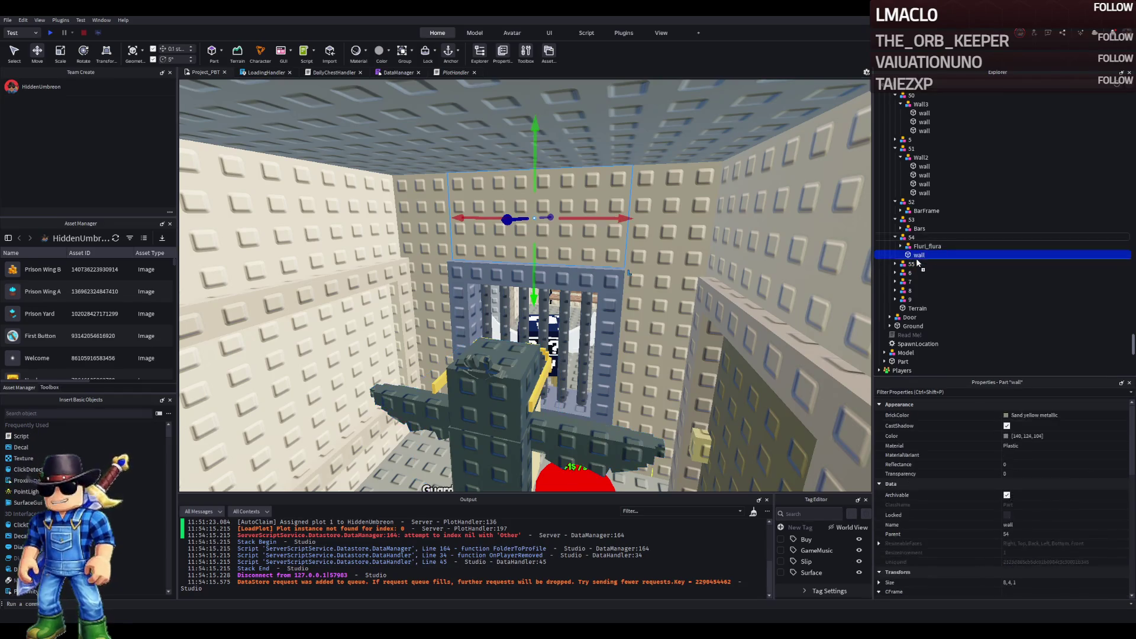
pyautogui.moveTo(917, 258); pyautogui.dragTo(914, 265)
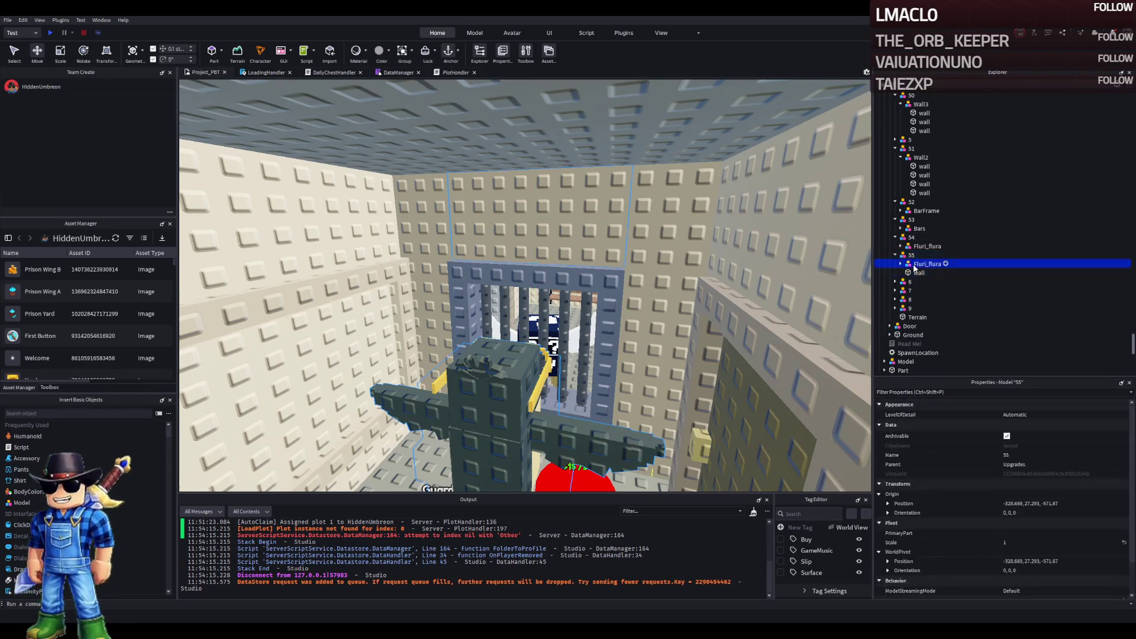
# Step: Position the wall piece and resize its depth and height
pyautogui.moveTo(557, 188)
pyautogui.mouseDown()
pyautogui.moveTo(556, 139)
pyautogui.moveTo(521, 242)
pyautogui.moveTo(532, 450)
pyautogui.moveTo(512, 213)
pyautogui.mouseUp()
pyautogui.hotkey('ctrl', '3')
pyautogui.moveTo(507, 286)
pyautogui.mouseDown()
pyautogui.moveTo(500, 260)
pyautogui.moveTo(459, 288)
pyautogui.moveTo(385, 287)
pyautogui.mouseUp()
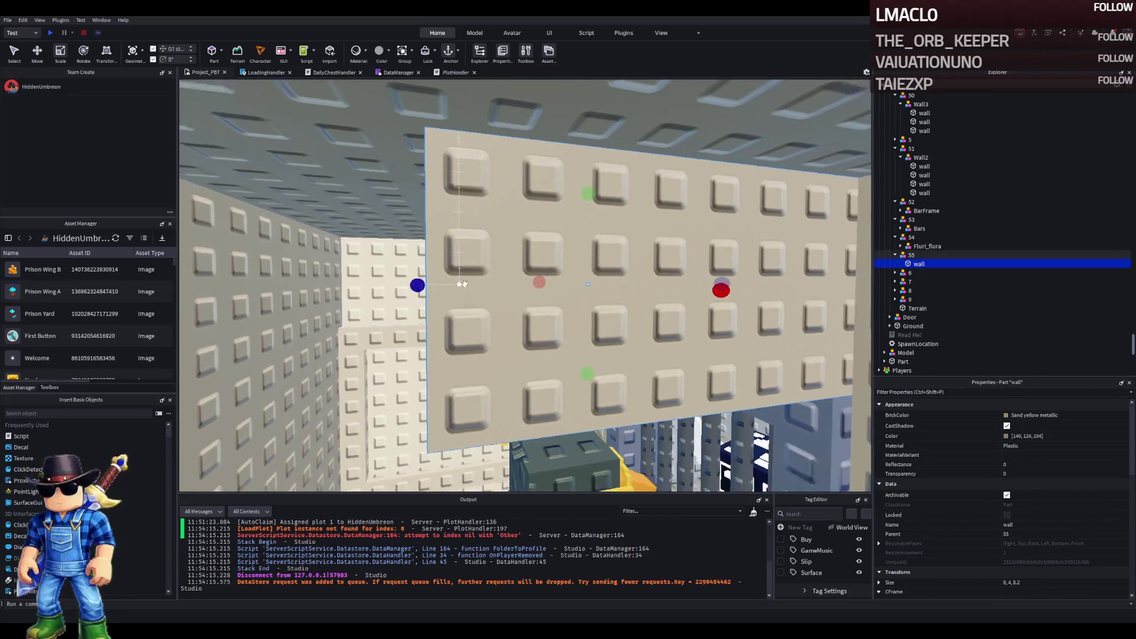
pyautogui.moveTo(542, 388)
pyautogui.mouseDown()
pyautogui.moveTo(545, 286)
pyautogui.moveTo(575, 284)
pyautogui.mouseUp()
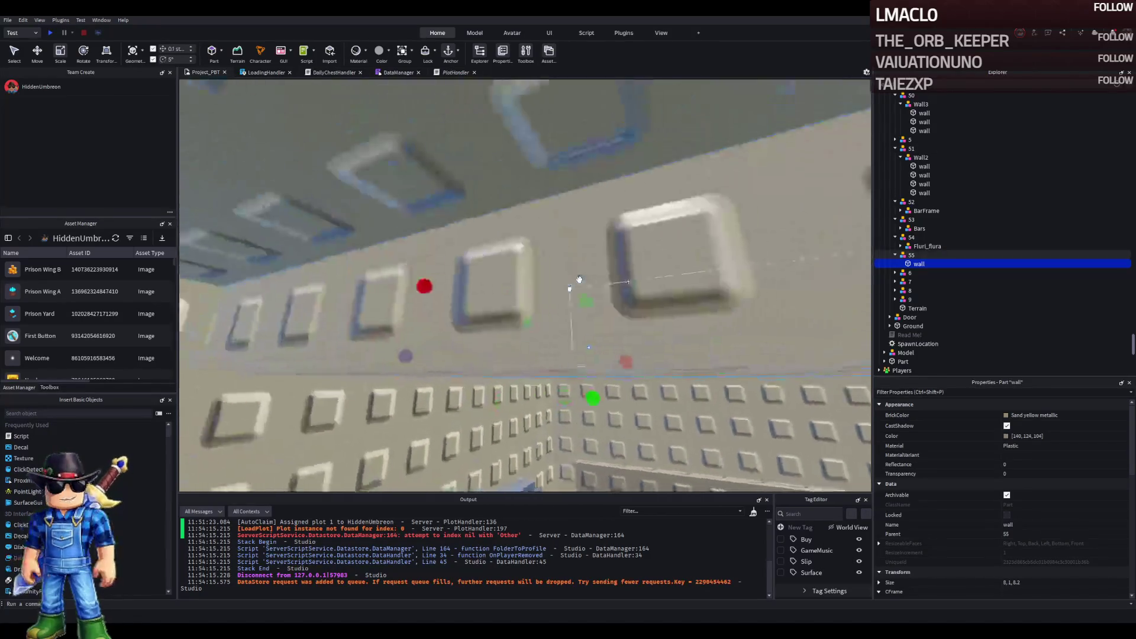
pyautogui.press('f')
pyautogui.hotkey('ctrl', '2')
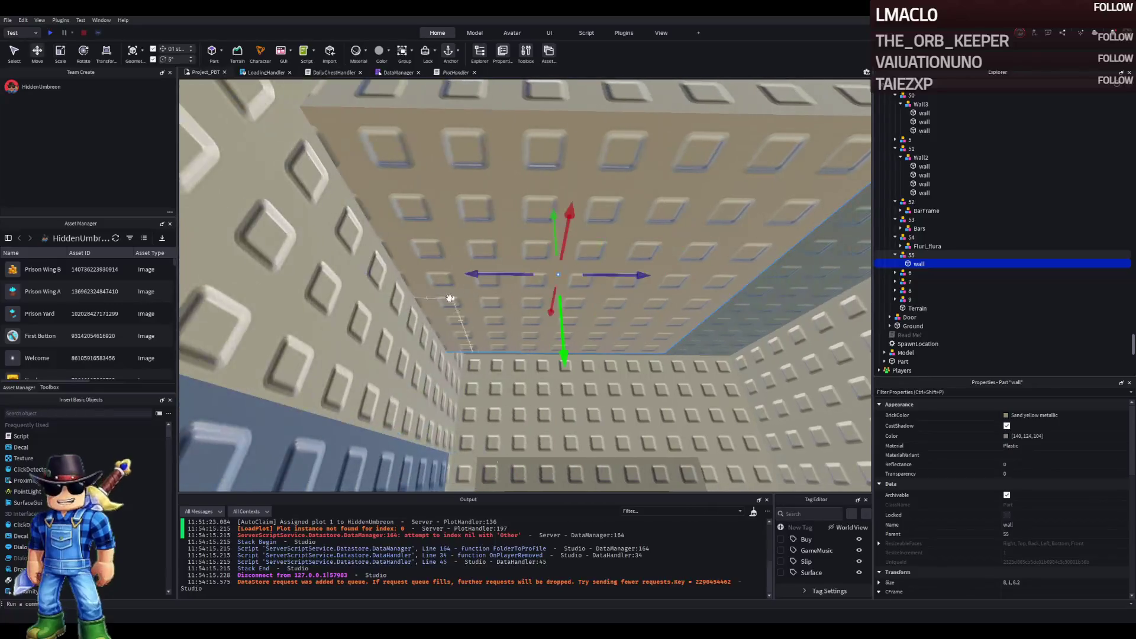
pyautogui.moveTo(496, 270); pyautogui.dragTo(506, 262)
# Step: Scale the wall piece's length and width down to a thin 5×1×5 panel
pyautogui.hotkey('ctrl', '3')
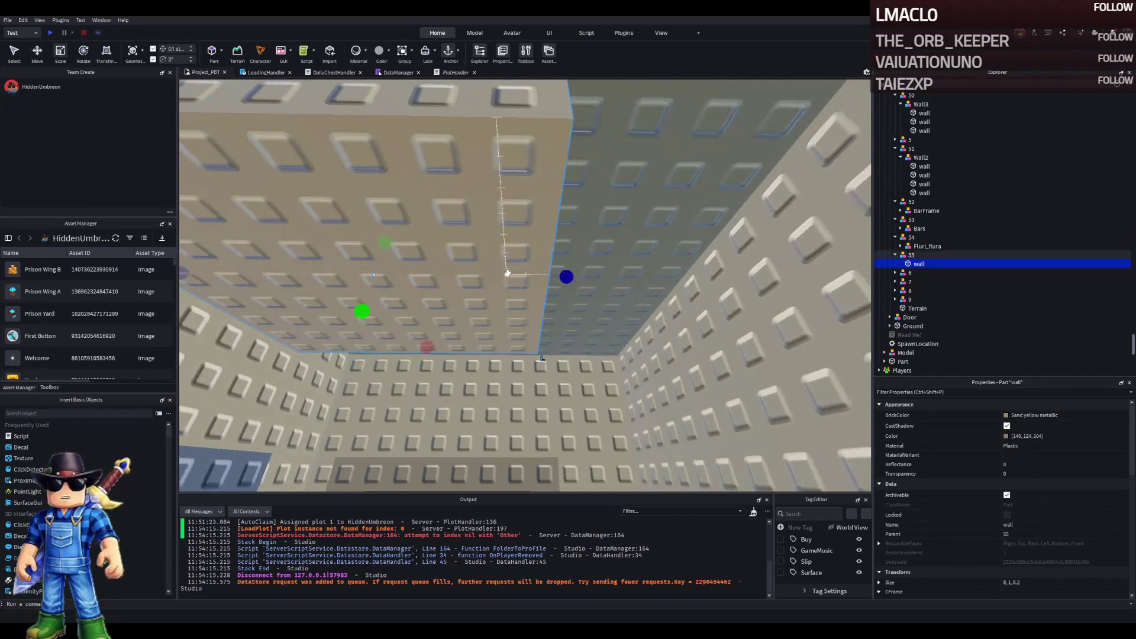
pyautogui.moveTo(568, 278); pyautogui.dragTo(582, 278)
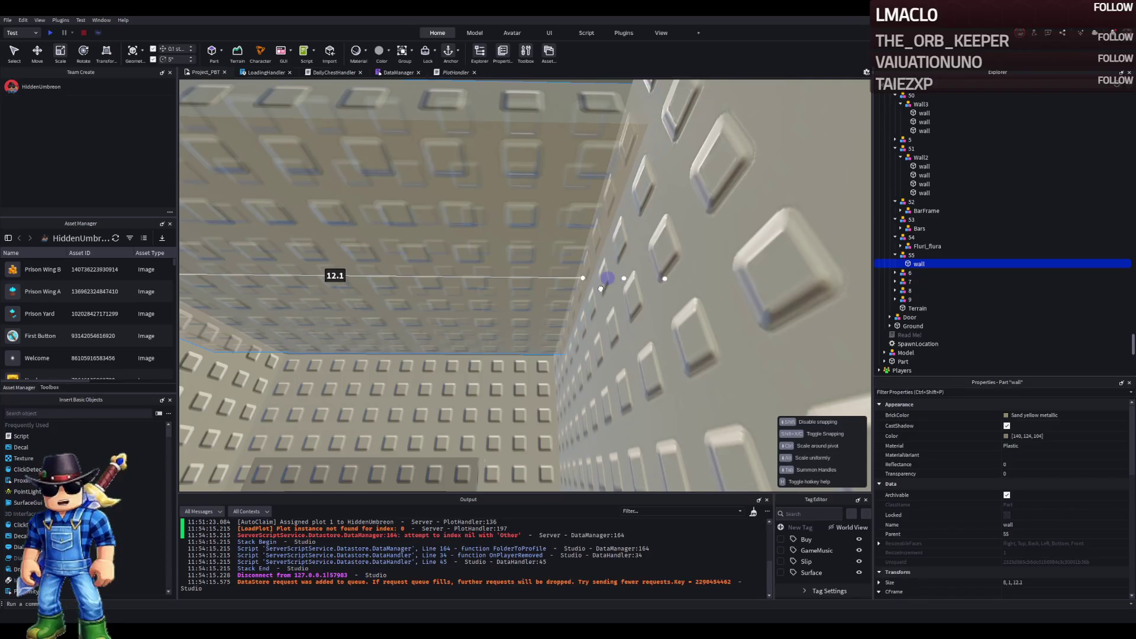
pyautogui.moveTo(457, 269)
pyautogui.mouseDown()
pyautogui.moveTo(354, 285)
pyautogui.moveTo(301, 271)
pyautogui.moveTo(439, 264)
pyautogui.moveTo(560, 367)
pyautogui.moveTo(533, 276)
pyautogui.moveTo(562, 292)
pyautogui.moveTo(550, 291)
pyautogui.moveTo(553, 222)
pyautogui.mouseUp()
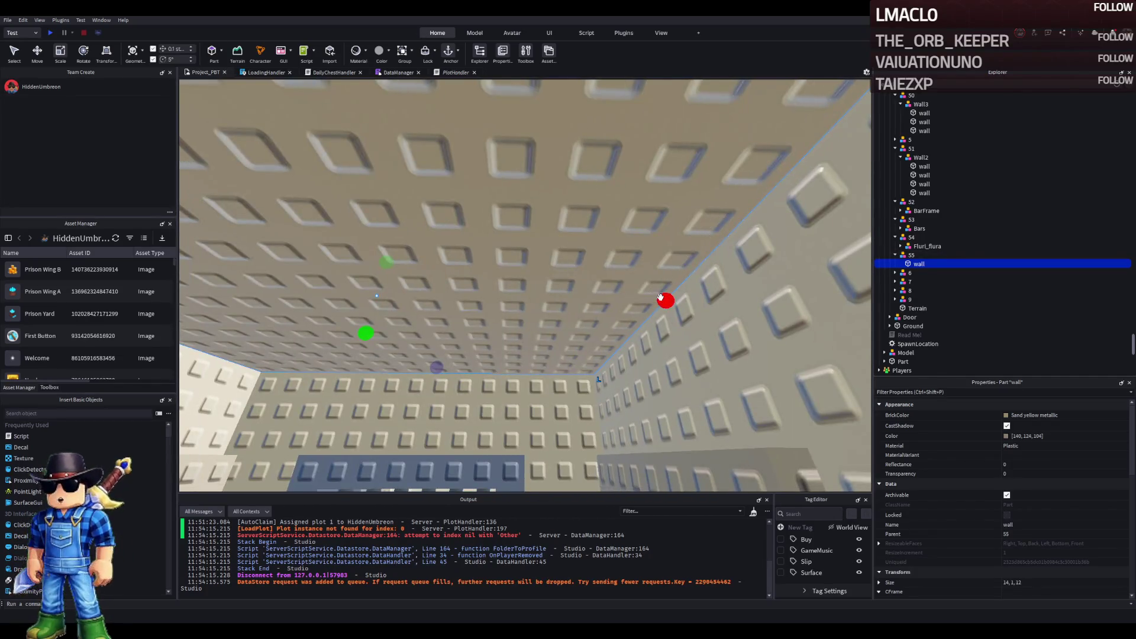
pyautogui.moveTo(663, 225)
pyautogui.mouseDown()
pyautogui.moveTo(596, 299)
pyautogui.moveTo(493, 299)
pyautogui.mouseUp()
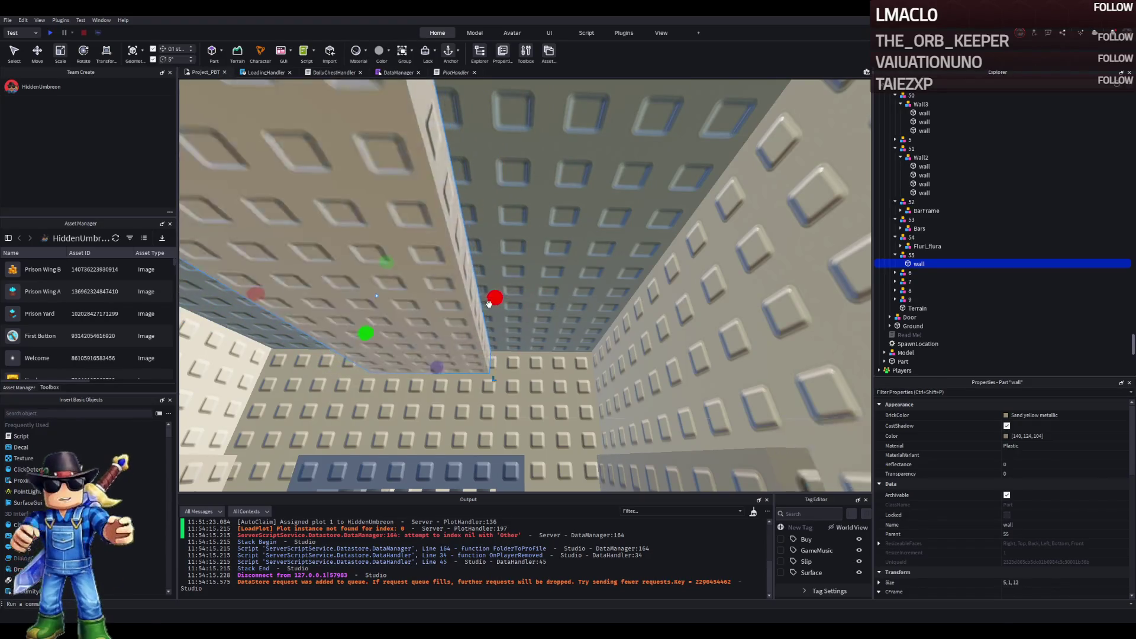
pyautogui.moveTo(523, 363); pyautogui.dragTo(477, 351)
# Step: Colour the wall piece Black
pyautogui.click(1005, 417)
pyautogui.click(971, 569)
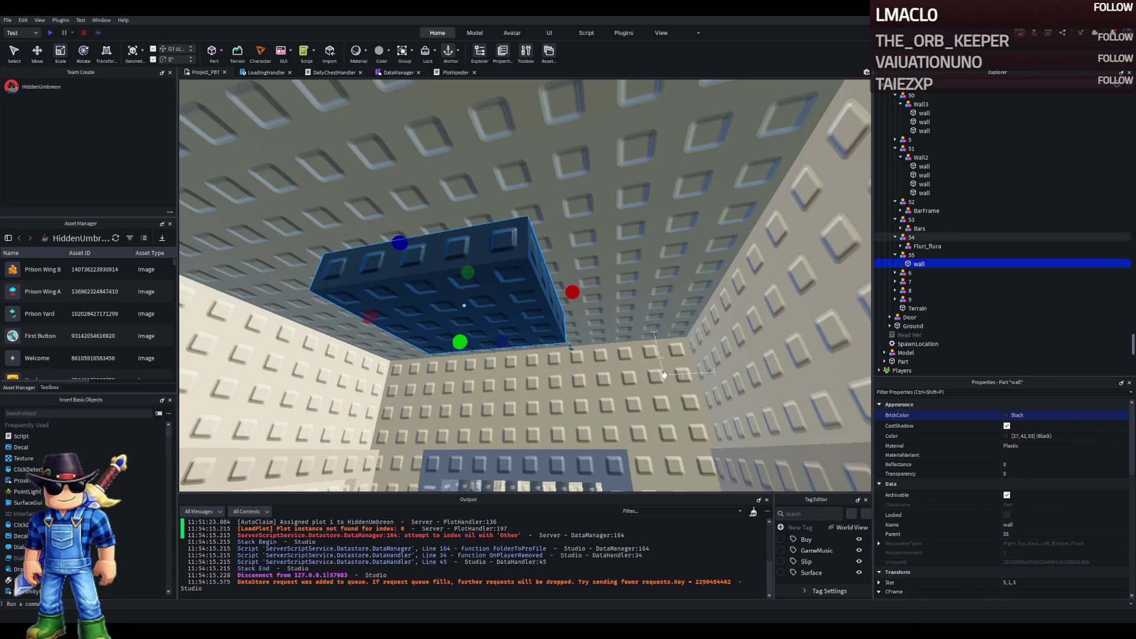
pyautogui.scroll(5, 664, 374)
# Step: Duplicate the black wall piece and flatten the copy to a 0.1-thick ceiling panel
pyautogui.hotkey('ctrl', 'd')
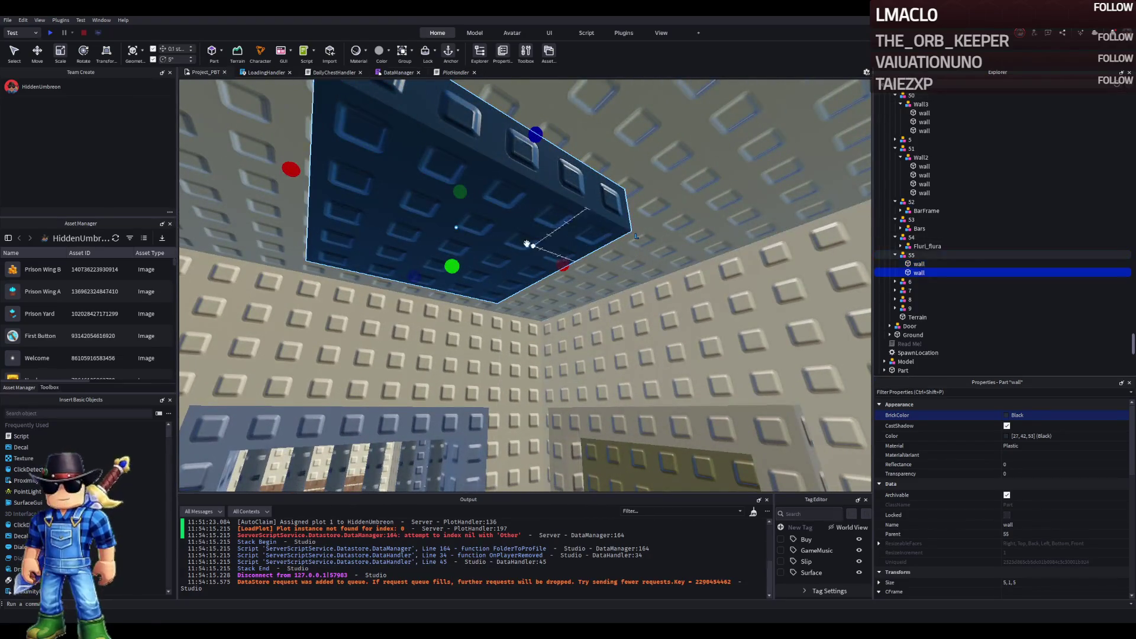
pyautogui.moveTo(561, 263); pyautogui.dragTo(551, 264)
pyautogui.moveTo(535, 70); pyautogui.dragTo(520, 144)
pyautogui.moveTo(451, 193); pyautogui.dragTo(452, 270)
pyautogui.moveTo(520, 152)
pyautogui.mouseDown()
pyautogui.moveTo(487, 156)
pyautogui.moveTo(520, 81)
pyautogui.mouseUp()
pyautogui.moveTo(451, 271)
pyautogui.mouseDown()
pyautogui.moveTo(459, 202)
pyautogui.moveTo(463, 228)
pyautogui.mouseUp()
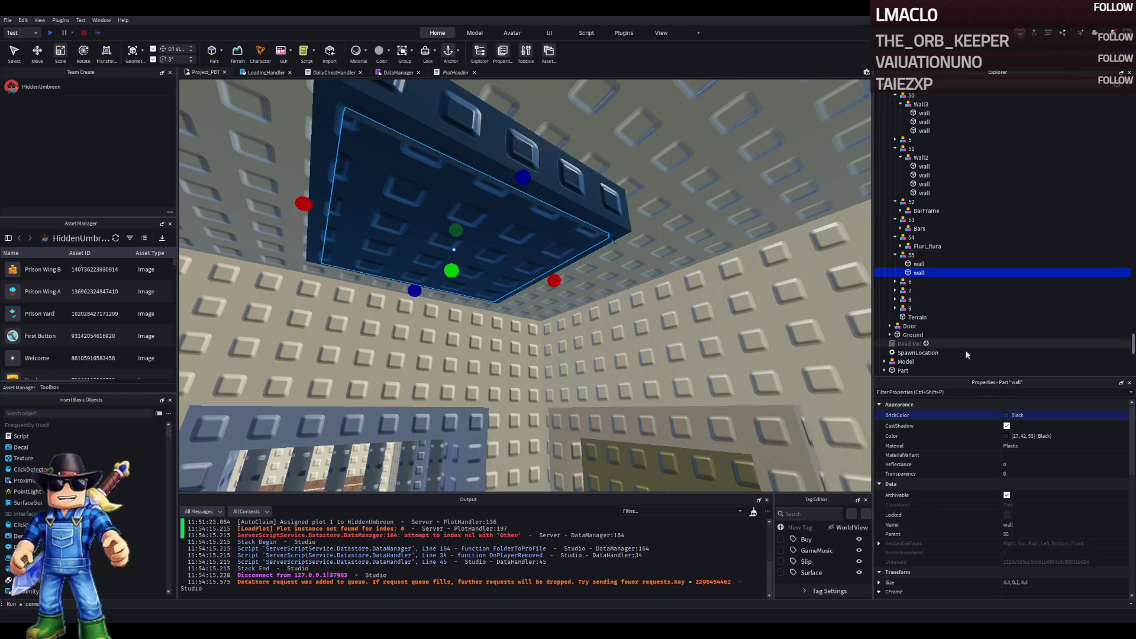
# Step: Make the panel Lily white Neon and insert a SurfaceLight into it
pyautogui.click(1062, 445)
pyautogui.click(1041, 442)
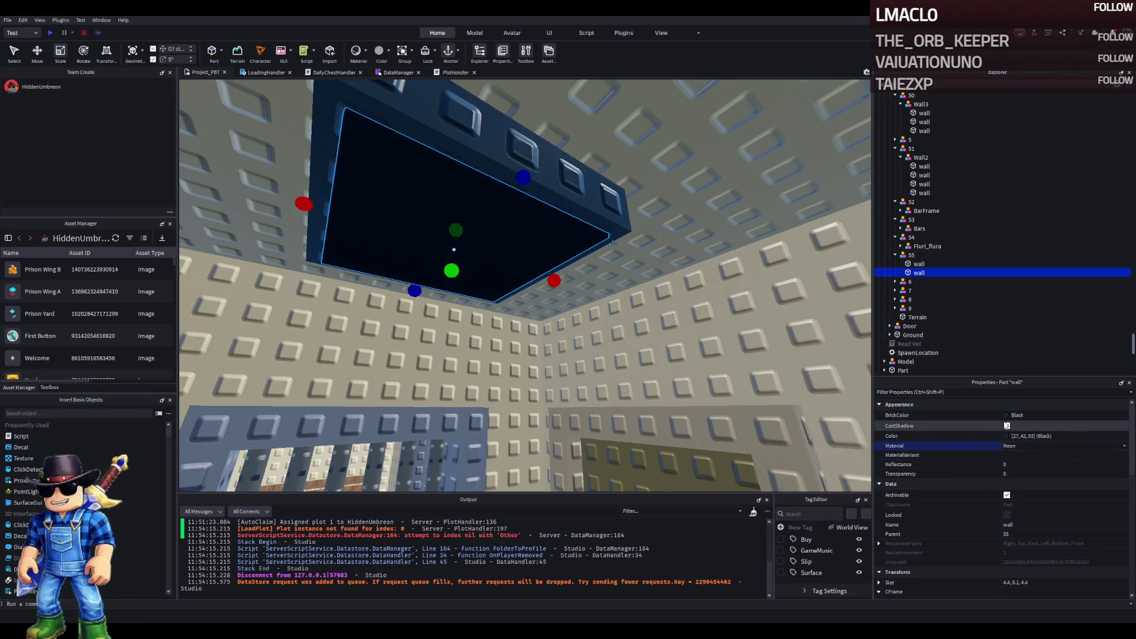
pyautogui.click(1018, 414)
pyautogui.scroll(3, 643, 321)
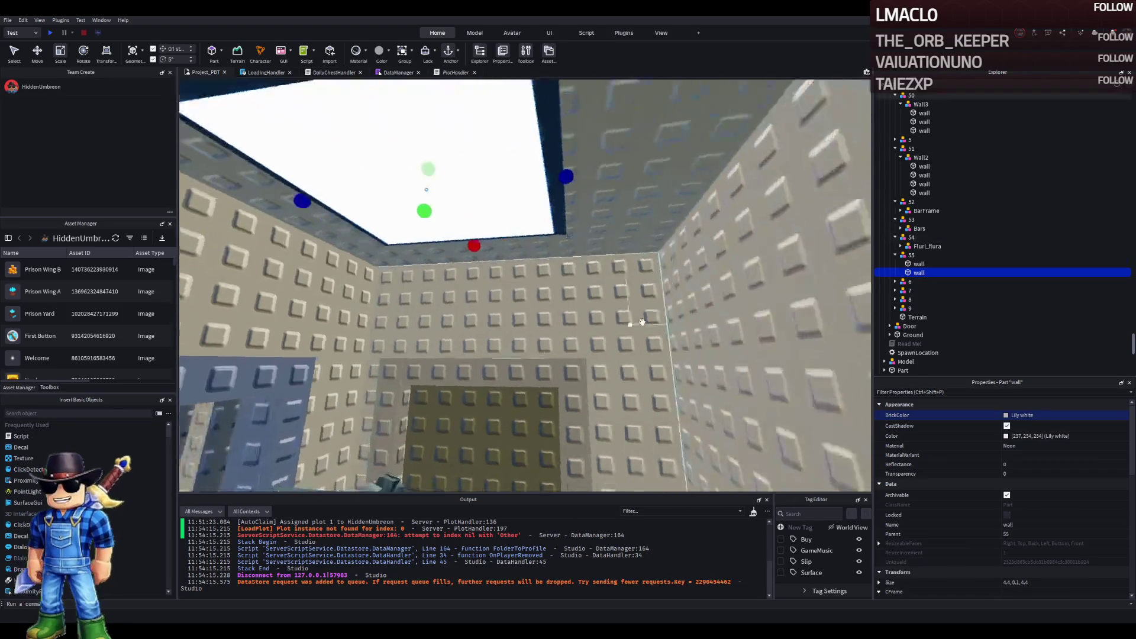
pyautogui.press('f')
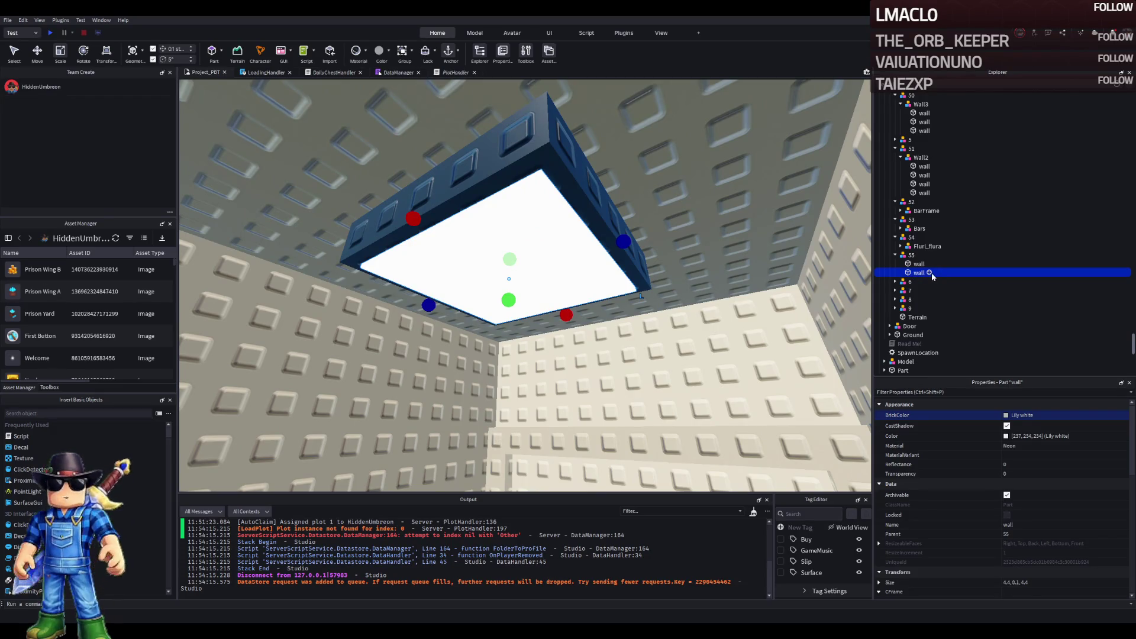
pyautogui.click(929, 273)
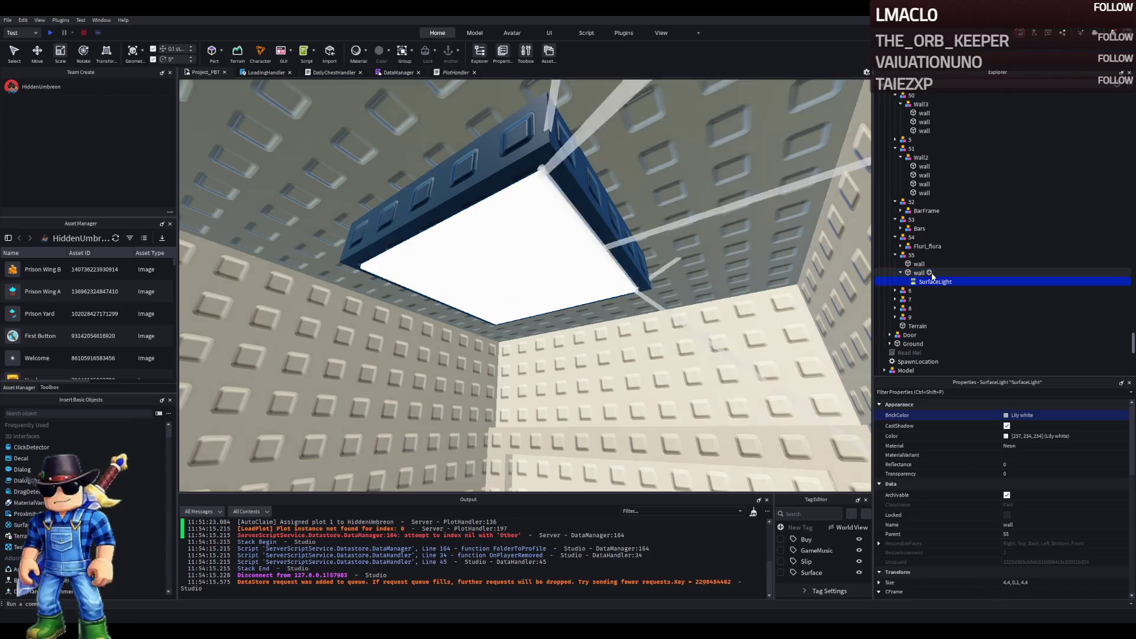
# Step: Point the SurfaceLight's Face to Bottom and try new tints on the ceiling panel
pyautogui.click(1056, 452)
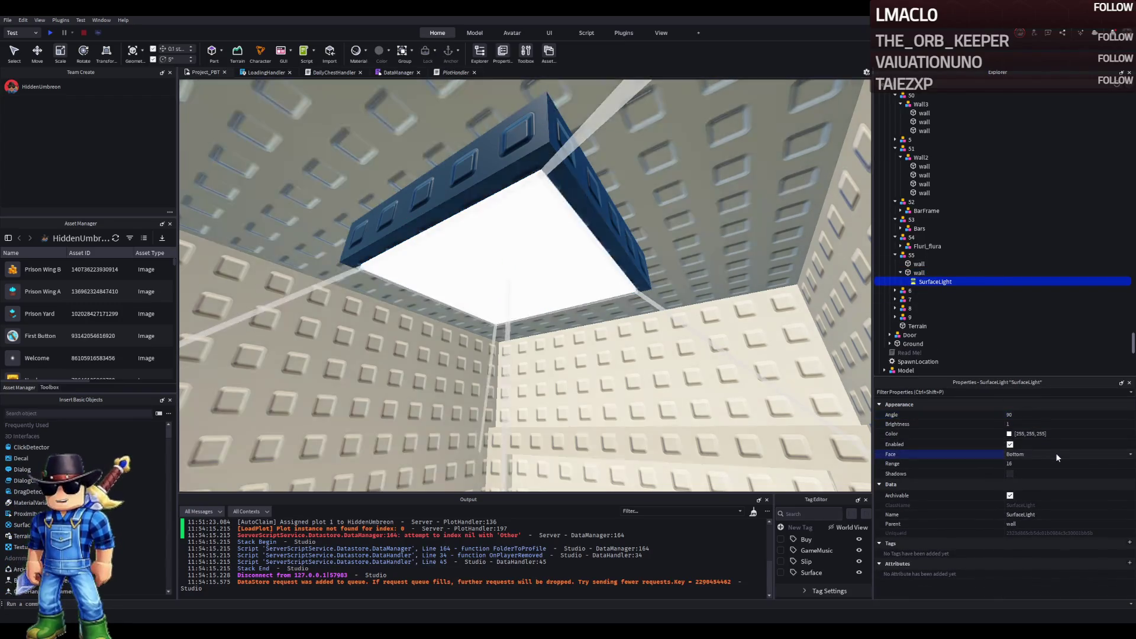
pyautogui.press('s')
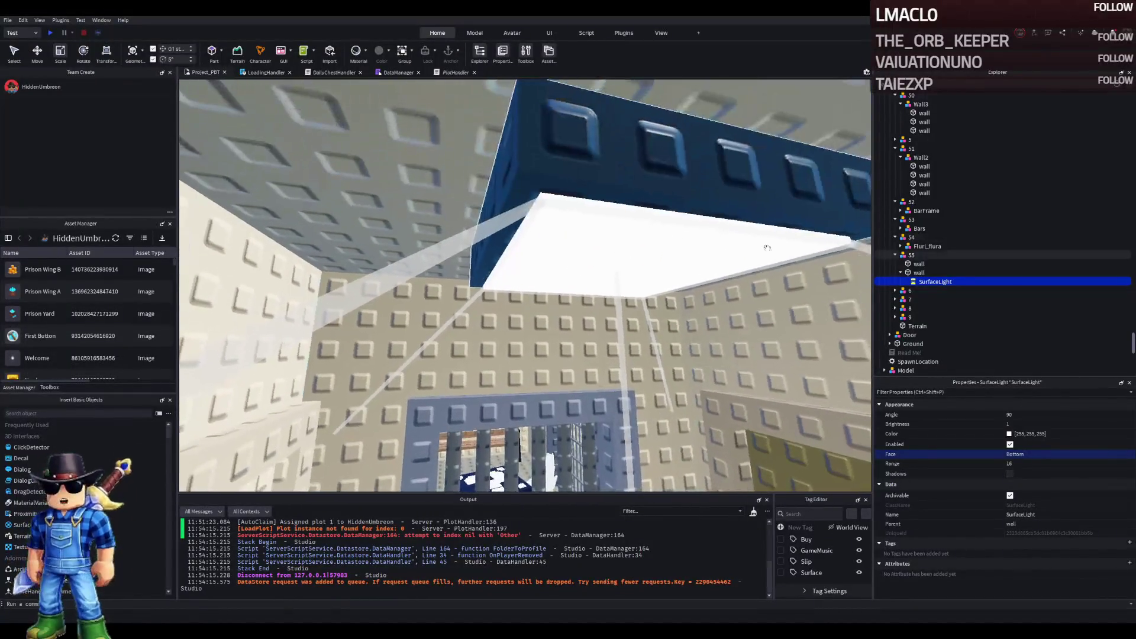
pyautogui.click(919, 273)
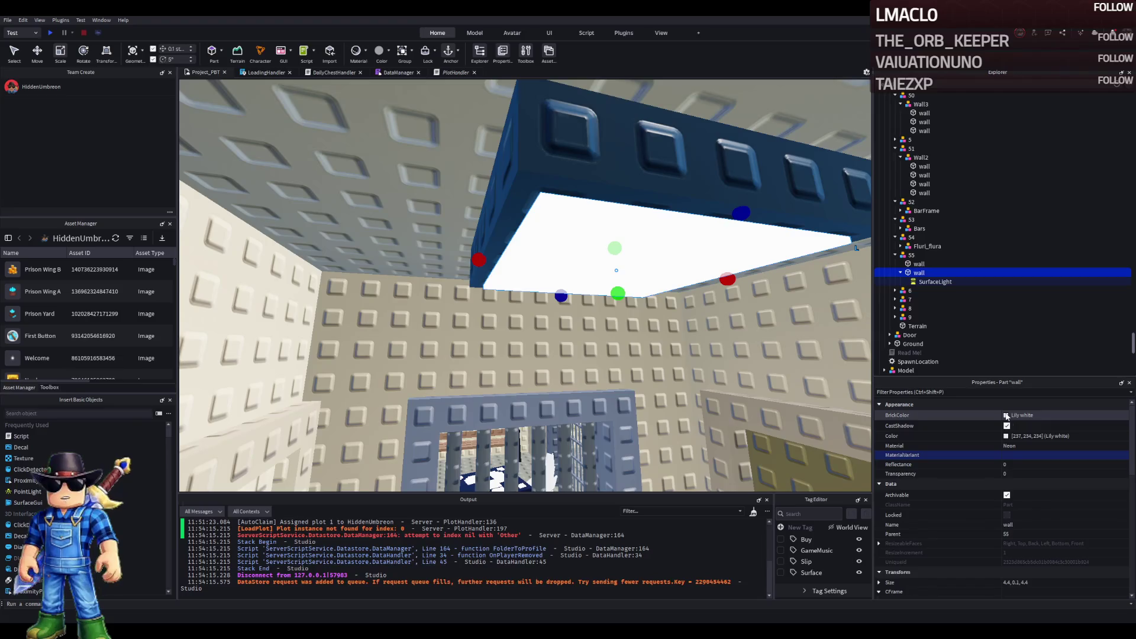
pyautogui.click(946, 436)
pyautogui.hotkey('ctrl', 'z')
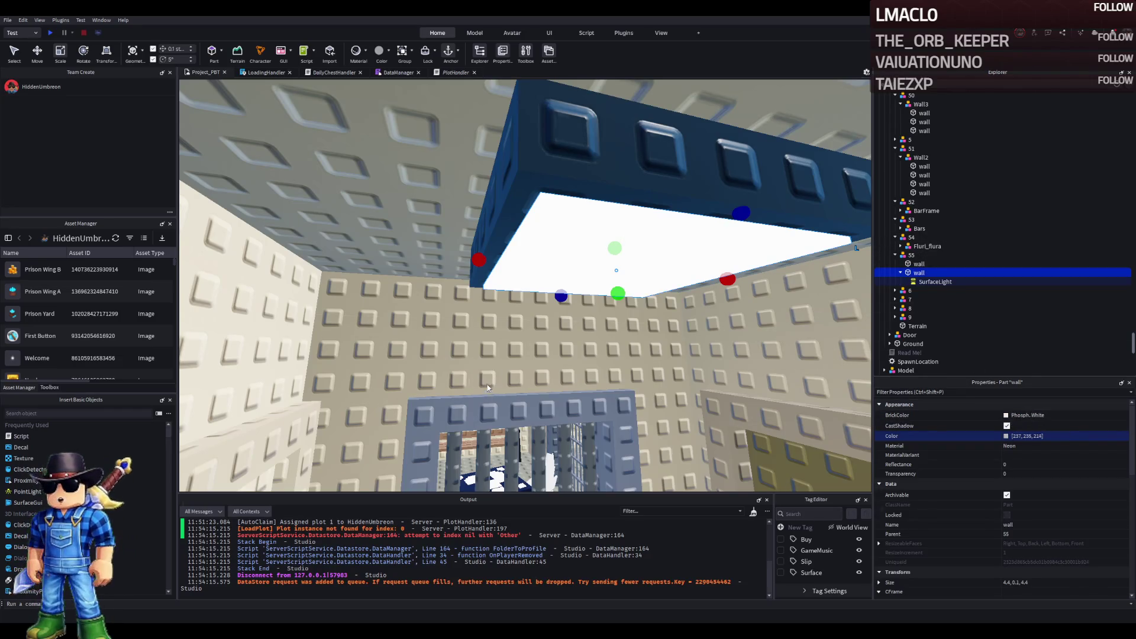
pyautogui.hotkey('ctrl', 'z')
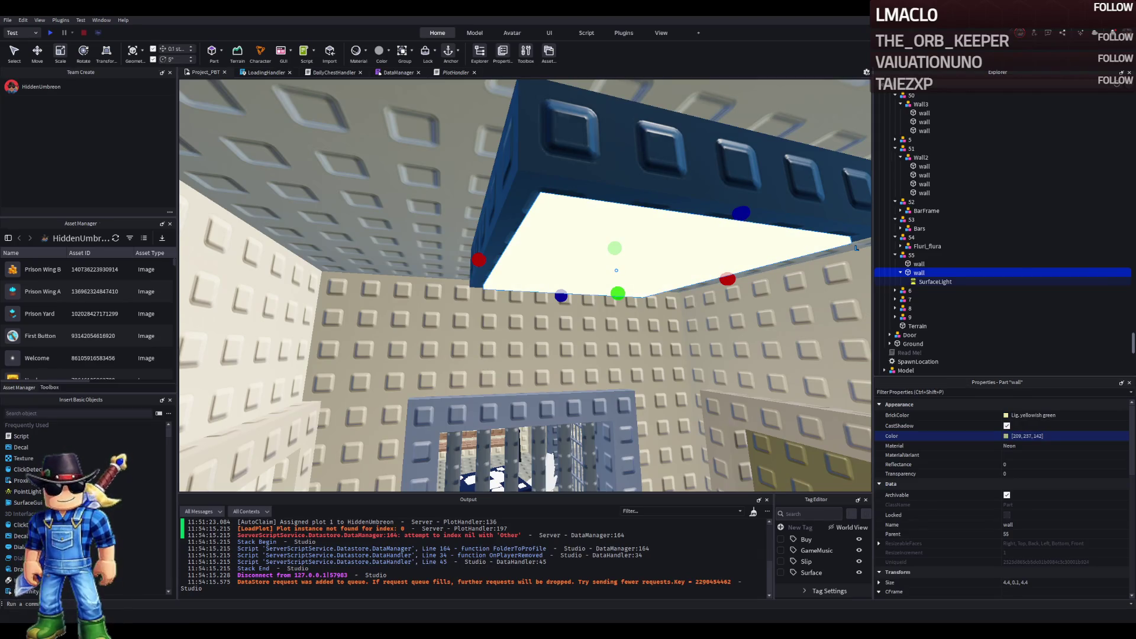
# Step: Copy the panel's Color value and paste it into the SurfaceLight's Color
pyautogui.click(1041, 436)
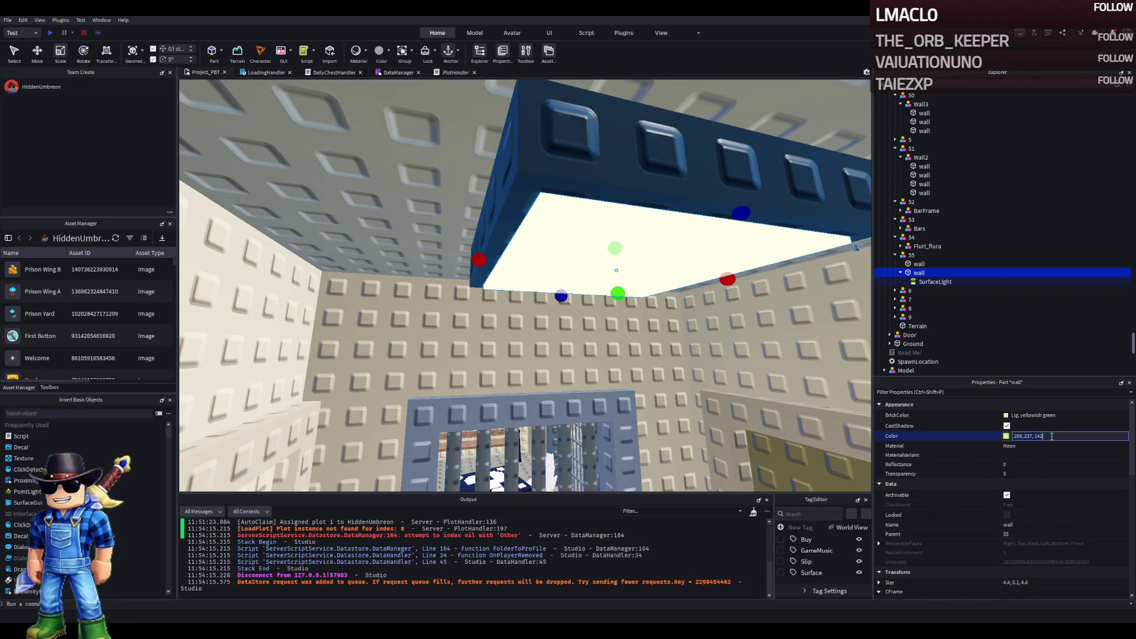
pyautogui.click(932, 282)
pyautogui.click(1064, 433)
pyautogui.write('209, 237, 142')
pyautogui.press('Return')
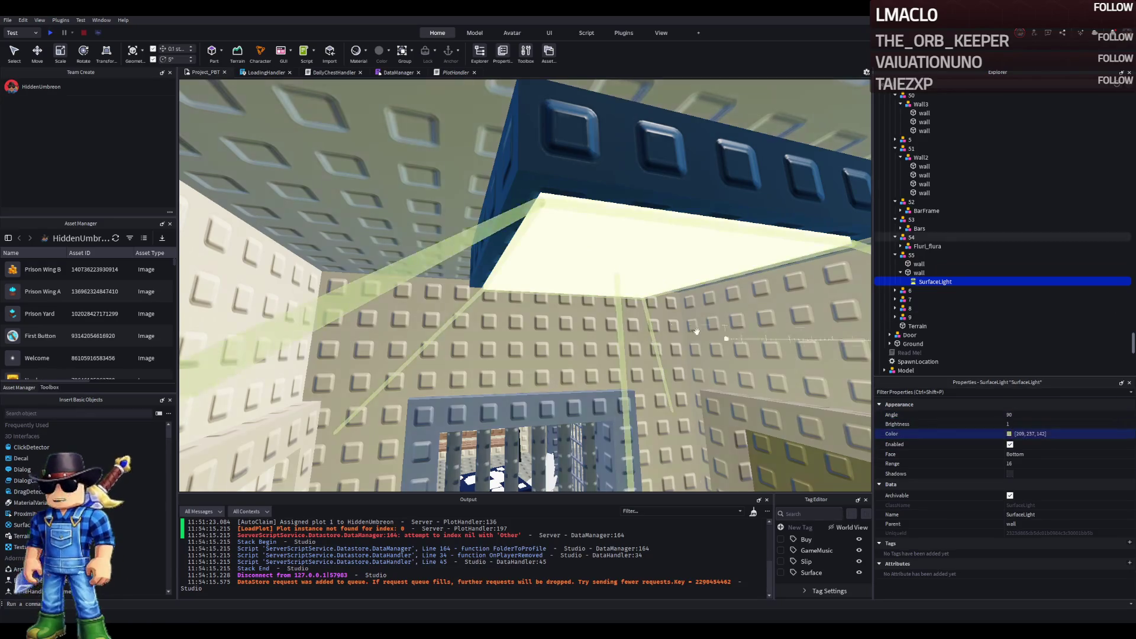
# Step: Tint the ceiling panel warm orange (237, 171, 126) and give its SurfaceLight the same colour
pyautogui.press('w')
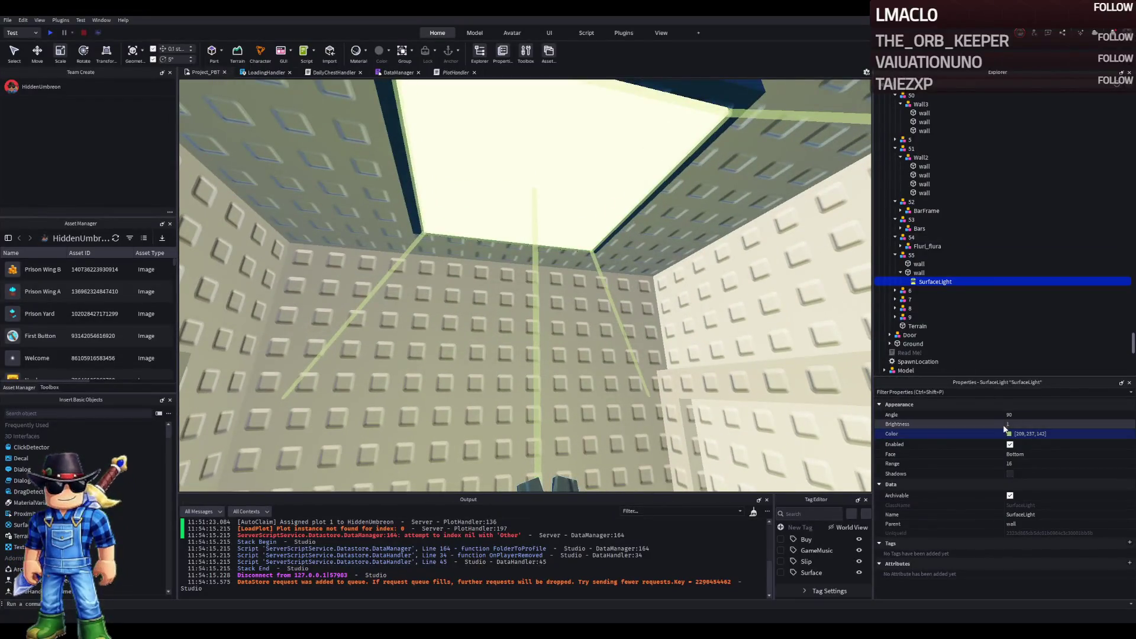
pyautogui.click(982, 273)
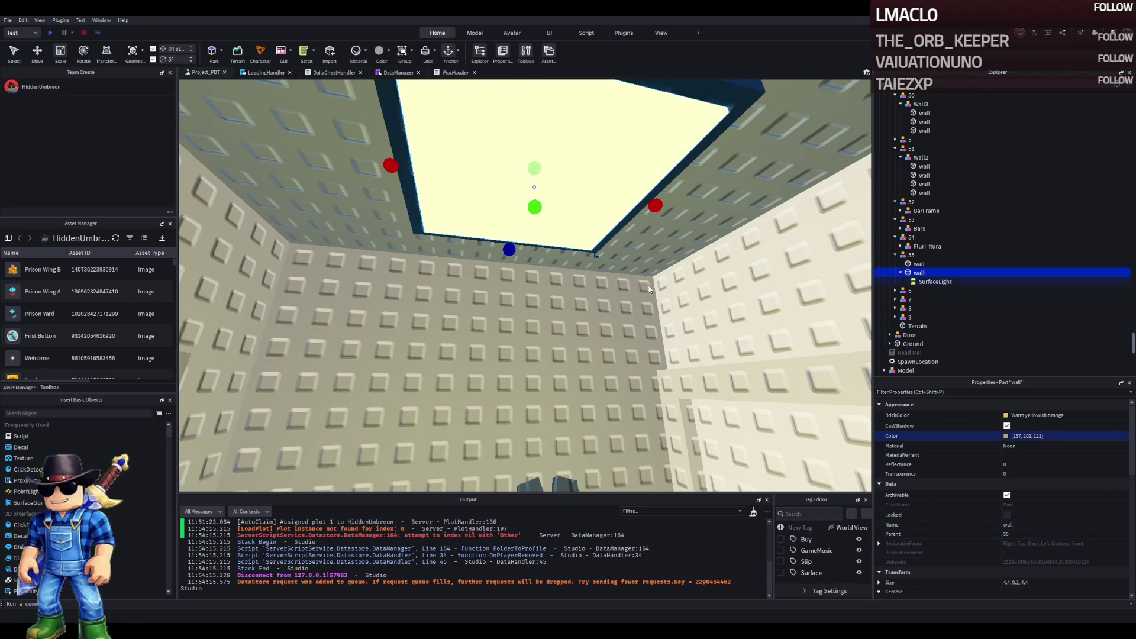
pyautogui.hotkey('ctrl', 'z')
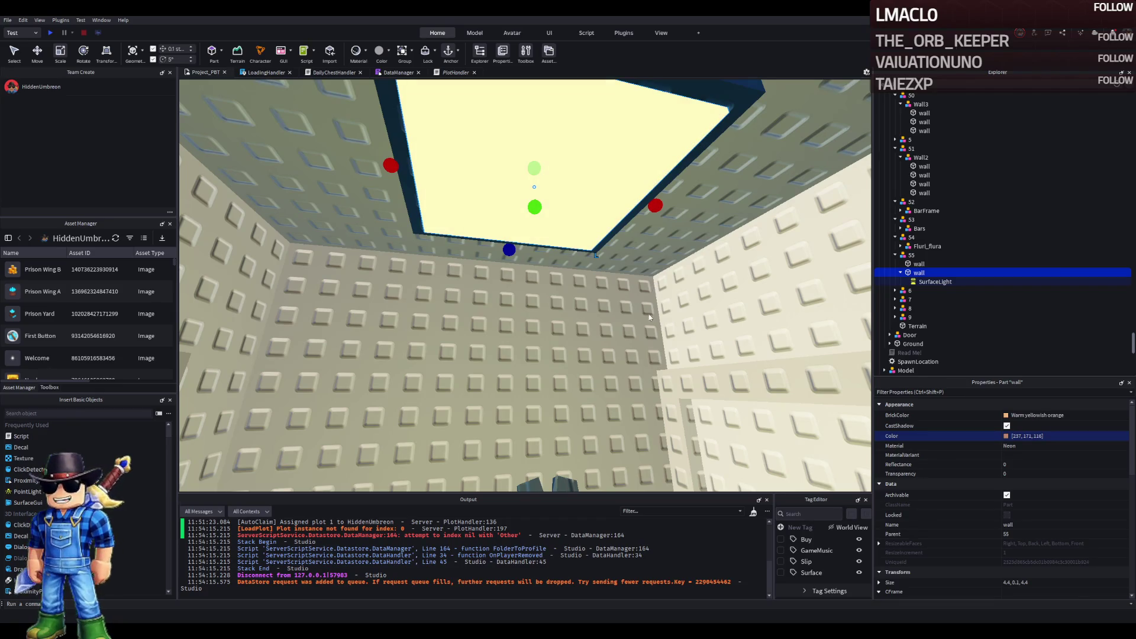
pyautogui.click(1042, 436)
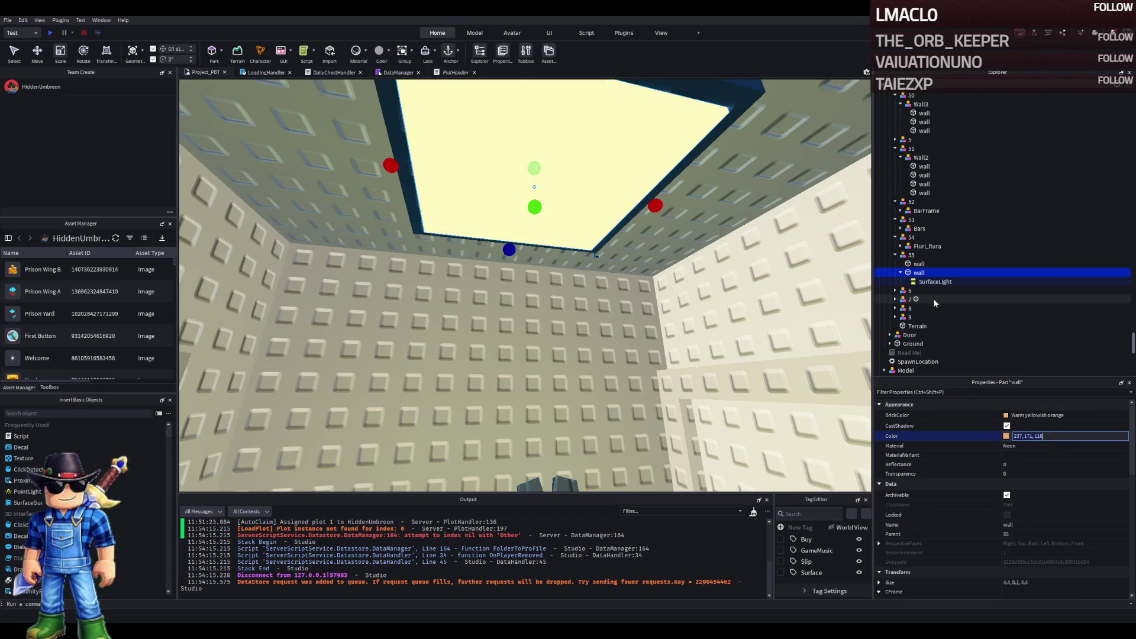
pyautogui.click(934, 282)
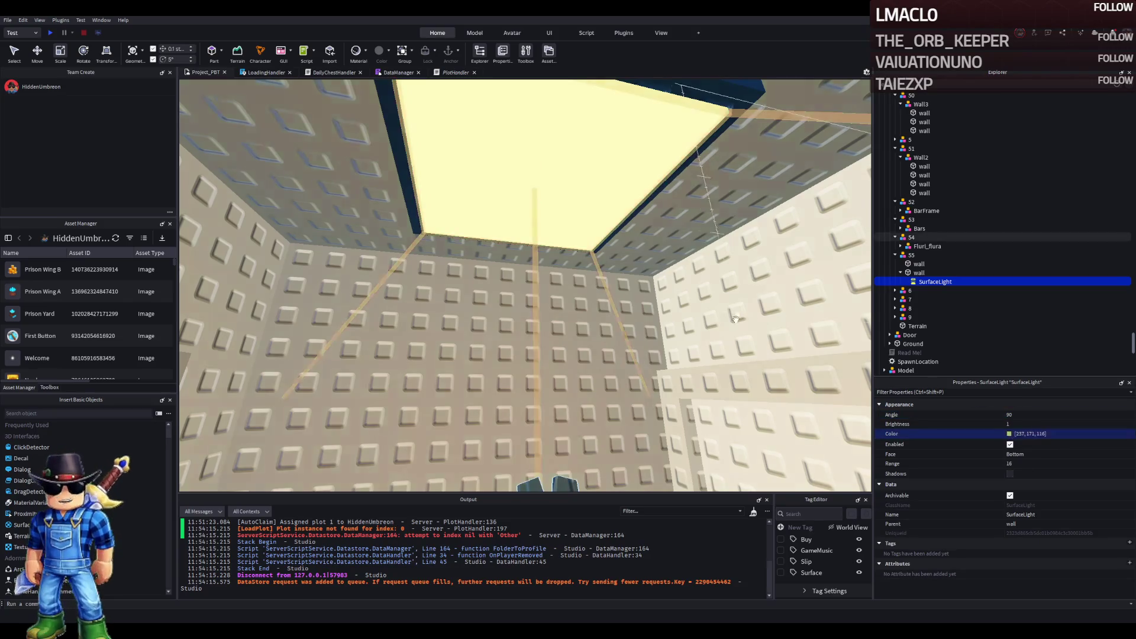
pyautogui.scroll(2, 649, 276)
pyautogui.scroll(-5, 649, 277)
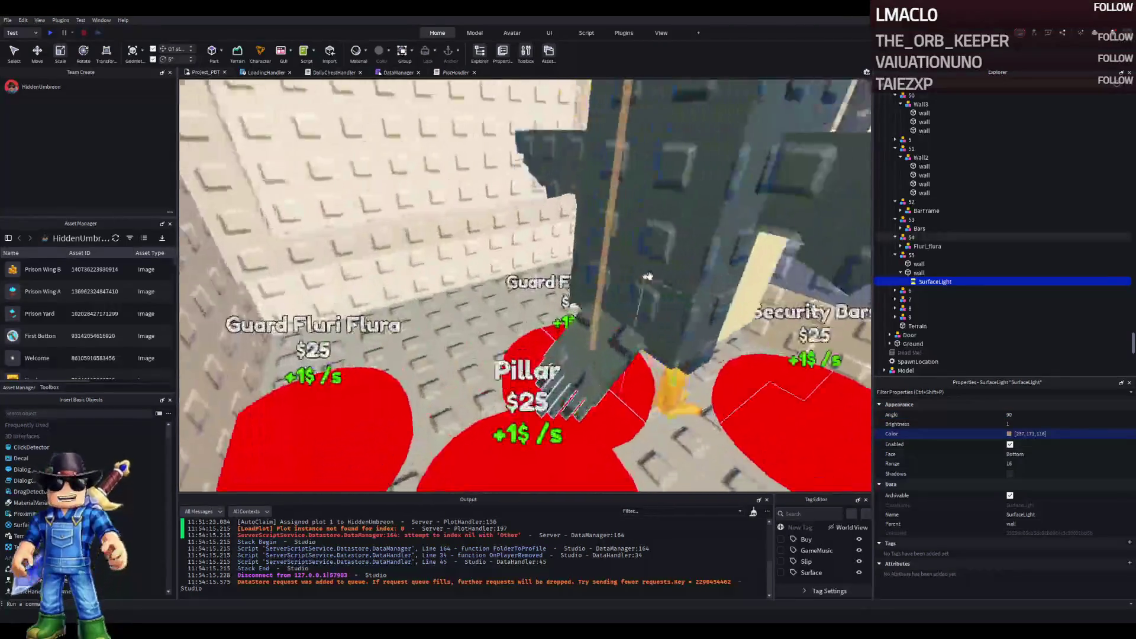
pyautogui.scroll(-5, 649, 276)
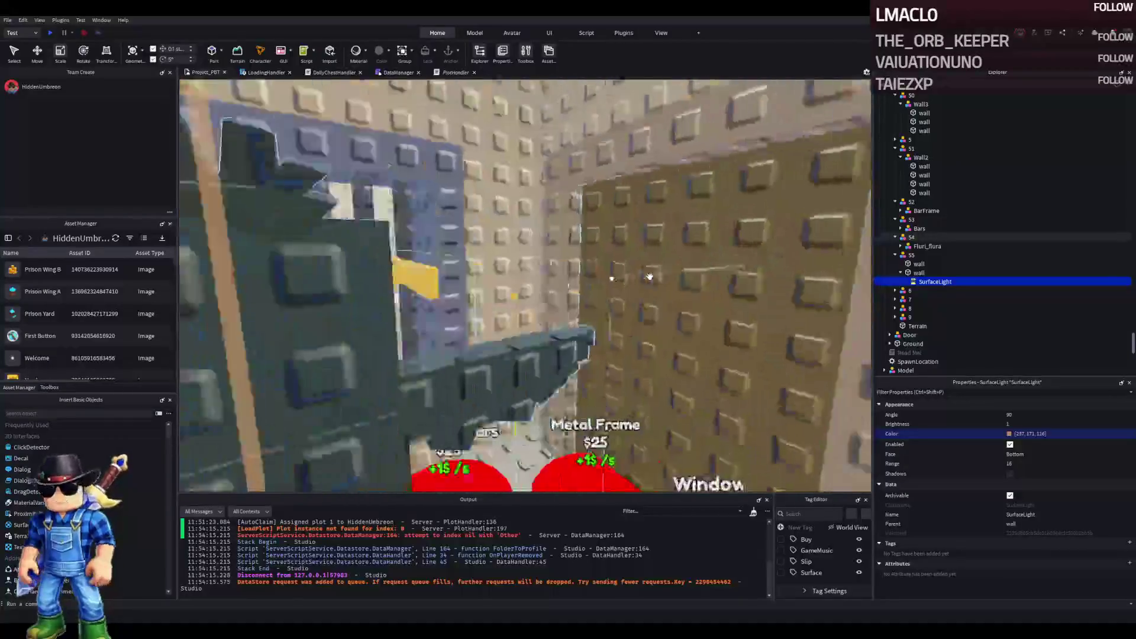
pyautogui.scroll(-5, 649, 276)
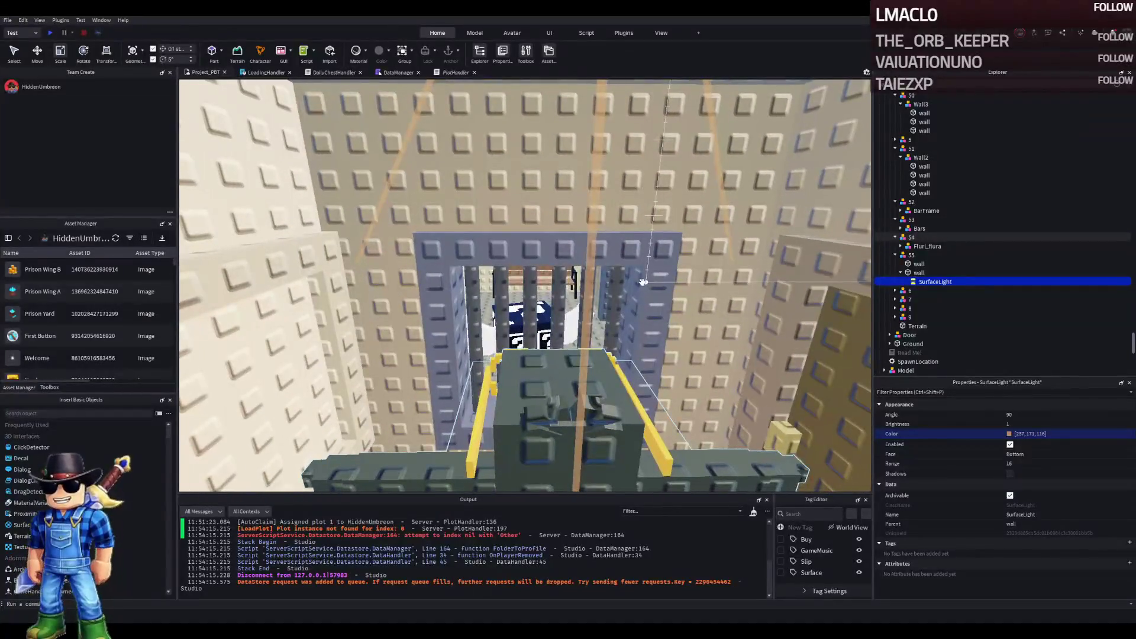
pyautogui.scroll(-5, 642, 280)
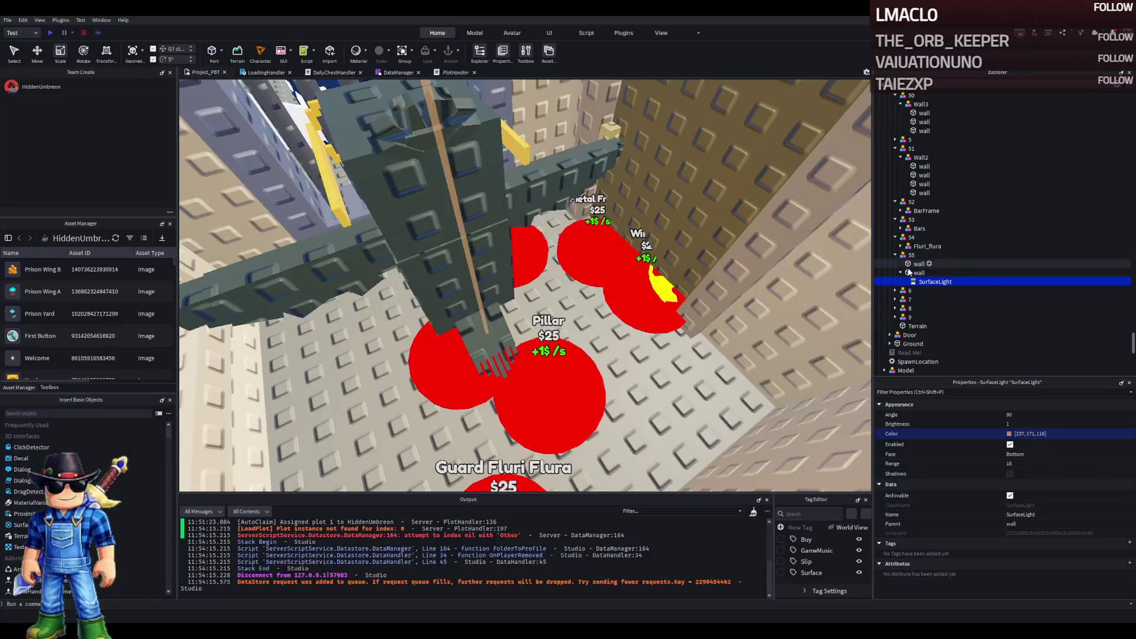
pyautogui.scroll(-3, 595, 385)
pyautogui.click(476, 405)
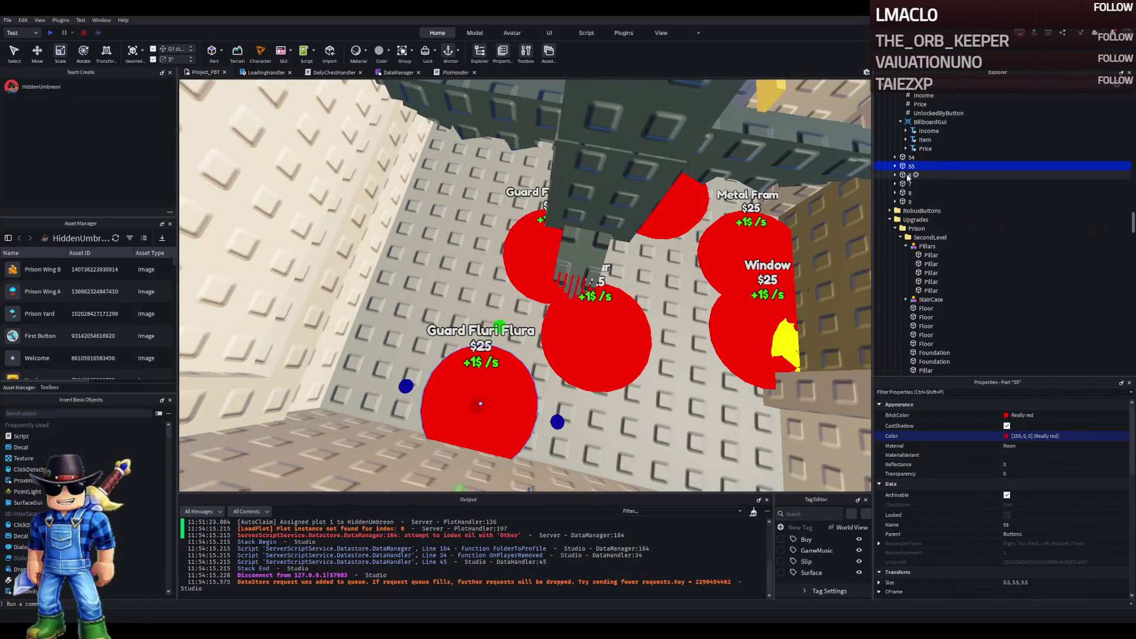
# Step: Change pad 55's Item label from Guard Fluri Flura to 'Roof Light' and drag the pad beside Pillar
pyautogui.click(894, 166)
pyautogui.click(921, 202)
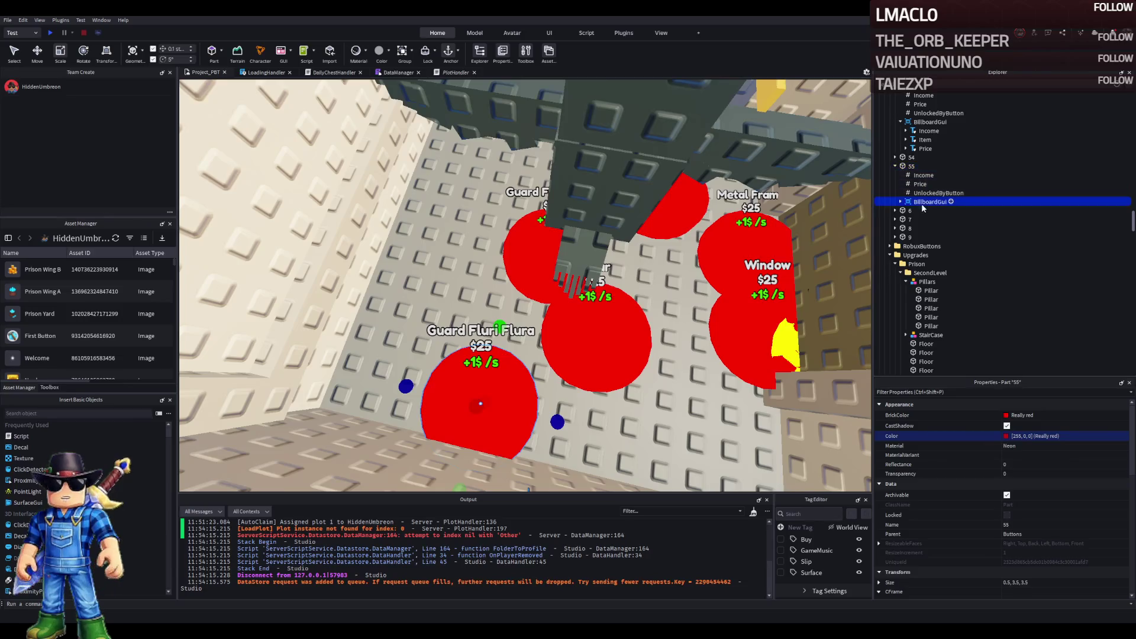
pyautogui.click(926, 219)
pyautogui.scroll(-10, 1032, 437)
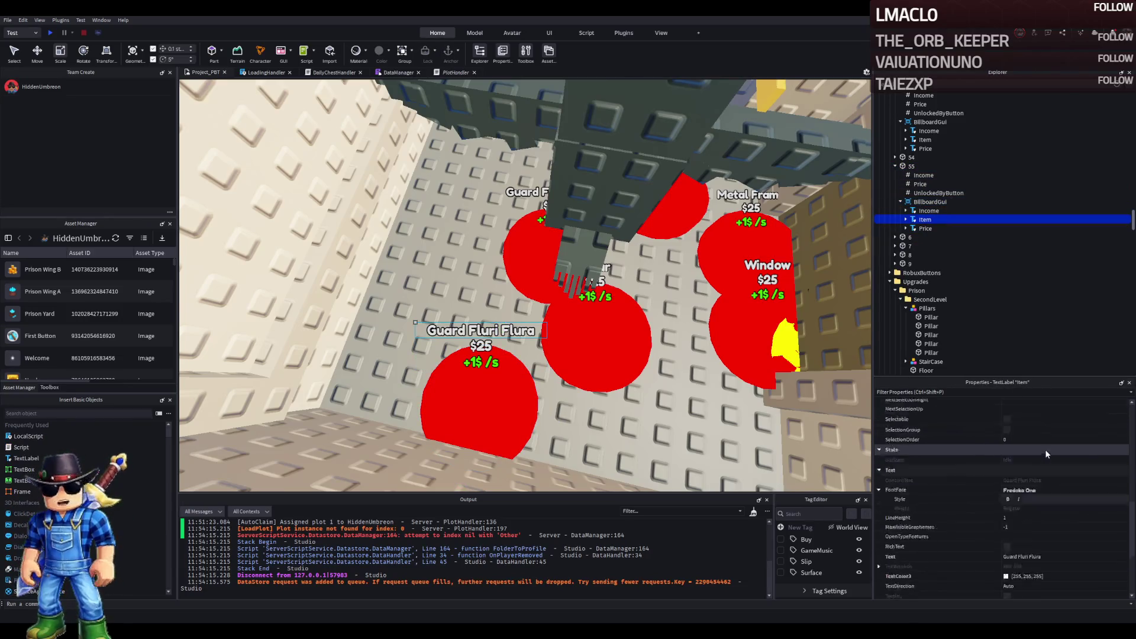
pyautogui.click(1053, 499)
pyautogui.press('Return')
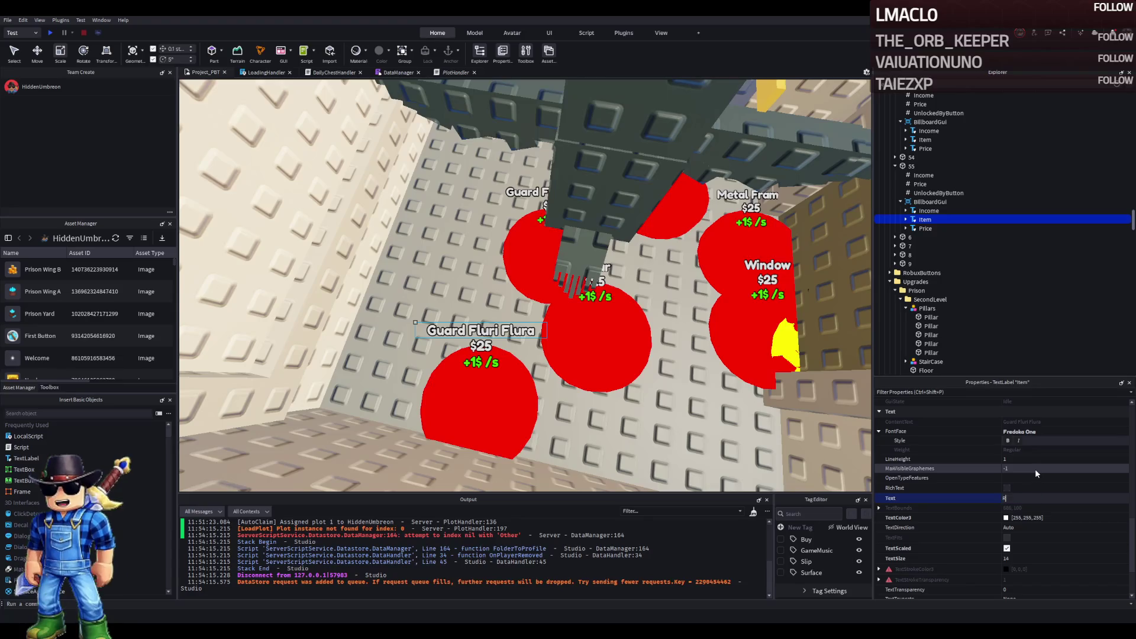
pyautogui.write('ight')
pyautogui.press('Return')
pyautogui.moveTo(488, 405)
pyautogui.mouseDown()
pyautogui.moveTo(492, 331)
pyautogui.moveTo(471, 195)
pyautogui.moveTo(508, 249)
pyautogui.moveTo(474, 355)
pyautogui.moveTo(556, 273)
pyautogui.moveTo(572, 283)
pyautogui.mouseUp()
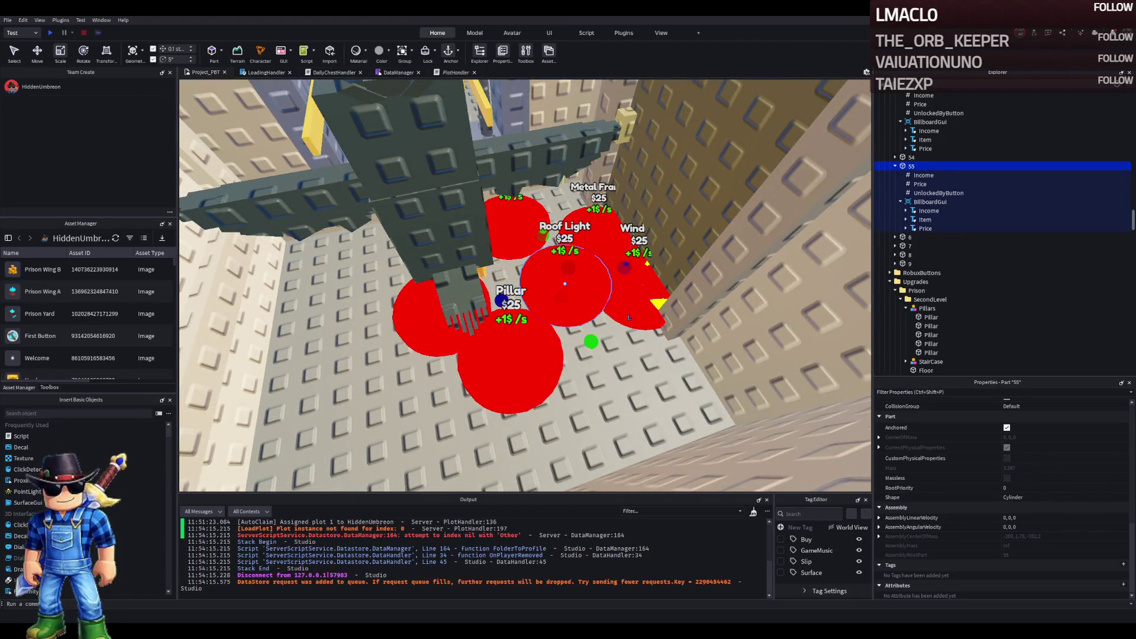
# Step: Set button 55's Income value to 0 and open button 54's Income for editing
pyautogui.click(923, 176)
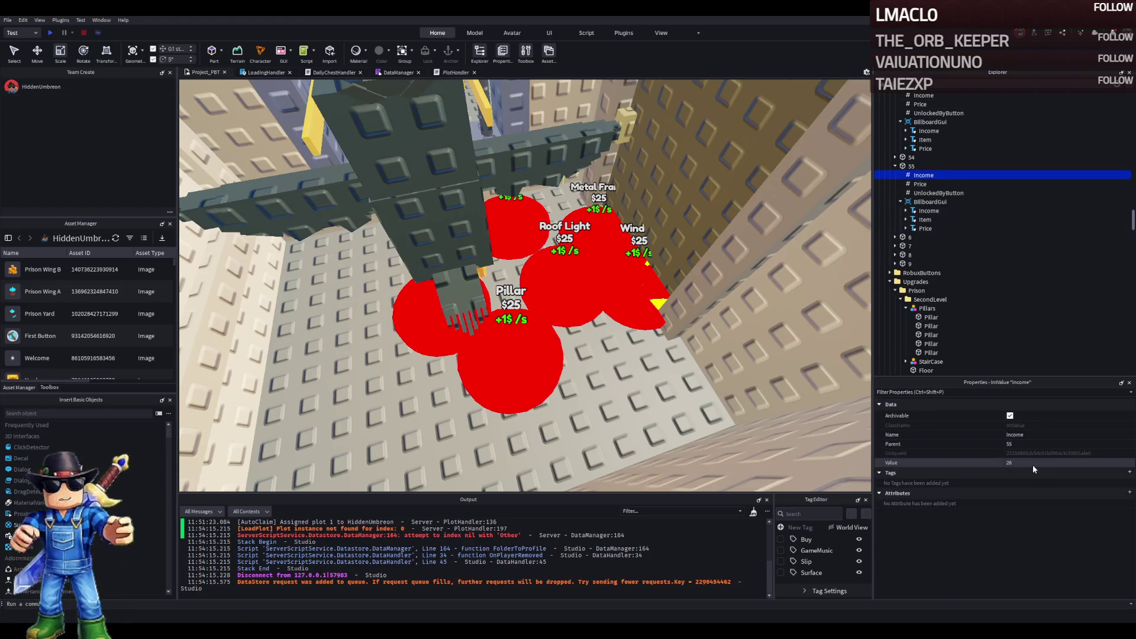
pyautogui.click(1032, 464)
pyautogui.write('0')
pyautogui.press('Return')
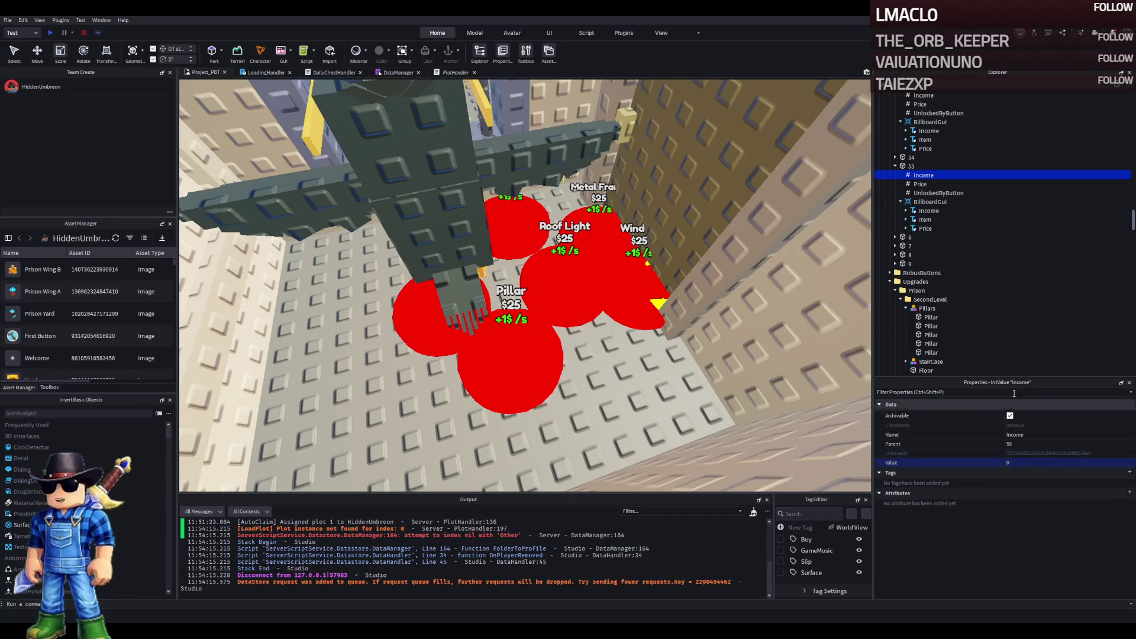
pyautogui.scroll(2, 923, 225)
pyautogui.click(911, 206)
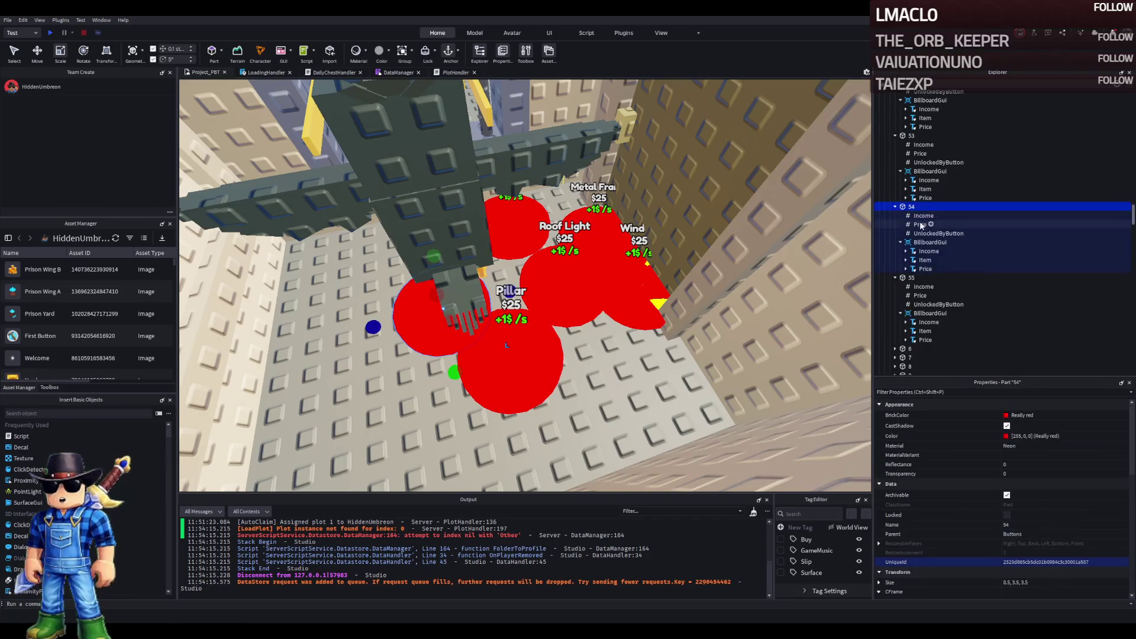
pyautogui.click(922, 216)
pyautogui.click(1015, 462)
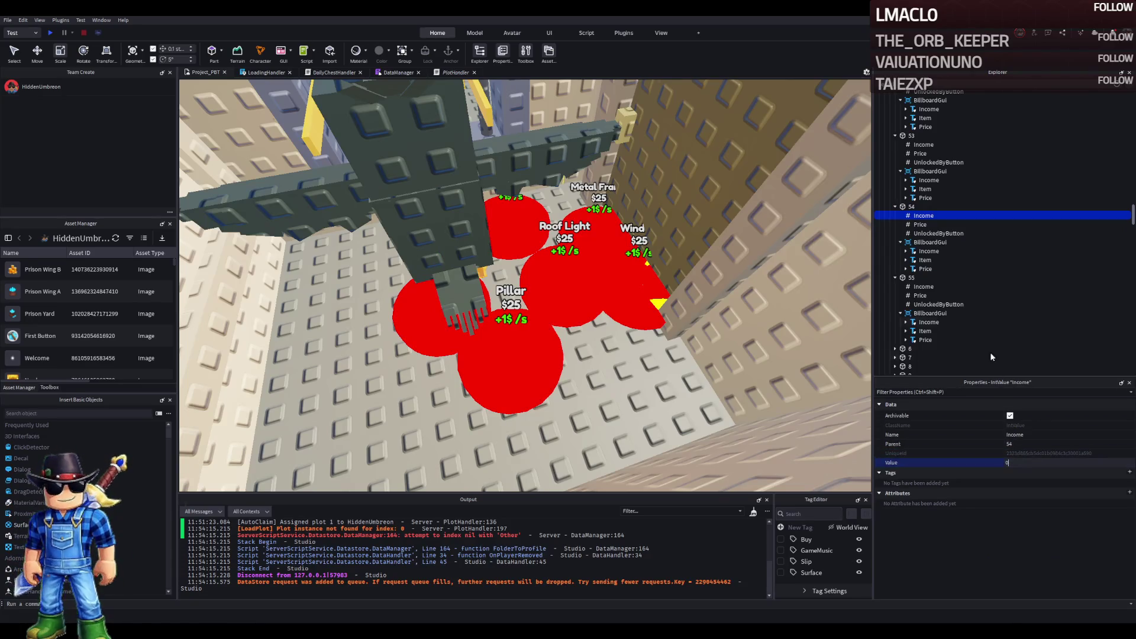
# Step: Set button 53's Income value to 0
pyautogui.click(923, 144)
pyautogui.click(911, 136)
pyautogui.click(923, 144)
pyautogui.click(1028, 463)
pyautogui.write('0')
pyautogui.press('Return')
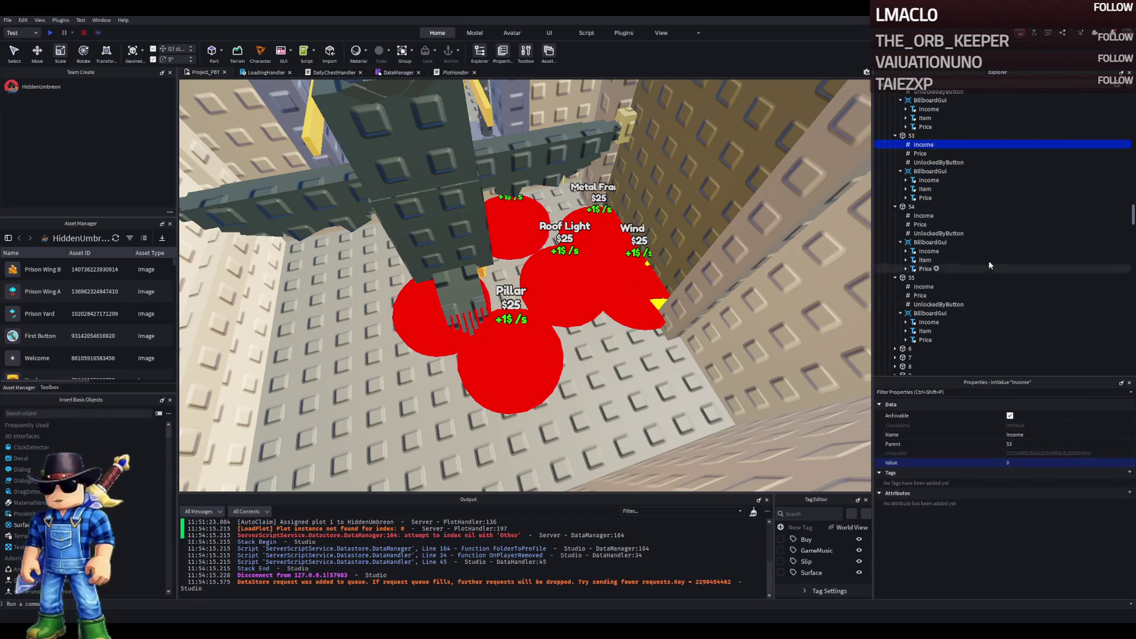
# Step: Set button 52's Income value to 0
pyautogui.scroll(5, 991, 271)
pyautogui.click(907, 188)
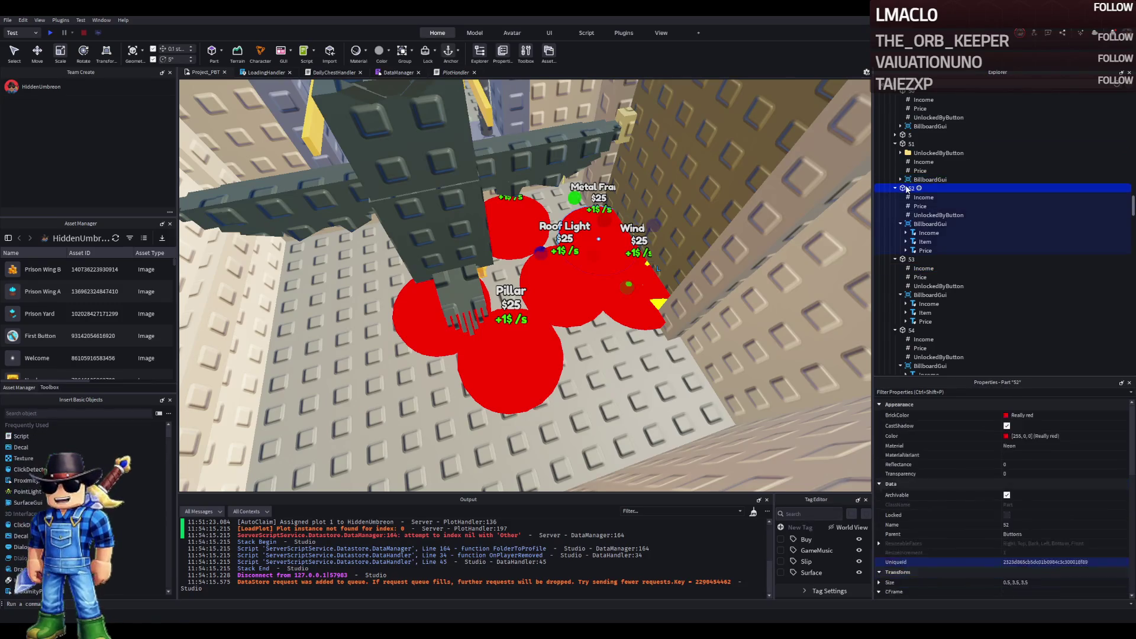
pyautogui.click(908, 145)
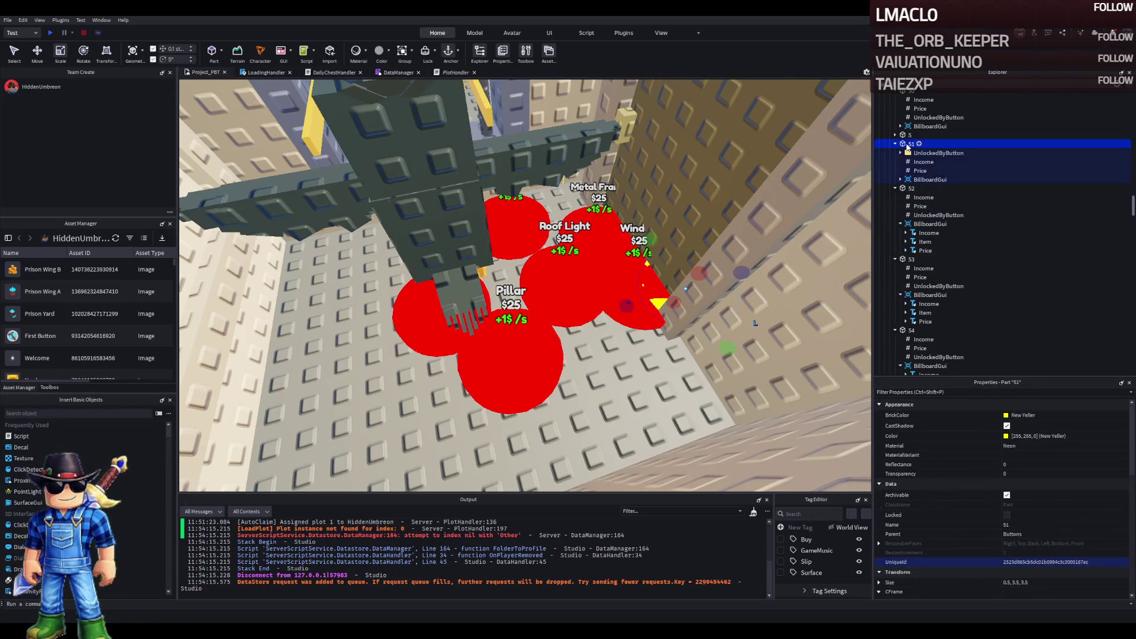
pyautogui.click(915, 197)
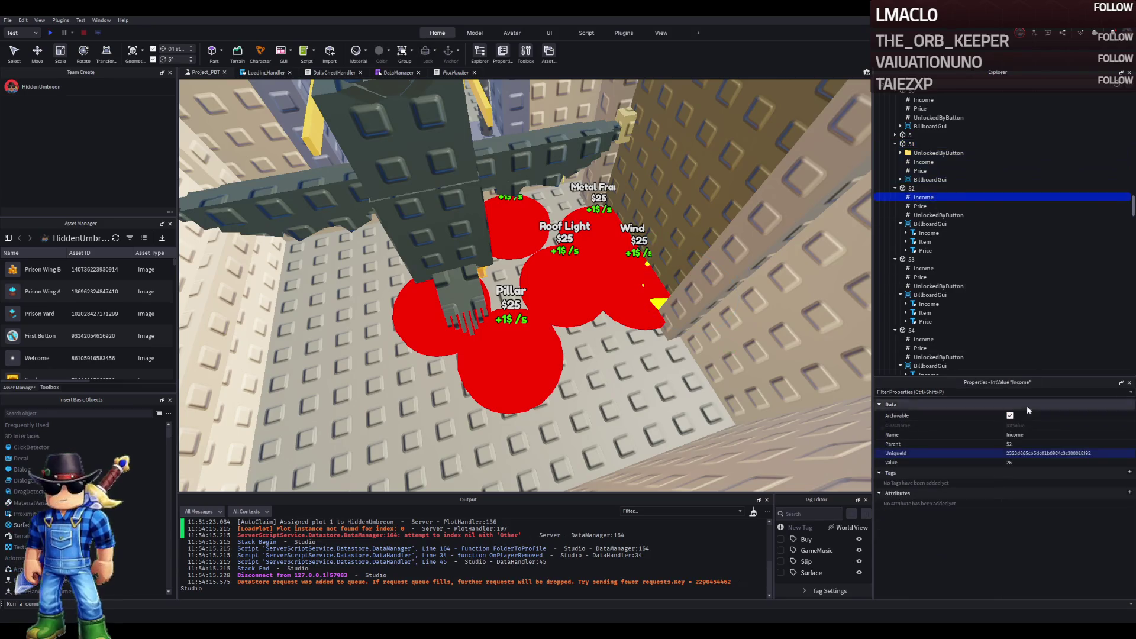
pyautogui.click(1021, 463)
pyautogui.write('0')
pyautogui.press('Return')
# Step: Check the Income values under parts 53, 54 and 55
pyautogui.click(920, 269)
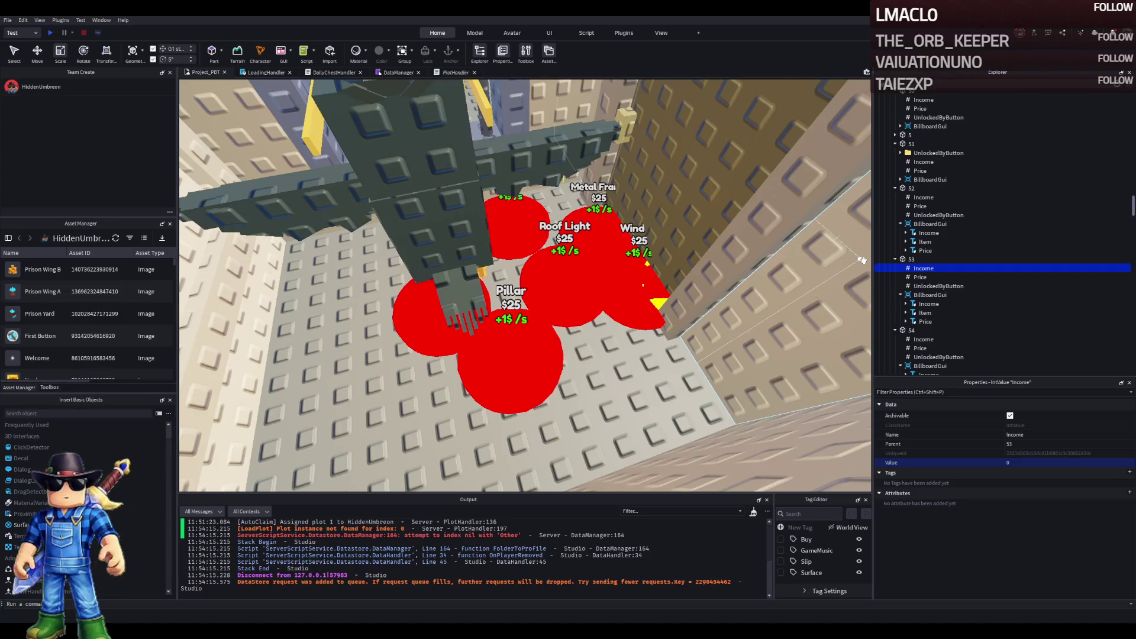
pyautogui.scroll(-5, 933, 336)
pyautogui.click(905, 303)
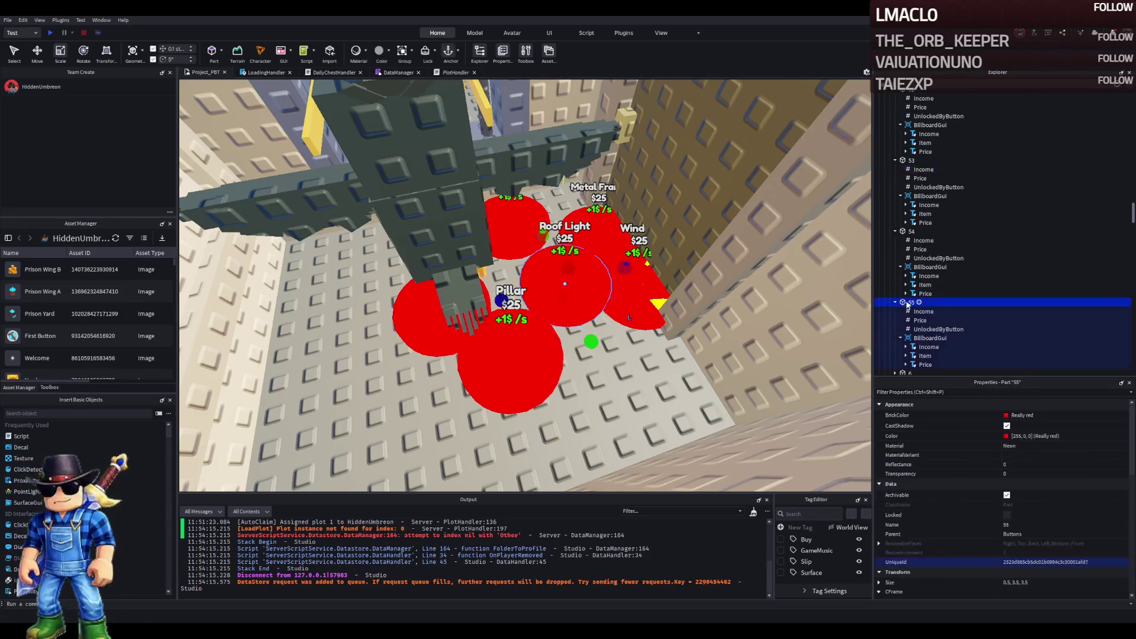
pyautogui.click(919, 311)
pyautogui.click(923, 241)
pyautogui.click(911, 303)
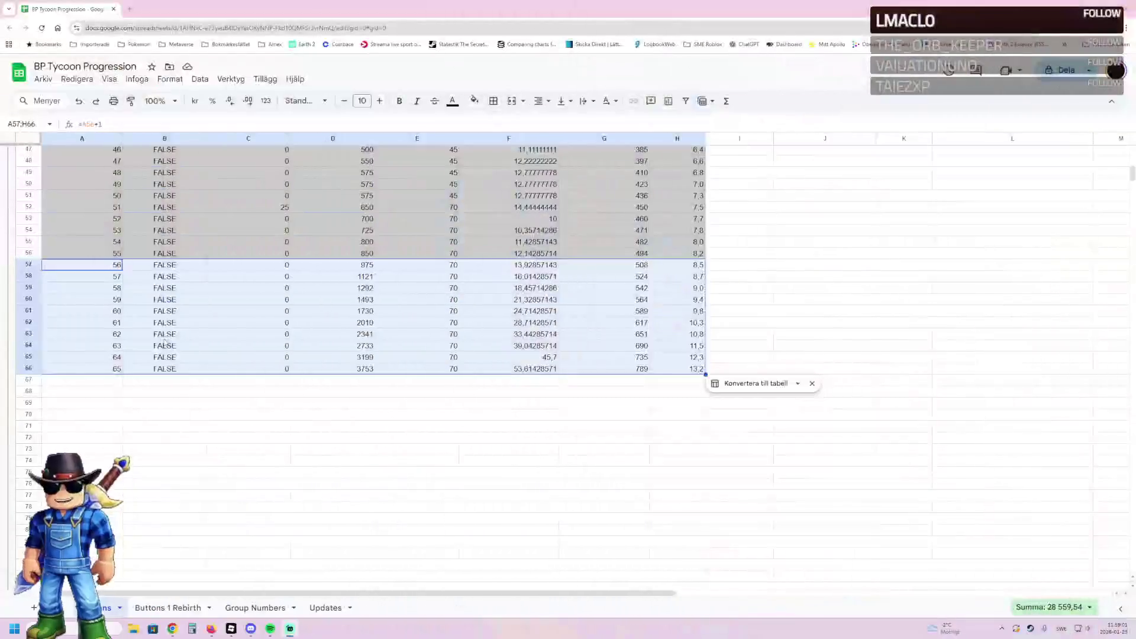
# Step: Clear the row selection and scroll the Buttons sheet to the top to check button 1's IsRev
pyautogui.click(749, 290)
pyautogui.scroll(5, 769, 305)
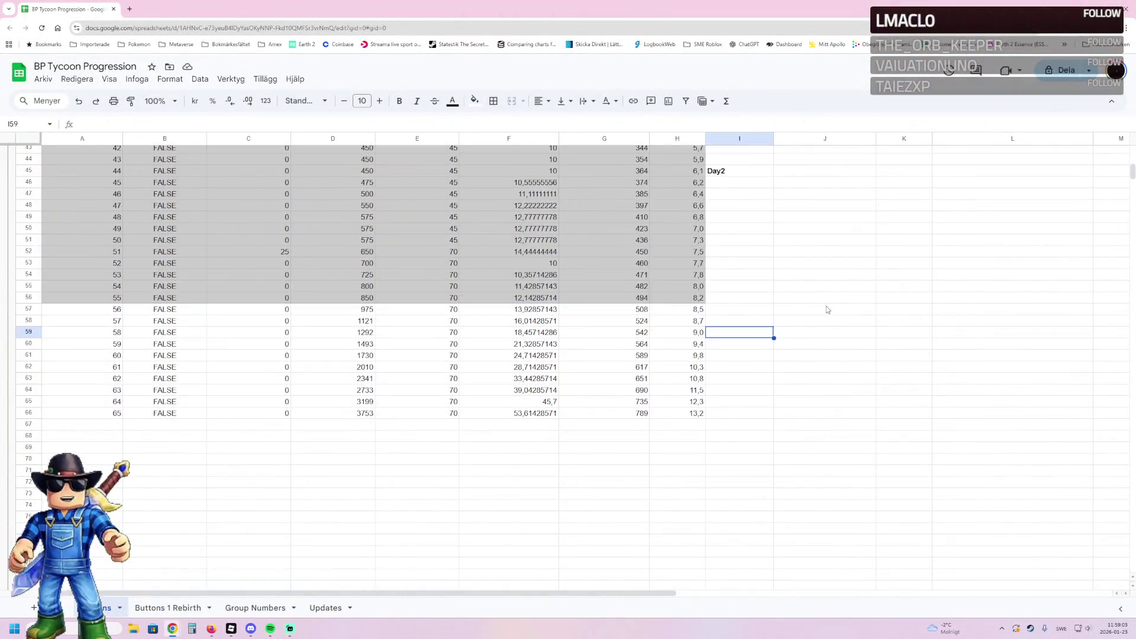
pyautogui.hotkey('ctrl', '+')
pyautogui.scroll(10, 621, 320)
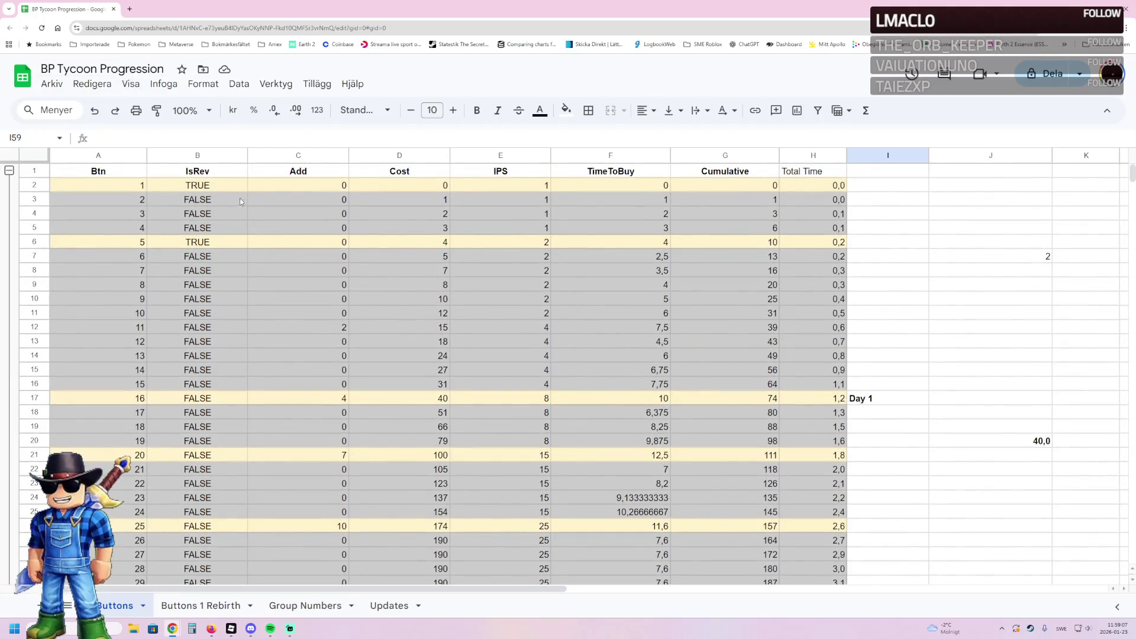
pyautogui.click(201, 188)
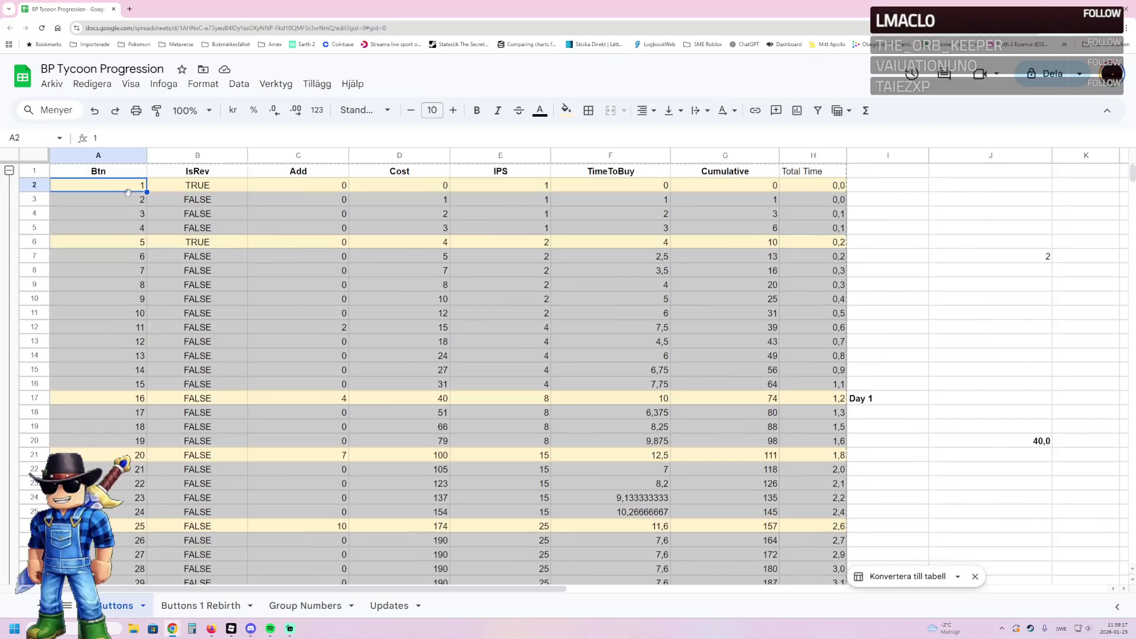
pyautogui.click(302, 189)
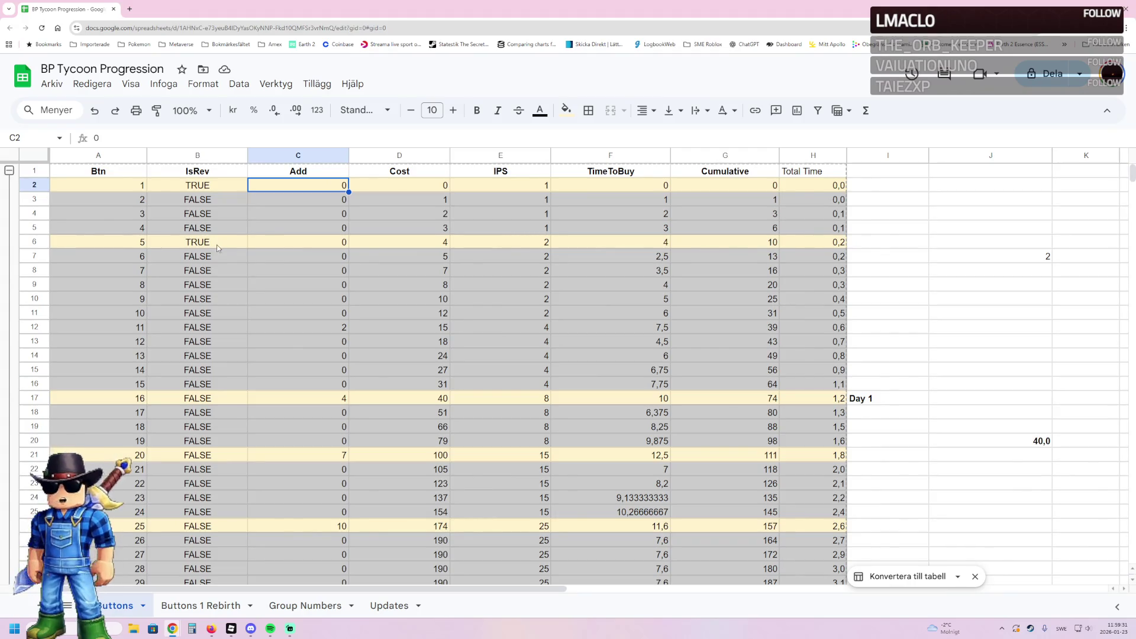
pyautogui.click(417, 184)
pyautogui.click(402, 213)
pyautogui.click(402, 242)
pyautogui.click(394, 185)
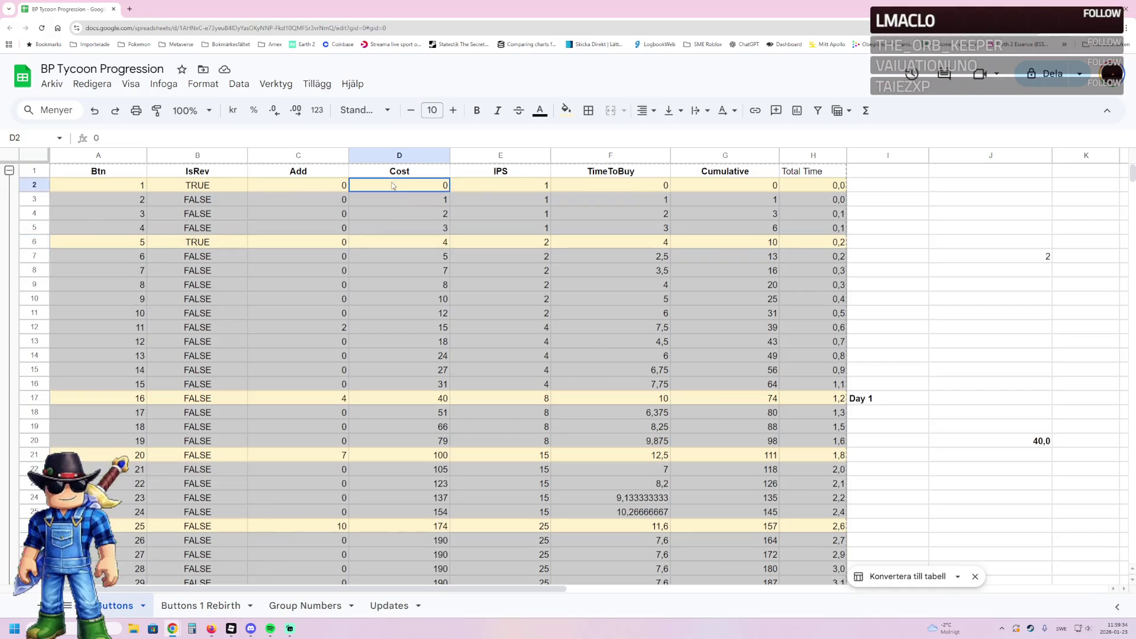
pyautogui.click(529, 186)
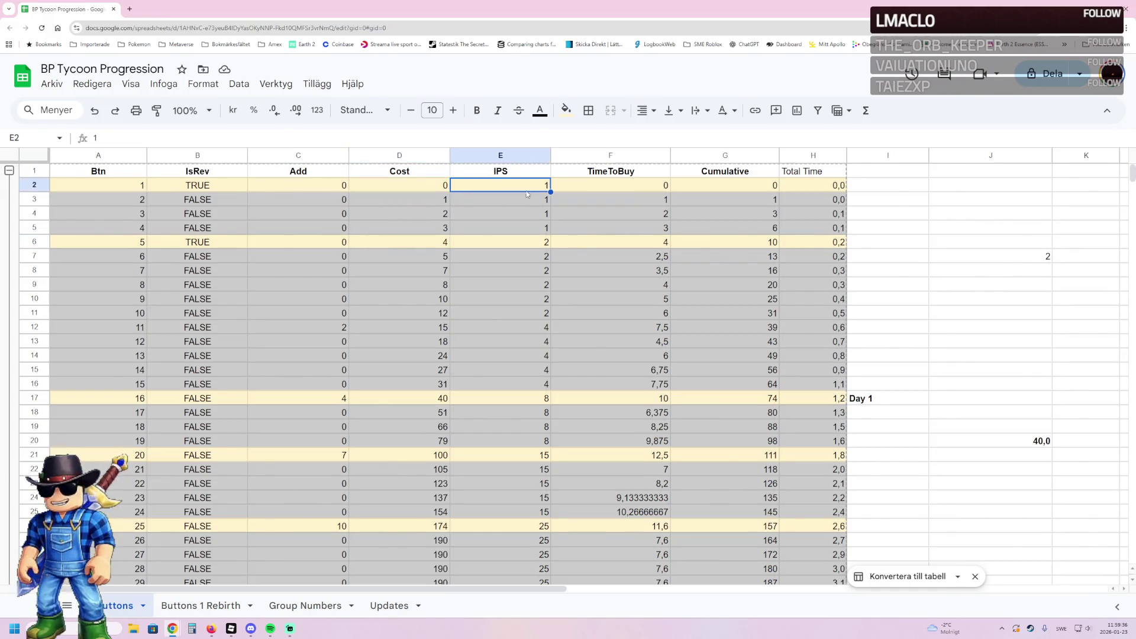
pyautogui.click(427, 207)
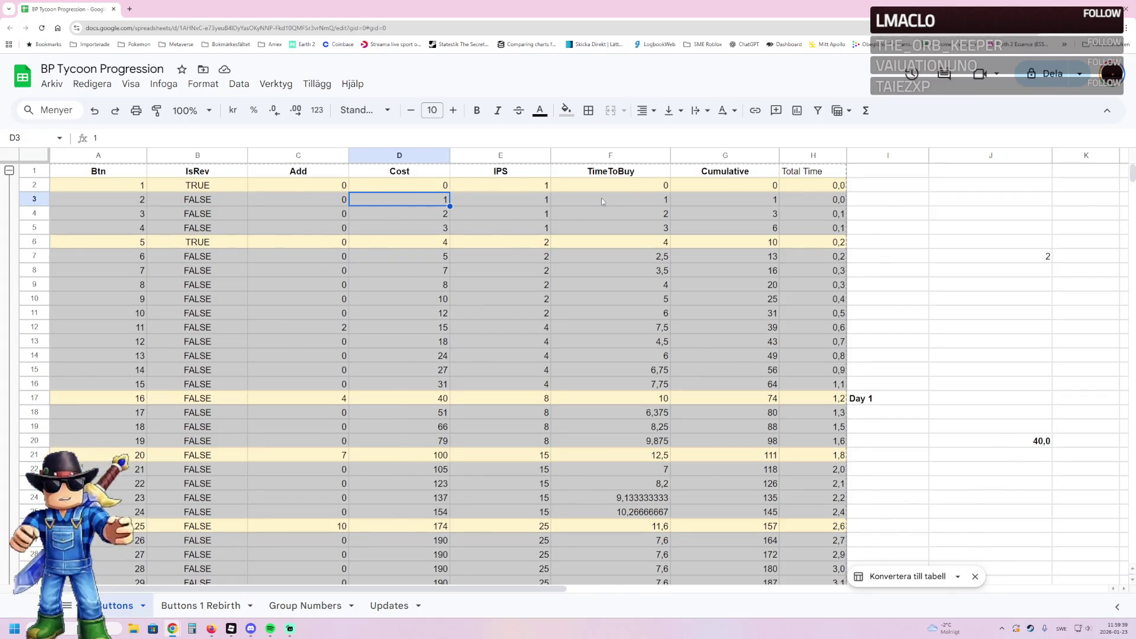
pyautogui.click(630, 185)
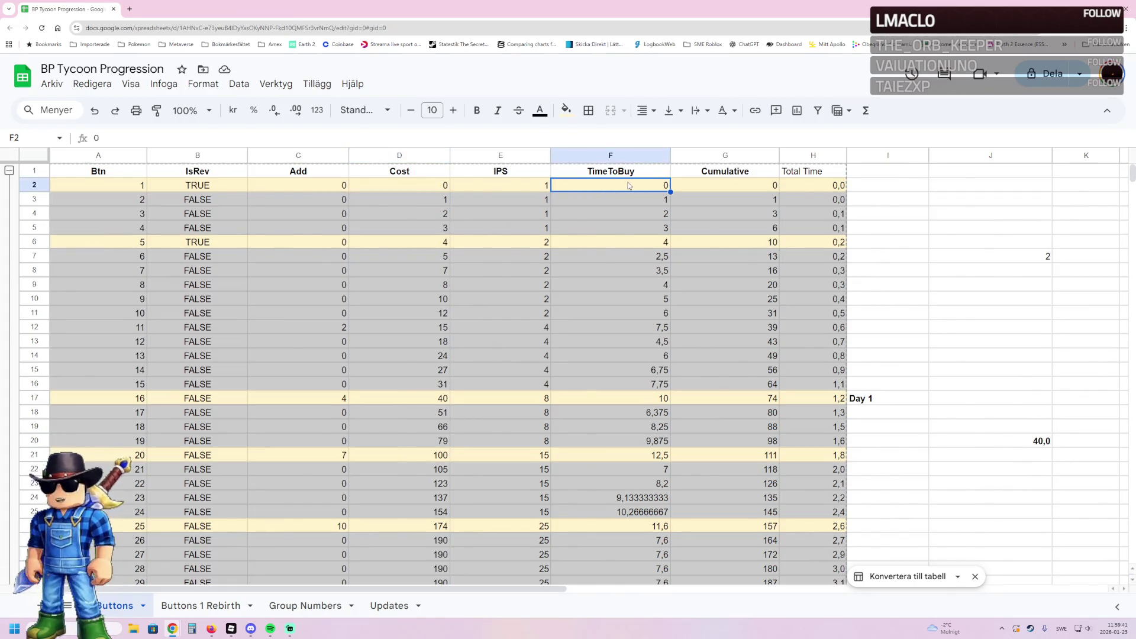
pyautogui.click(628, 200)
pyautogui.click(629, 215)
pyautogui.click(630, 228)
pyautogui.click(632, 242)
pyautogui.click(630, 257)
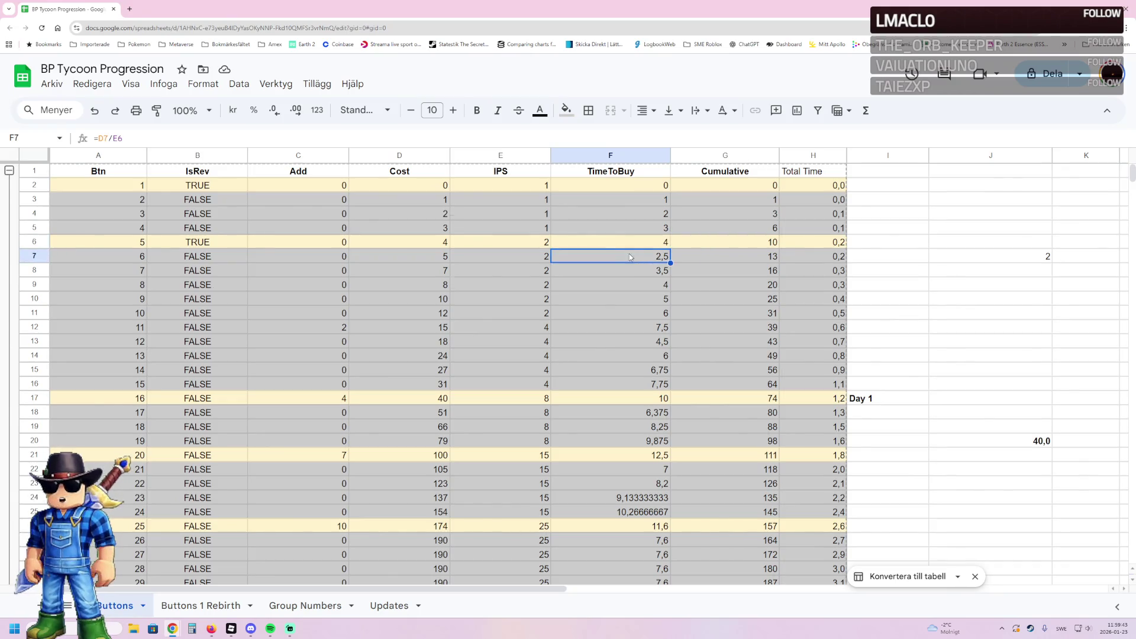
pyautogui.click(617, 228)
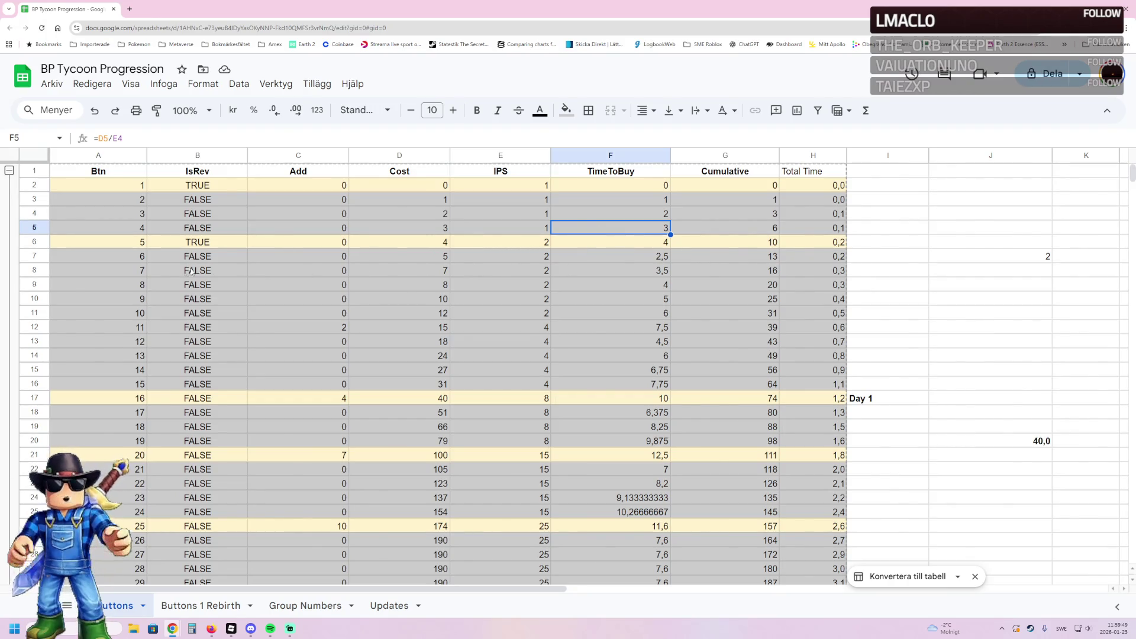
pyautogui.click(204, 387)
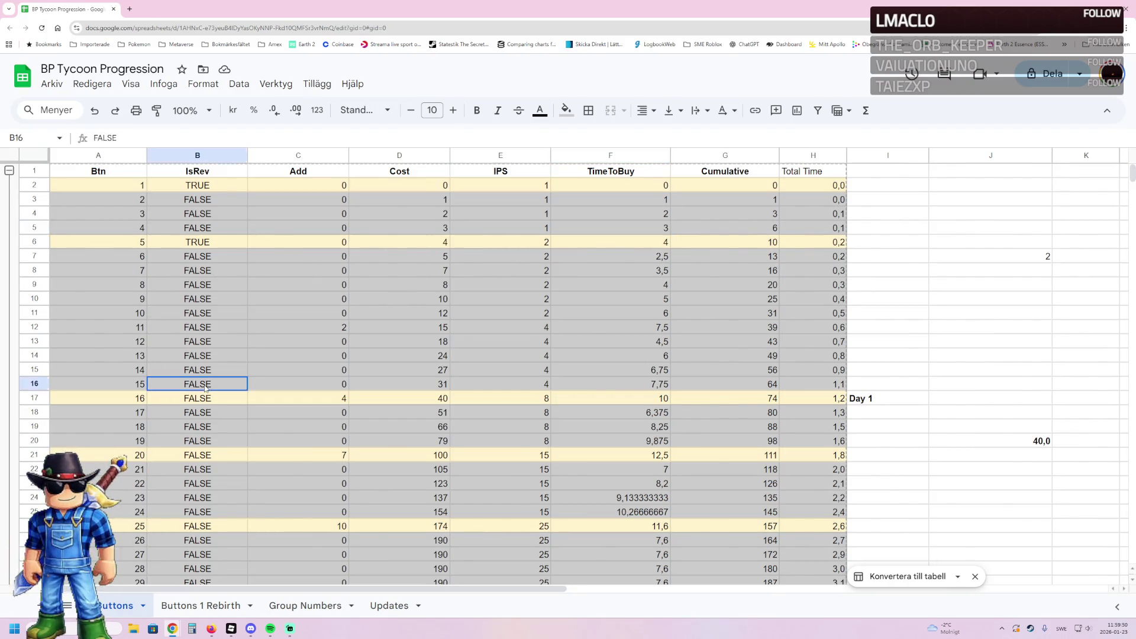
pyautogui.click(645, 387)
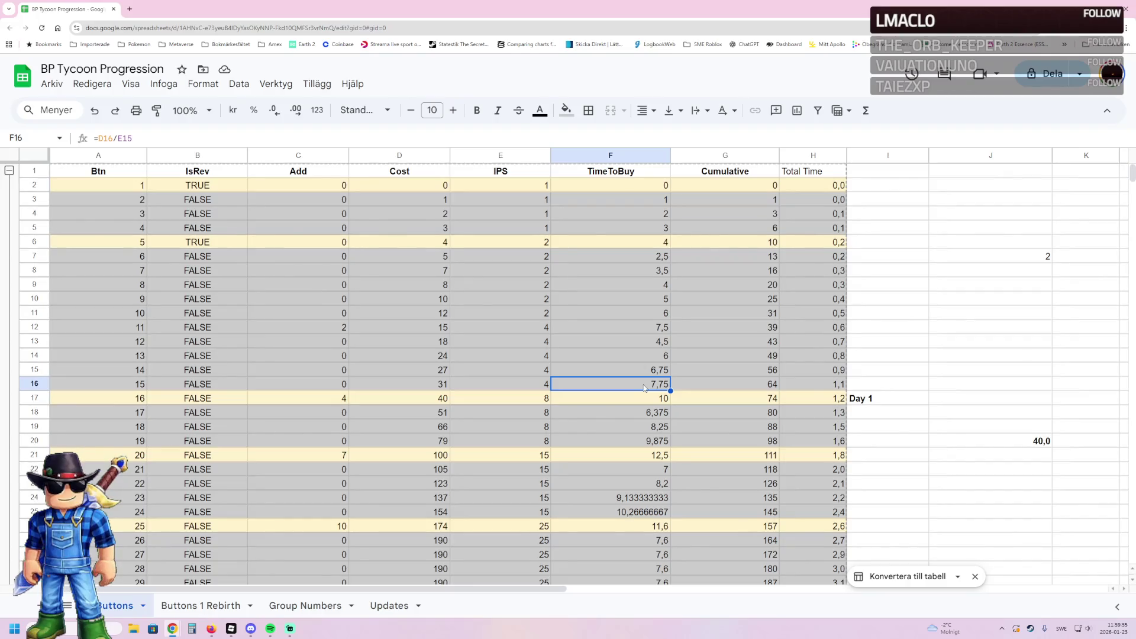
pyautogui.click(812, 388)
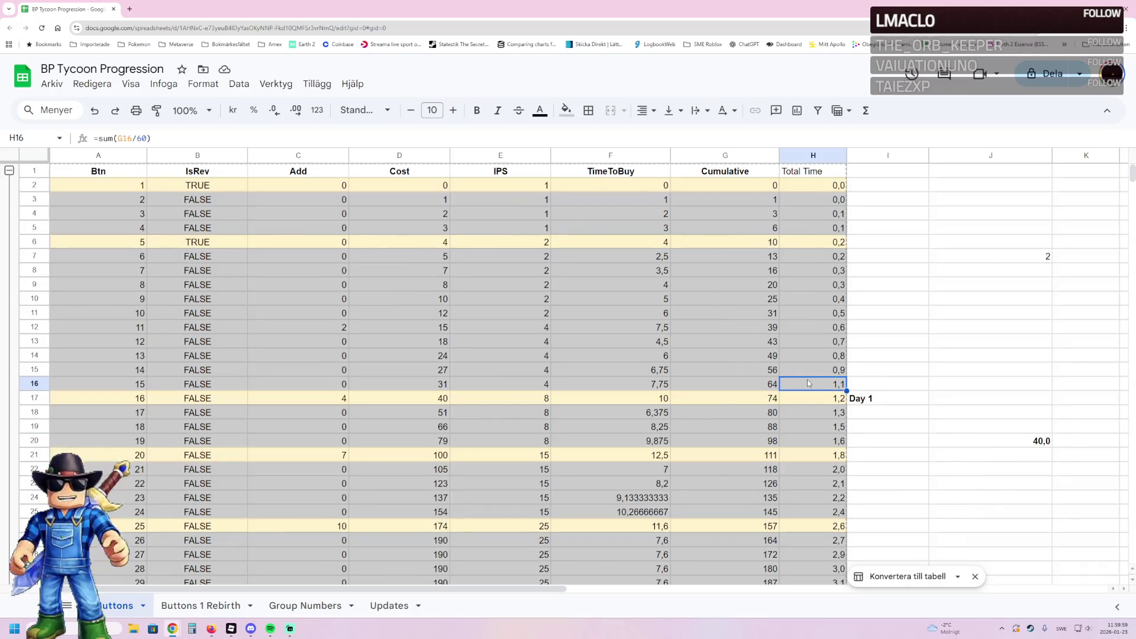
pyautogui.click(819, 405)
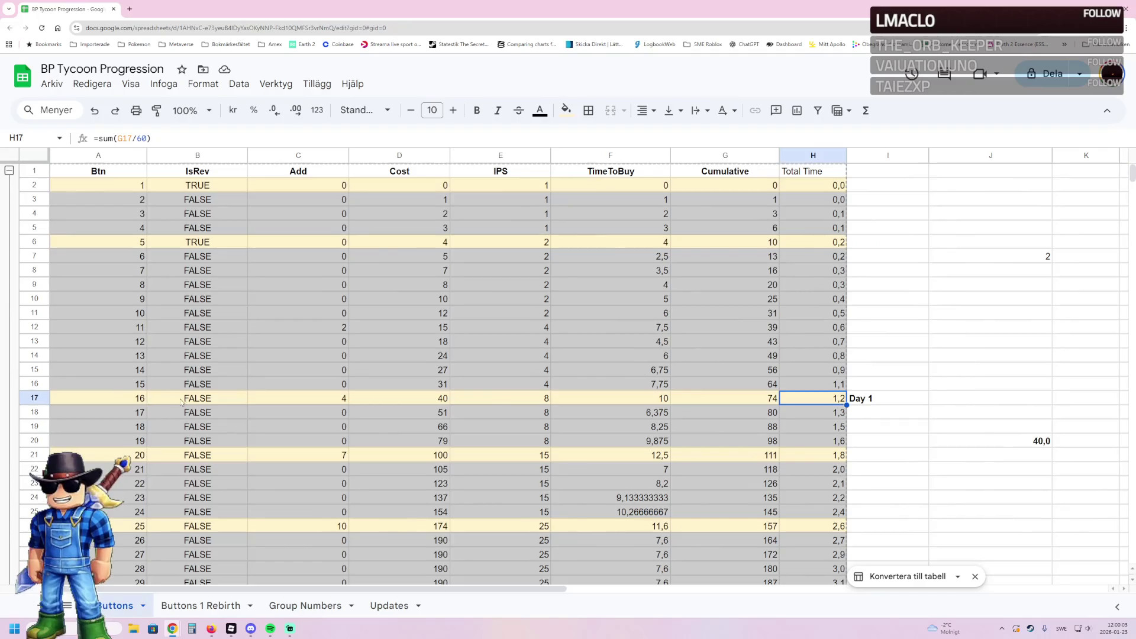
pyautogui.click(134, 403)
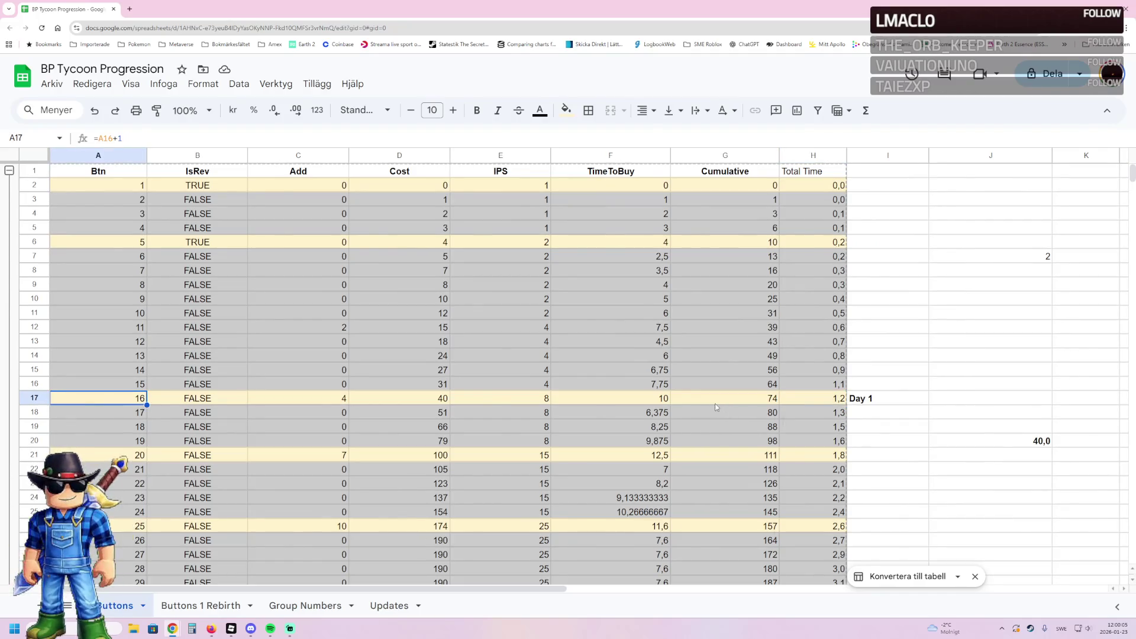
# Step: Check Total Time at the Day2 mark (H45) and for button 55 (H56), then return to Roblox Studio
pyautogui.scroll(-3, 716, 399)
pyautogui.scroll(2, 650, 373)
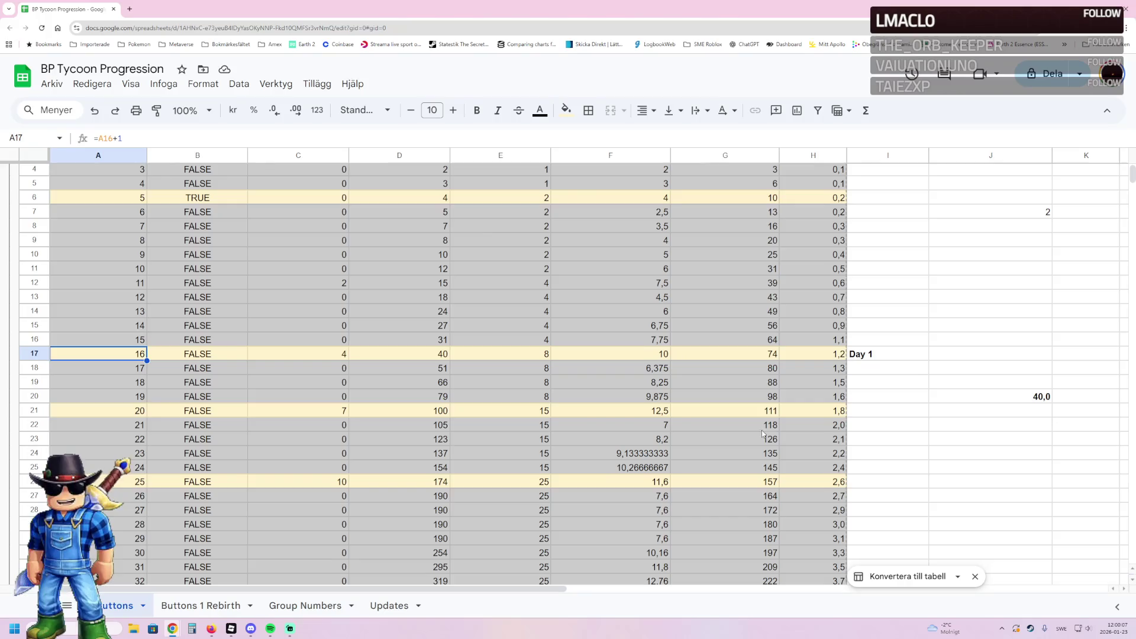
pyautogui.scroll(-7, 763, 435)
pyautogui.click(796, 440)
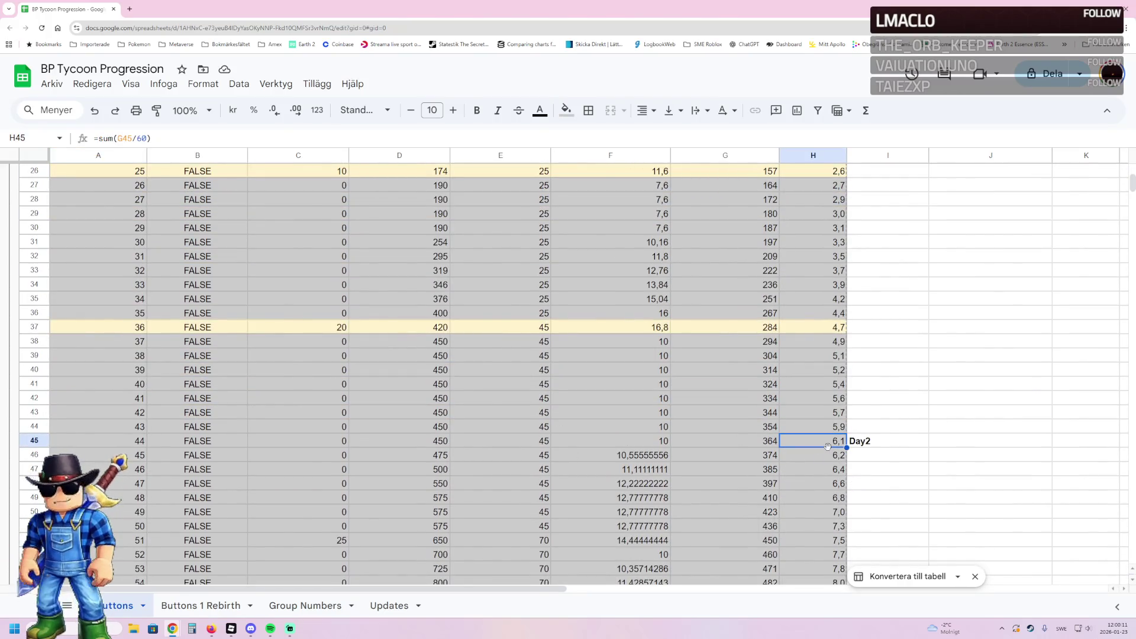
pyautogui.scroll(-2, 827, 446)
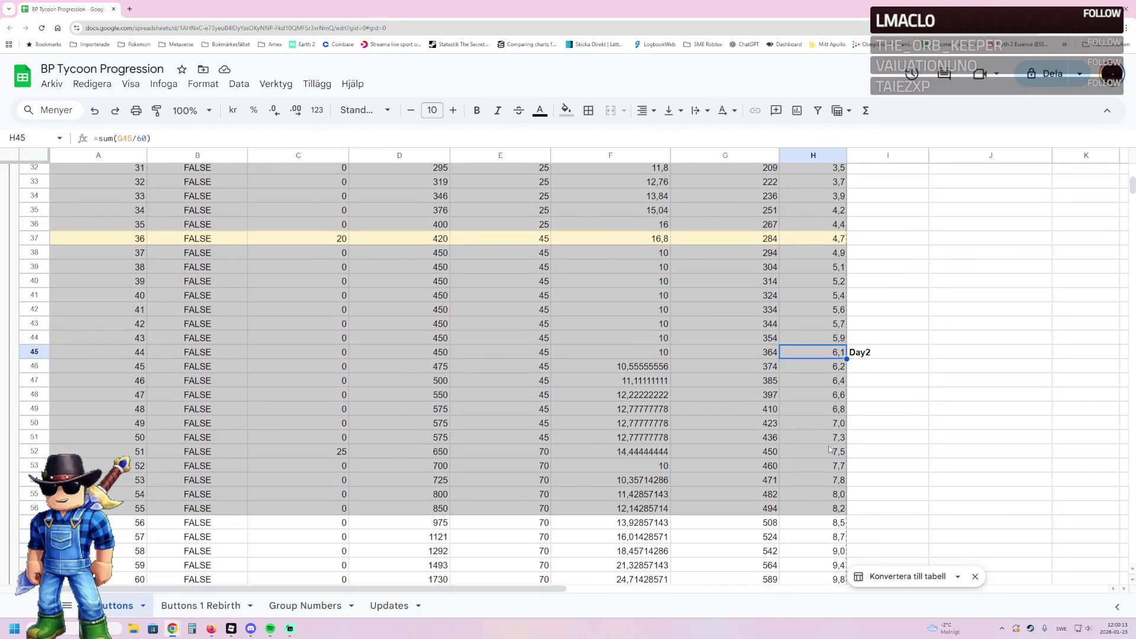
pyautogui.click(821, 510)
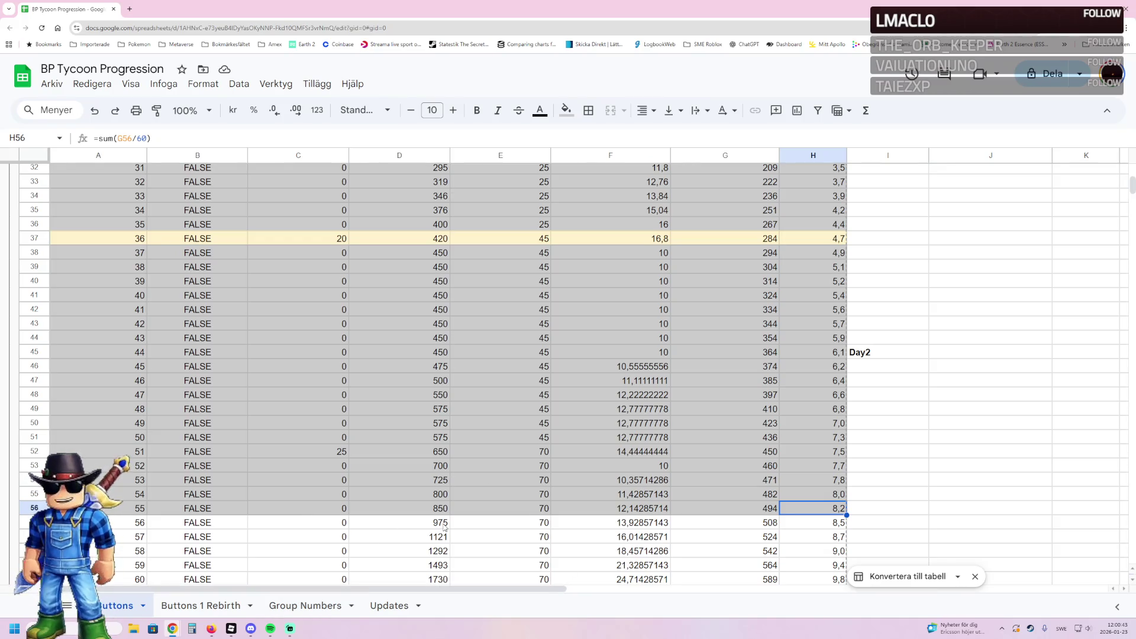
pyautogui.scroll(-4, 414, 532)
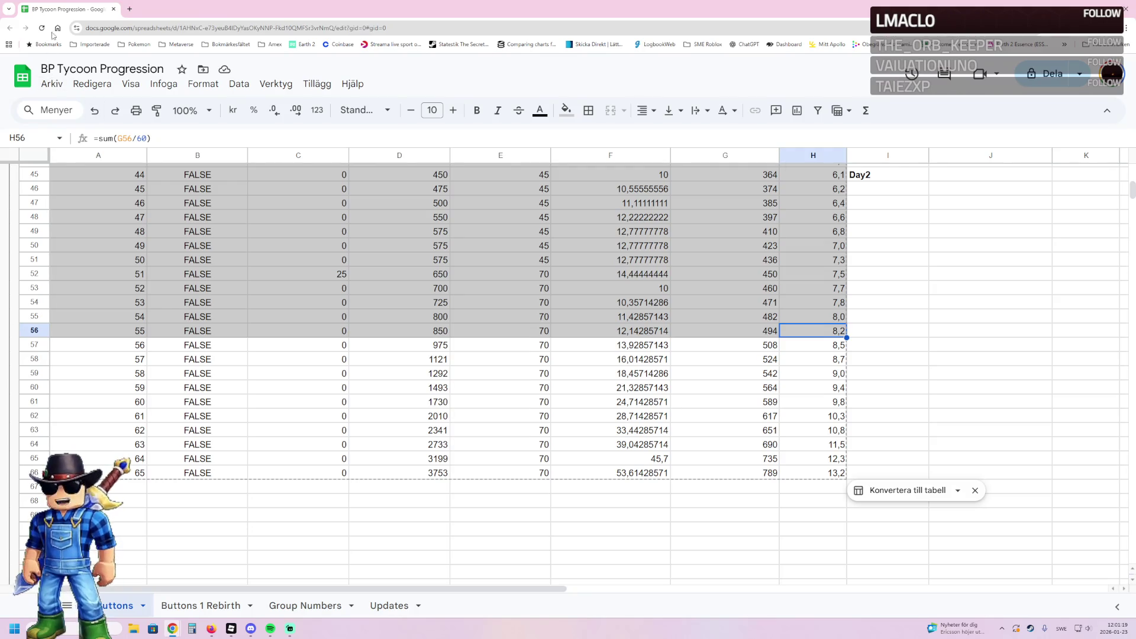
pyautogui.hotkey('alt', 'Tab')
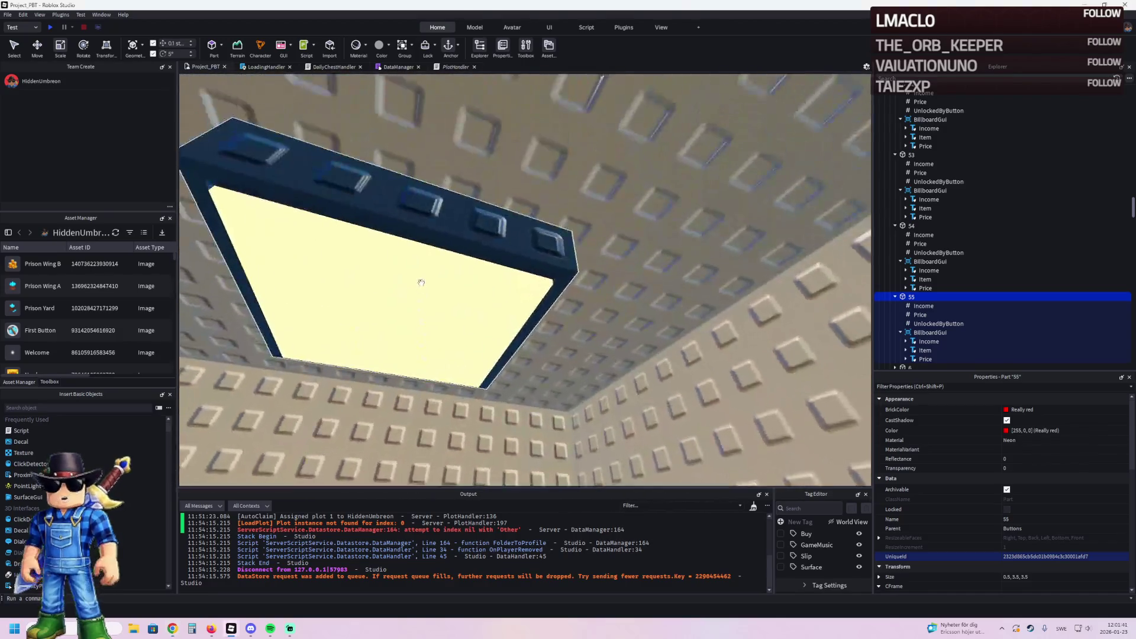
# Step: Select the SurfaceLight in model 55 and try an Angle of 70
pyautogui.click(440, 312)
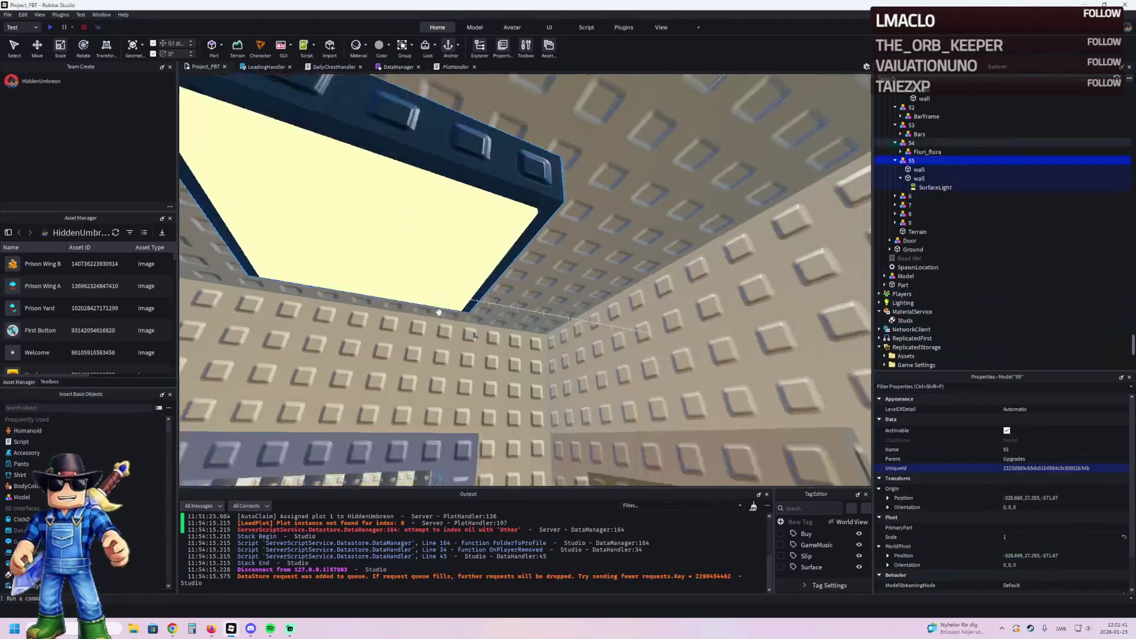
pyautogui.click(936, 187)
pyautogui.press('w')
pyautogui.press('s')
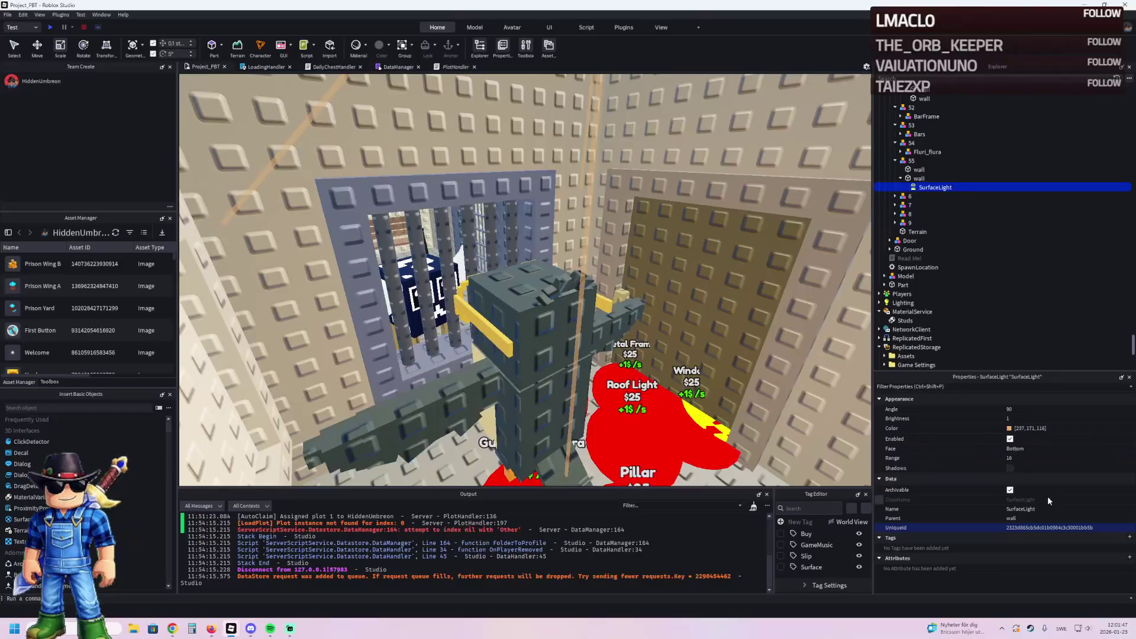
pyautogui.click(1029, 410)
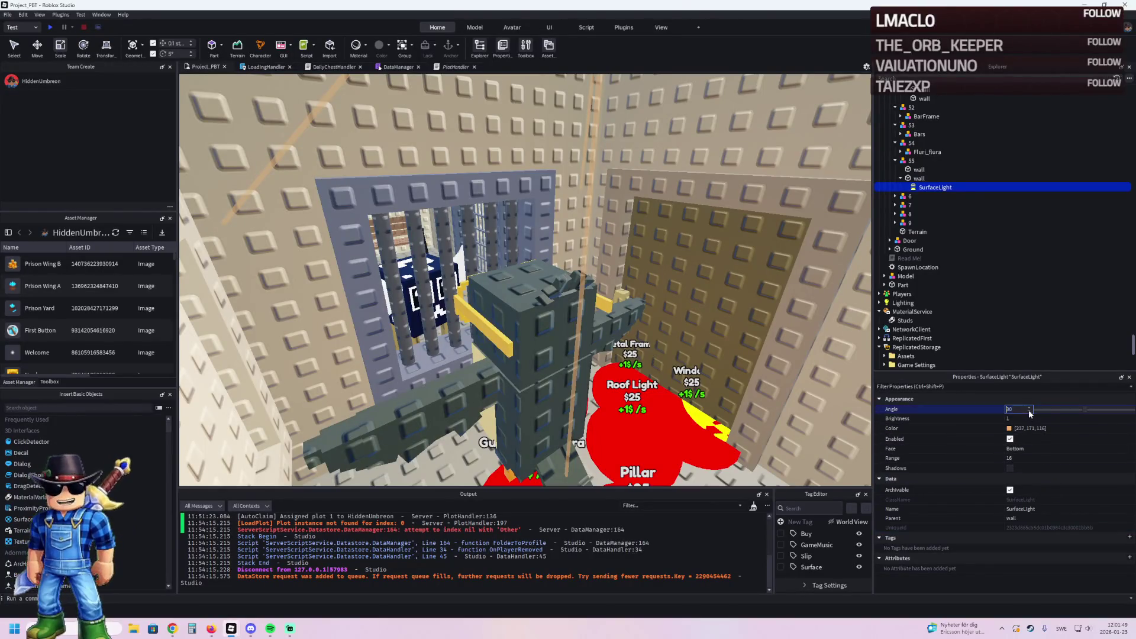
pyautogui.write('70')
pyautogui.press('Return')
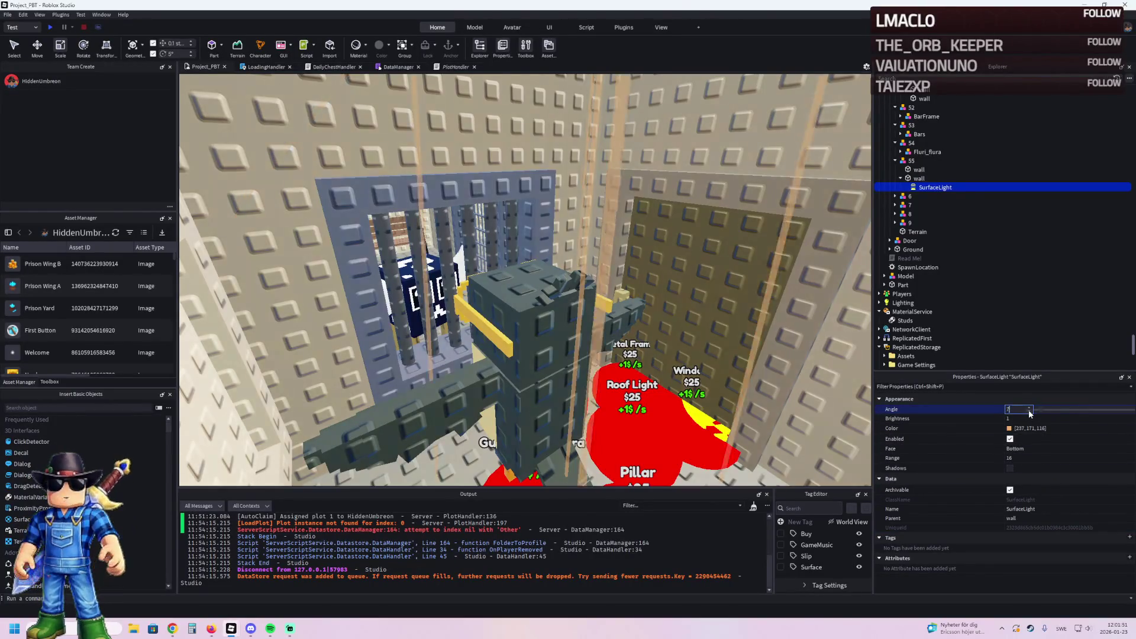
# Step: Undo the 70 and set the SurfaceLight's Angle to 80 instead
pyautogui.scroll(5, 801, 327)
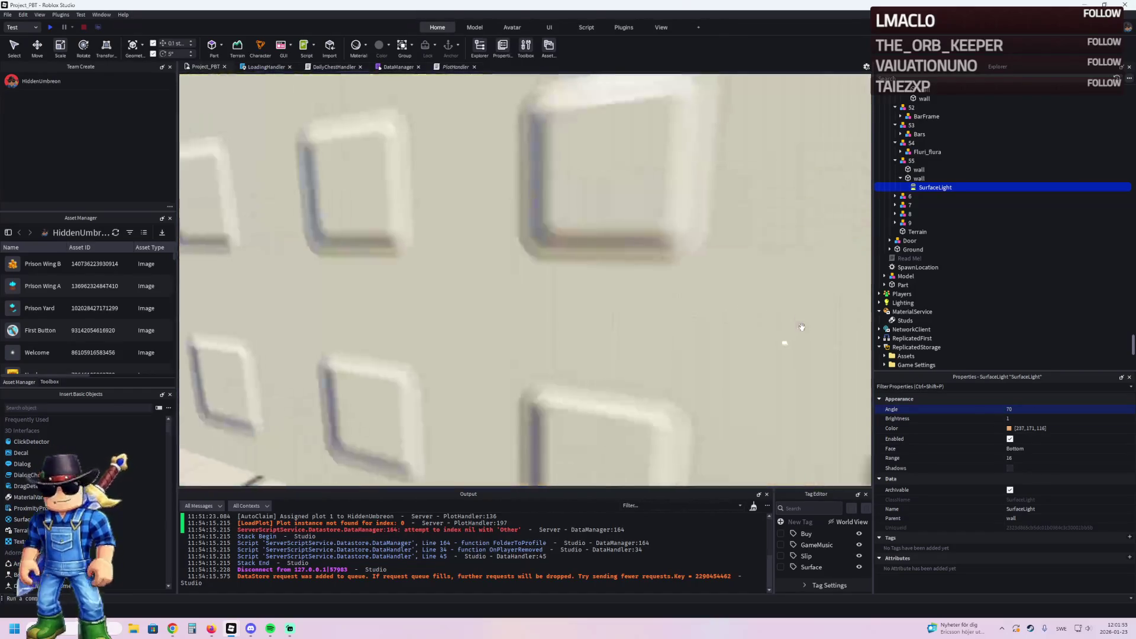
pyautogui.scroll(-5, 801, 327)
pyautogui.press('d')
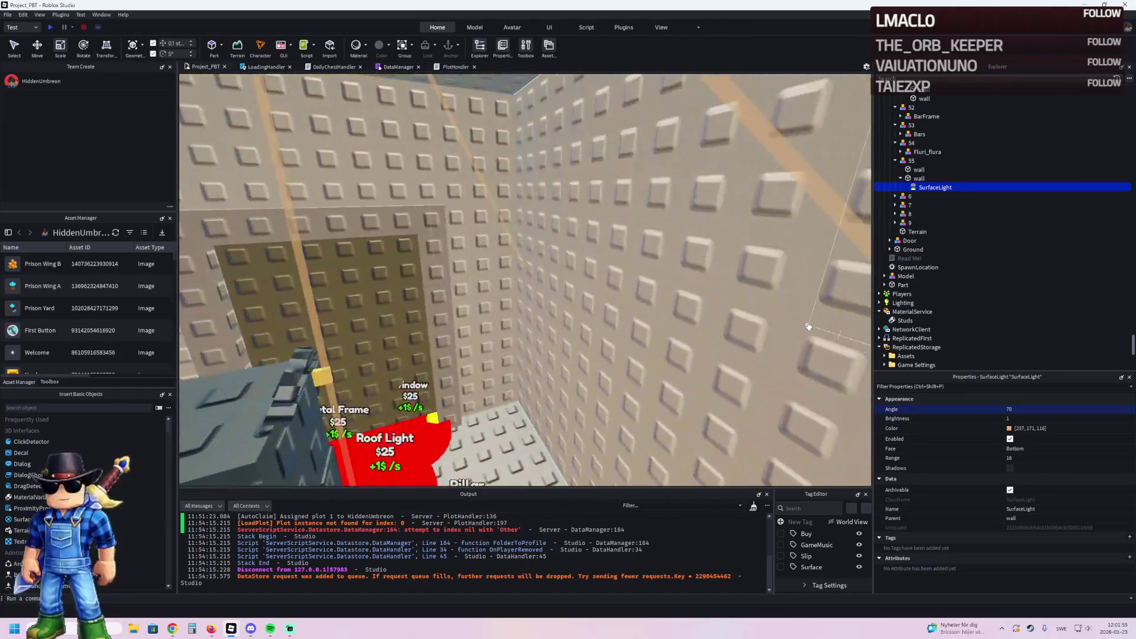
pyautogui.hotkey('ctrl', 'z')
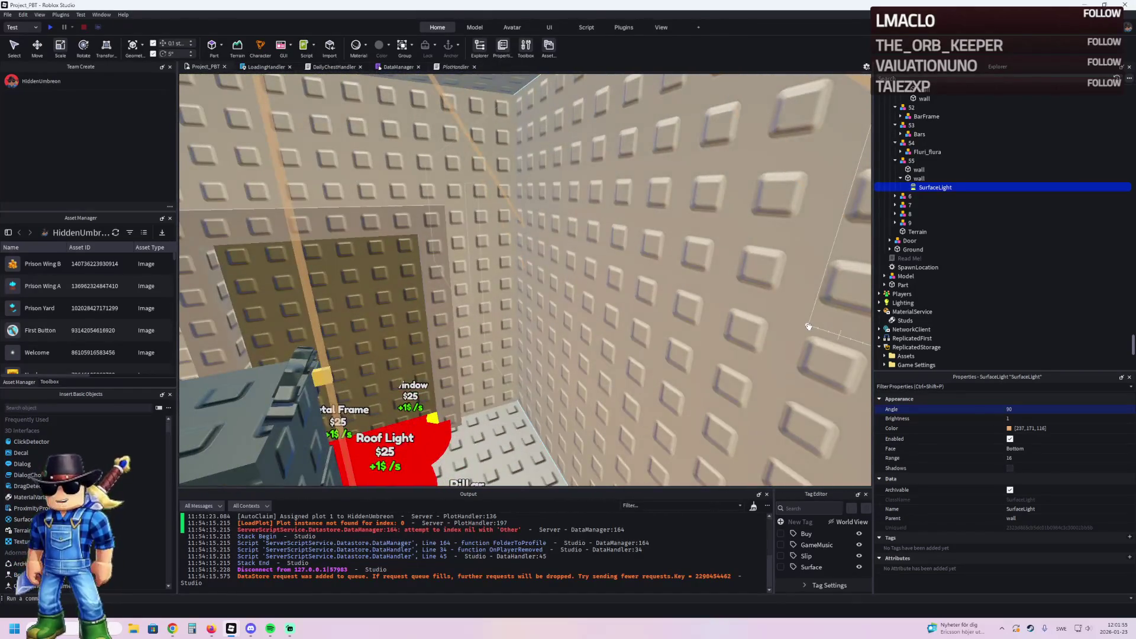
pyautogui.click(1028, 409)
pyautogui.write('80')
pyautogui.press('Return')
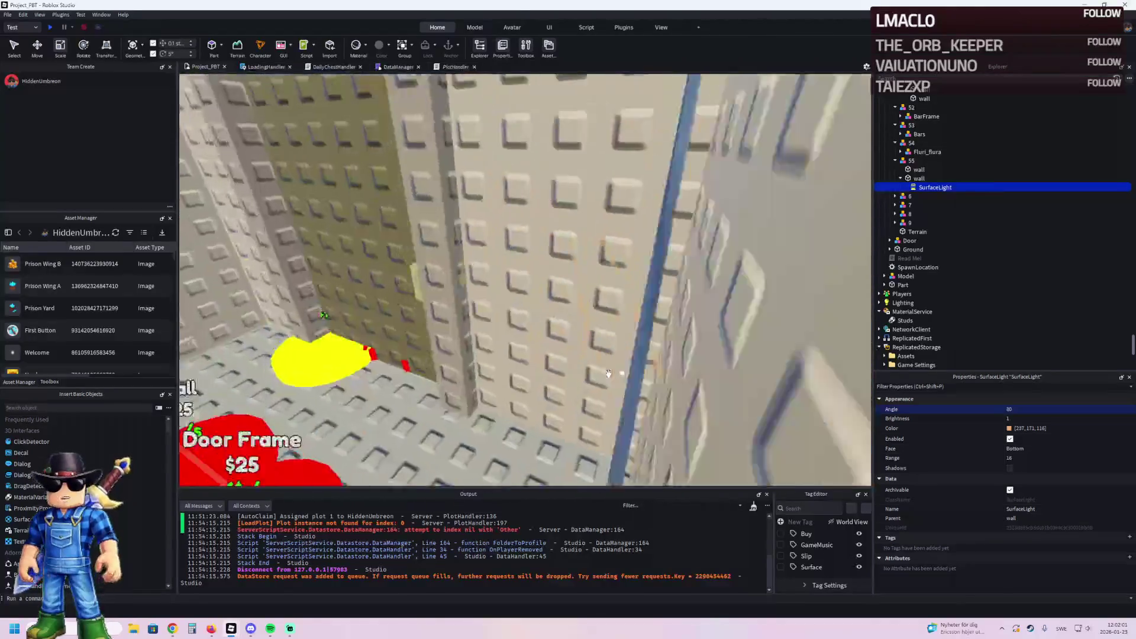
# Step: Enable Shadows on the SurfaceLight and frame the wall part under 55
pyautogui.press('w')
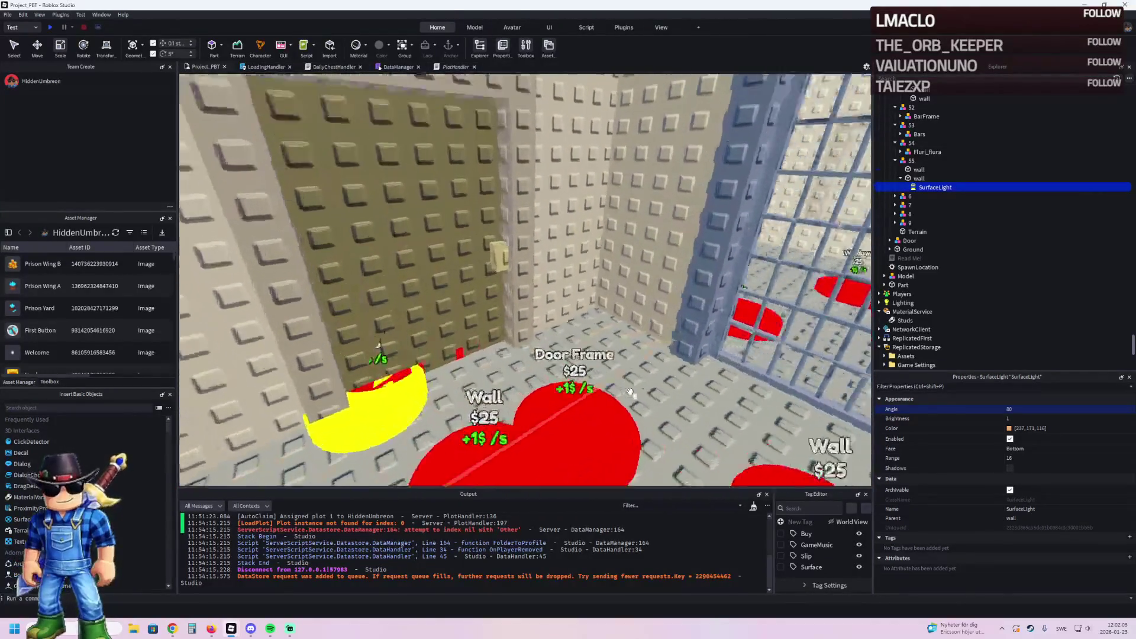
pyautogui.press('w')
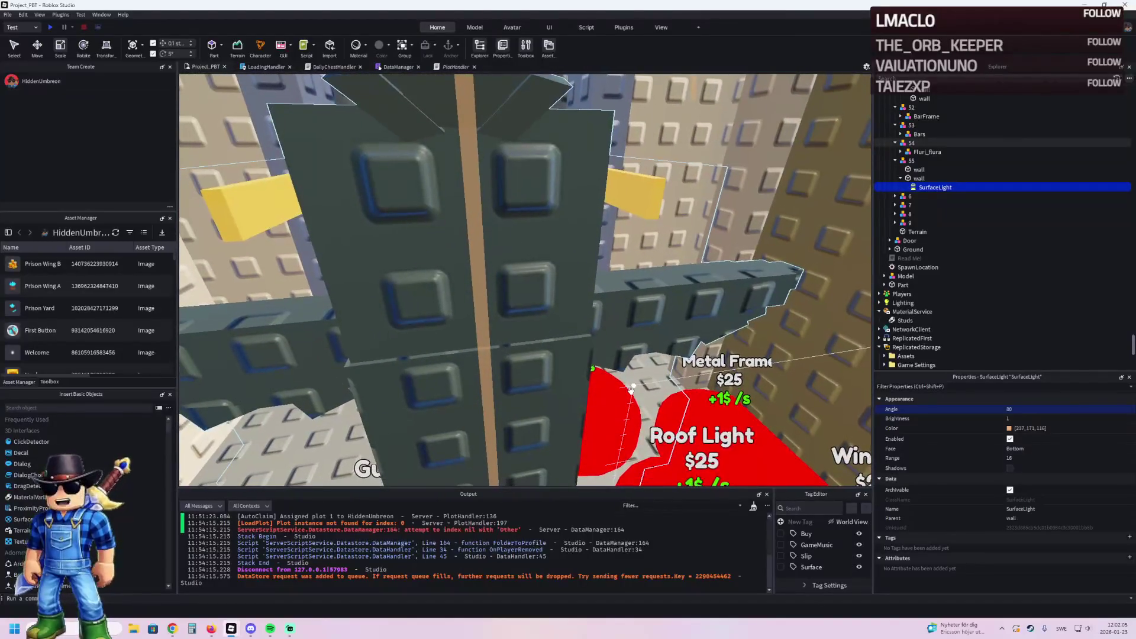
pyautogui.click(1010, 468)
pyautogui.press('s')
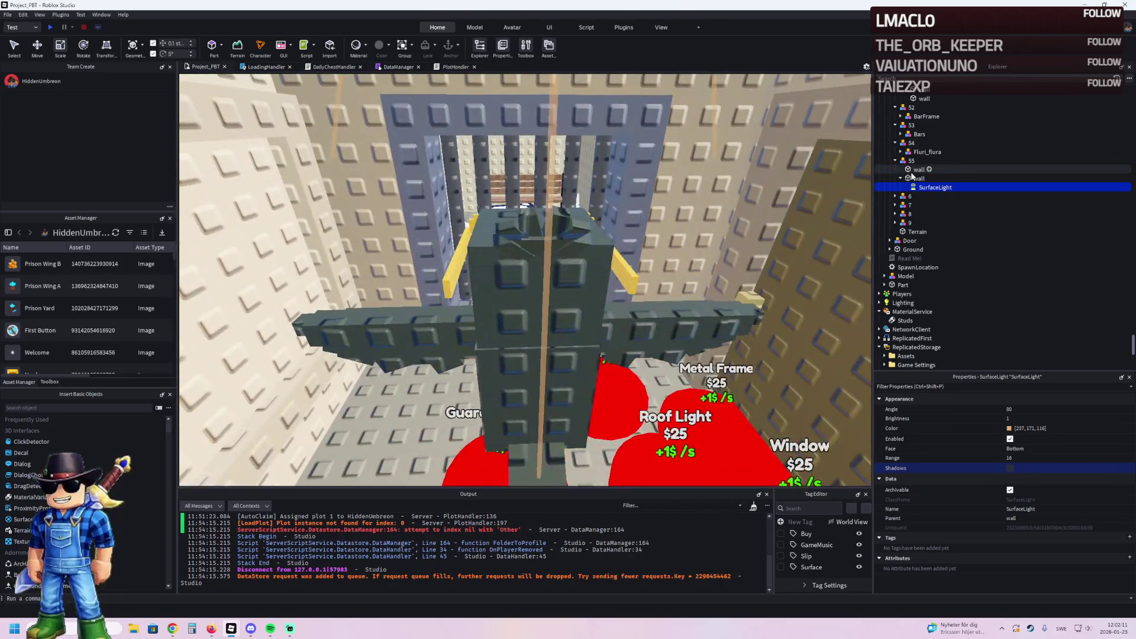
pyautogui.click(911, 170)
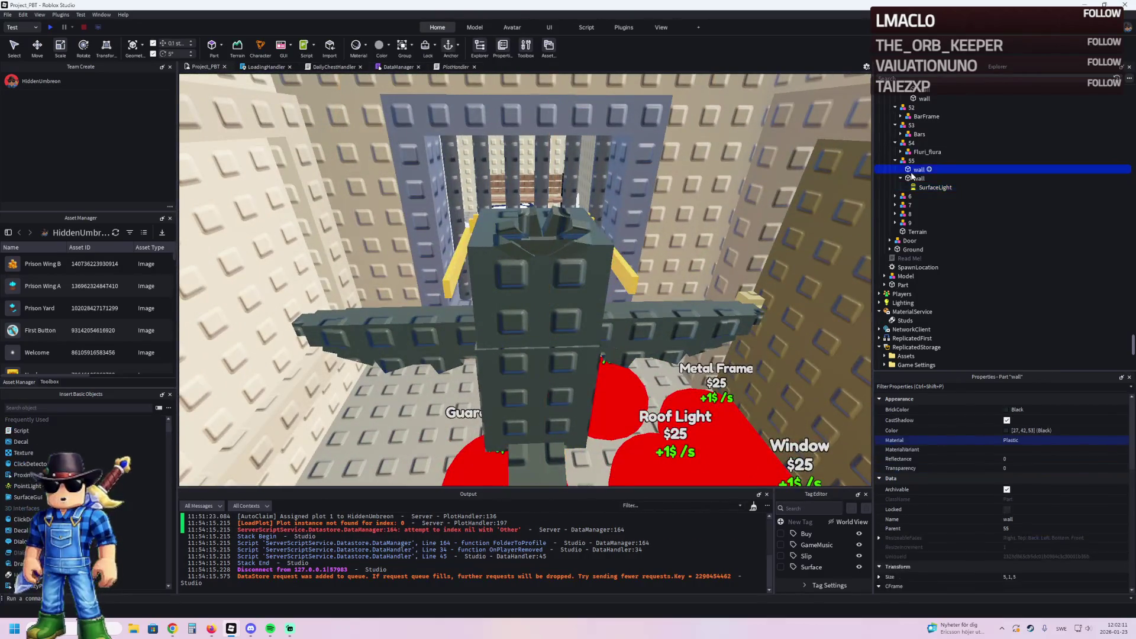
pyautogui.press('f')
# Step: Collapse the upgrade models in Explorer and drag TemplatePlot into ReplicatedStorage
pyautogui.click(894, 161)
pyautogui.click(895, 142)
pyautogui.click(908, 144)
pyautogui.scroll(3, 938, 172)
pyautogui.moveTo(915, 160); pyautogui.dragTo(923, 267)
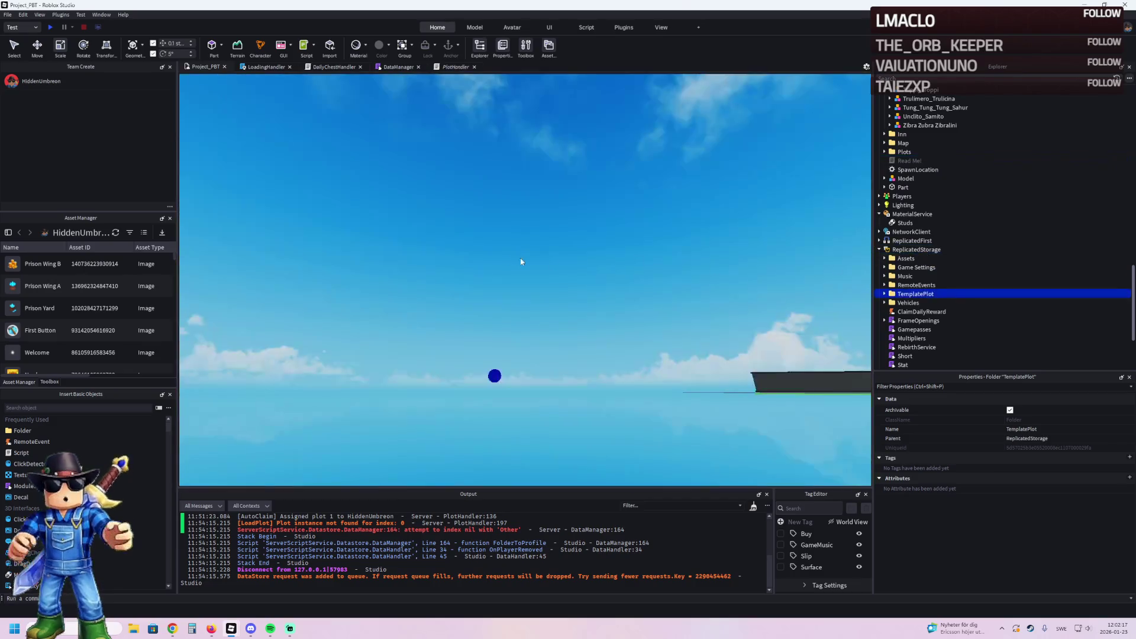
# Step: Start a playtest and walk the character through the gate, yard and along the wall to the doorway
pyautogui.press('F5')
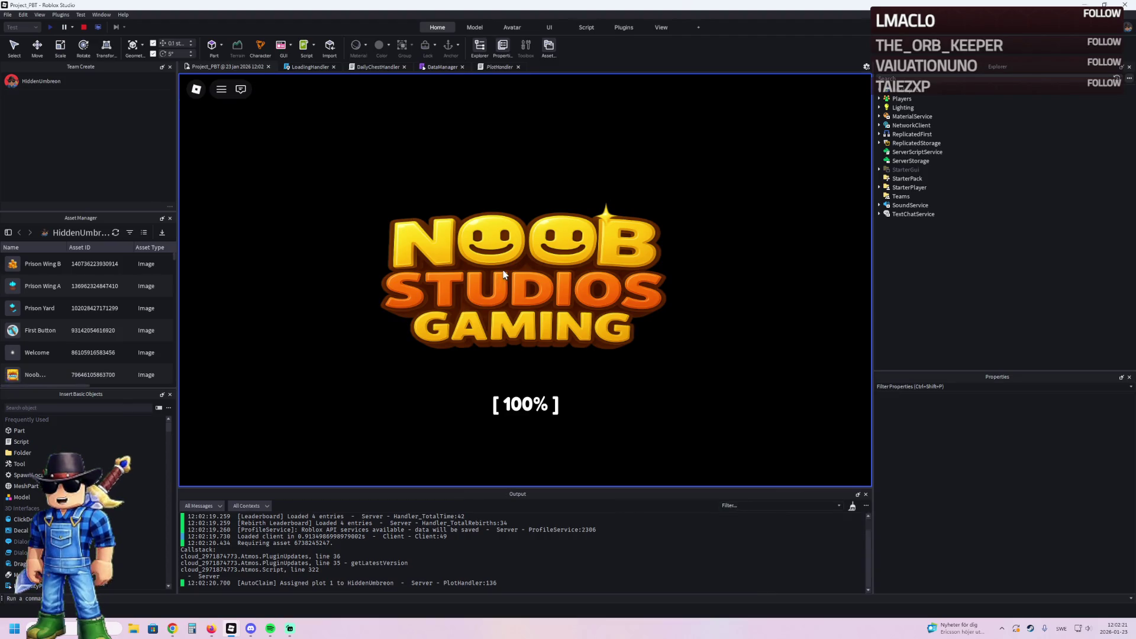
pyautogui.press('w')
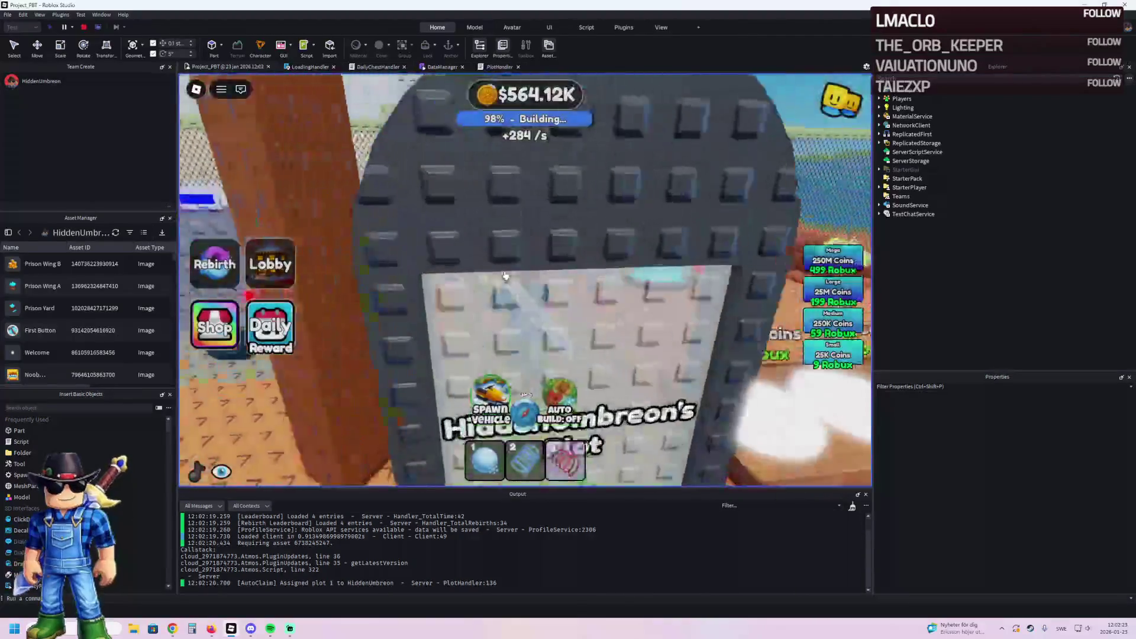
pyautogui.press('a')
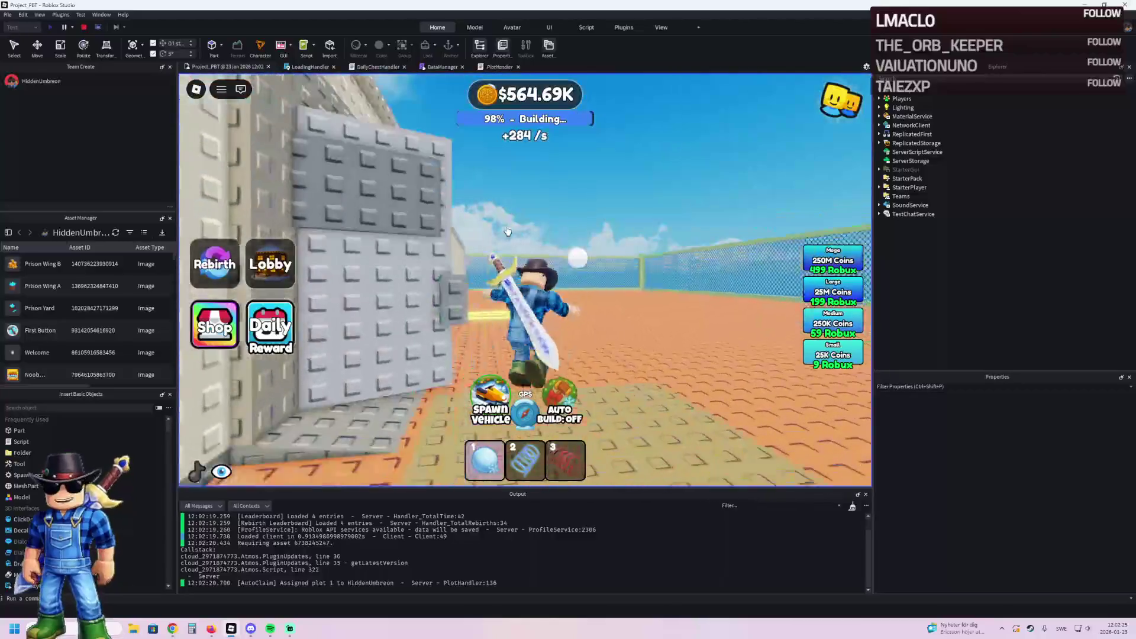
pyautogui.press('s')
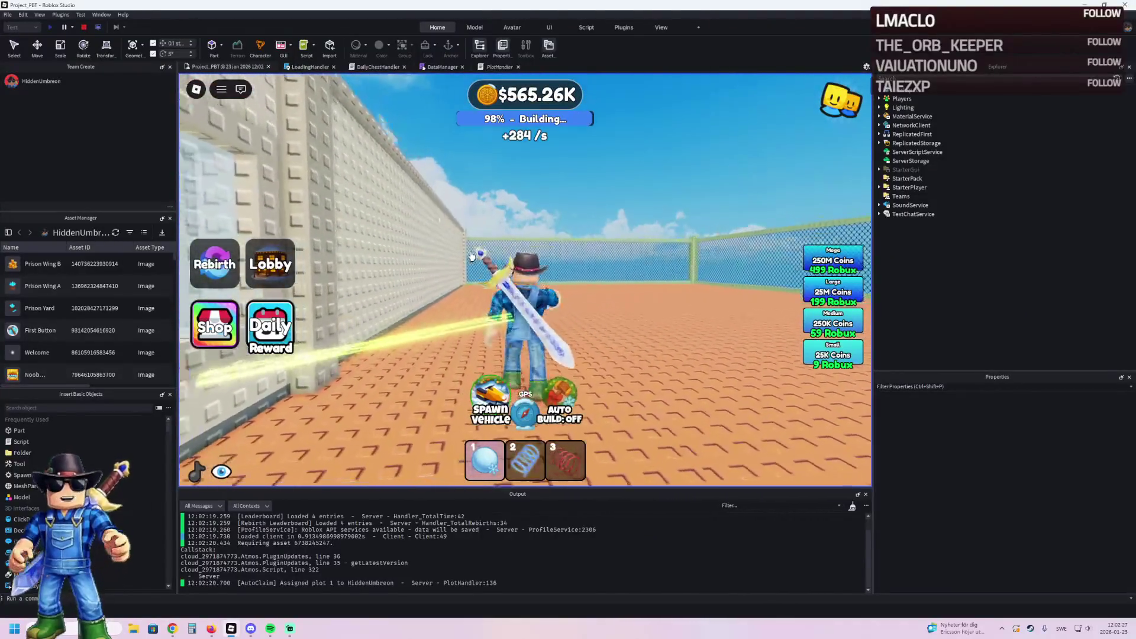
pyautogui.press('d')
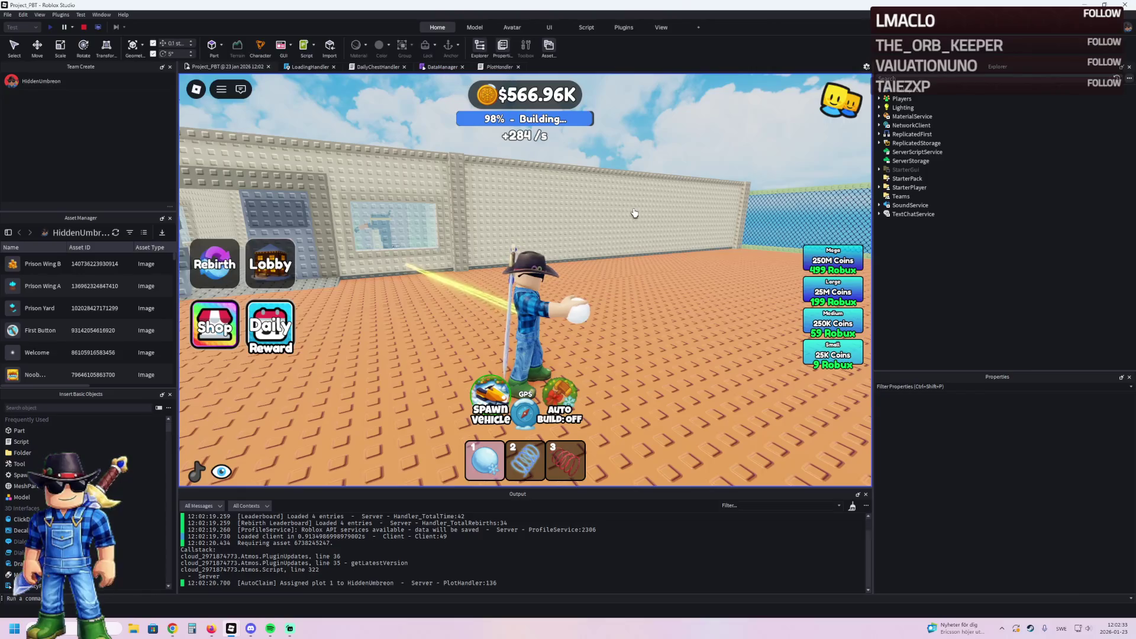
pyautogui.press('a')
pyautogui.press('w')
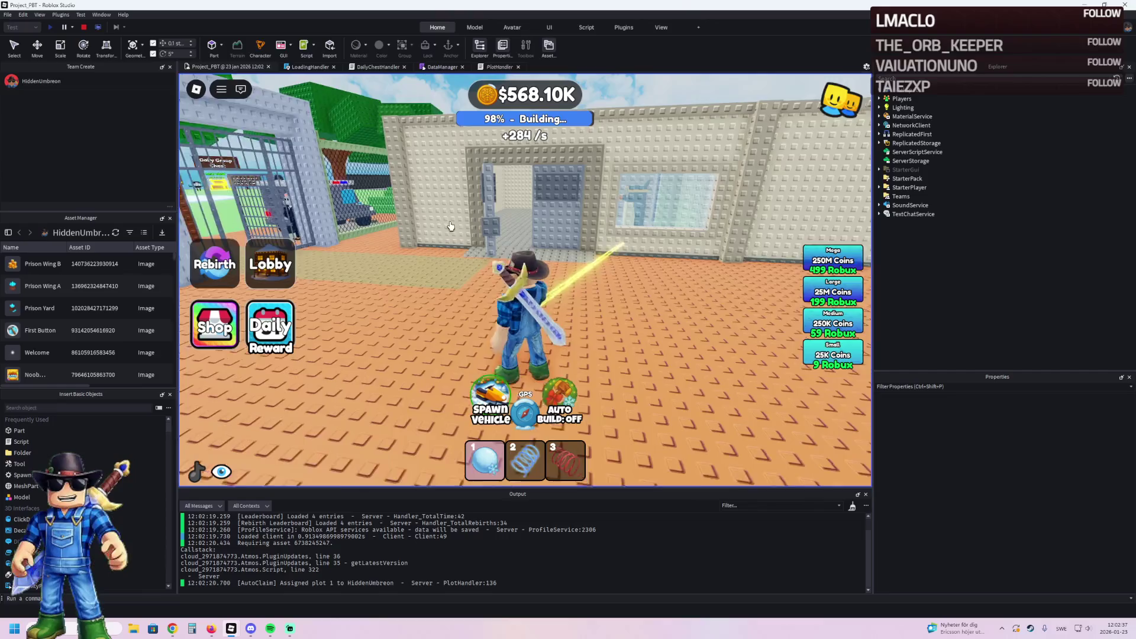
pyautogui.press('w')
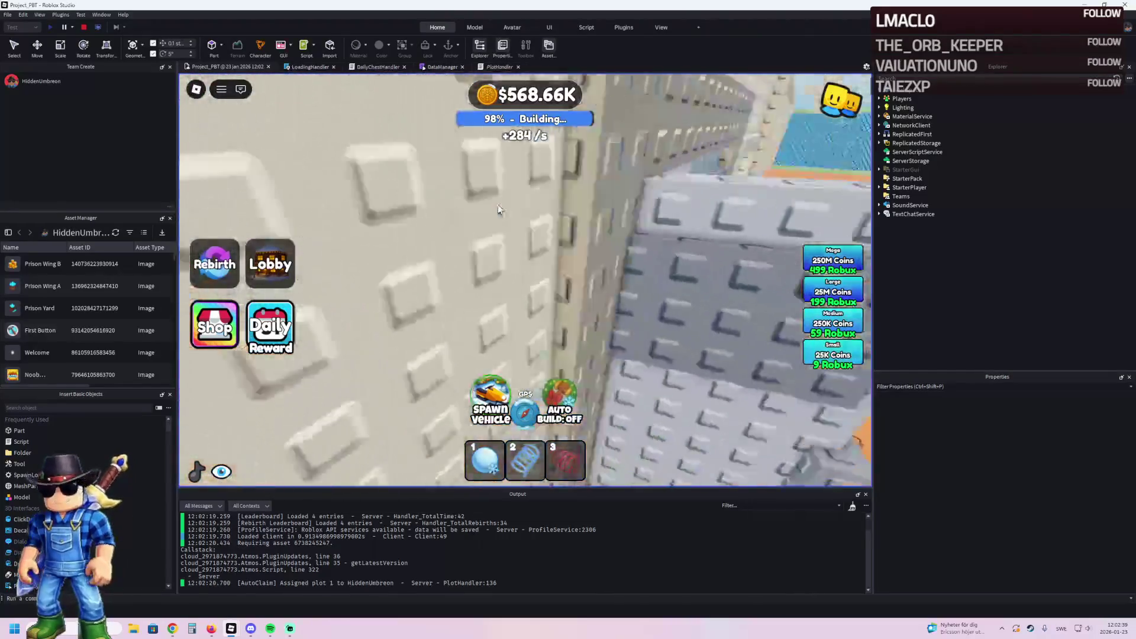
# Step: Walk through the prison corridors and rooms to check the lighting, then stop the playtest
pyautogui.press('w')
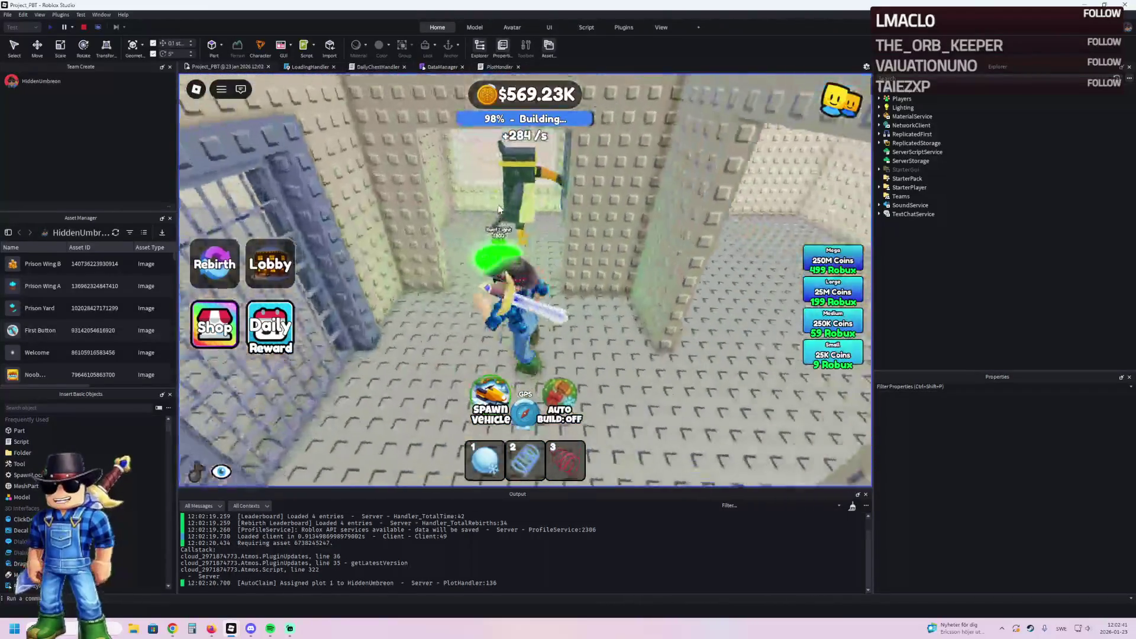
pyautogui.press('s')
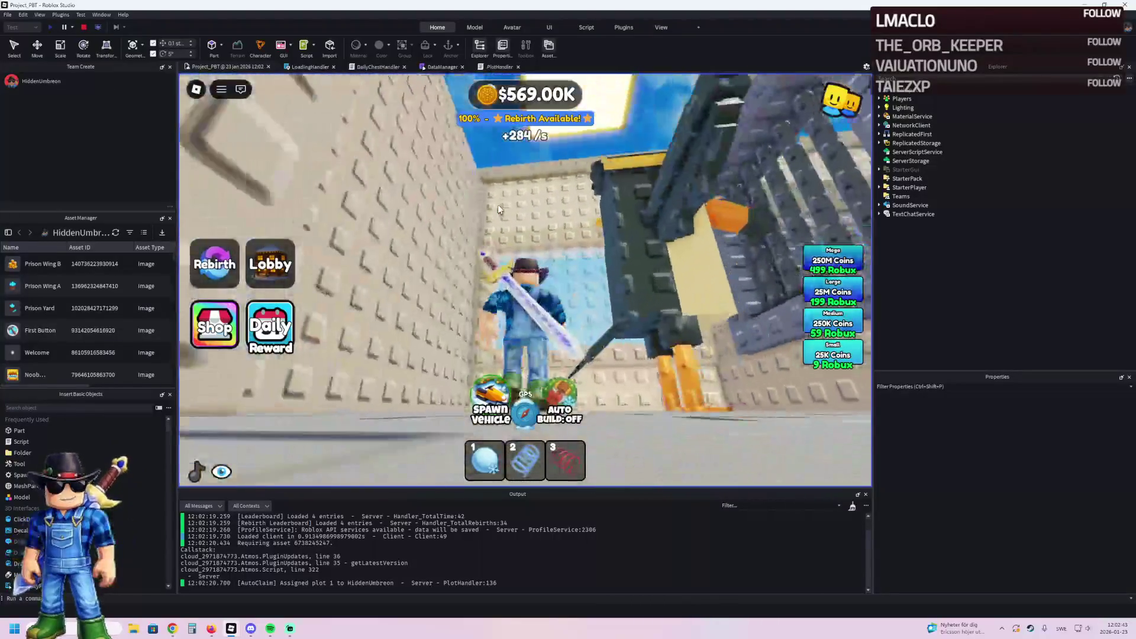
pyautogui.press('s')
pyautogui.press('s')
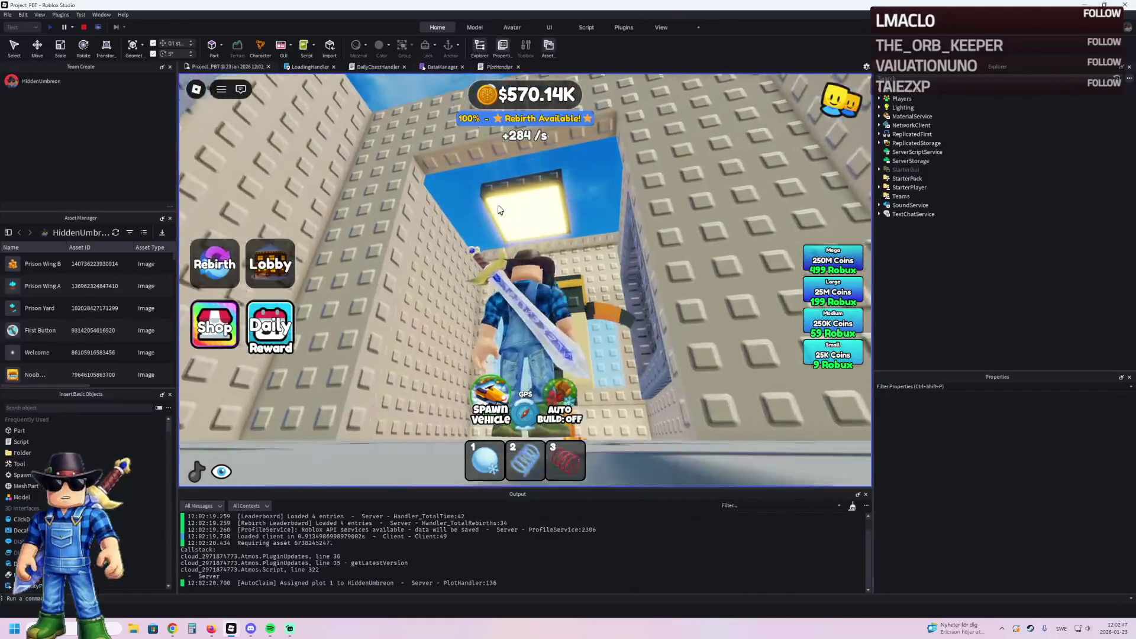
pyautogui.press('s')
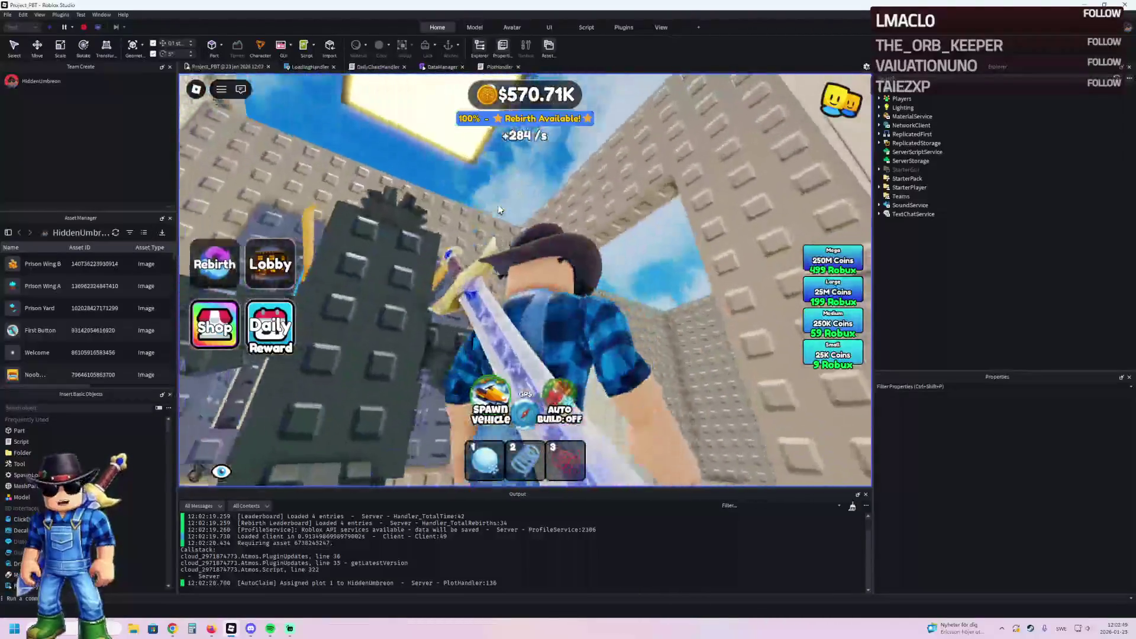
pyautogui.press('s')
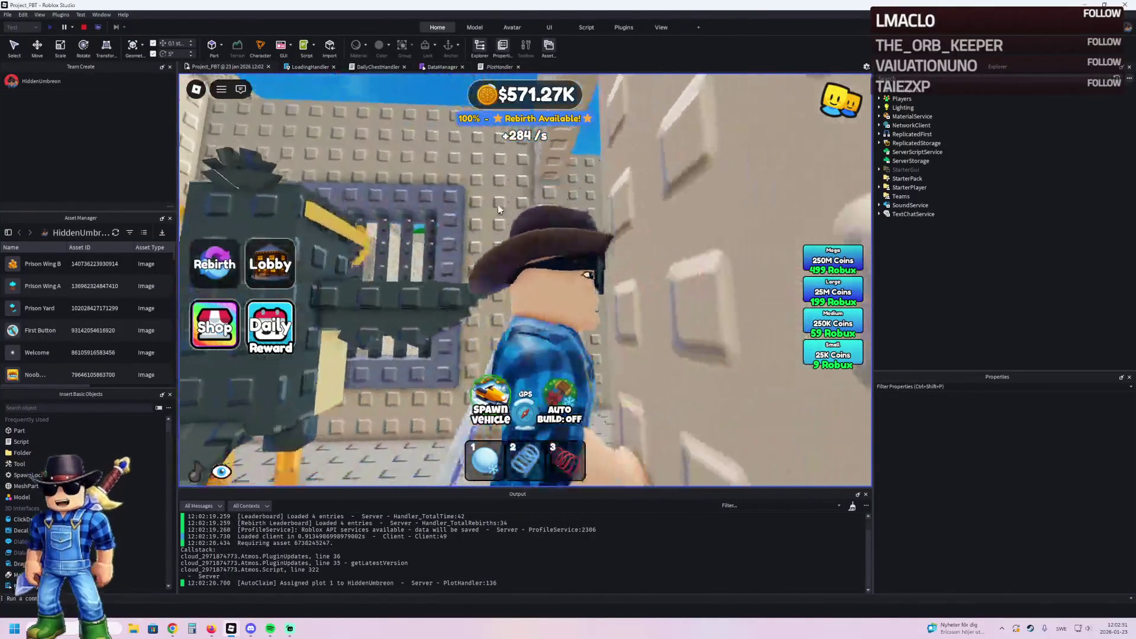
pyautogui.press('w')
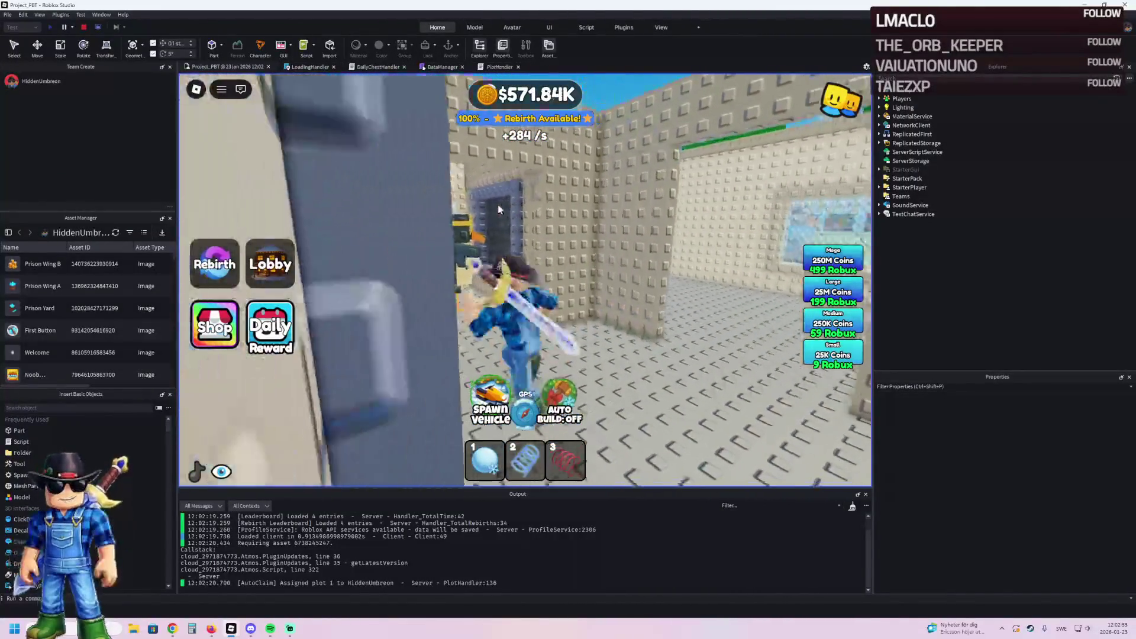
pyautogui.press('w')
pyautogui.press('w')
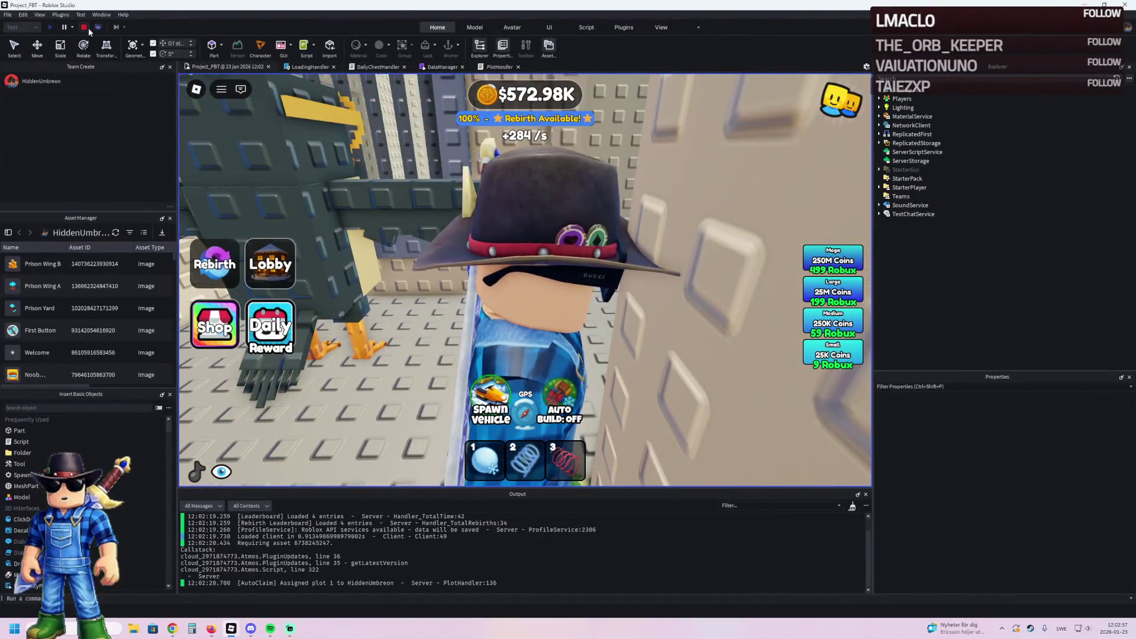
pyautogui.click(87, 27)
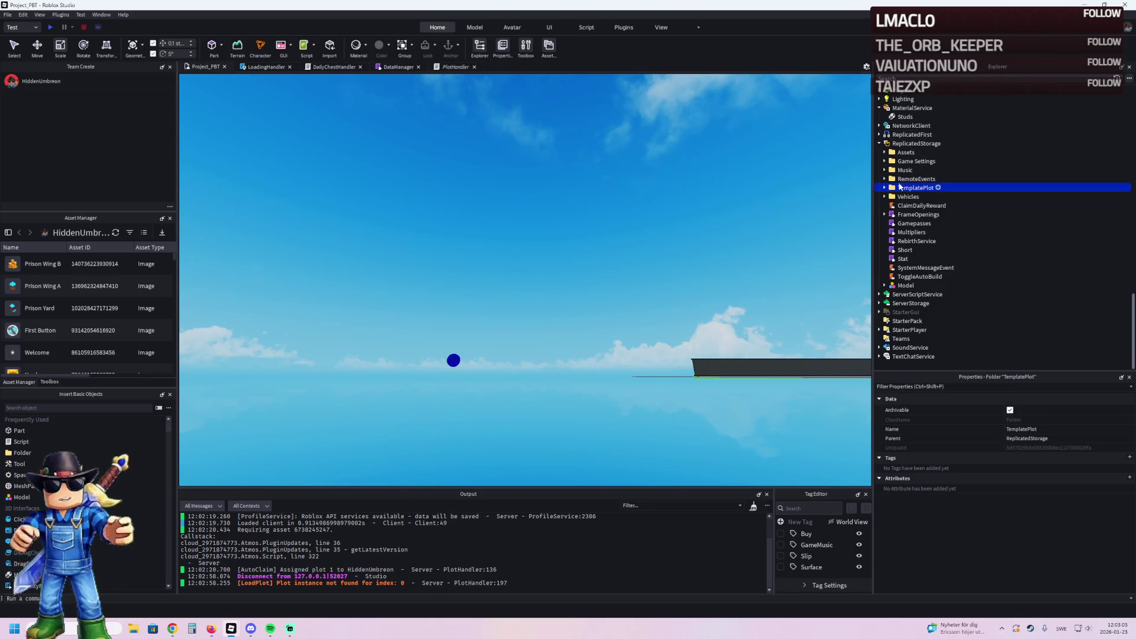
# Step: Drag TemplatePlot back into Workspace and expand model 55 in Explorer
pyautogui.moveTo(915, 188); pyautogui.dragTo(906, 81)
pyautogui.click(675, 177)
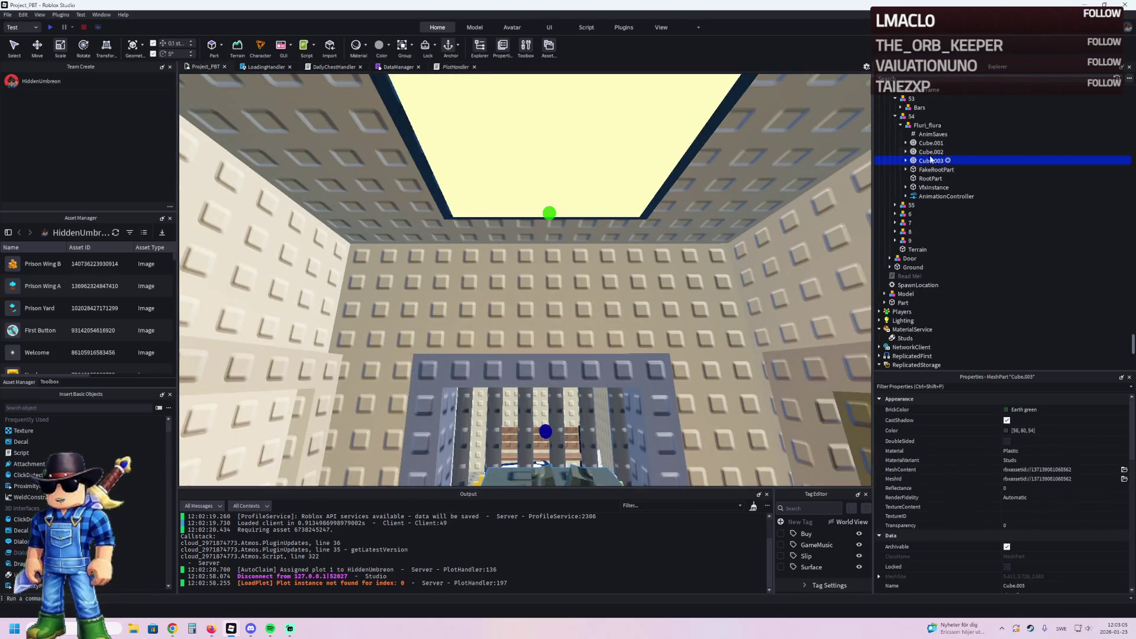
pyautogui.click(900, 125)
pyautogui.click(896, 133)
# Step: Group 55's two wall parts into a model named Lamp and move it into Upgrades
pyautogui.click(918, 143)
pyautogui.keyDown('ctrl'); pyautogui.click(911, 152); pyautogui.keyUp('ctrl')
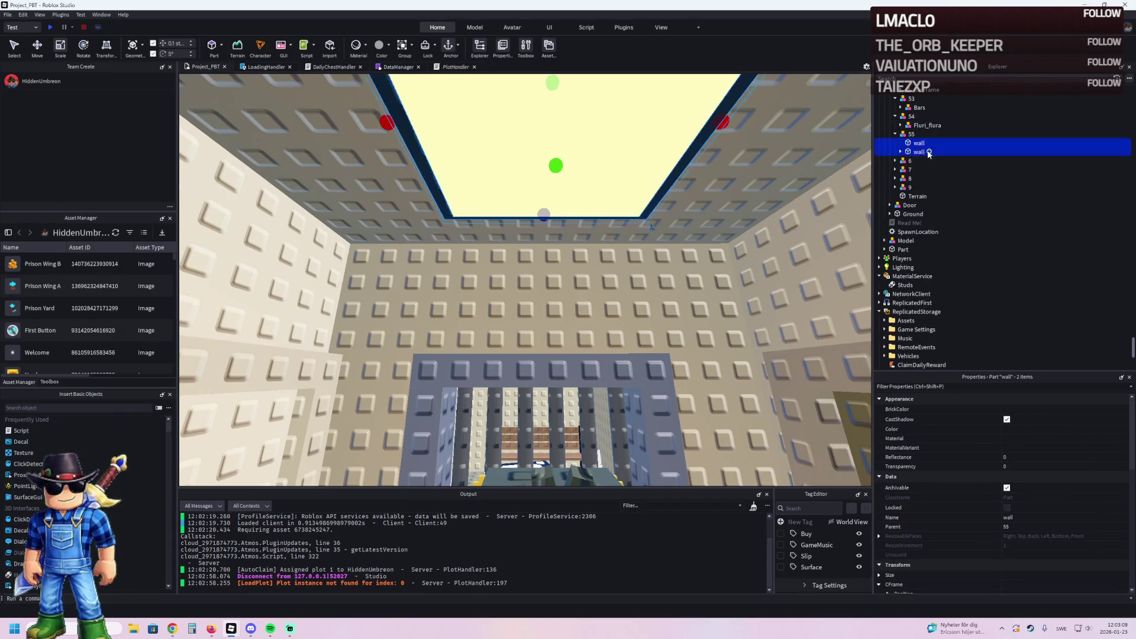
pyautogui.hotkey('ctrl', 'g')
pyautogui.write('Lamp')
pyautogui.press('Return')
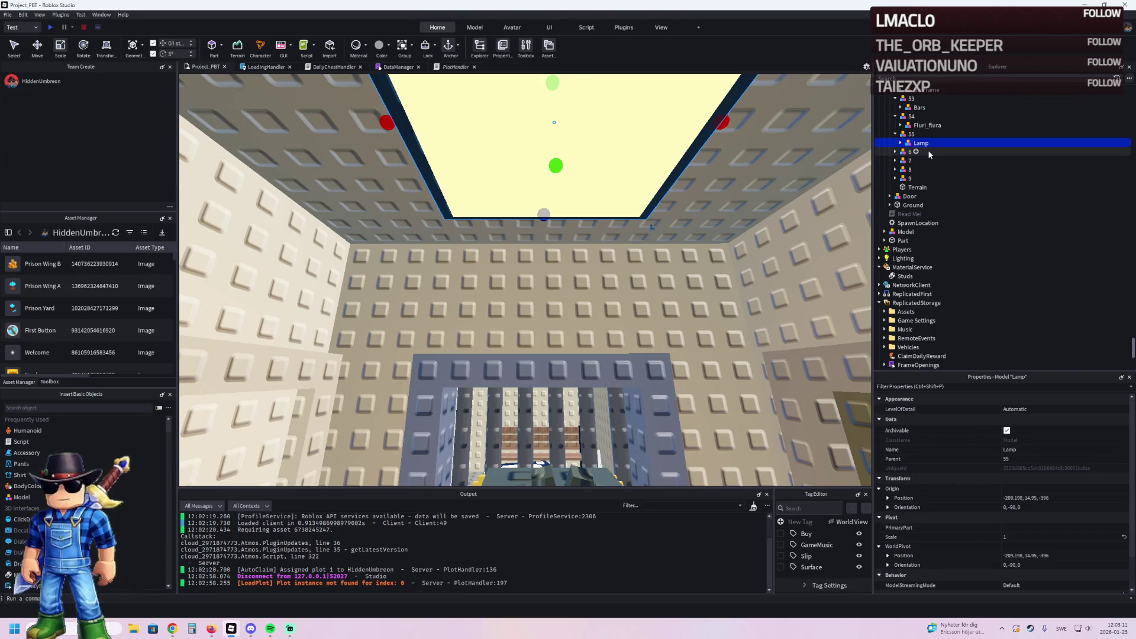
pyautogui.moveTo(915, 144); pyautogui.dragTo(914, 181)
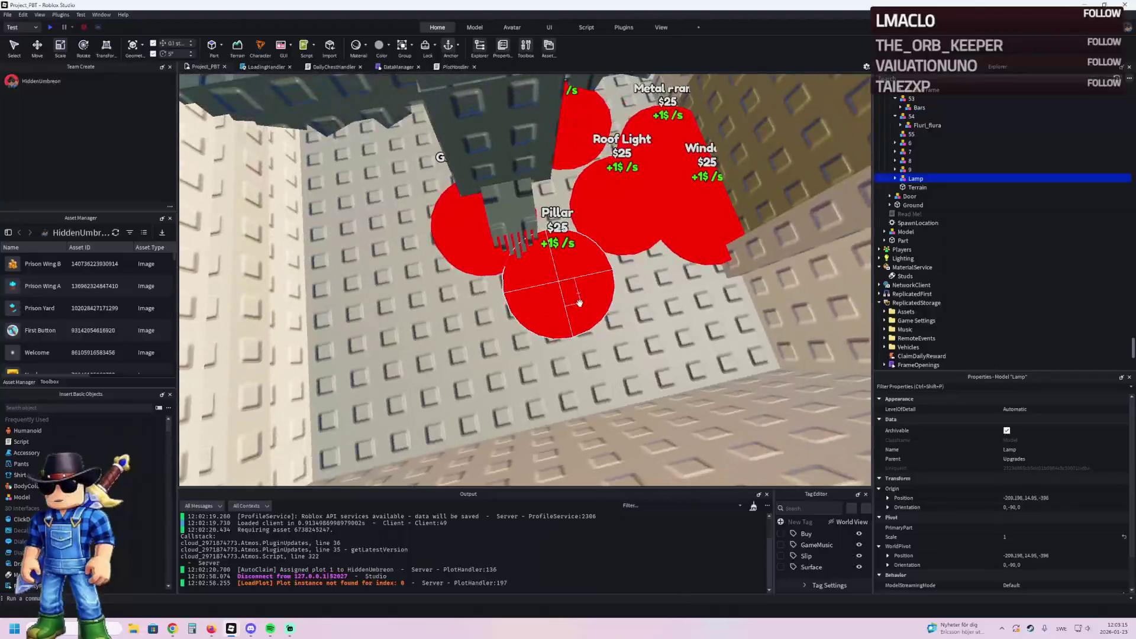
# Step: Select pad 55 and shift it 0.6 studs with the Move tool
pyautogui.click(623, 219)
pyautogui.scroll(2, 592, 243)
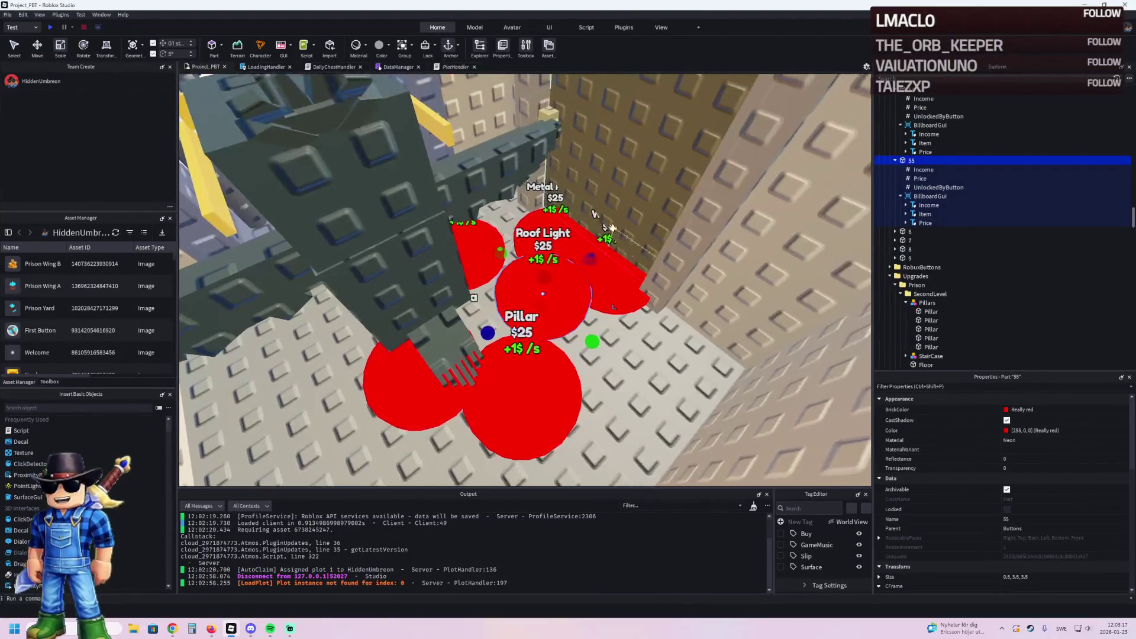
pyautogui.hotkey('ctrl', '2')
pyautogui.moveTo(528, 294); pyautogui.dragTo(515, 297)
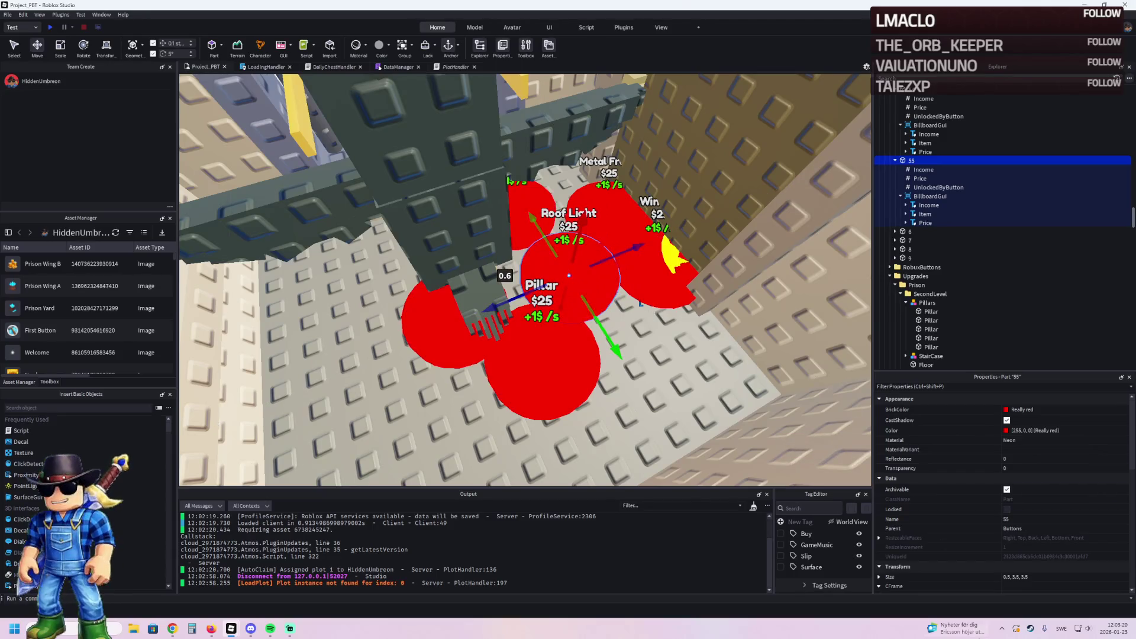
# Step: Edit button 55's Item label text to read Door Frame instead of Roof Light
pyautogui.click(925, 214)
pyautogui.scroll(-5, 1051, 487)
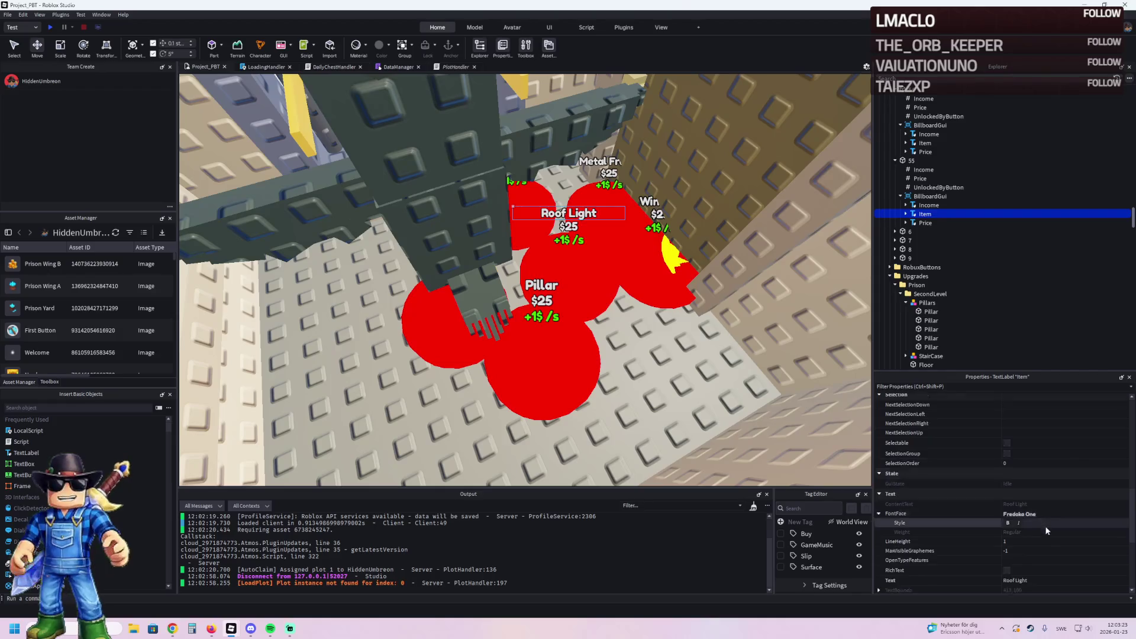
pyautogui.click(1051, 494)
pyautogui.write('Door Frame')
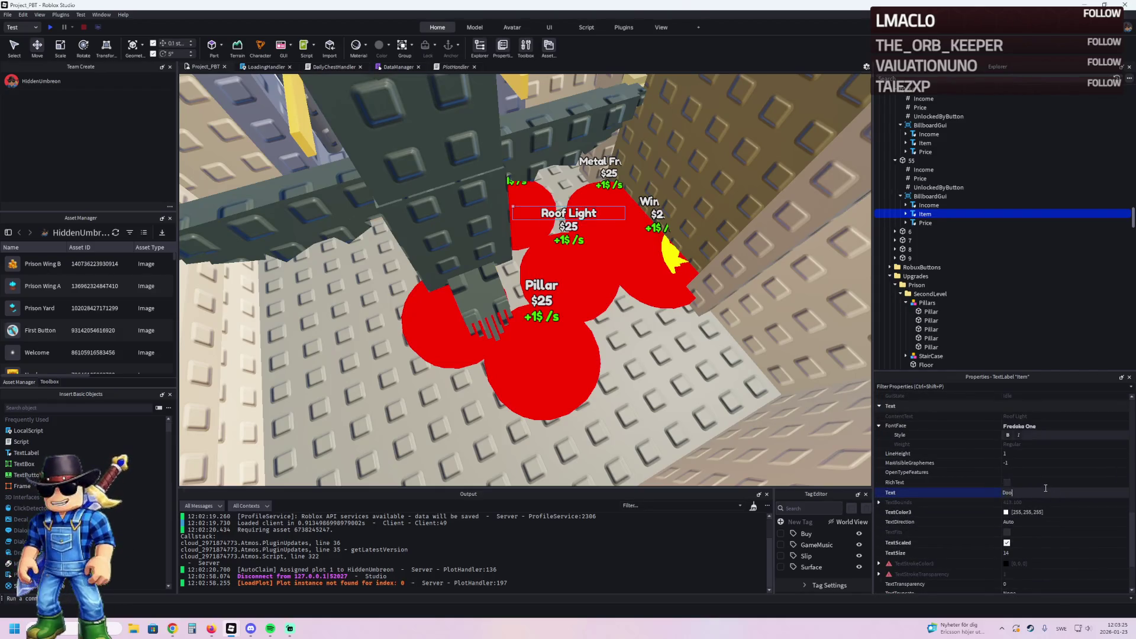
# Step: Select and focus the wooden door frame together with the WoodenDoor
pyautogui.click(723, 235)
pyautogui.press('f')
pyautogui.keyDown('ctrl'); pyautogui.click(731, 210); pyautogui.keyUp('ctrl')
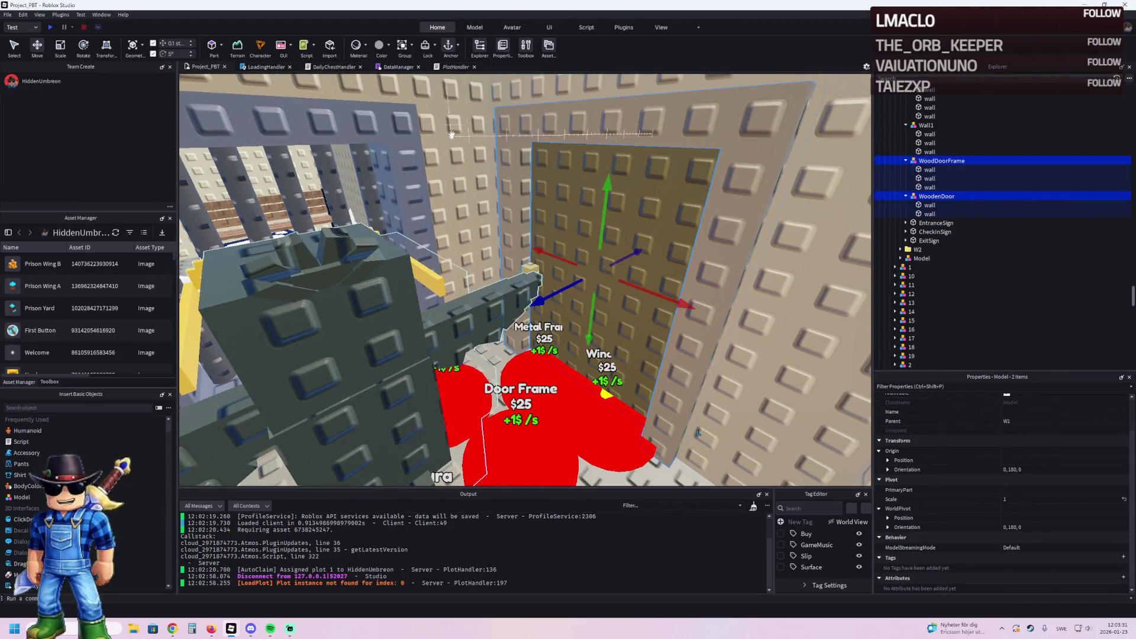
# Step: Move the WoodDoorFrame and WoodenDoor models into upgrade model 55
pyautogui.scroll(-5, 452, 134)
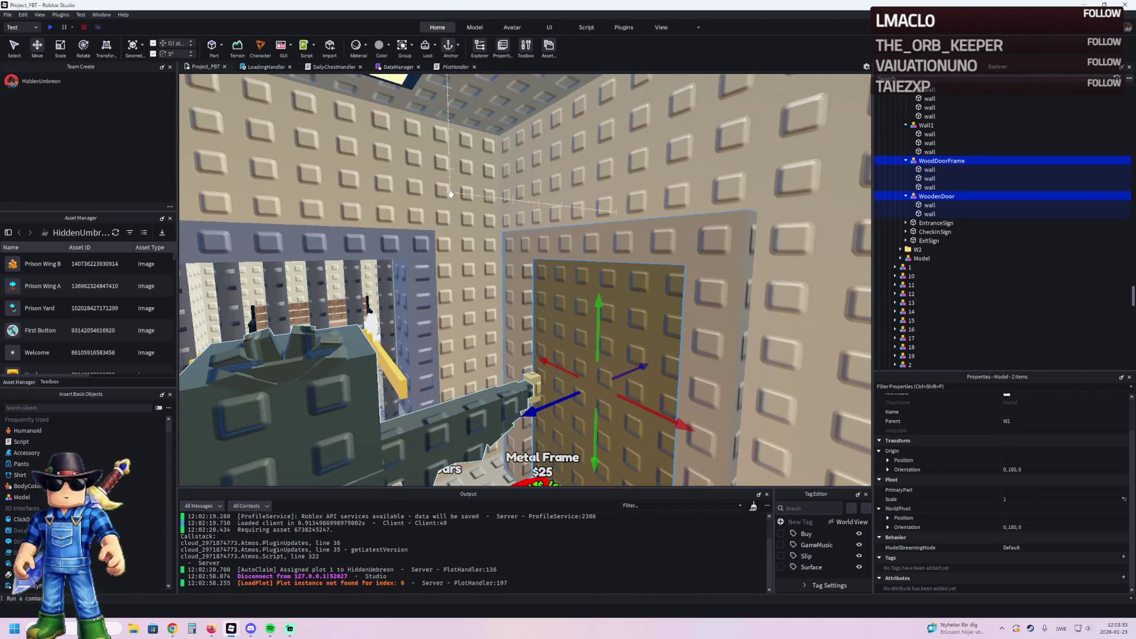
pyautogui.click(440, 261)
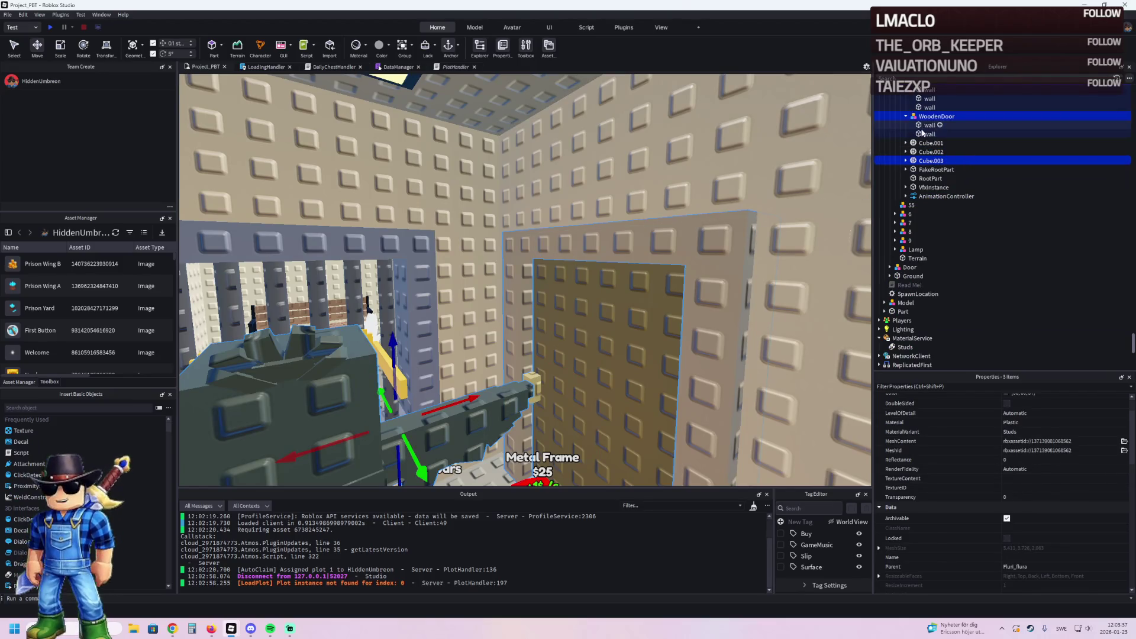
pyautogui.keyDown('ctrl'); pyautogui.click(909, 158); pyautogui.keyUp('ctrl')
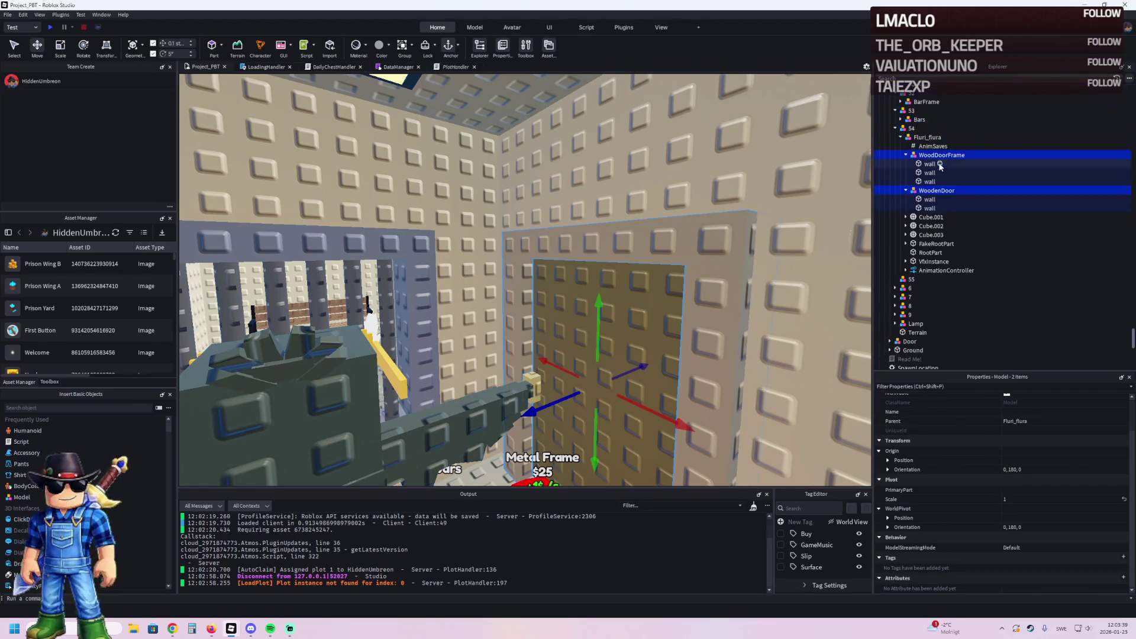
pyautogui.moveTo(927, 181); pyautogui.dragTo(923, 279)
# Step: Duplicate model 55 as 56 and move the WoodenDoor into model 56
pyautogui.click(972, 215)
pyautogui.hotkey('ctrl', 'd')
pyautogui.press('F2')
pyautogui.press('BackSpace')
pyautogui.write('6')
pyautogui.press('Return')
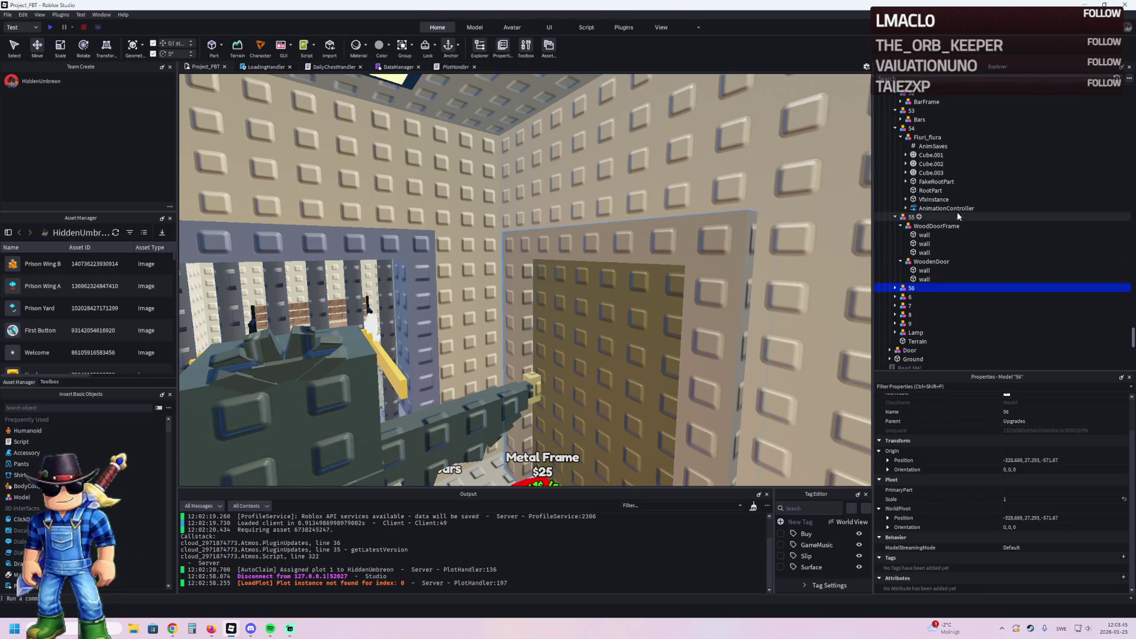
pyautogui.moveTo(931, 261); pyautogui.dragTo(911, 287)
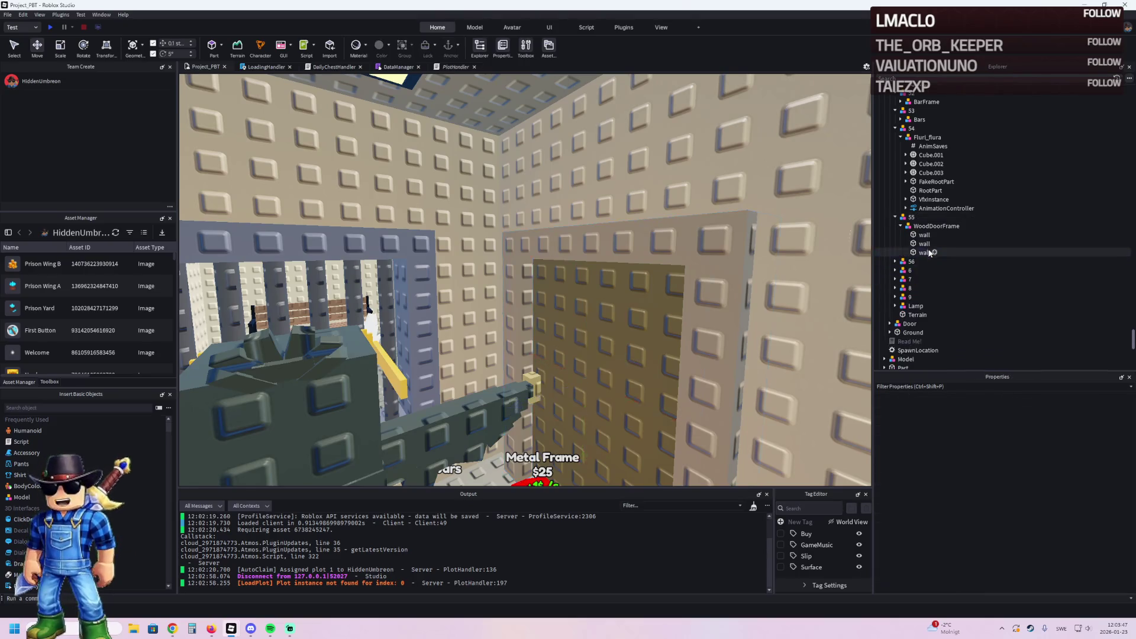
pyautogui.click(894, 261)
pyautogui.click(930, 270)
pyautogui.click(570, 311)
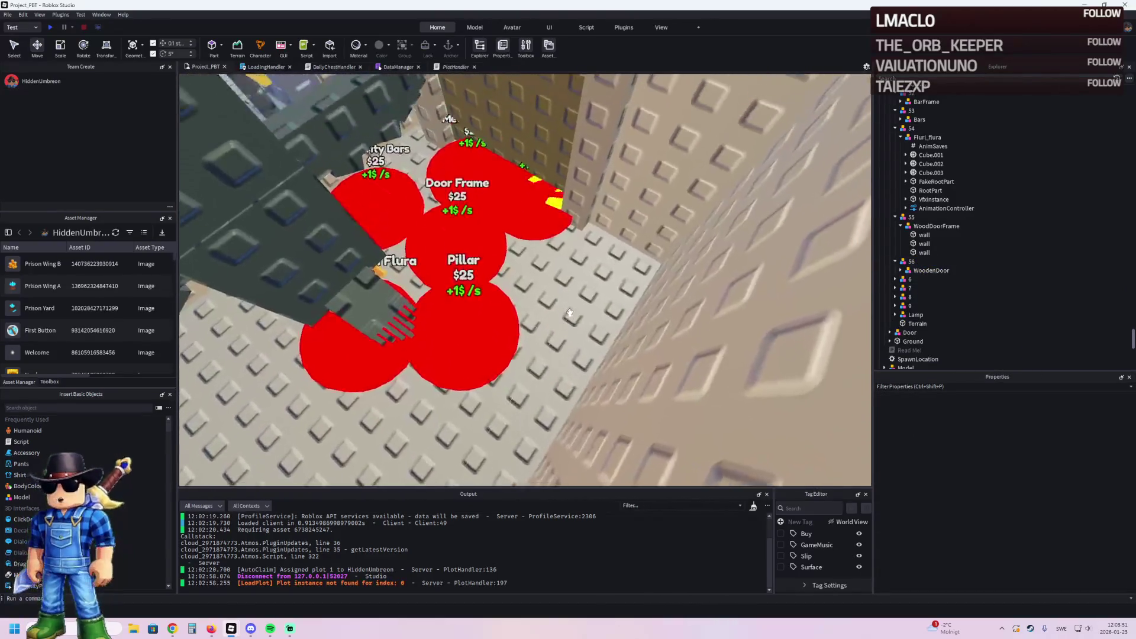
pyautogui.click(481, 258)
pyautogui.press('e')
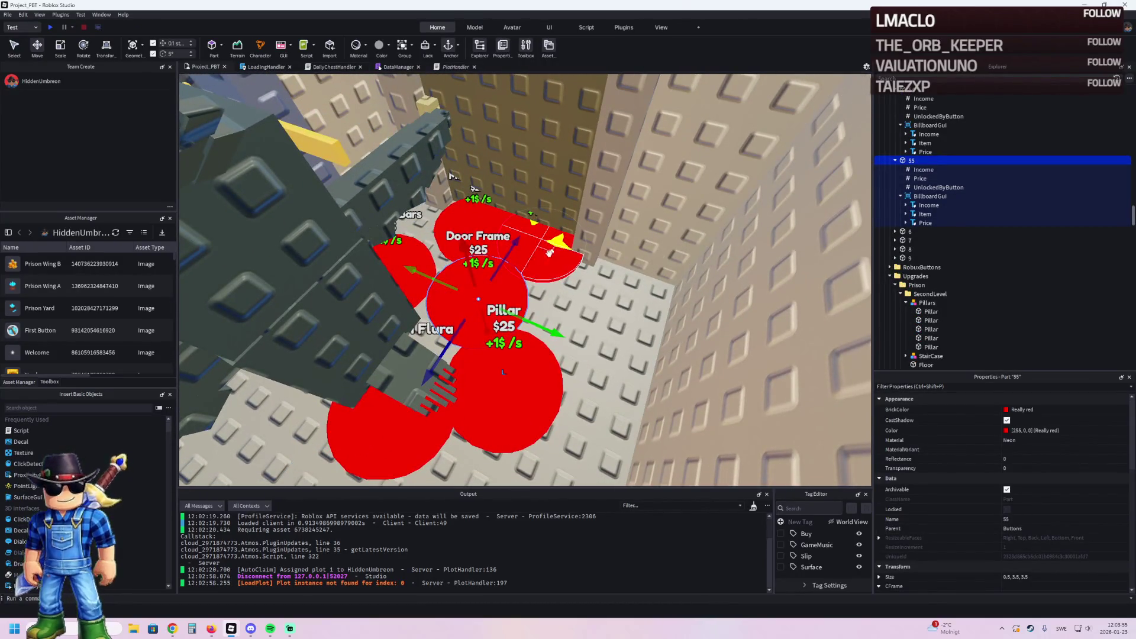
# Step: Duplicate button part 55, place the copy beside the others, and name it 56
pyautogui.hotkey('ctrl', 'd')
pyautogui.moveTo(480, 258)
pyautogui.mouseDown()
pyautogui.moveTo(545, 292)
pyautogui.moveTo(522, 299)
pyautogui.moveTo(526, 324)
pyautogui.mouseUp()
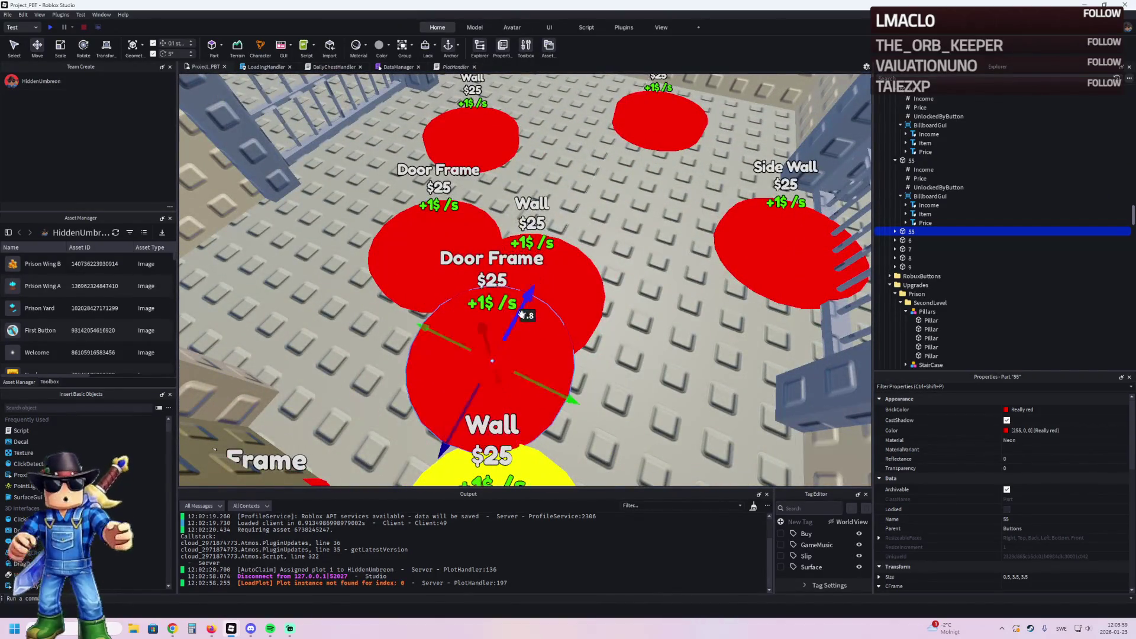
pyautogui.moveTo(463, 358); pyautogui.dragTo(436, 347)
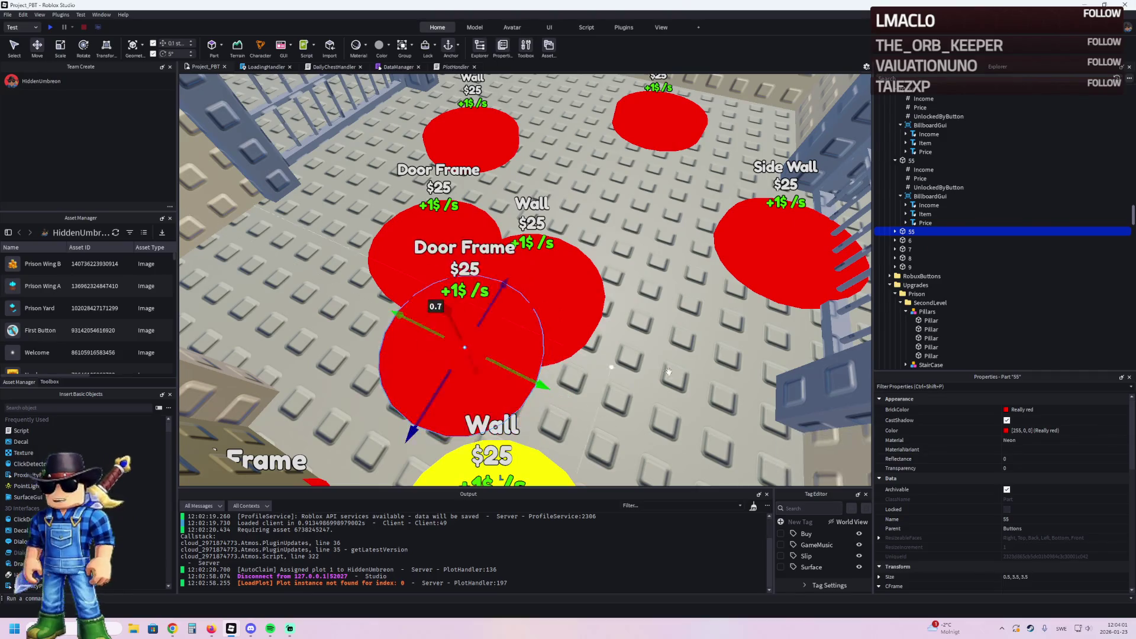
pyautogui.press('F2')
pyautogui.write('56')
pyautogui.press('Return')
# Step: Change button 55's UnlockedByButton value to 54
pyautogui.click(968, 258)
pyautogui.press('Escape')
pyautogui.click(1030, 457)
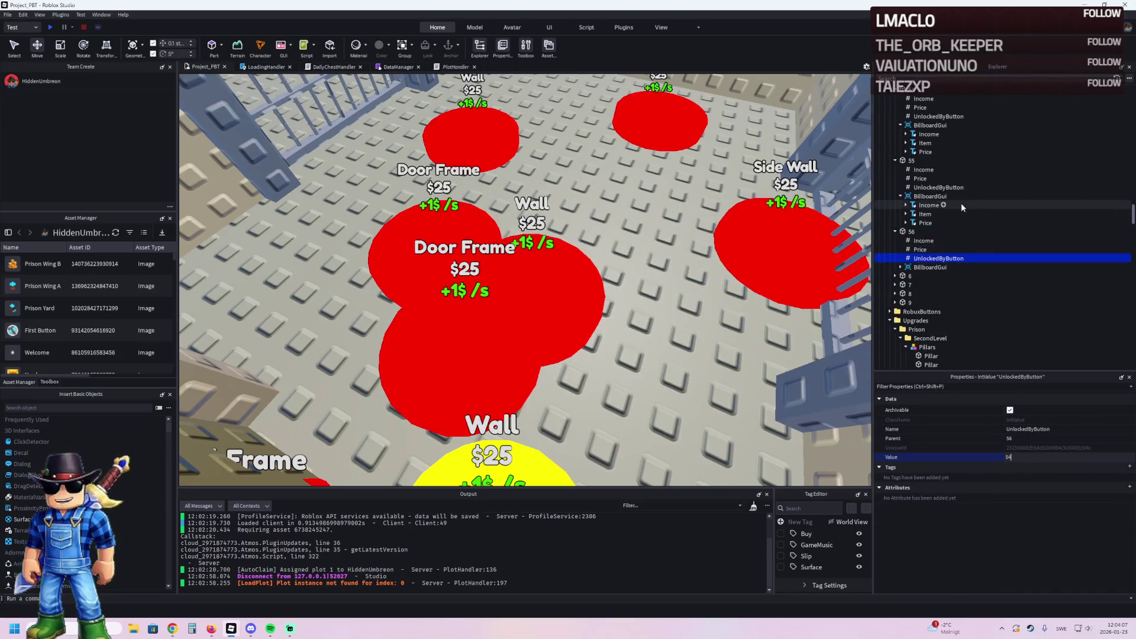
pyautogui.click(935, 188)
pyautogui.press('BackSpace')
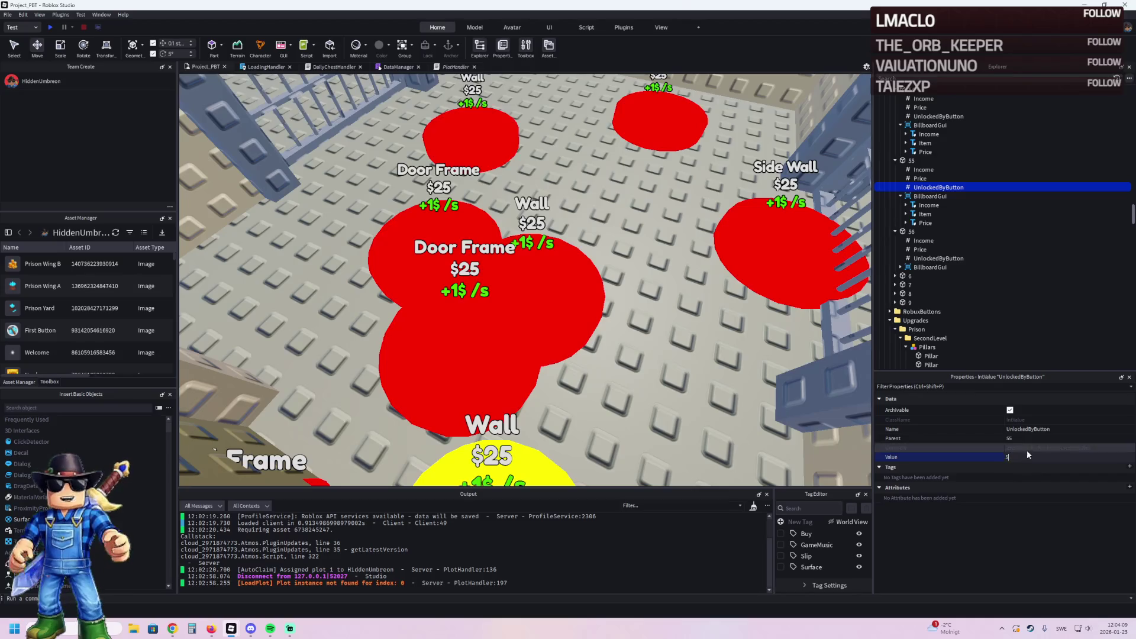
pyautogui.write('4')
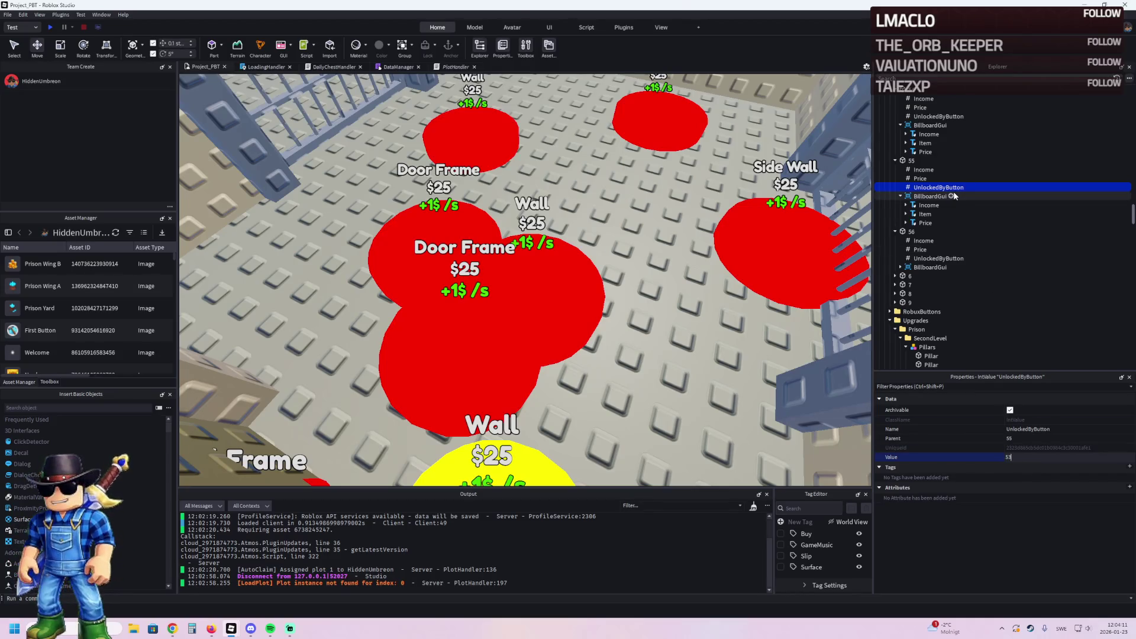
pyautogui.click(1032, 456)
pyautogui.press('BackSpace')
# Step: Set button 54's UnlockedByButton to 53 and confirm button 56's as 55
pyautogui.click(938, 116)
pyautogui.click(1032, 457)
pyautogui.press('BackSpace')
pyautogui.write('3')
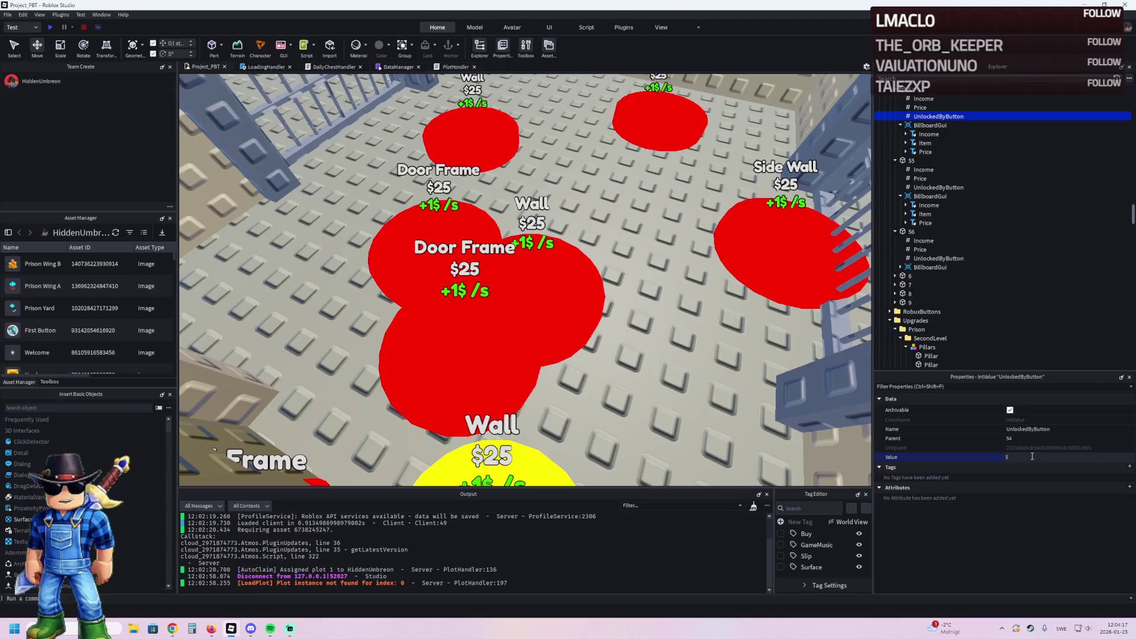
pyautogui.click(938, 187)
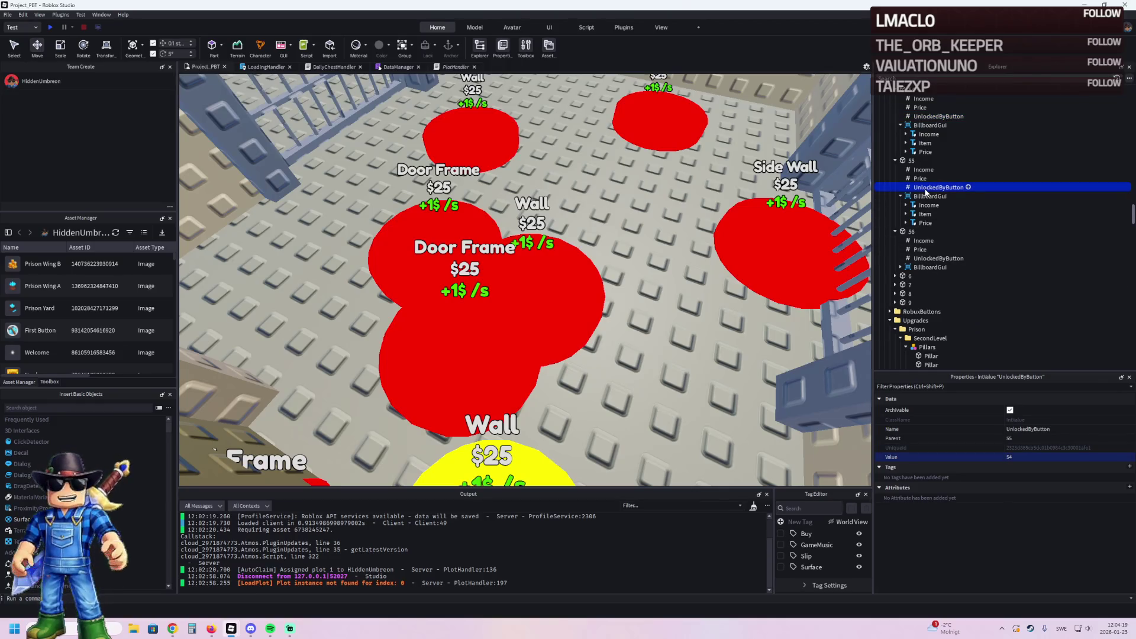
pyautogui.click(938, 258)
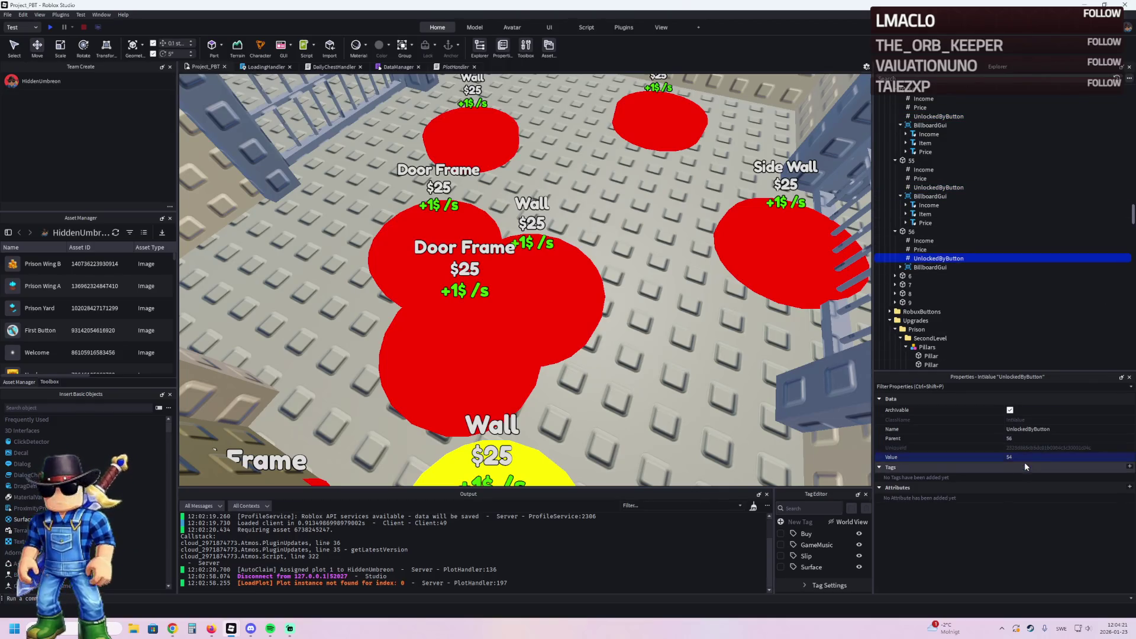
pyautogui.write('56')
pyautogui.write('55')
pyautogui.press('Return')
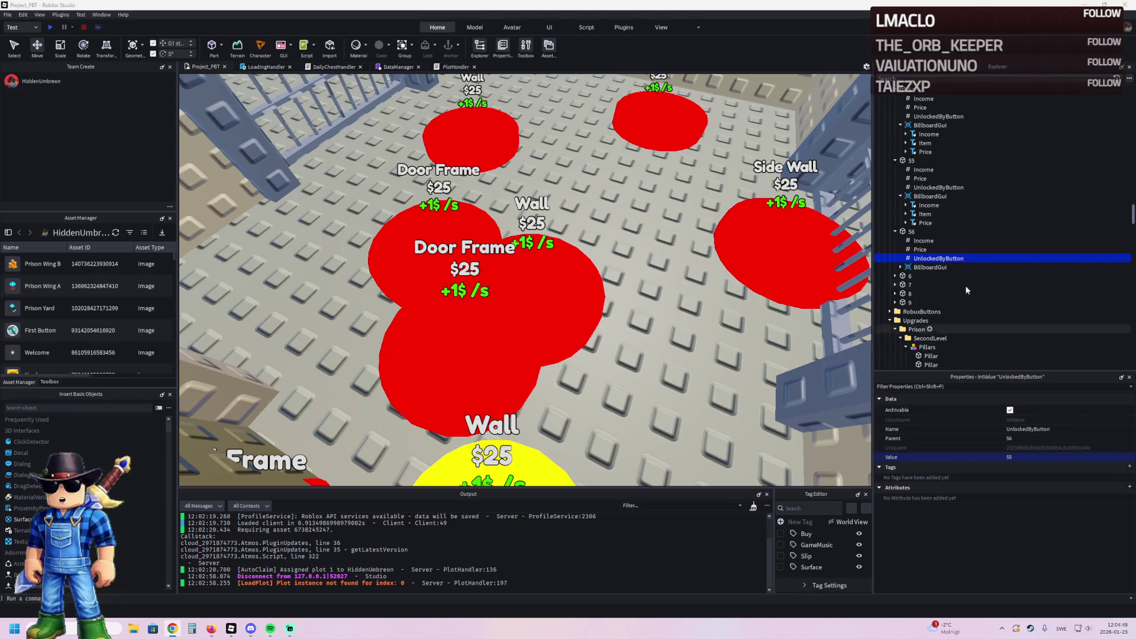
# Step: Set button 55's Price value to 250
pyautogui.click(918, 250)
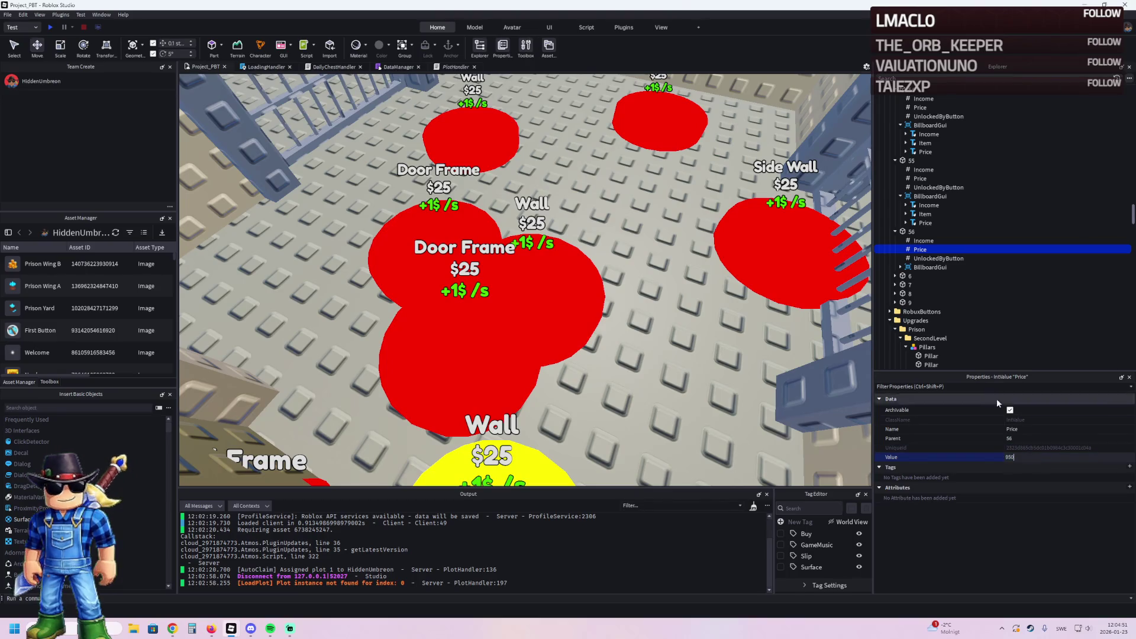
pyautogui.click(920, 178)
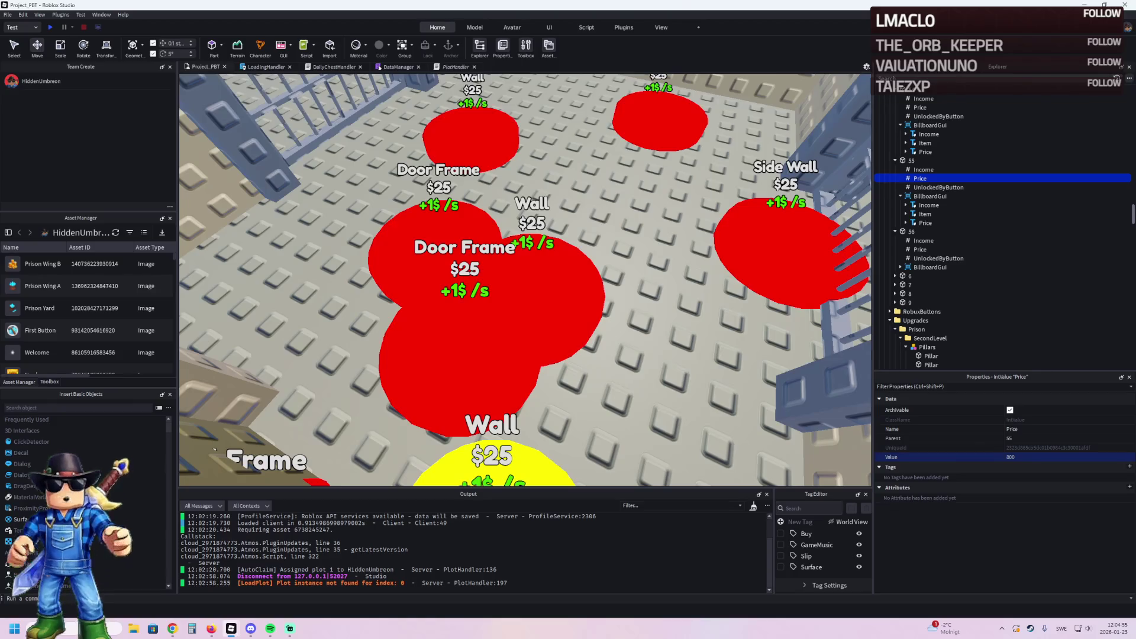
pyautogui.click(1030, 456)
pyautogui.write('350')
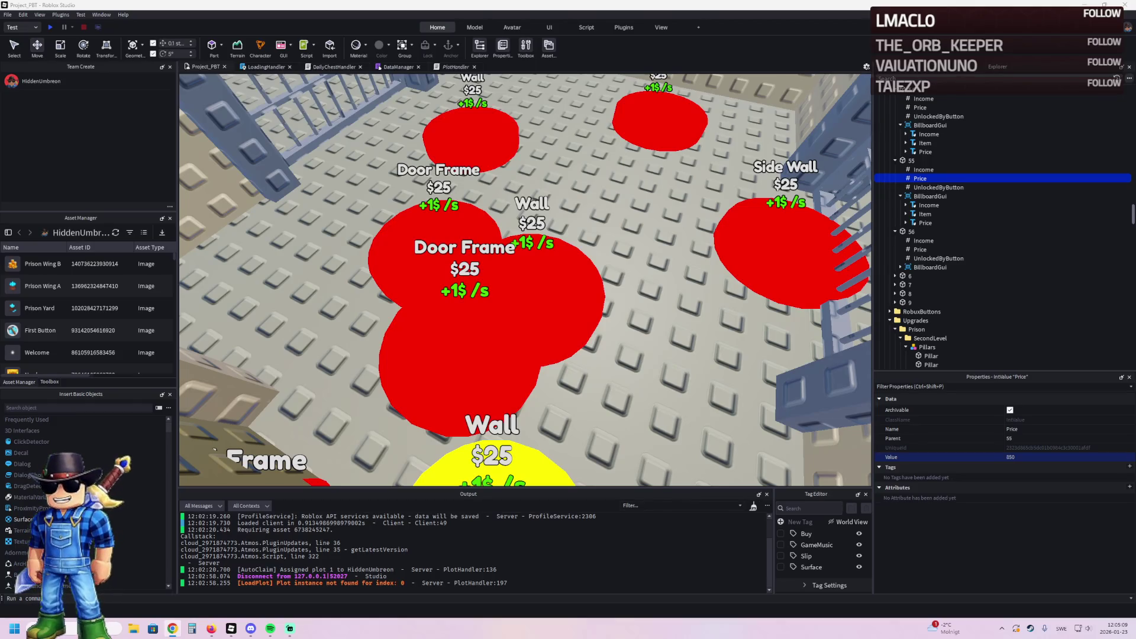
pyautogui.scroll(-3, 402, 223)
# Step: Change button 56's item label text from Door Frame to Door
pyautogui.scroll(5, 419, 307)
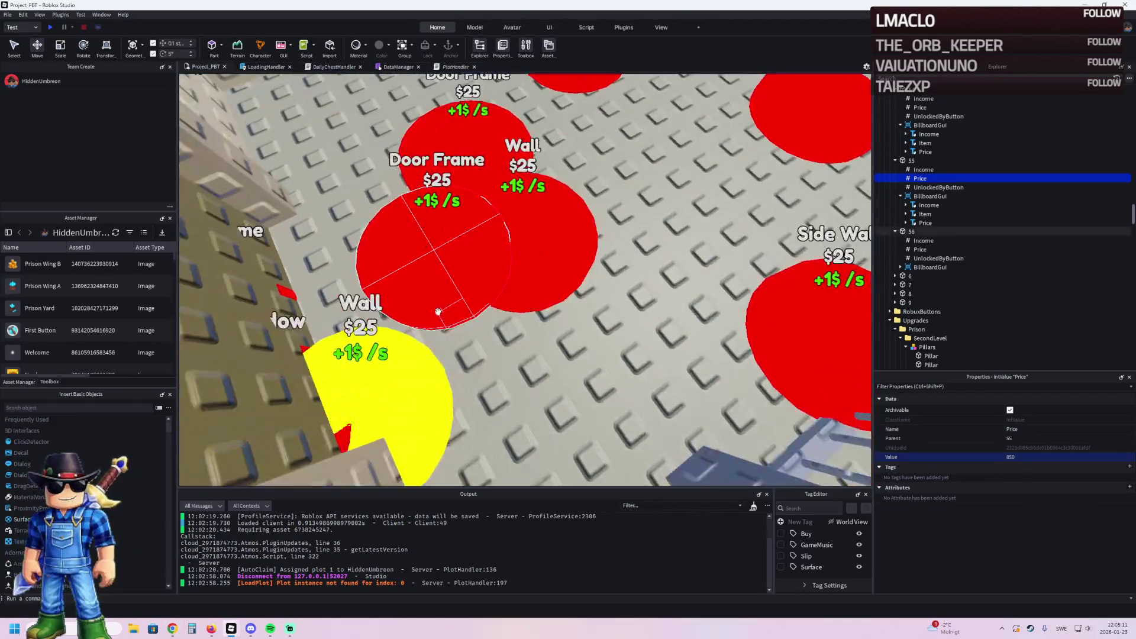
pyautogui.click(419, 308)
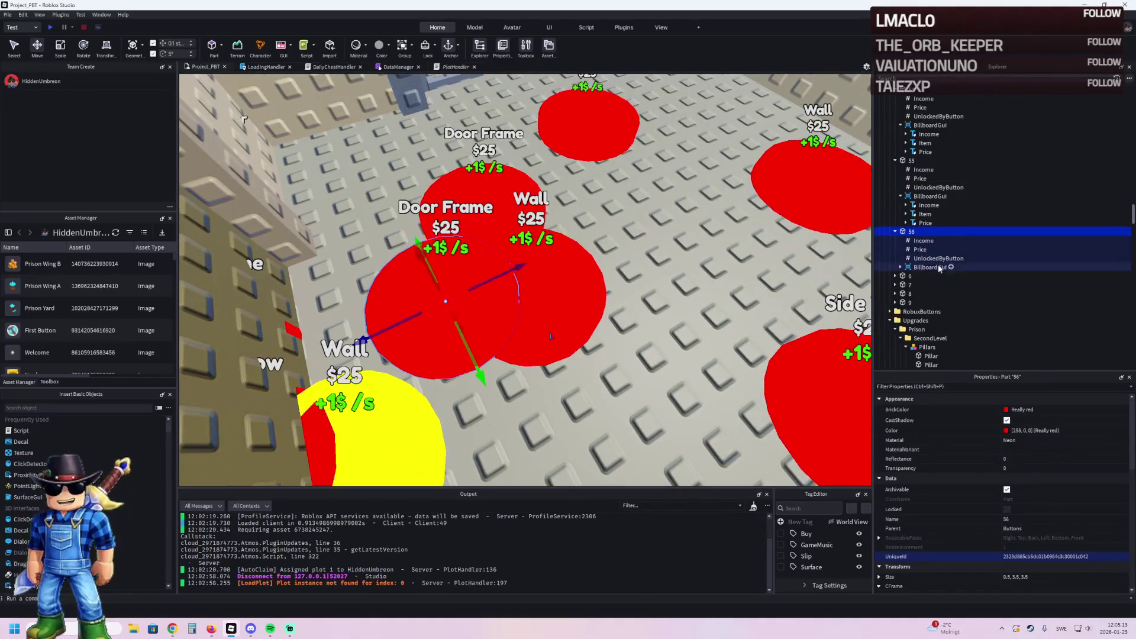
pyautogui.click(900, 268)
pyautogui.click(925, 285)
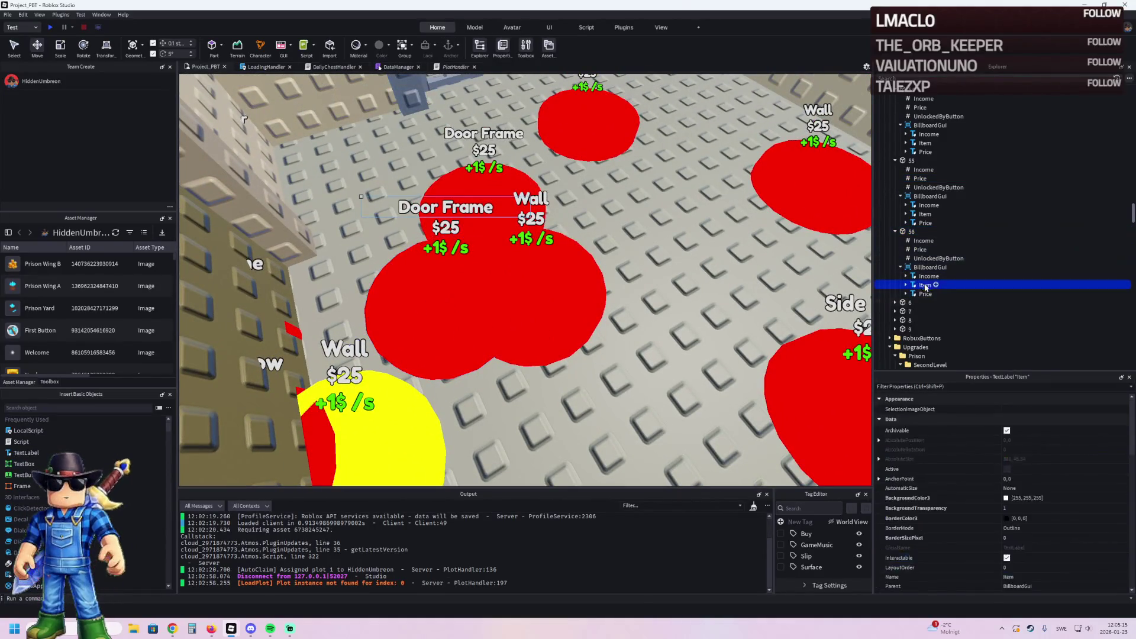
pyautogui.scroll(-5, 1044, 496)
pyautogui.click(1045, 492)
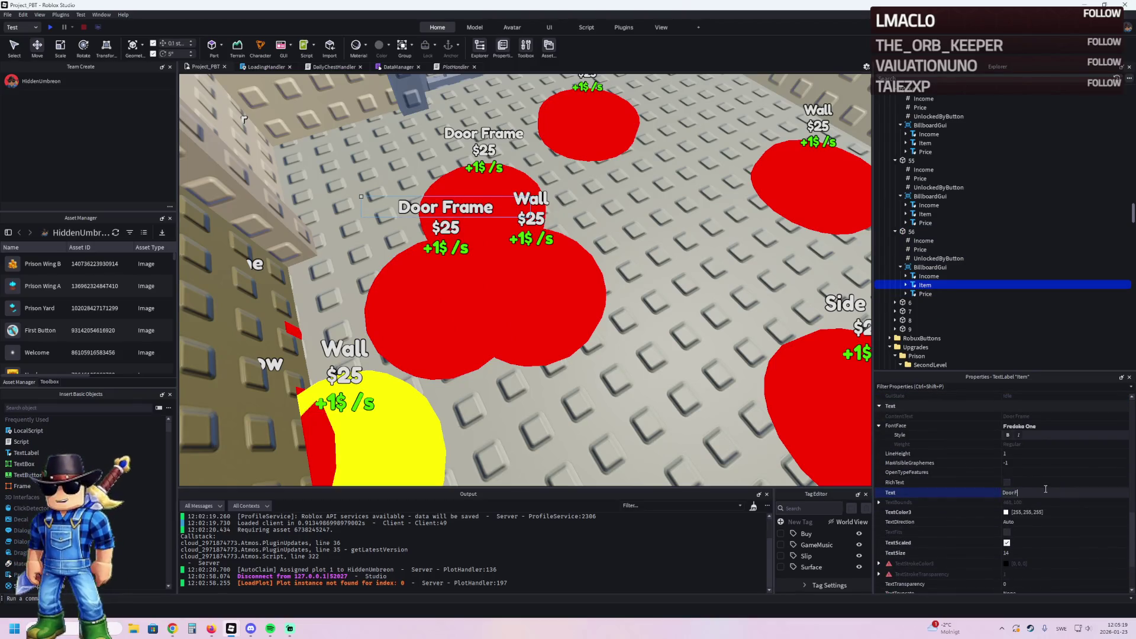
pyautogui.press('Return')
# Step: Duplicate button 56 as 57 and move it to a new spot on the floor
pyautogui.click(436, 298)
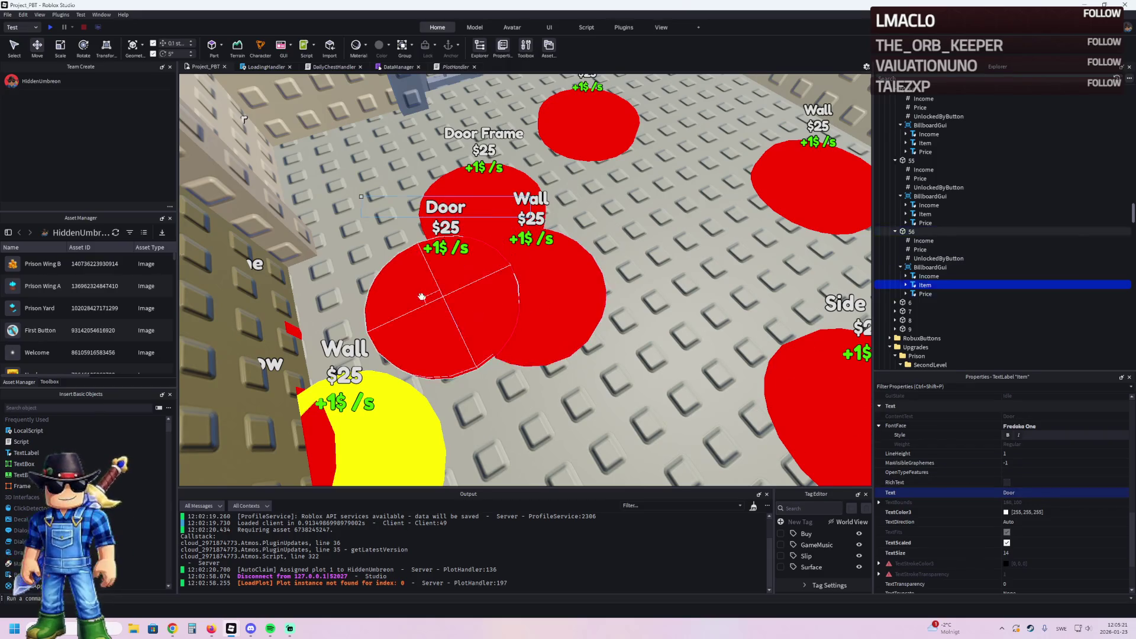
pyautogui.hotkey('ctrl', 'd')
pyautogui.moveTo(436, 298); pyautogui.dragTo(472, 300)
pyautogui.press('F2')
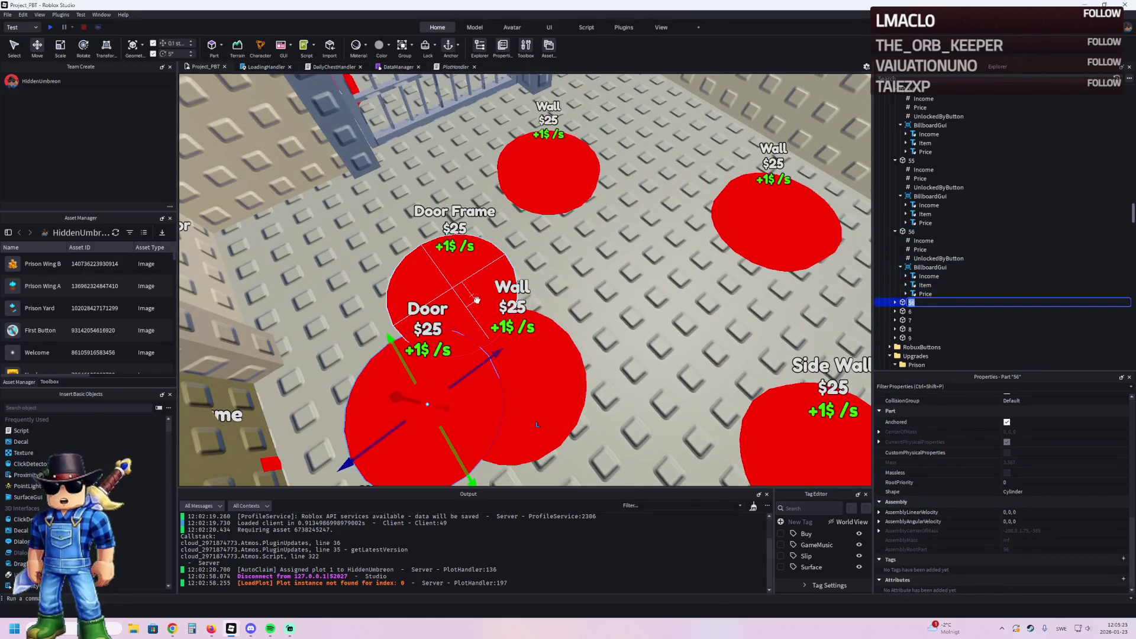
pyautogui.write('57')
pyautogui.press('Return')
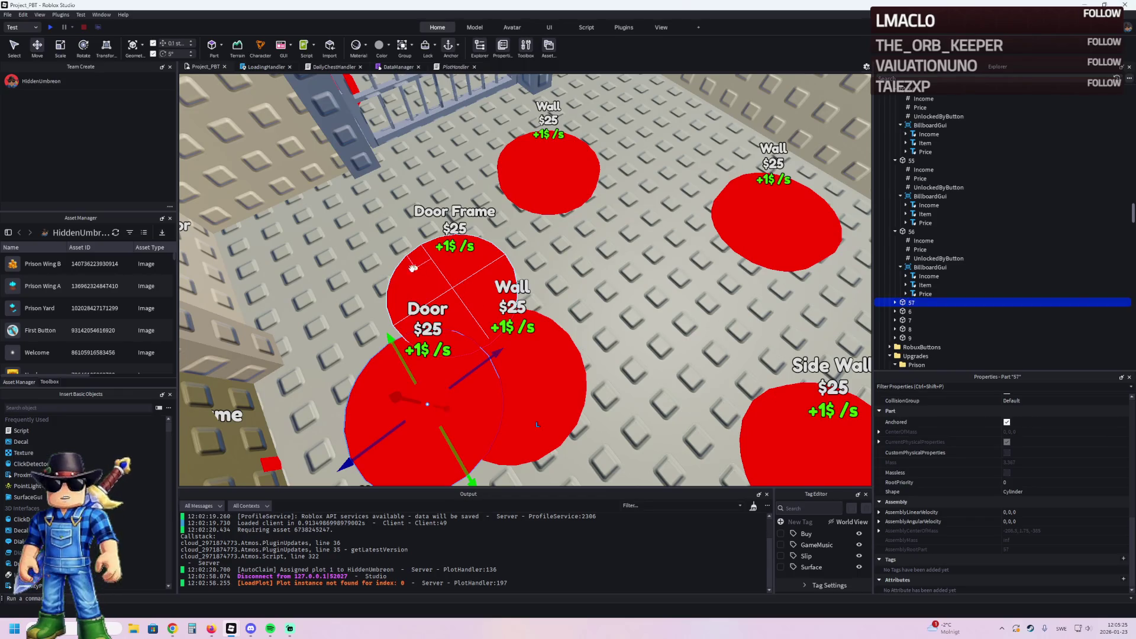
pyautogui.moveTo(456, 381)
pyautogui.mouseDown()
pyautogui.moveTo(492, 371)
pyautogui.moveTo(499, 314)
pyautogui.moveTo(525, 279)
pyautogui.mouseUp()
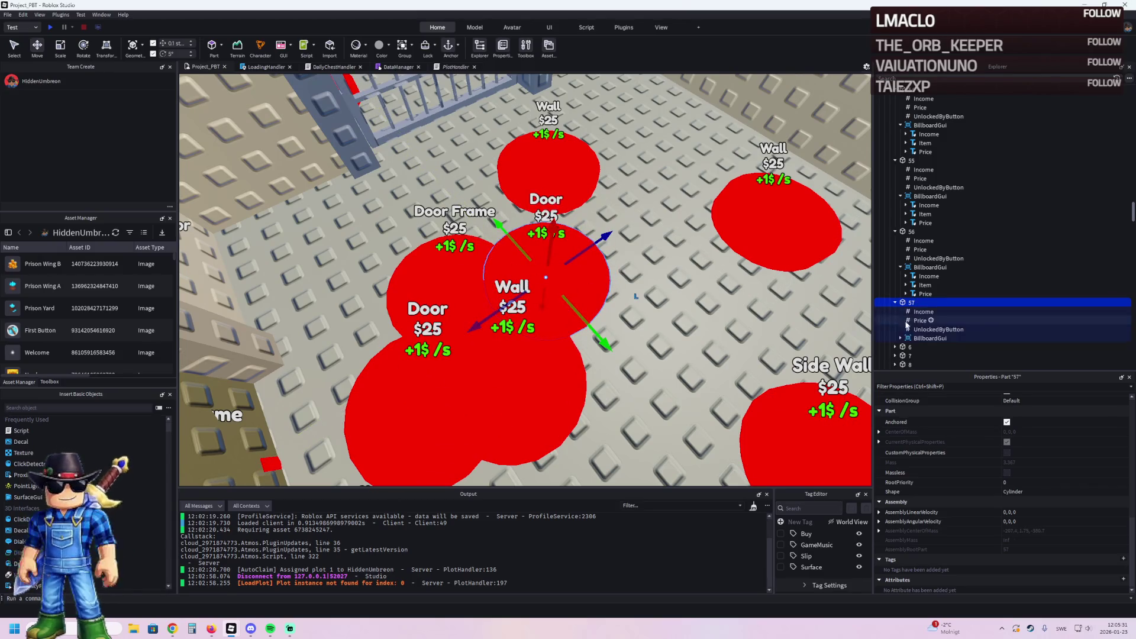
# Step: Label button 57's item text as Metal Frame
pyautogui.click(894, 303)
pyautogui.scroll(-1, 923, 334)
pyautogui.click(923, 331)
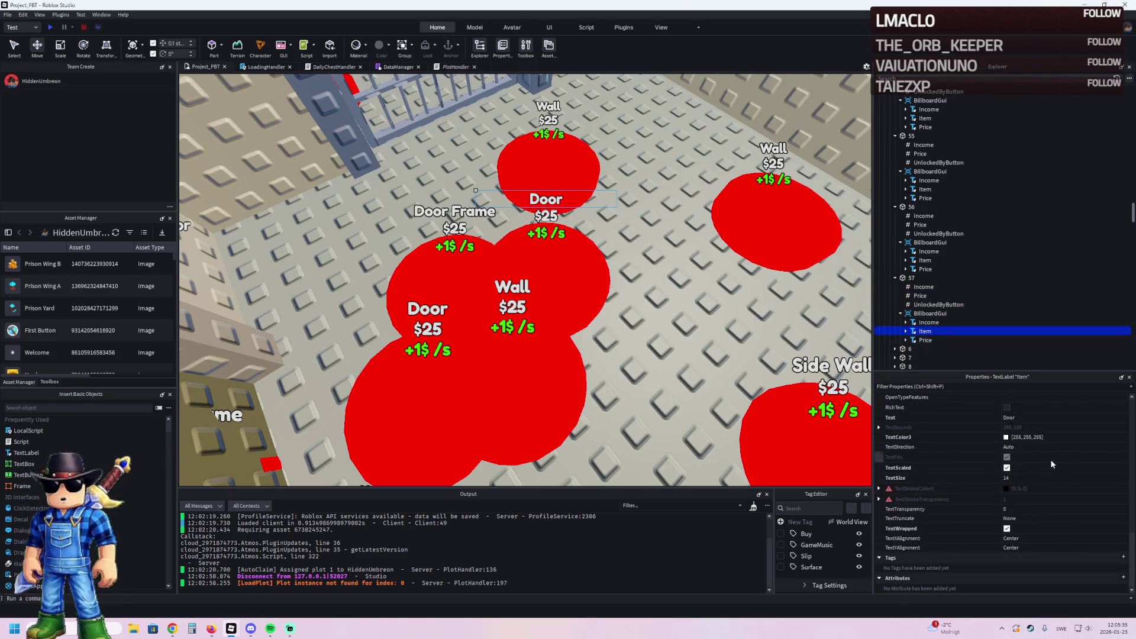
pyautogui.scroll(3, 1048, 460)
pyautogui.click(1038, 506)
pyautogui.write('Met')
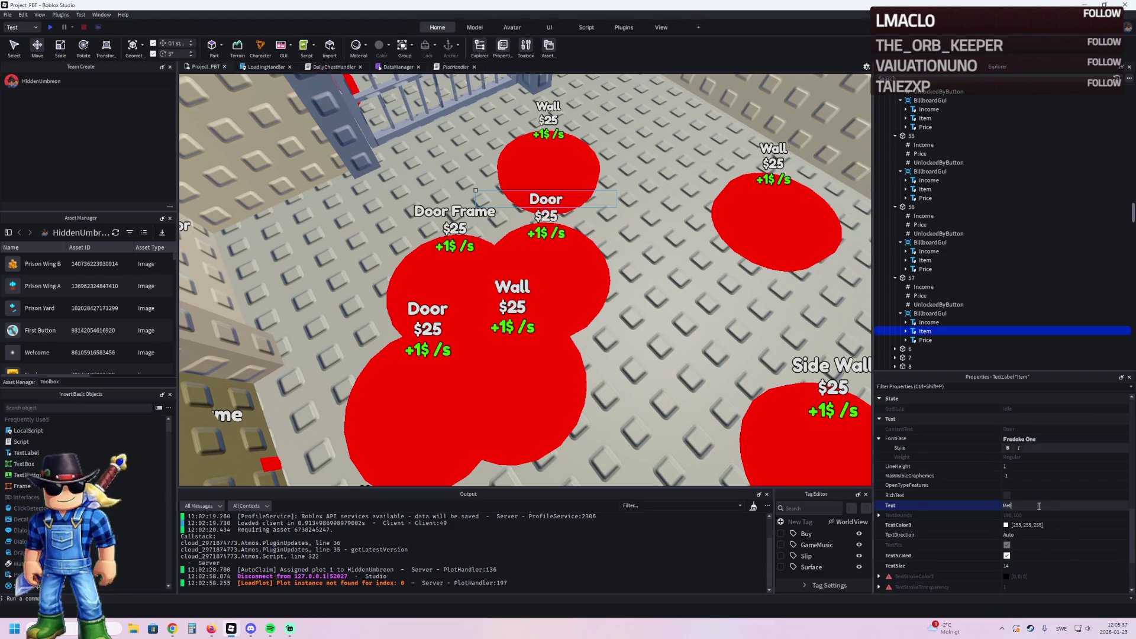
pyautogui.write('e')
pyautogui.press('Return')
# Step: Set button 57's price to 1025 and reposition the Metal Frame button
pyautogui.click(920, 296)
pyautogui.click(1033, 454)
pyautogui.write('1025')
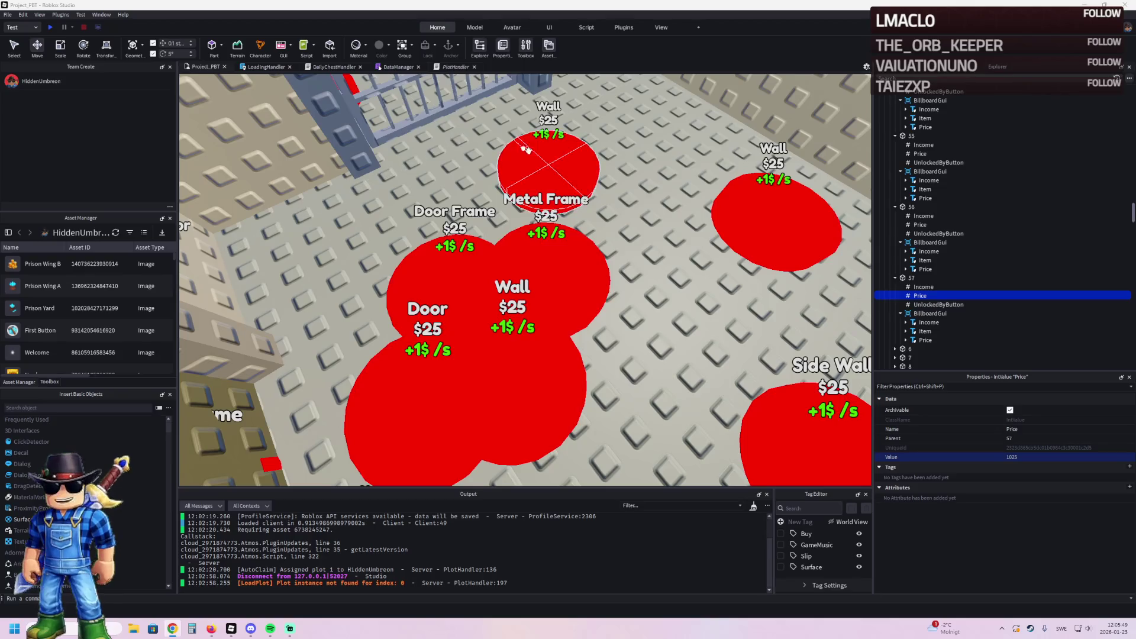
pyautogui.click(520, 250)
pyautogui.moveTo(521, 250); pyautogui.dragTo(444, 155)
# Step: Duplicate the Metal Frame button as 58 with a price of 1100
pyautogui.press('a')
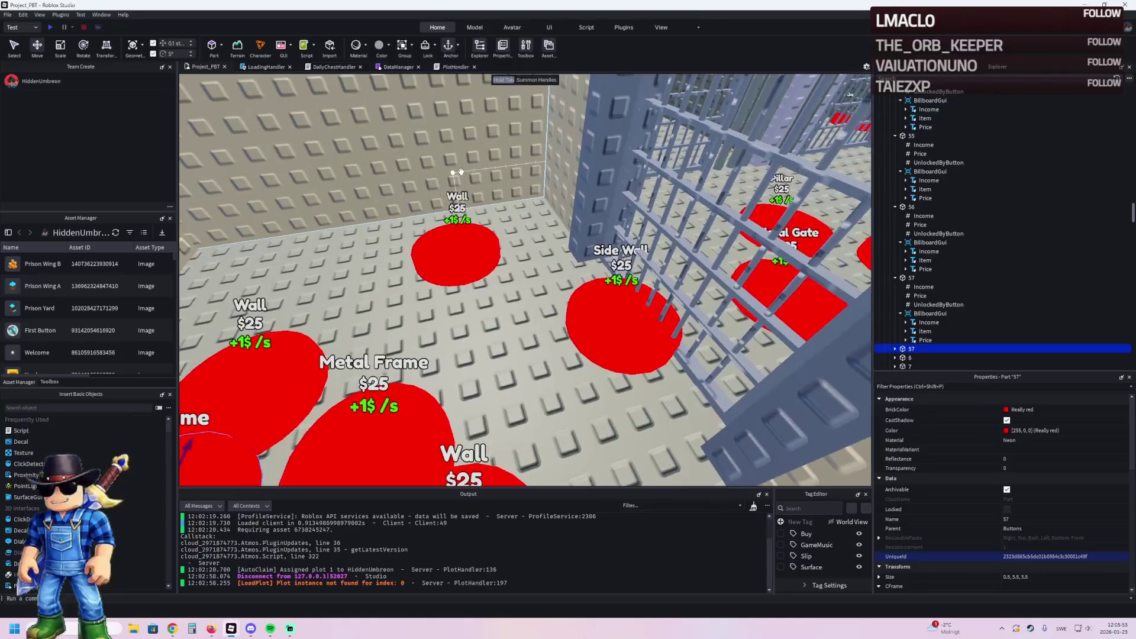
pyautogui.press('F2')
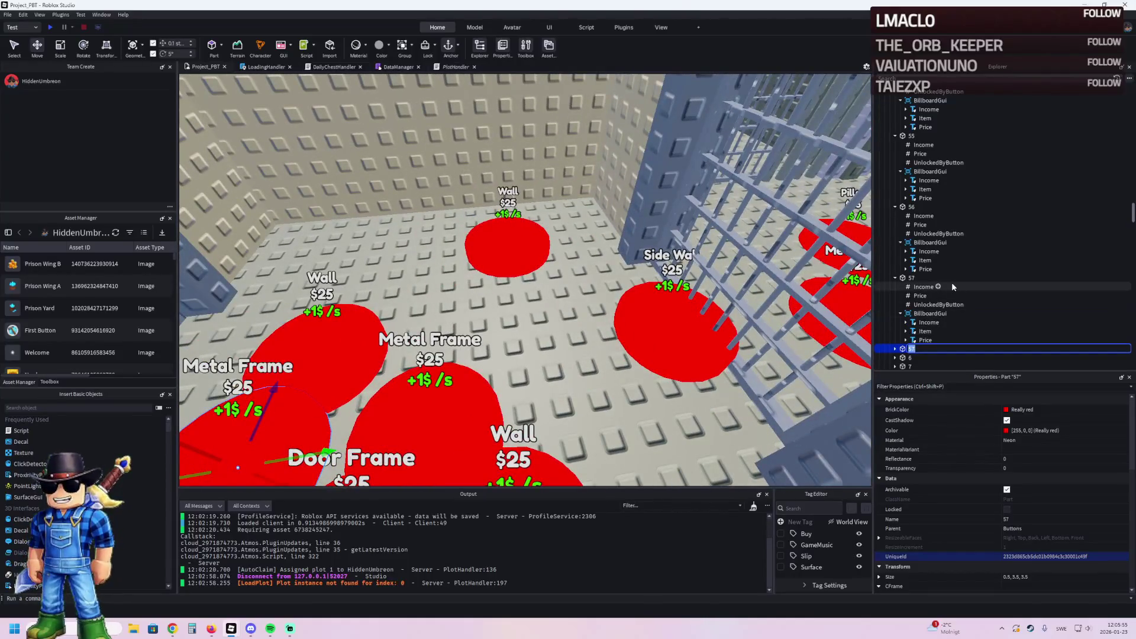
pyautogui.write('58')
pyautogui.press('Right')
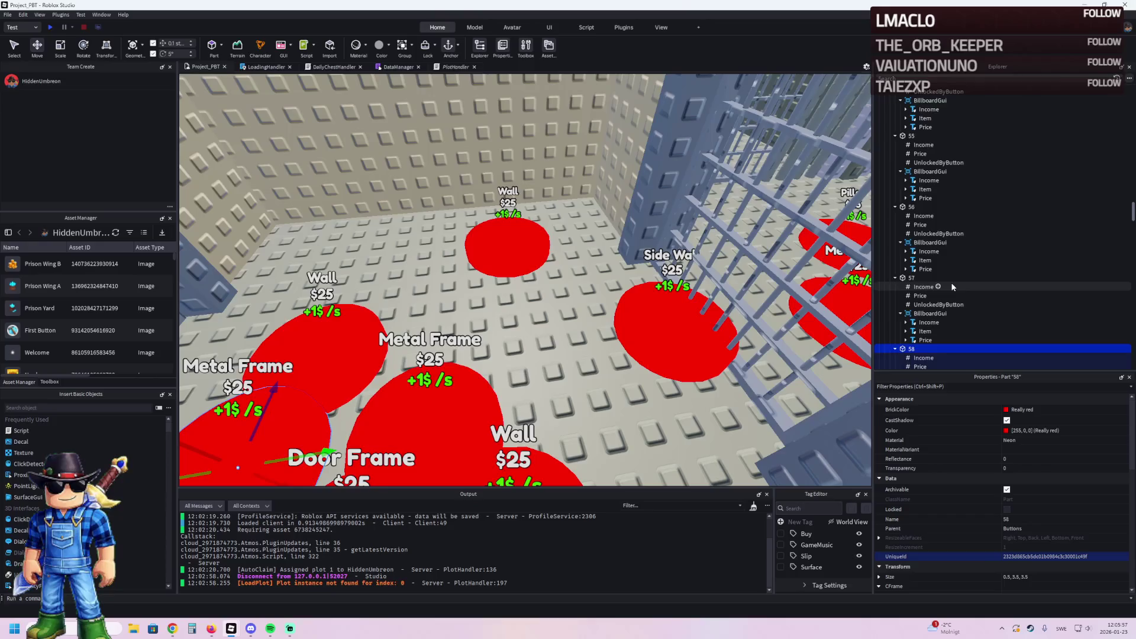
pyautogui.scroll(-2, 942, 275)
pyautogui.press('Down')
pyautogui.click(919, 292)
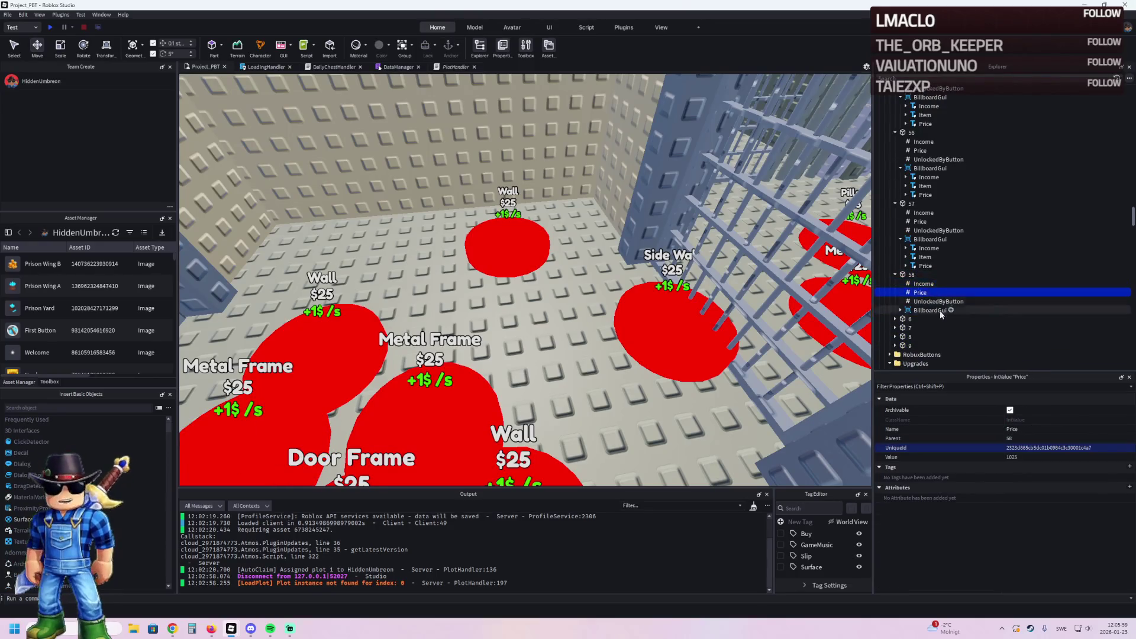
pyautogui.click(1028, 458)
pyautogui.write('1100')
pyautogui.press('Return')
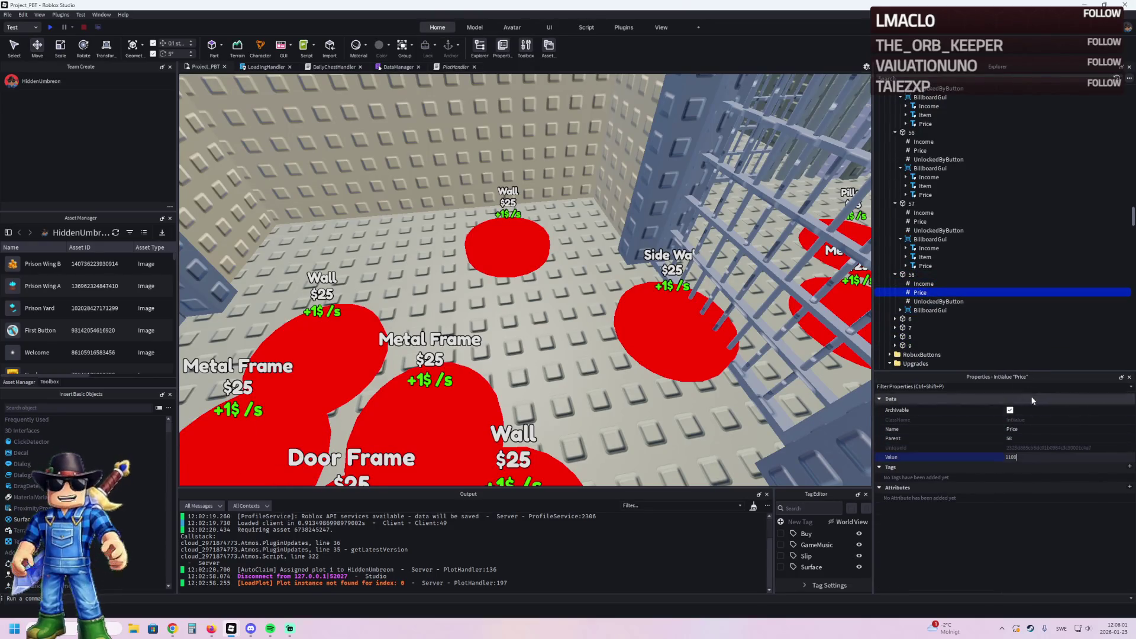
# Step: Set button 58's UnlockedByButton to 55 and button 57's to 56
pyautogui.click(939, 301)
pyautogui.click(1029, 458)
pyautogui.write('55')
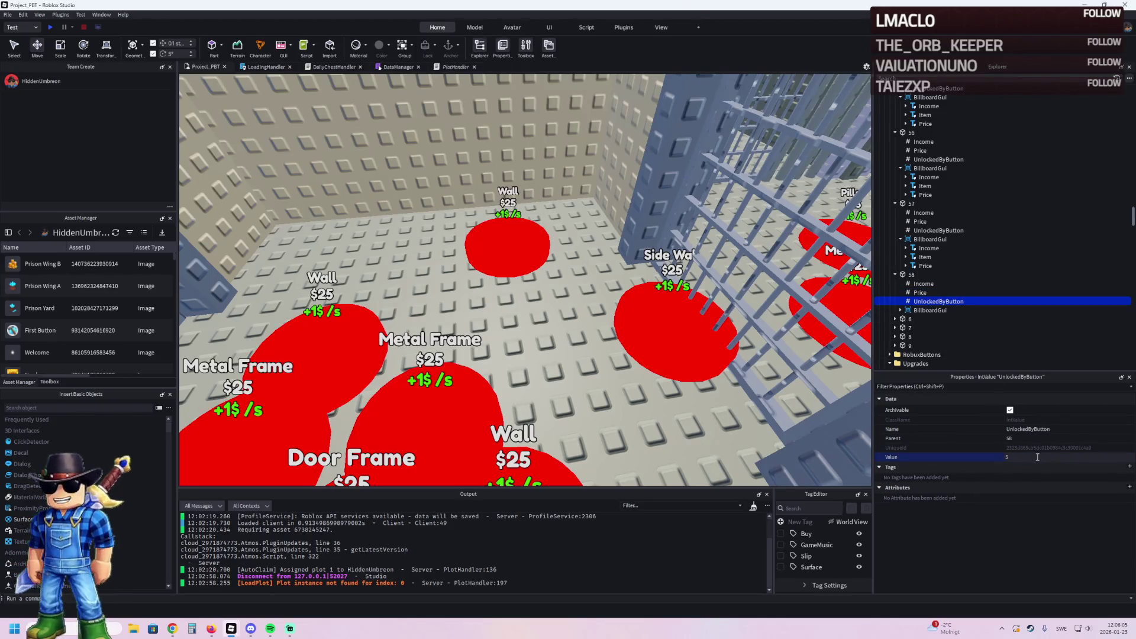
pyautogui.click(938, 230)
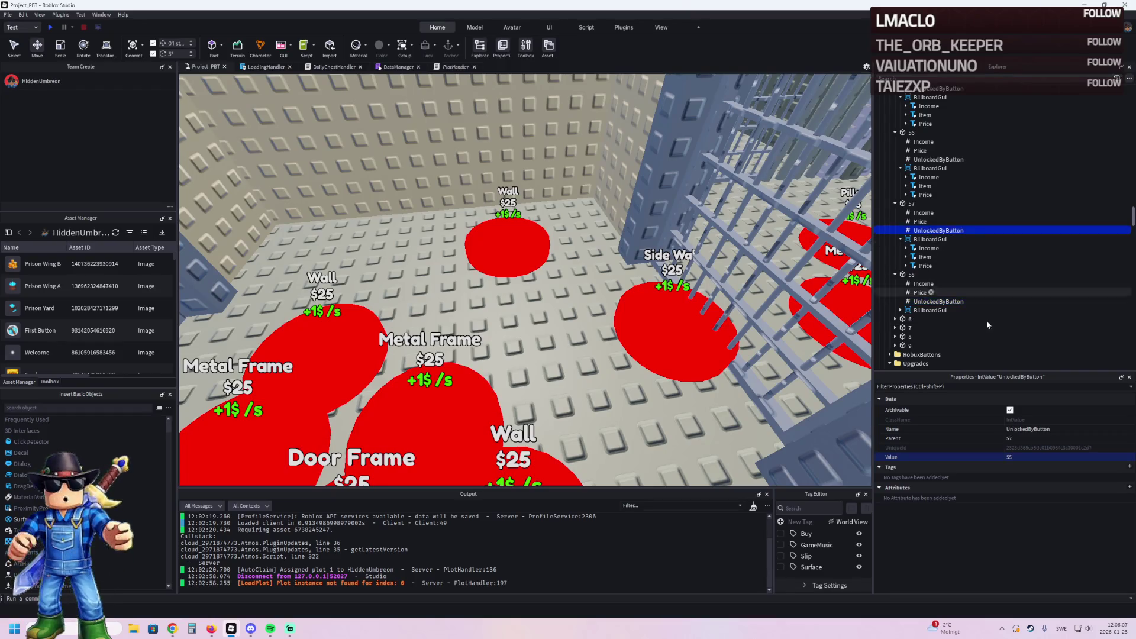
pyautogui.click(1032, 453)
pyautogui.write('56')
pyautogui.press('Return')
# Step: Change button 58's item label text to Metal Gate
pyautogui.doubleClick(929, 310)
pyautogui.click(925, 328)
pyautogui.scroll(-3, 1044, 504)
pyautogui.scroll(-5, 1044, 504)
pyautogui.click(1040, 521)
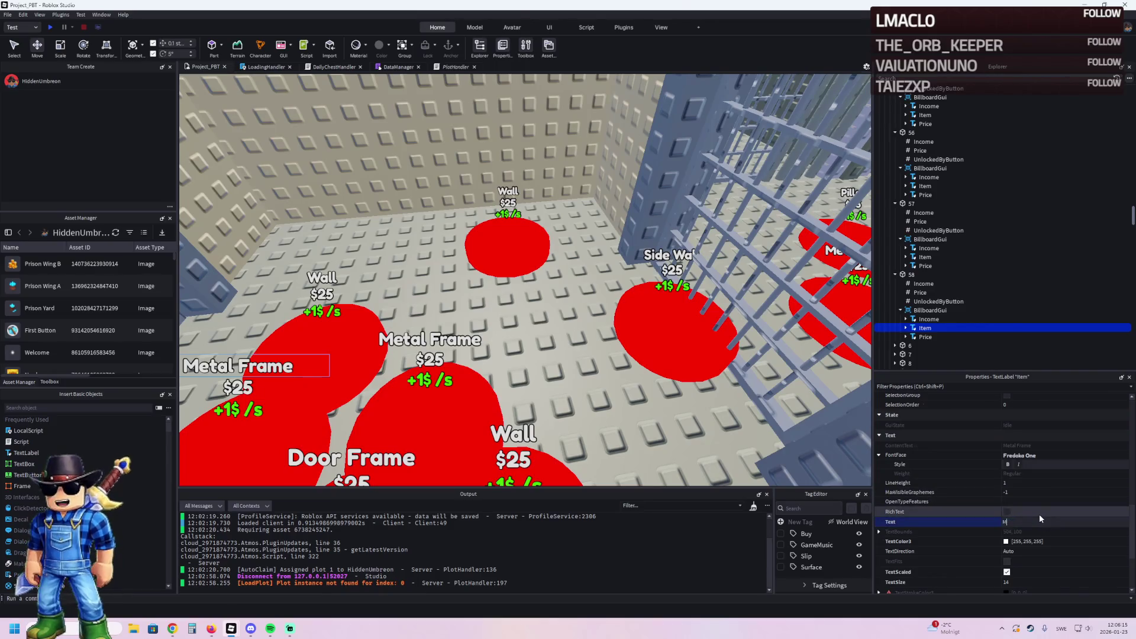
pyautogui.write('te')
pyautogui.press('Return')
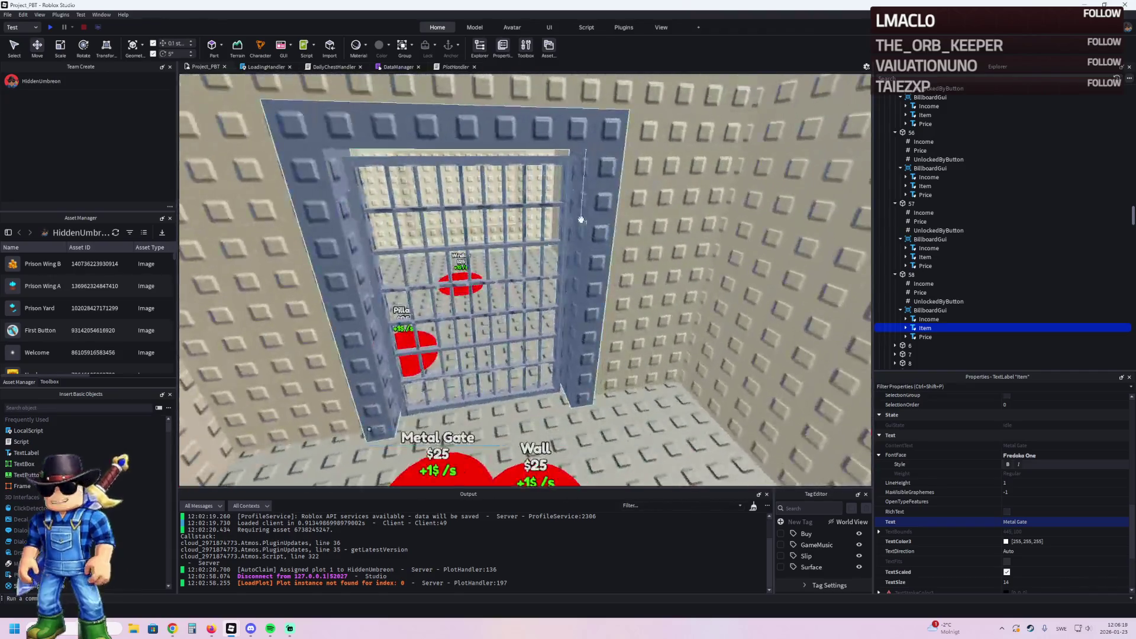
pyautogui.click(580, 220)
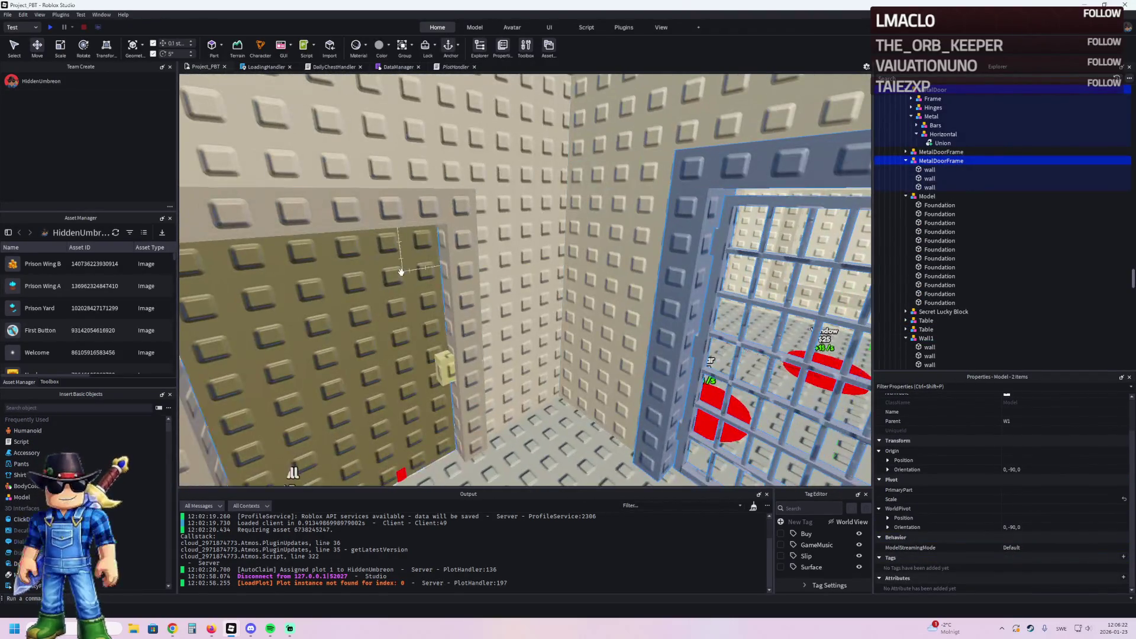
# Step: Move the MetalDoorFrame into upgrade 56's WoodenDoor group
pyautogui.click(566, 261)
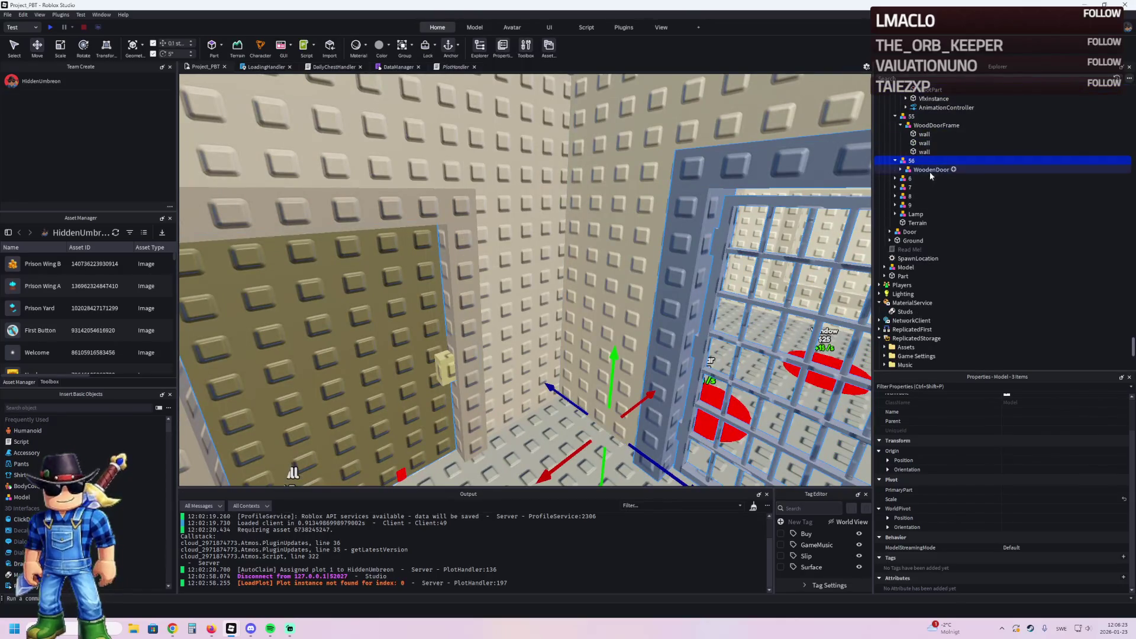
pyautogui.click(900, 170)
pyautogui.click(924, 178)
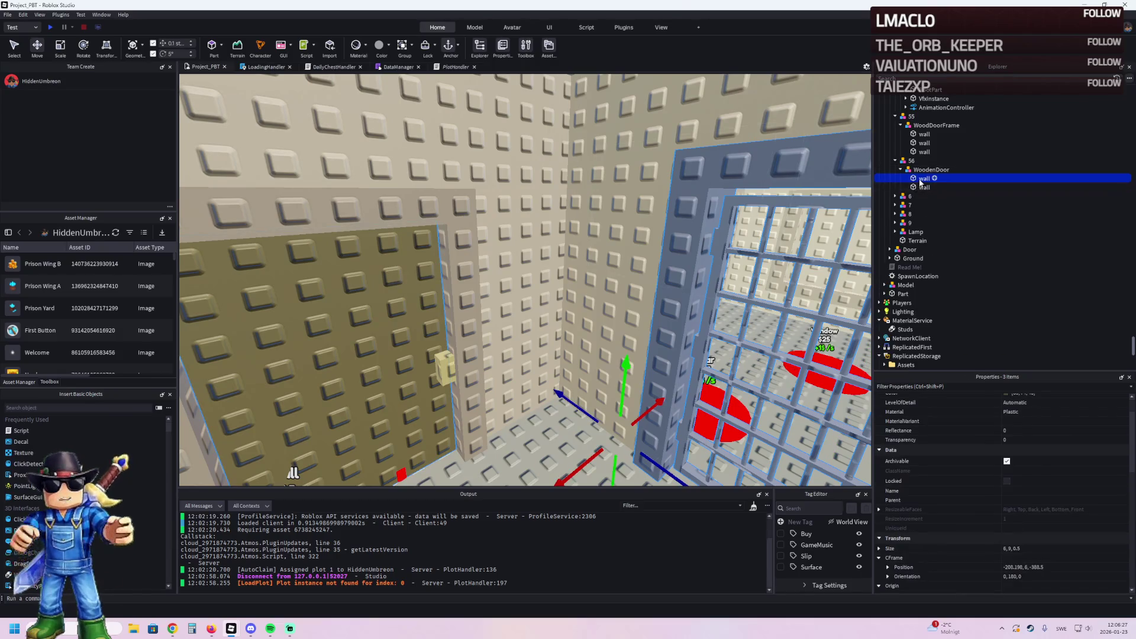
pyautogui.click(720, 244)
pyautogui.click(719, 244)
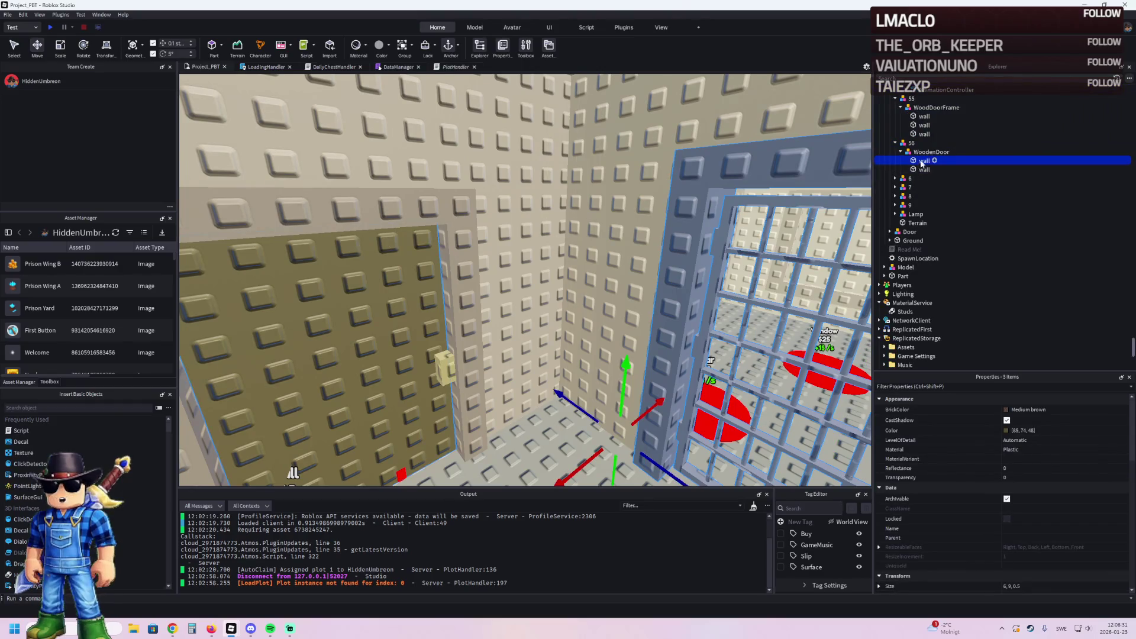
pyautogui.moveTo(914, 155); pyautogui.dragTo(912, 143)
pyautogui.click(941, 124)
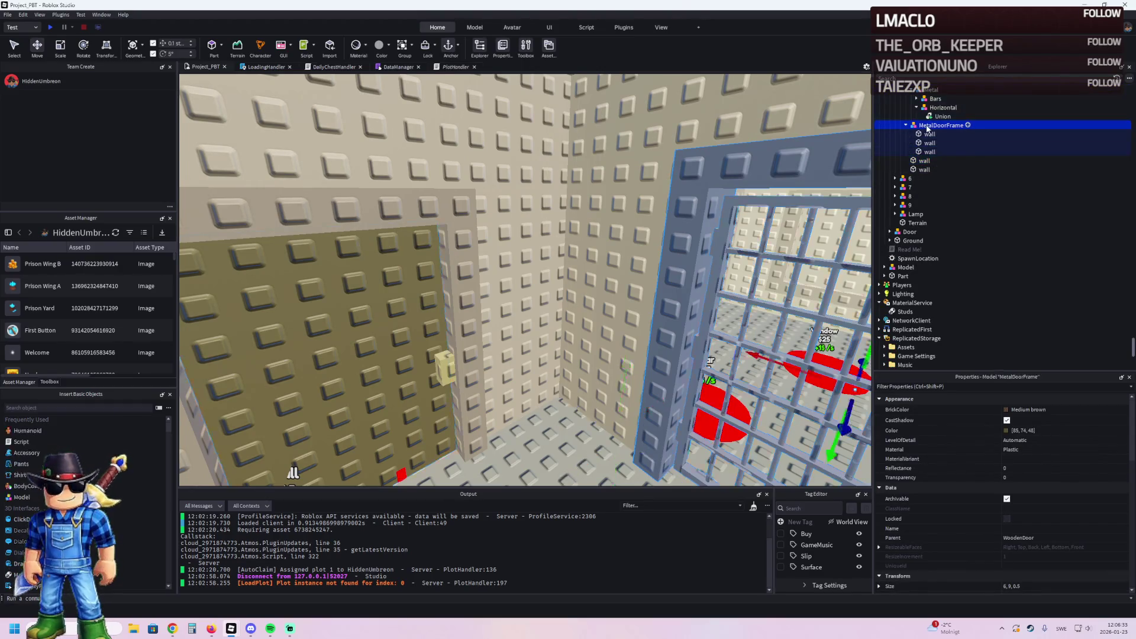
pyautogui.press('Left')
pyautogui.press('Up')
pyautogui.press('Left')
pyautogui.press('Left')
pyautogui.press('Left')
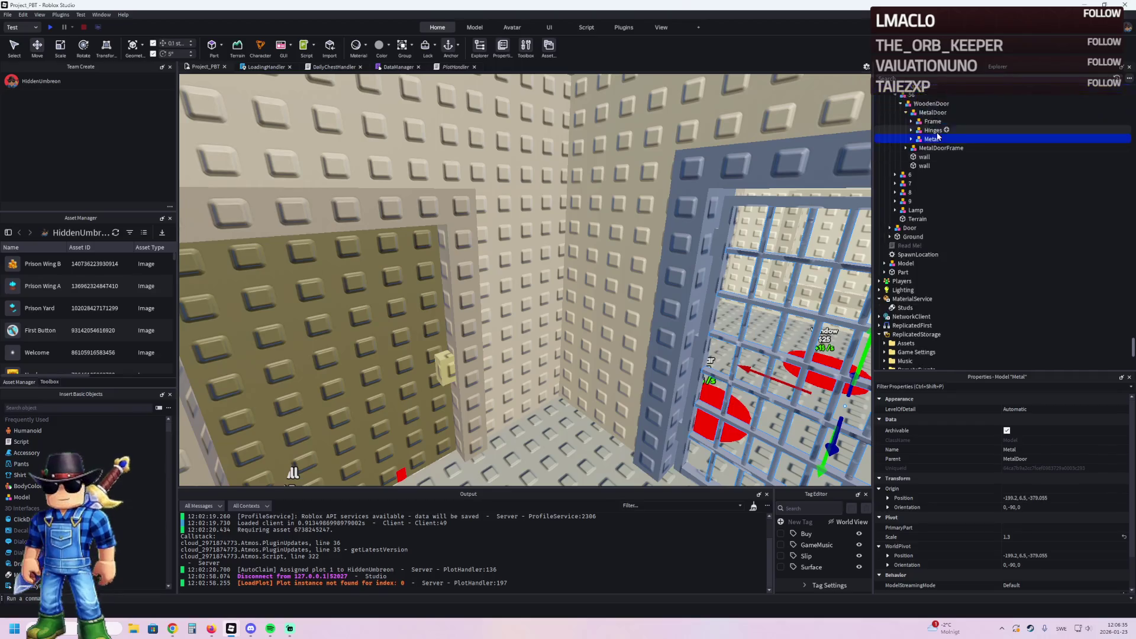
# Step: Check the MetalDoor inside the WoodenDoor group and nudge a wall piece sideways
pyautogui.click(919, 131)
pyautogui.press('Right')
pyautogui.press('Down')
pyautogui.press('Down')
pyautogui.press('Down')
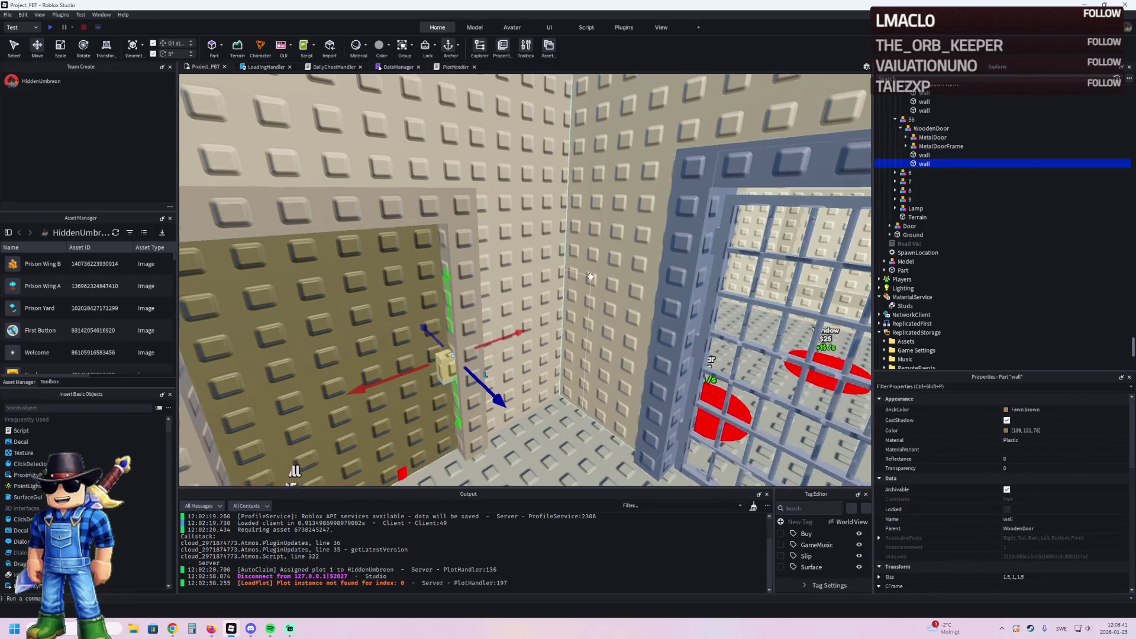
pyautogui.press('f')
pyautogui.moveTo(596, 256); pyautogui.dragTo(574, 260)
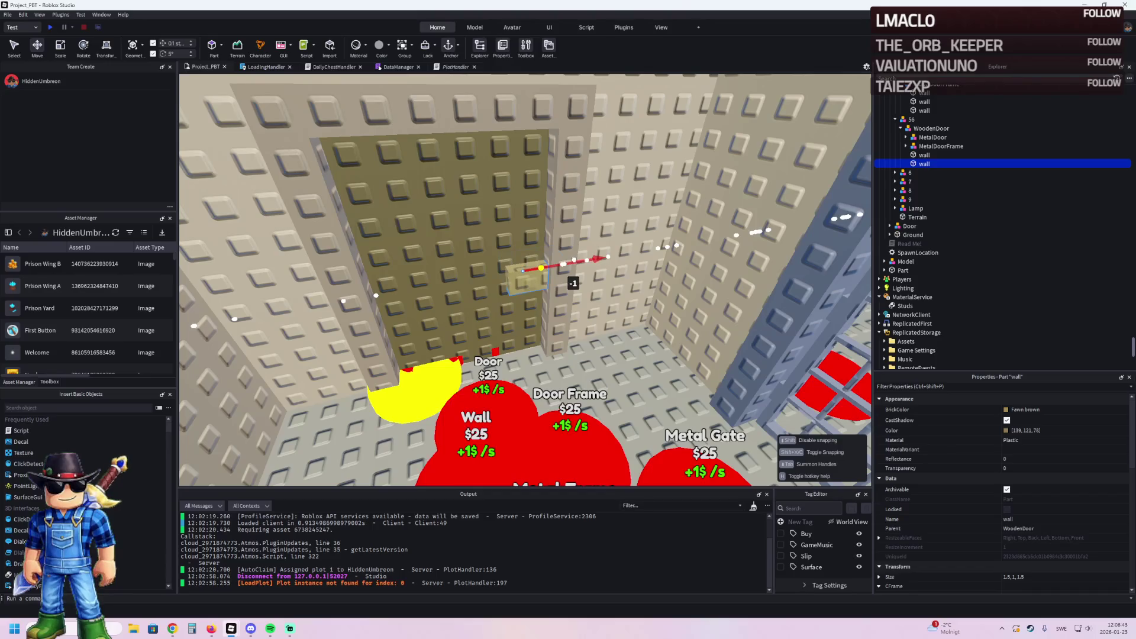
# Step: Duplicate model 56 as 57 and delete the two copied walls from it
pyautogui.click(961, 119)
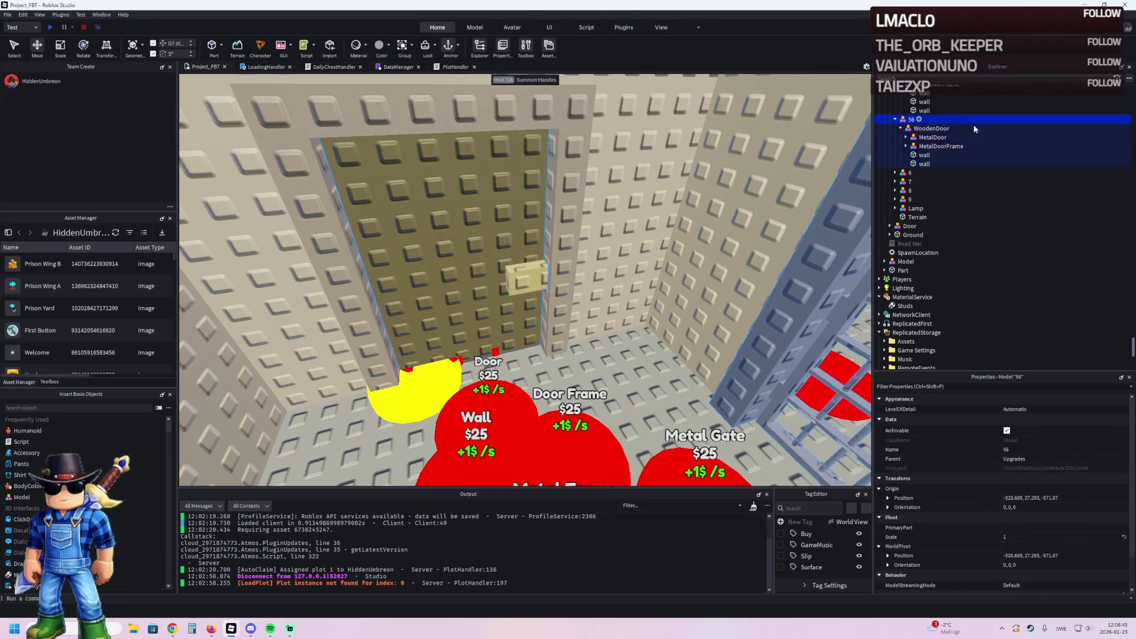
pyautogui.hotkey('ctrl', 'd')
pyautogui.press('F2')
pyautogui.press('Return')
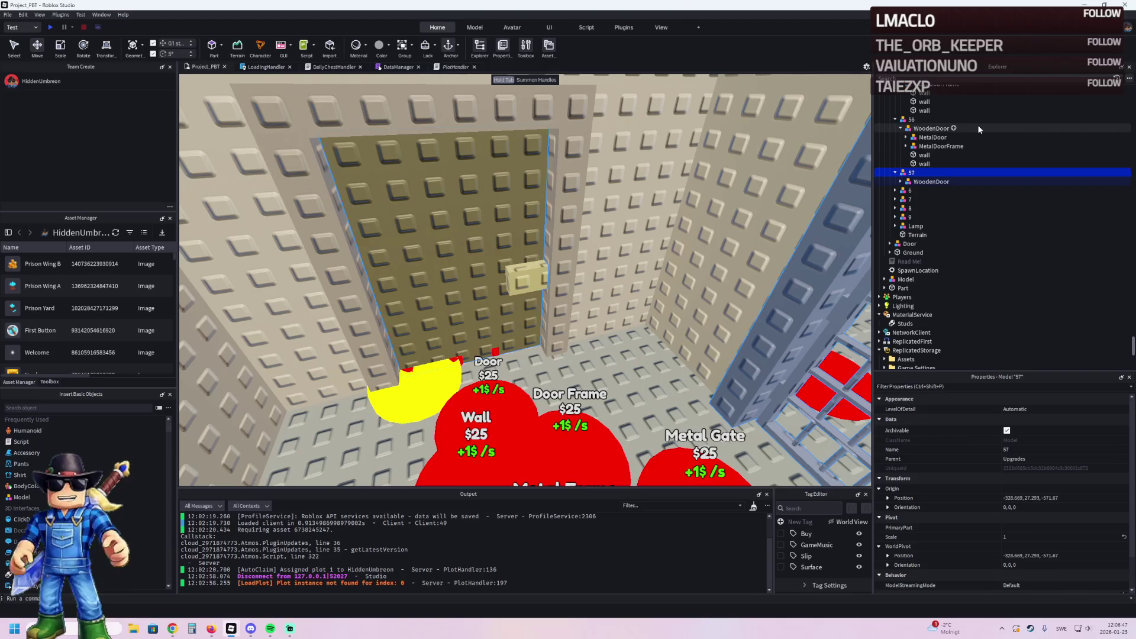
pyautogui.click(930, 181)
pyautogui.click(924, 208)
pyautogui.keyDown('shift'); pyautogui.click(924, 217); pyautogui.keyUp('shift')
pyautogui.press('Delete')
# Step: Duplicate model 57 as 58 and verify its MetalDoor and MetalDoorFrame
pyautogui.click(910, 173)
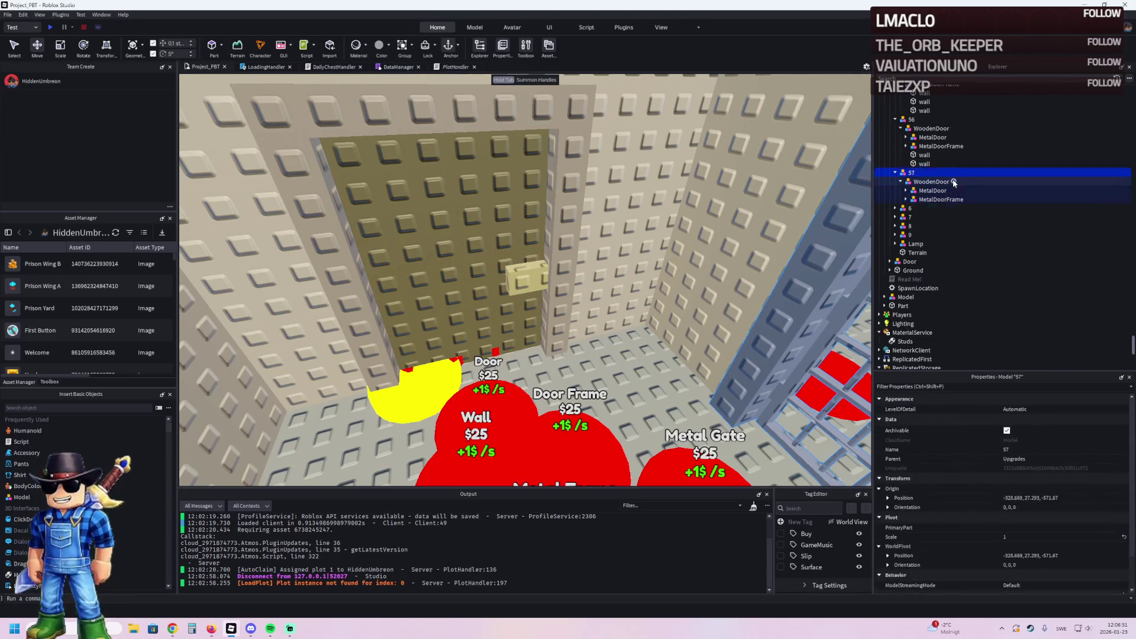
pyautogui.hotkey('ctrl', 'd')
pyautogui.click(895, 208)
pyautogui.click(929, 217)
pyautogui.click(901, 217)
pyautogui.click(938, 227)
pyautogui.click(936, 236)
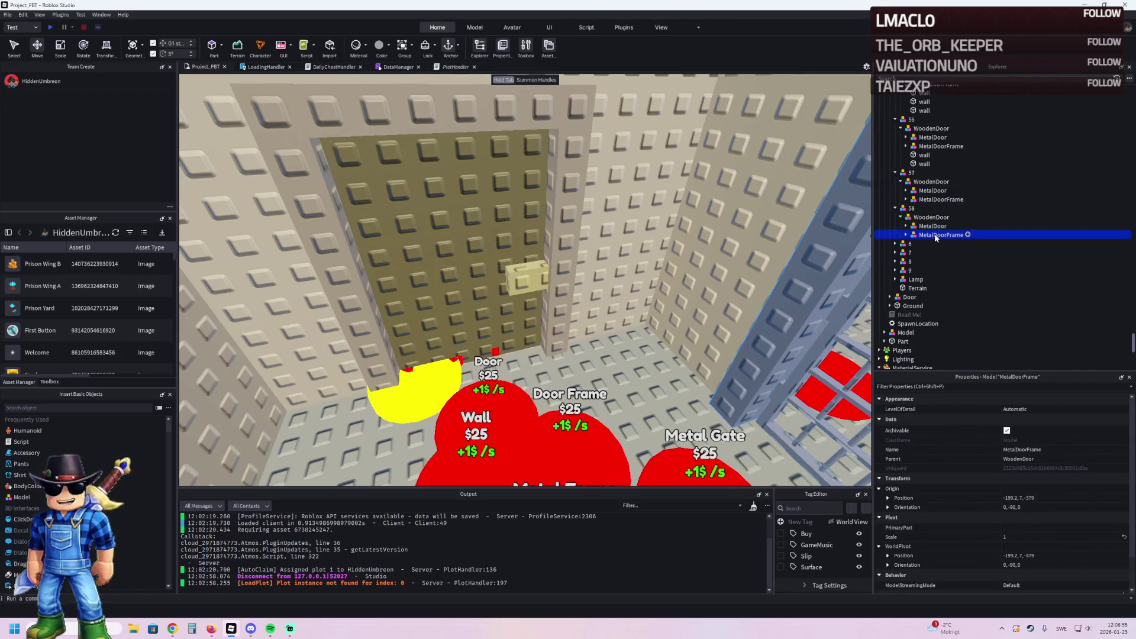
pyautogui.click(928, 204)
pyautogui.press('f')
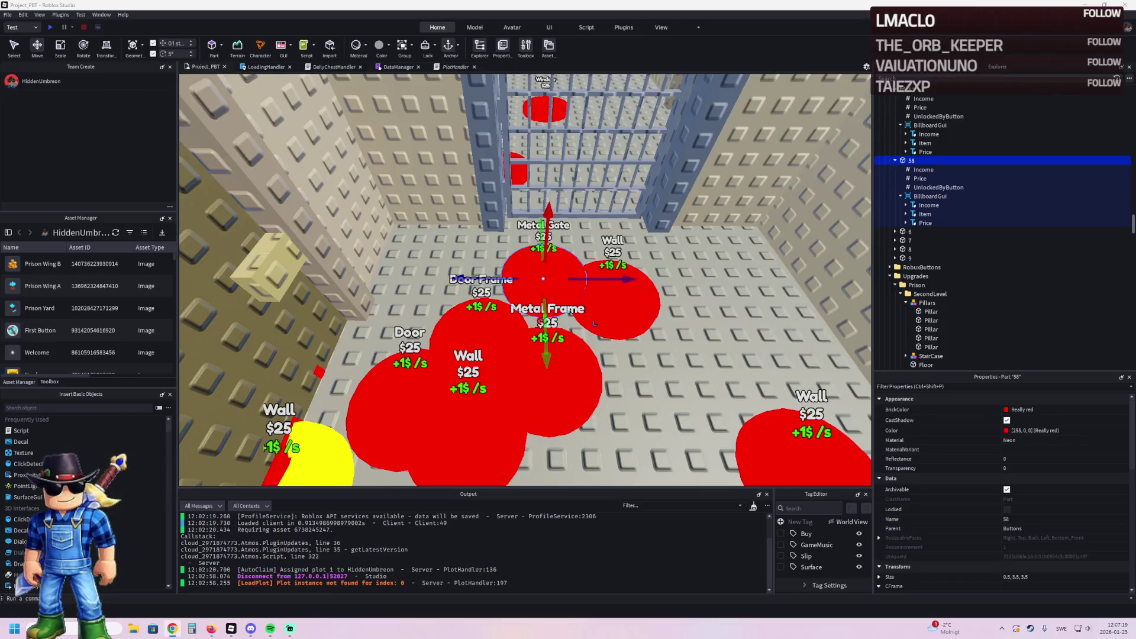
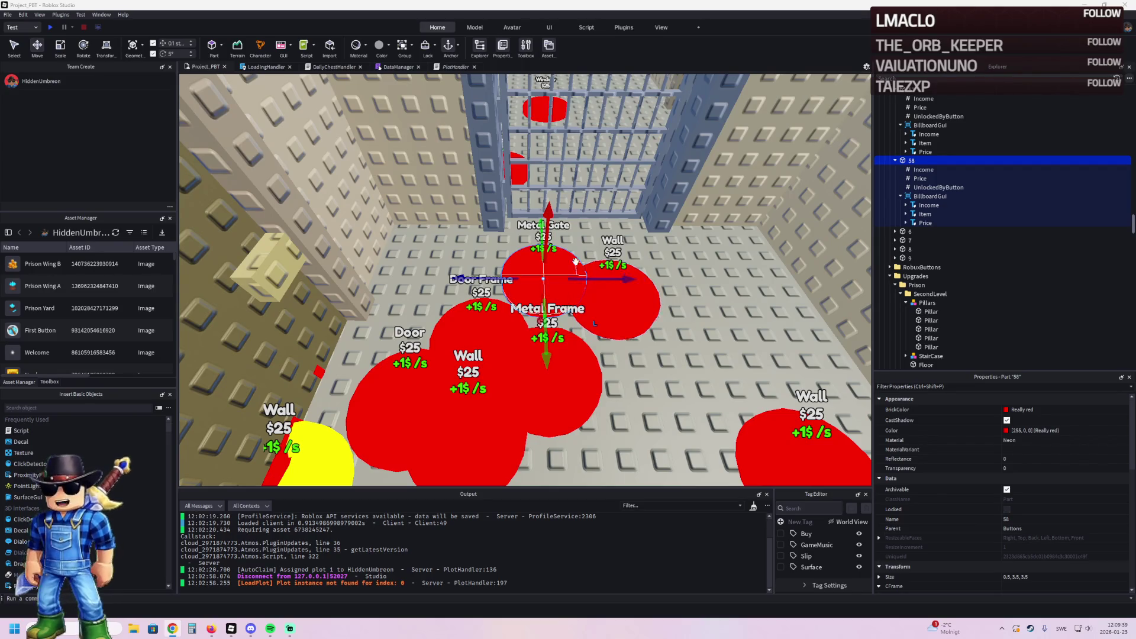
# Step: Duplicate upgrade button 58 with Ctrl+D to create a new button 59
pyautogui.doubleClick(953, 161)
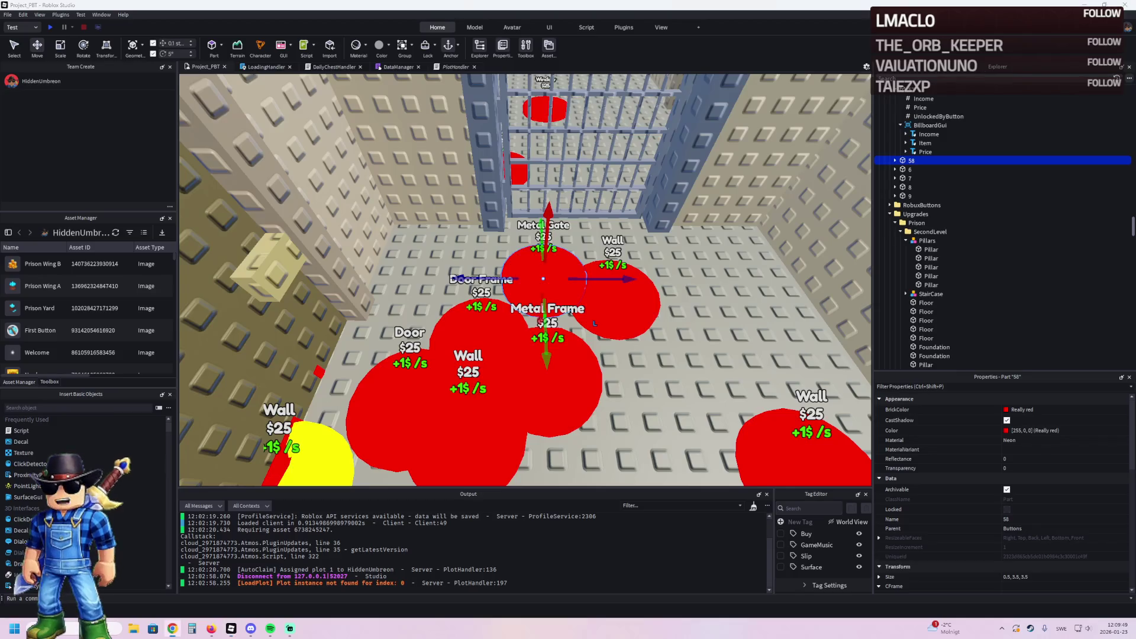
pyautogui.moveTo(474, 229); pyautogui.dragTo(483, 228)
pyautogui.press('w')
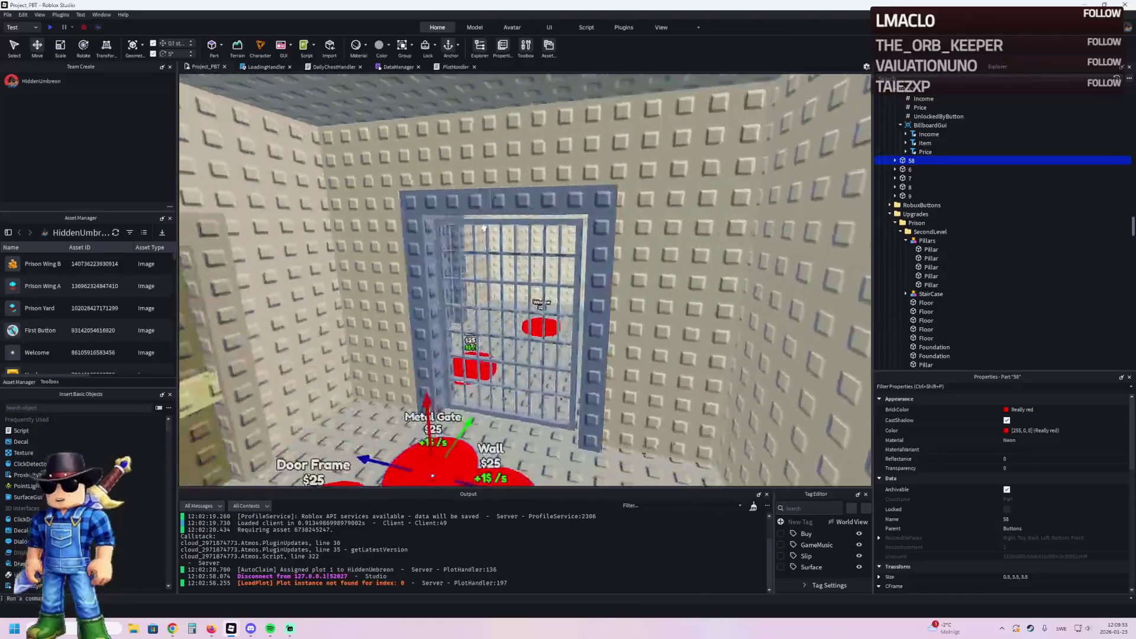
pyautogui.press('w')
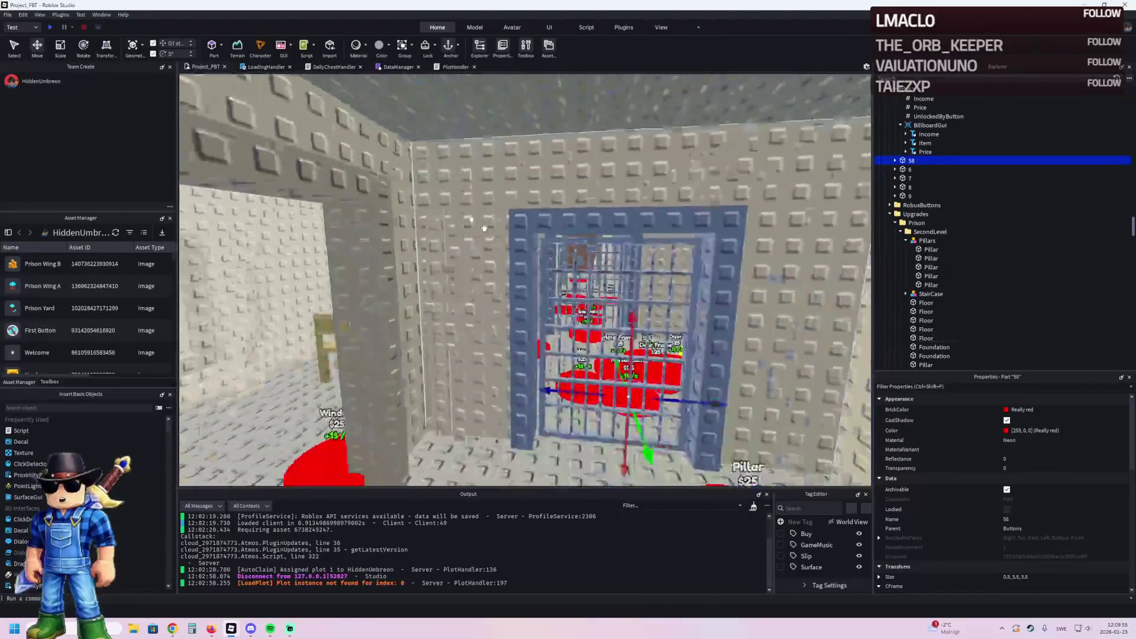
pyautogui.press('w')
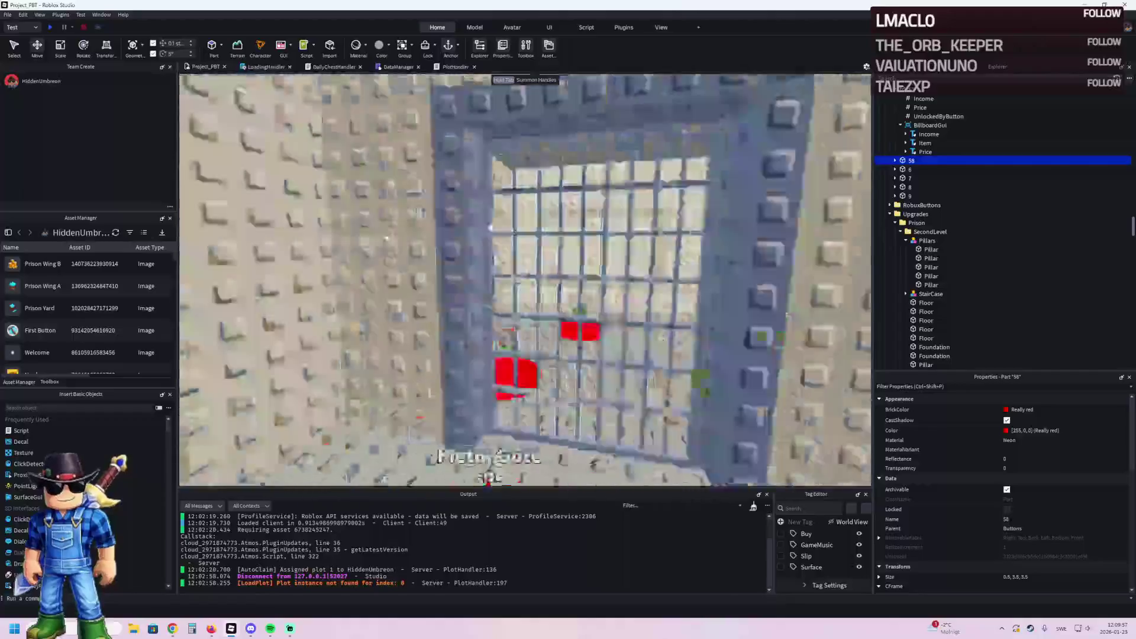
pyautogui.press('s')
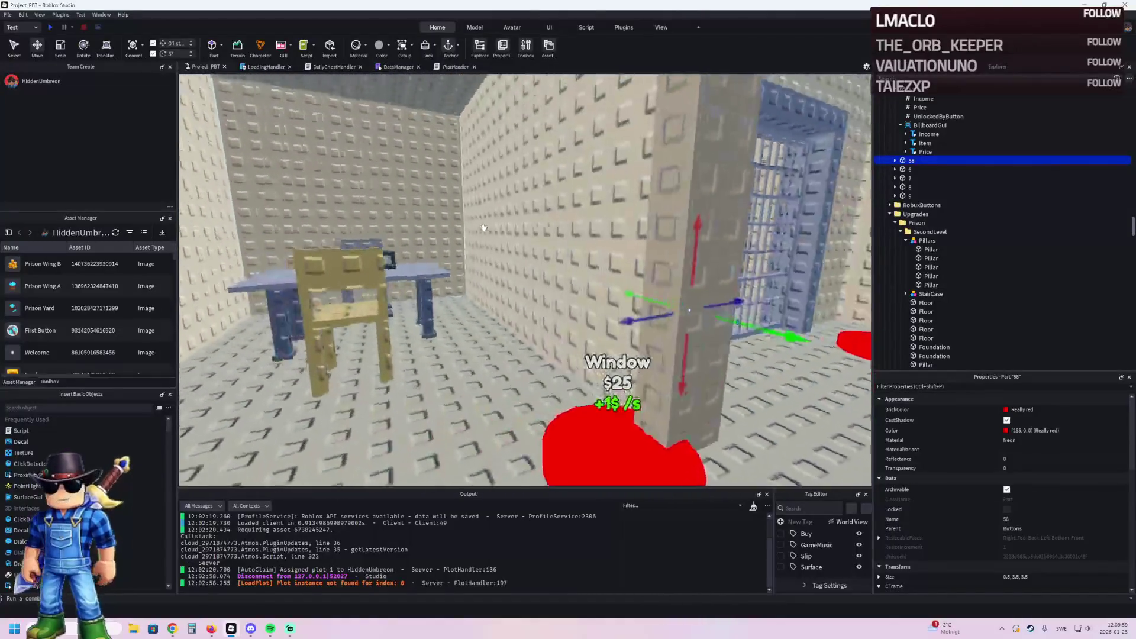
pyautogui.press('s')
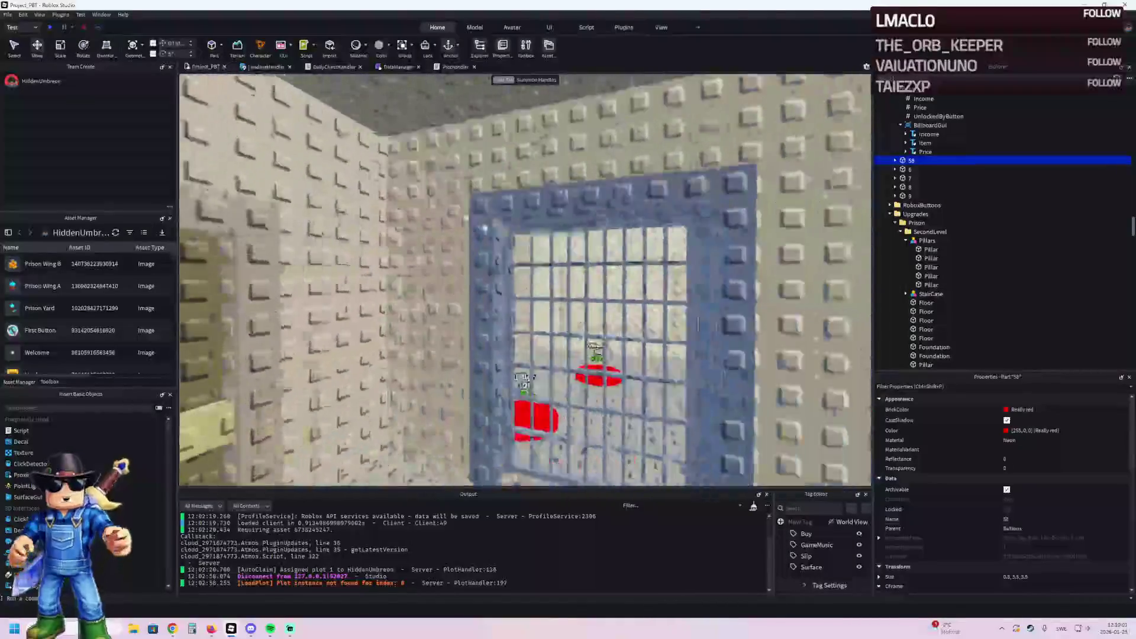
pyautogui.press('w')
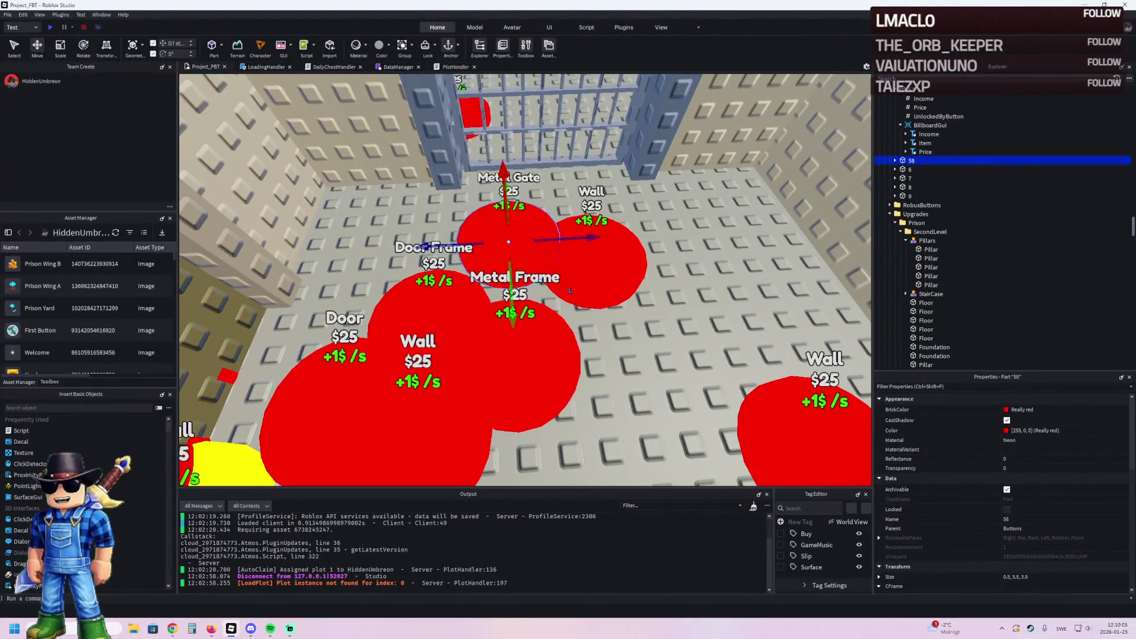
pyautogui.hotkey('ctrl', 'd')
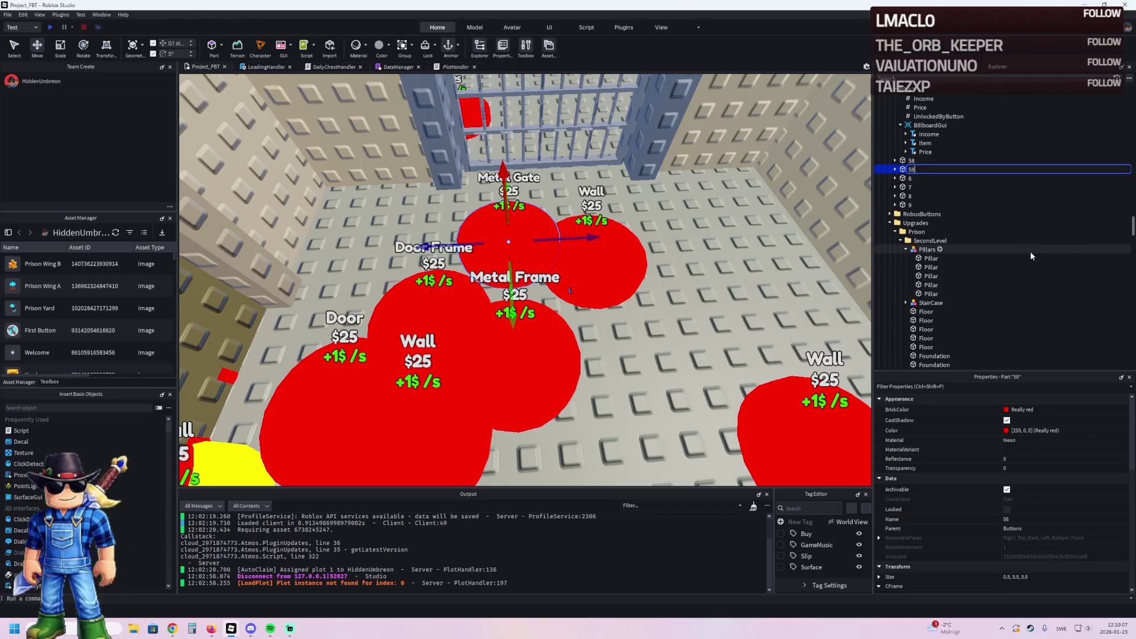
pyautogui.press('Right')
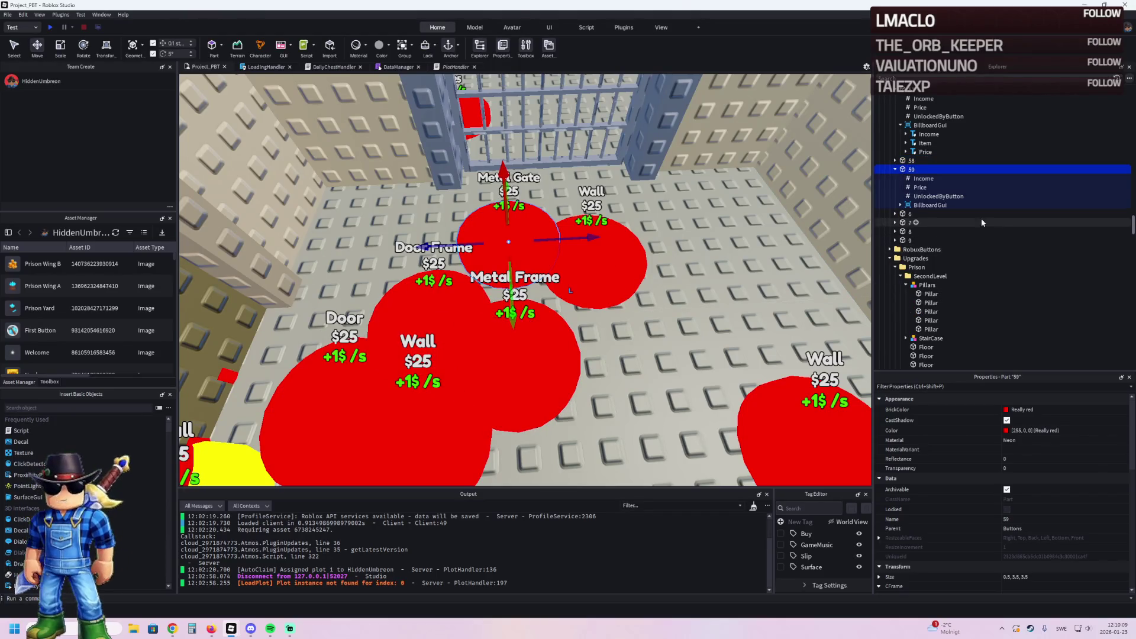
# Step: Change the new button's billboard item label text to 'Roof'
pyautogui.click(933, 207)
pyautogui.click(926, 223)
pyautogui.scroll(-10, 1035, 461)
pyautogui.scroll(-3, 1028, 451)
pyautogui.click(1045, 522)
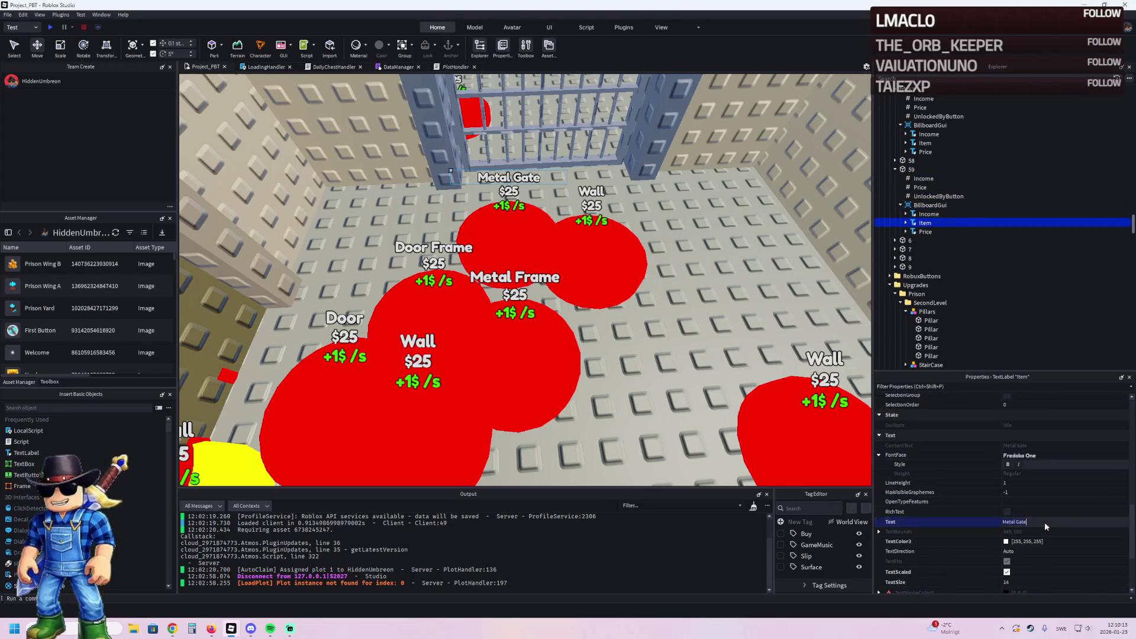
pyautogui.write('Roof')
pyautogui.press('Return')
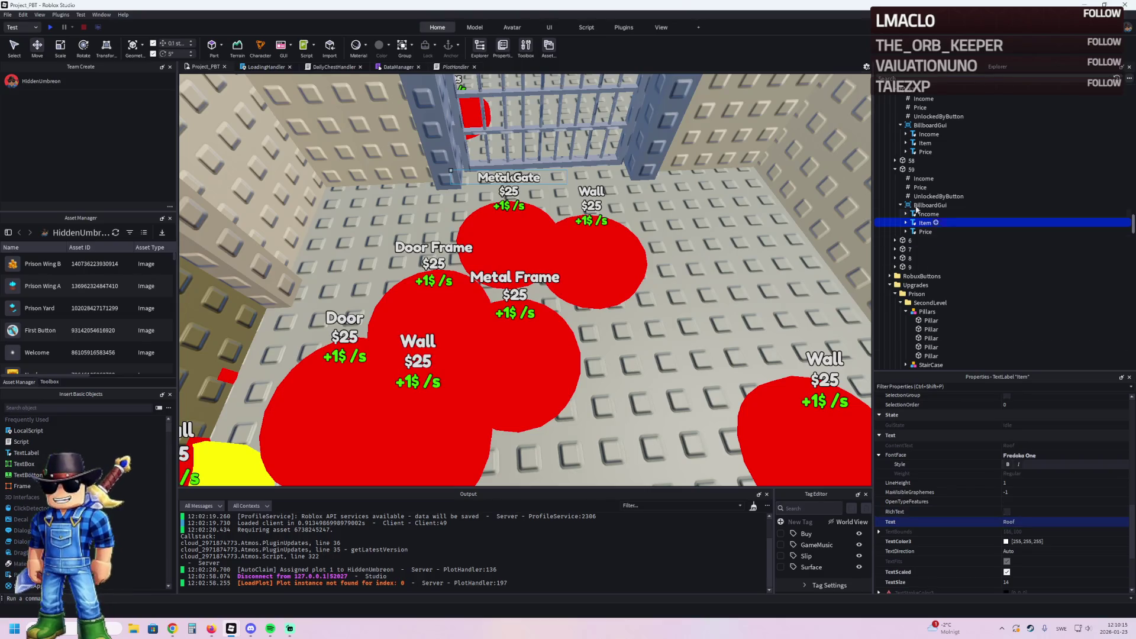
# Step: Move the Roof button up beside the Wall button
pyautogui.click(910, 171)
pyautogui.moveTo(517, 297)
pyautogui.mouseDown()
pyautogui.moveTo(550, 355)
pyautogui.moveTo(674, 355)
pyautogui.moveTo(639, 391)
pyautogui.moveTo(642, 413)
pyautogui.moveTo(673, 408)
pyautogui.moveTo(635, 411)
pyautogui.mouseUp()
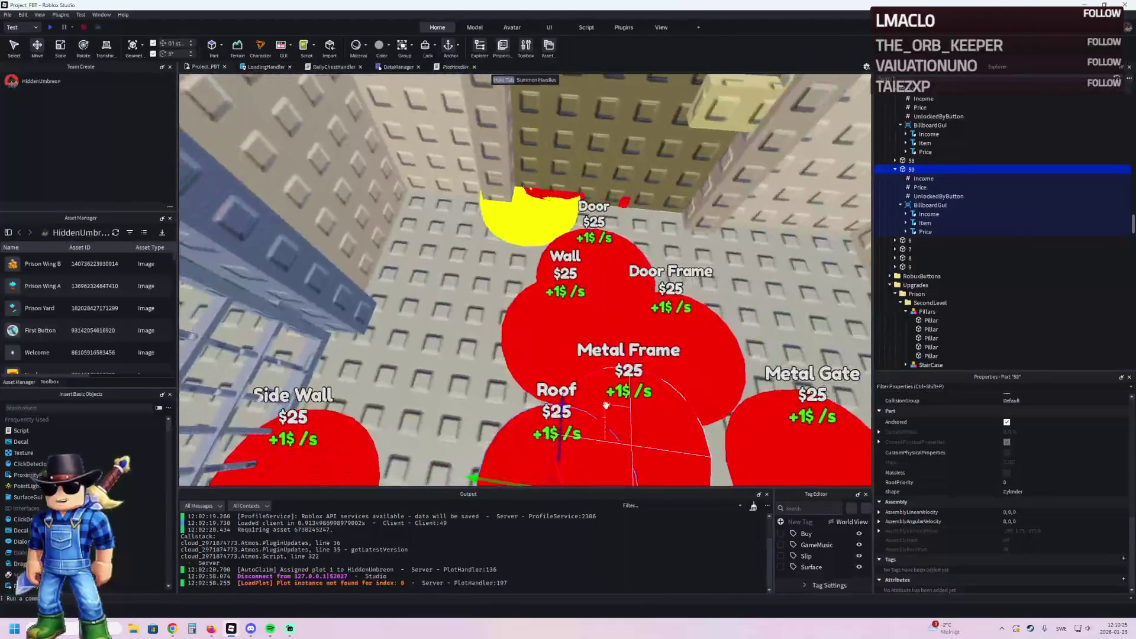
pyautogui.moveTo(566, 399); pyautogui.dragTo(568, 276)
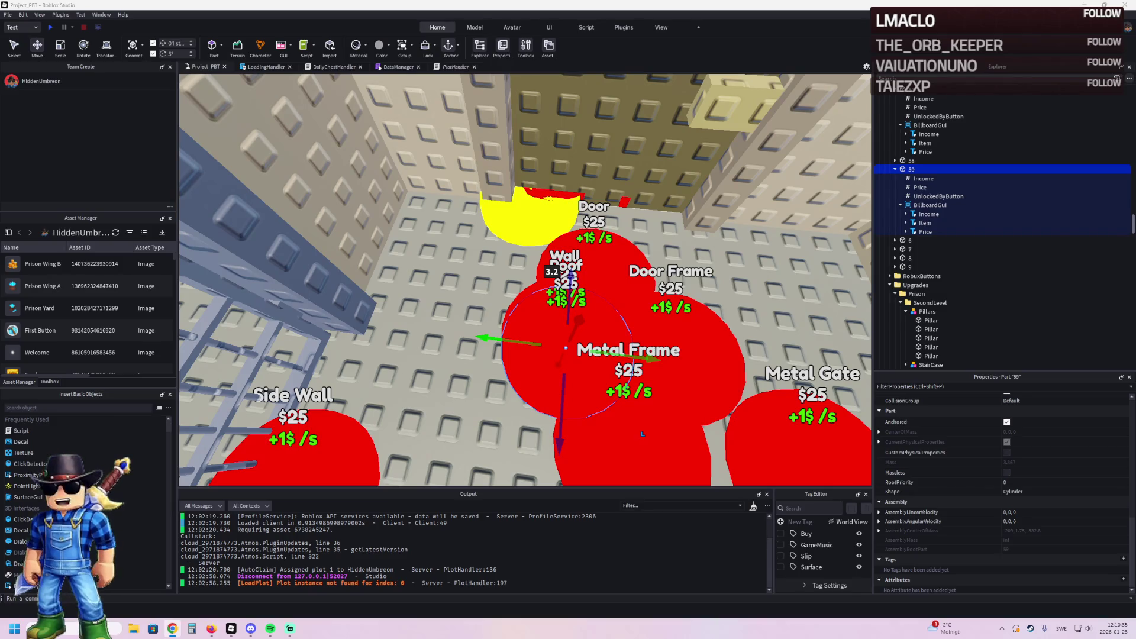
# Step: Set the Roof button's Price value to 1250
pyautogui.click(1092, 187)
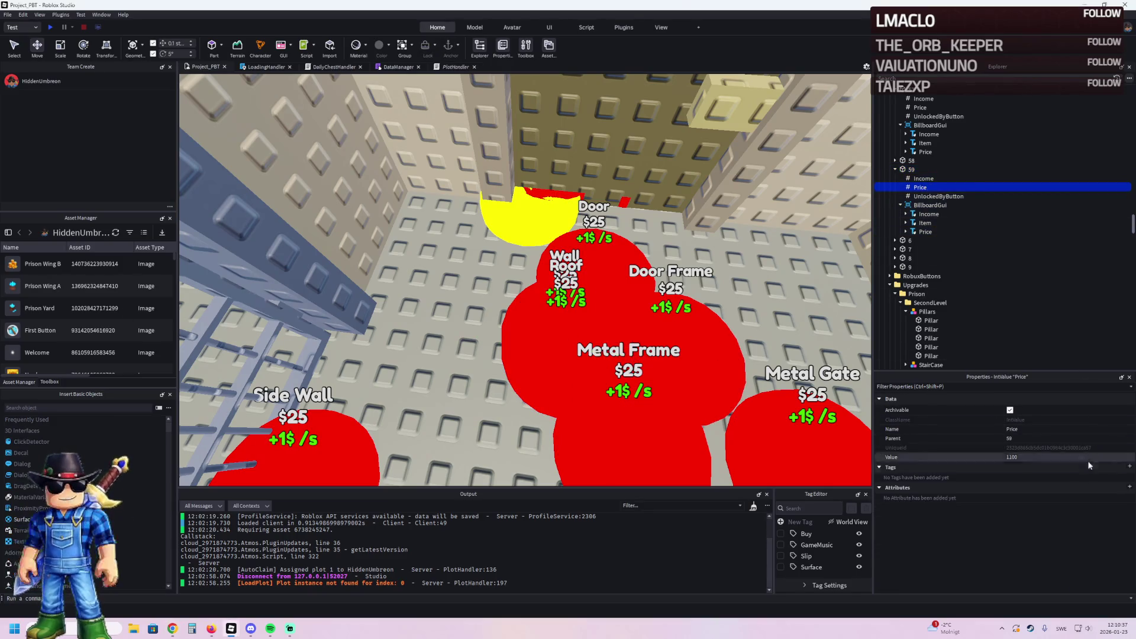
pyautogui.write('1250')
pyautogui.press('Return')
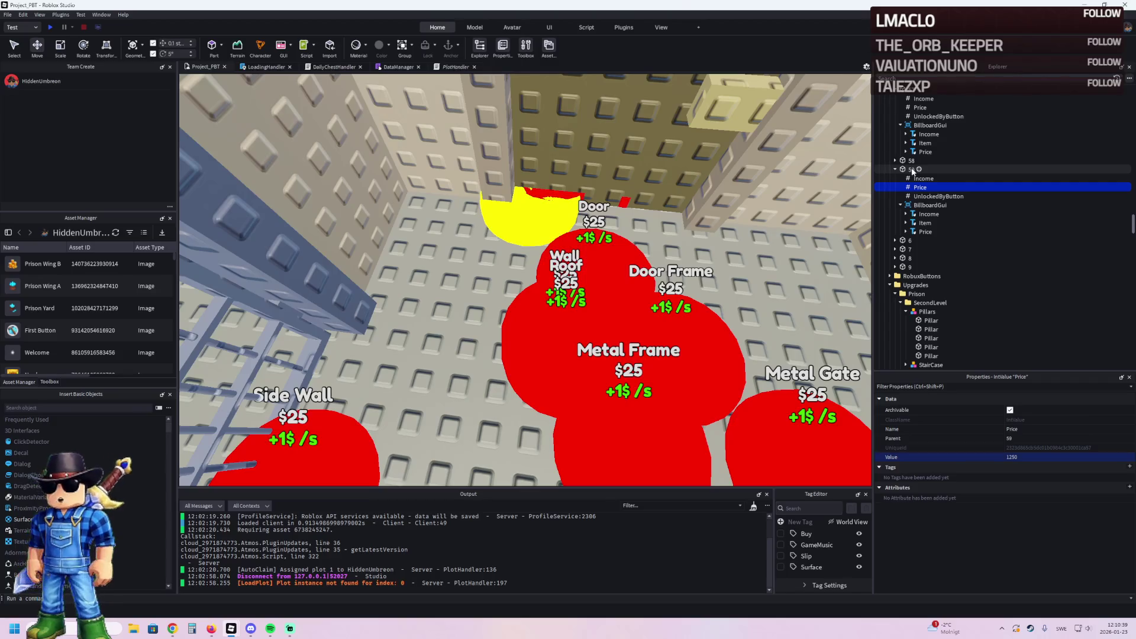
pyautogui.click(912, 171)
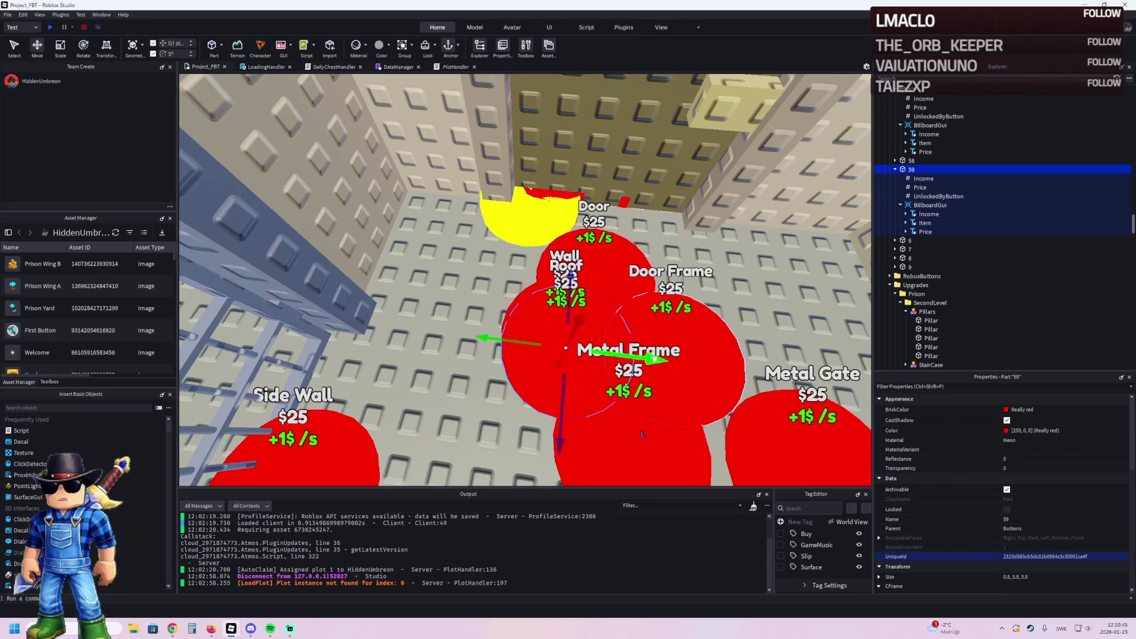
# Step: Select the five second-level floor parts of the prison
pyautogui.press('f')
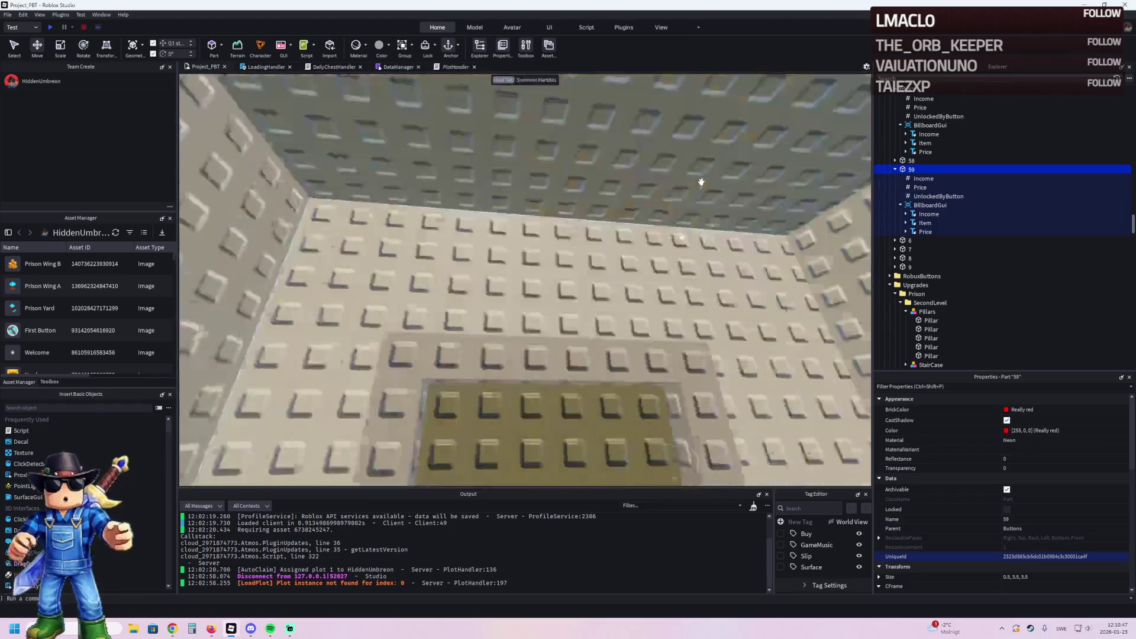
pyautogui.click(655, 207)
pyautogui.scroll(-10, 663, 204)
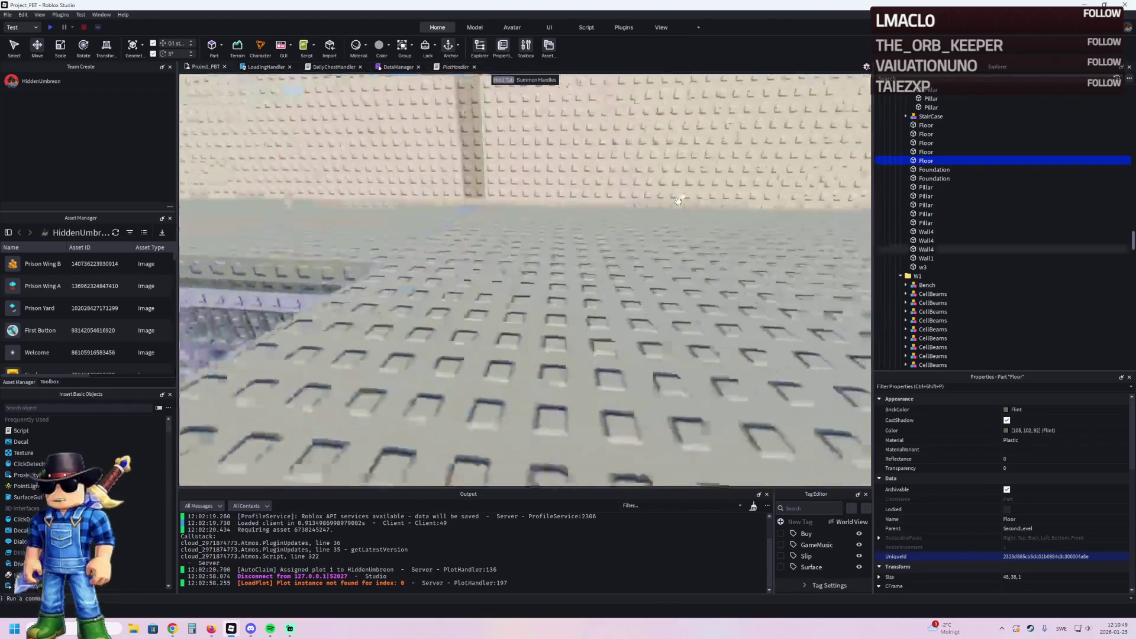
pyautogui.keyDown('ctrl'); pyautogui.click(434, 223); pyautogui.keyUp('ctrl')
pyautogui.keyDown('ctrl'); pyautogui.click(378, 142); pyautogui.keyUp('ctrl')
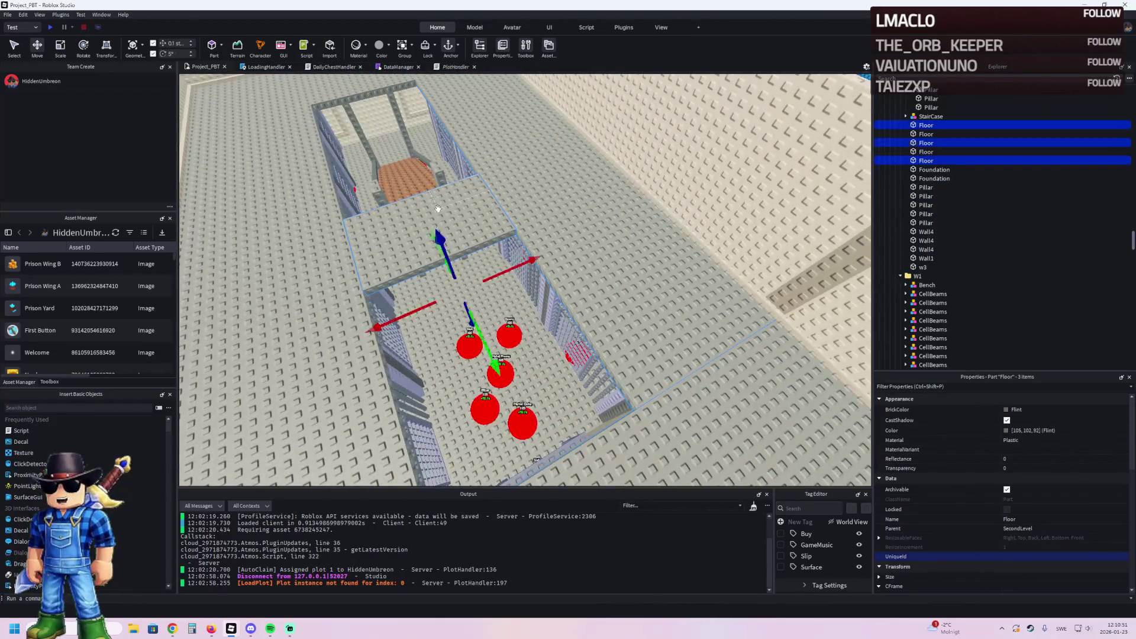
pyautogui.keyDown('ctrl'); pyautogui.click(435, 177); pyautogui.keyUp('ctrl')
pyautogui.keyDown('ctrl'); pyautogui.click(450, 254); pyautogui.keyUp('ctrl')
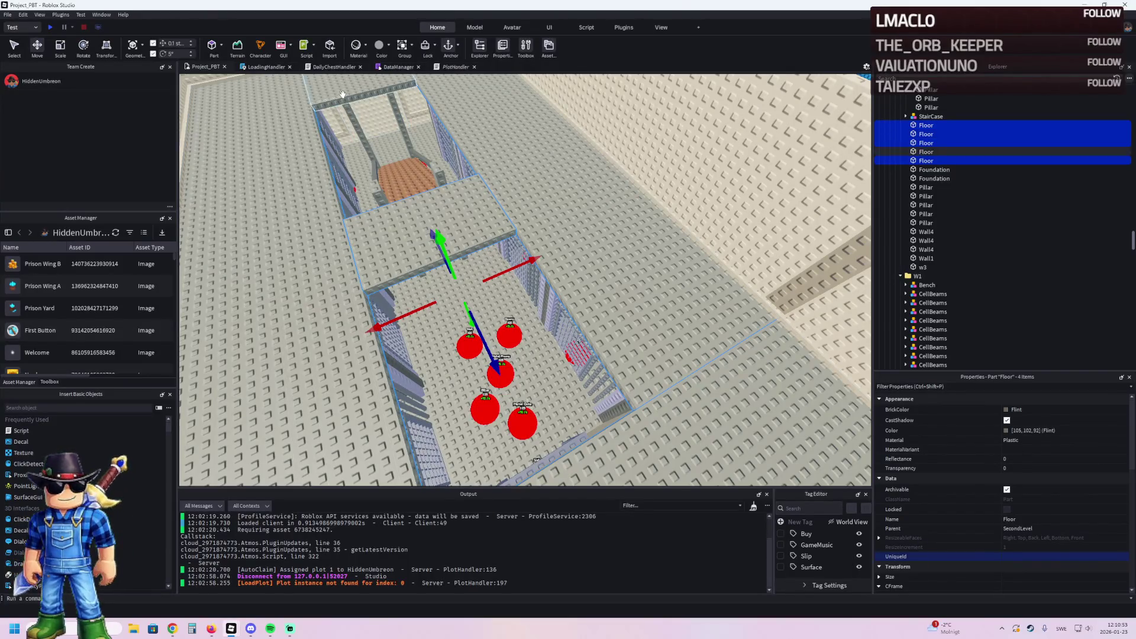
pyautogui.scroll(3, 445, 136)
pyautogui.scroll(-5, 445, 136)
pyautogui.scroll(5, 565, 225)
pyautogui.scroll(5, 679, 261)
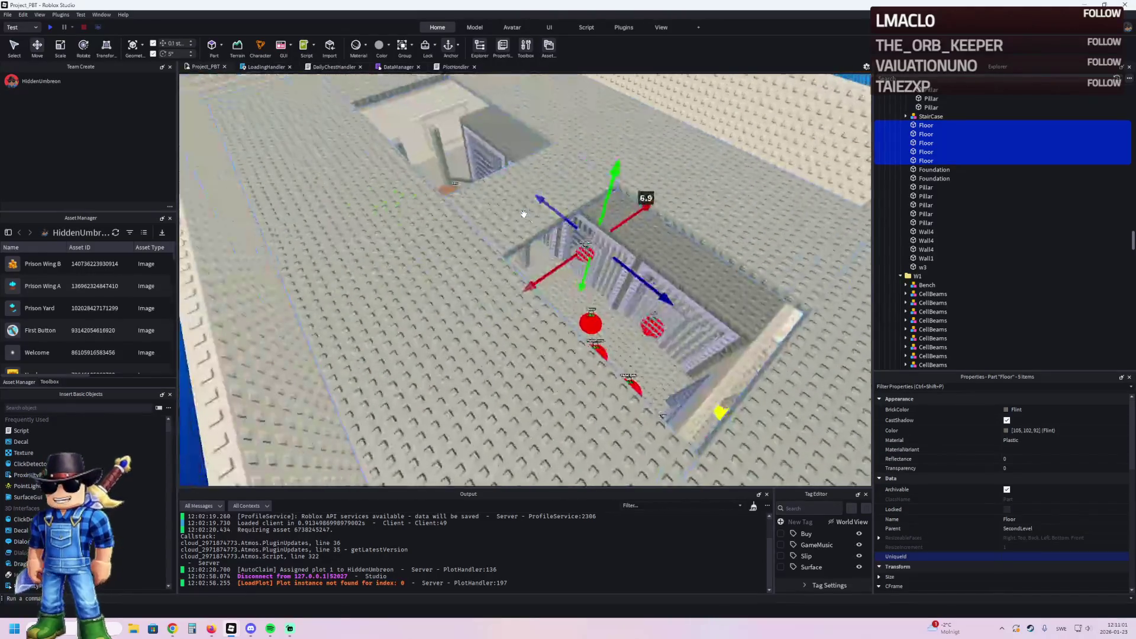
# Step: Group the floor parts into a Roof model and move it into upgrade model 58
pyautogui.hotkey('ctrl', 'g')
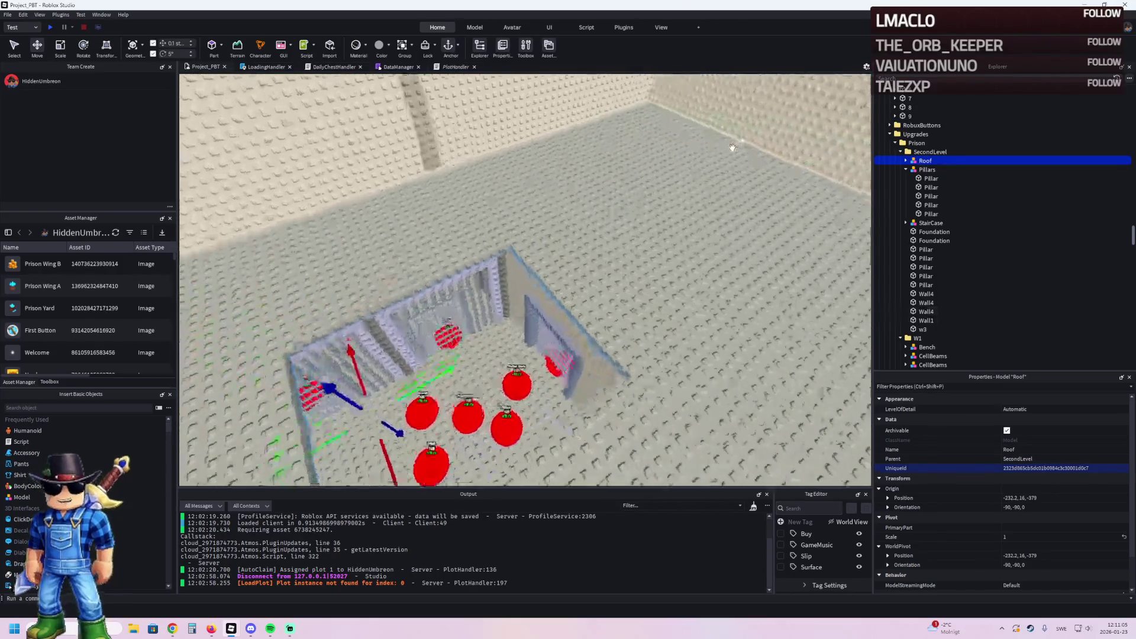
pyautogui.click(688, 227)
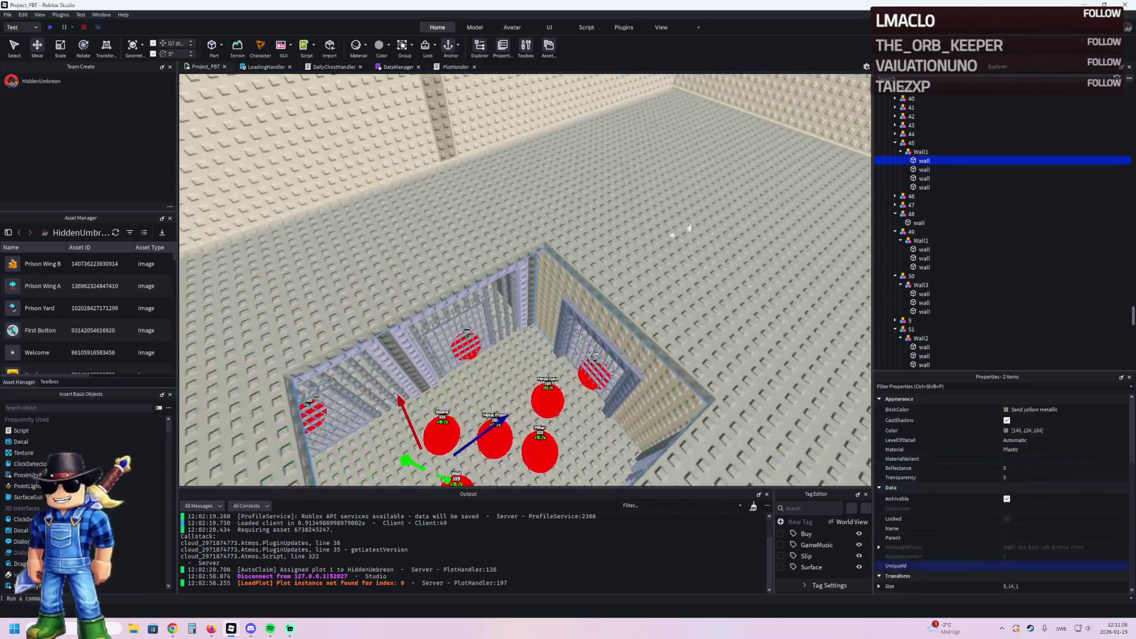
pyautogui.click(926, 152)
pyautogui.moveTo(933, 223)
pyautogui.mouseDown()
pyautogui.moveTo(933, 260)
pyautogui.moveTo(911, 275)
pyautogui.mouseUp()
# Step: Duplicate model 58 as 59, then delete Roof from 58 and MetalDoor from 59
pyautogui.click(906, 268)
pyautogui.hotkey('ctrl', 'd')
pyautogui.press('F2')
pyautogui.write('59')
pyautogui.press('Return')
pyautogui.click(920, 285)
pyautogui.press('Delete')
pyautogui.click(726, 305)
pyautogui.press('Delete')
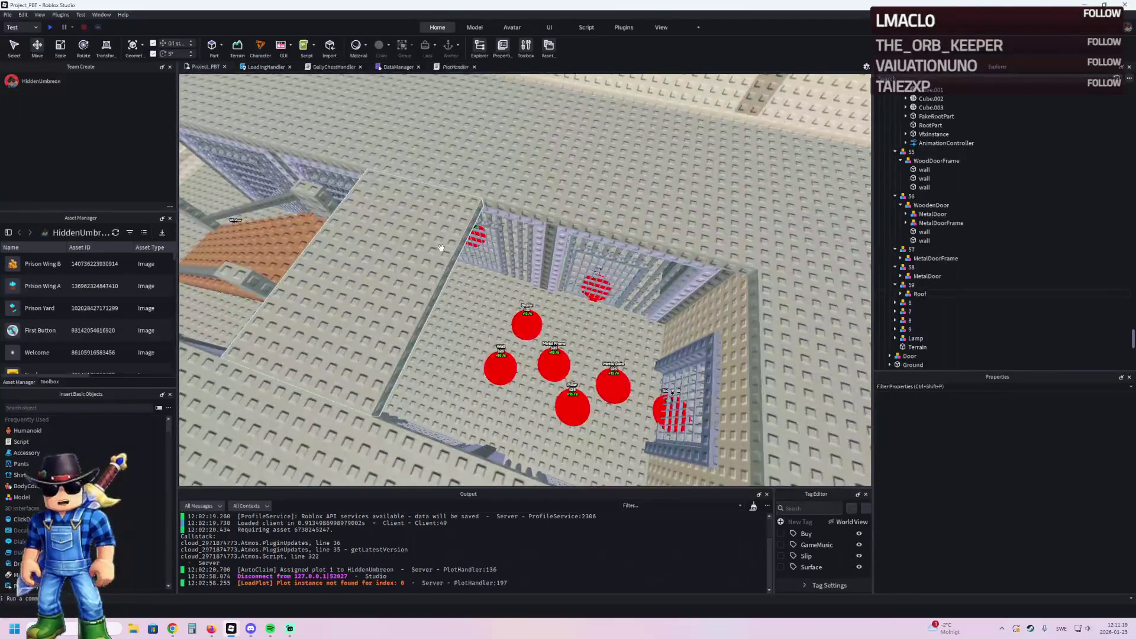
# Step: Slide a Roof floor part along its length and stretch it to about 20 studs
pyautogui.click(426, 254)
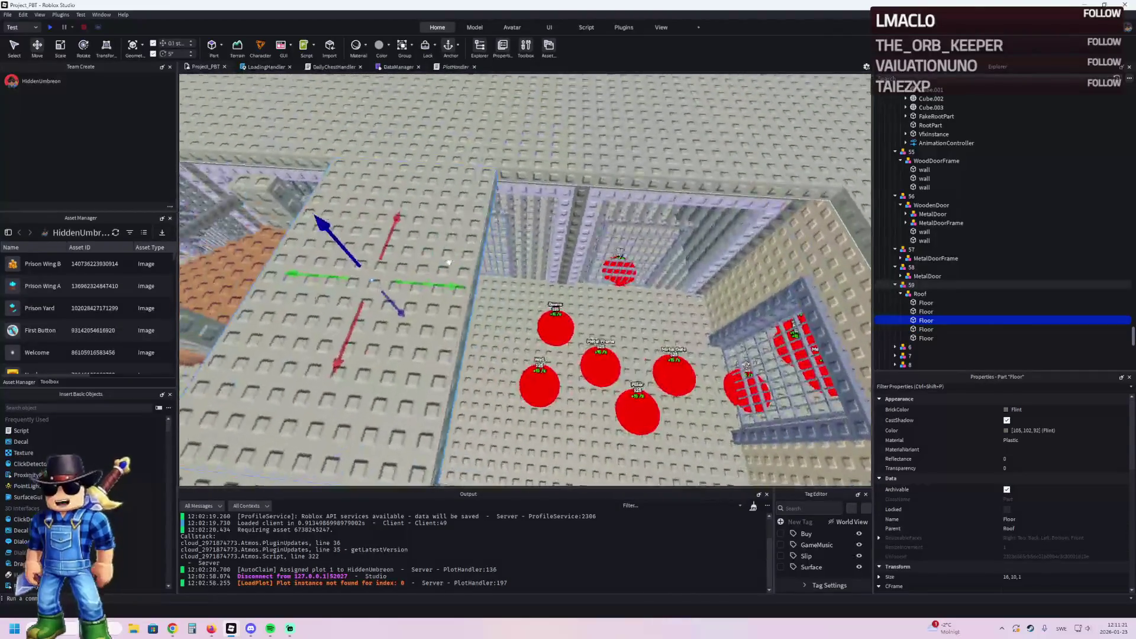
pyautogui.click(447, 286)
pyautogui.moveTo(446, 286)
pyautogui.mouseDown()
pyautogui.moveTo(665, 247)
pyautogui.moveTo(625, 308)
pyautogui.mouseUp()
pyautogui.press('d')
pyautogui.moveTo(541, 282)
pyautogui.mouseDown()
pyautogui.moveTo(591, 264)
pyautogui.moveTo(596, 288)
pyautogui.mouseUp()
pyautogui.press('a')
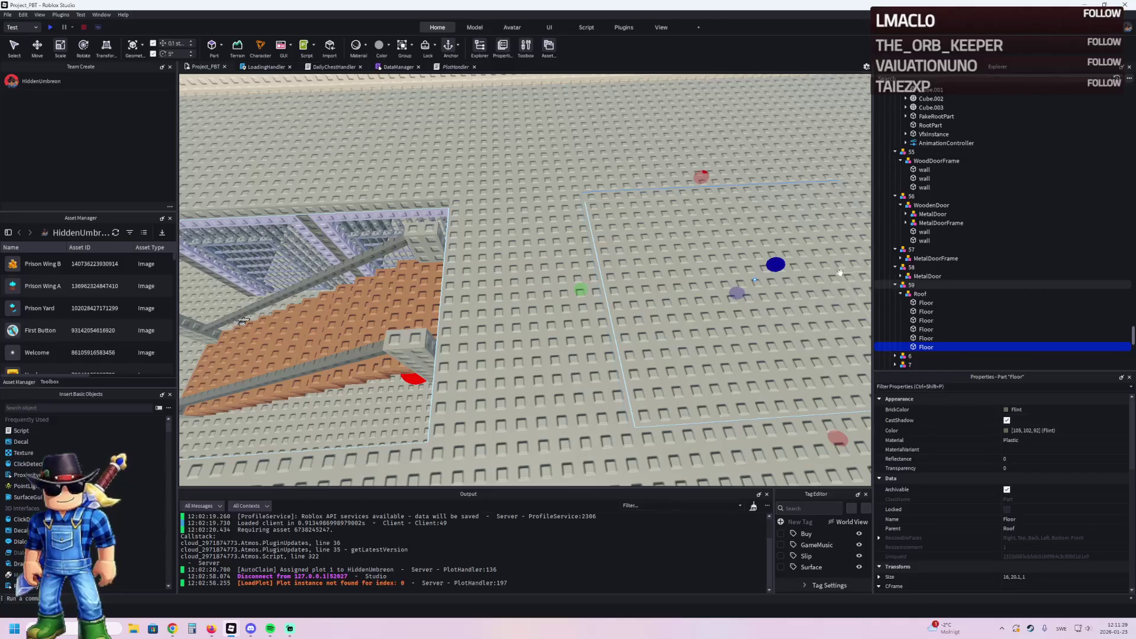
# Step: Compare the window's RemoveOnButton value with the last Roof Floor tile's, confirming 43
pyautogui.press('w')
pyautogui.press('s')
pyautogui.click(659, 248)
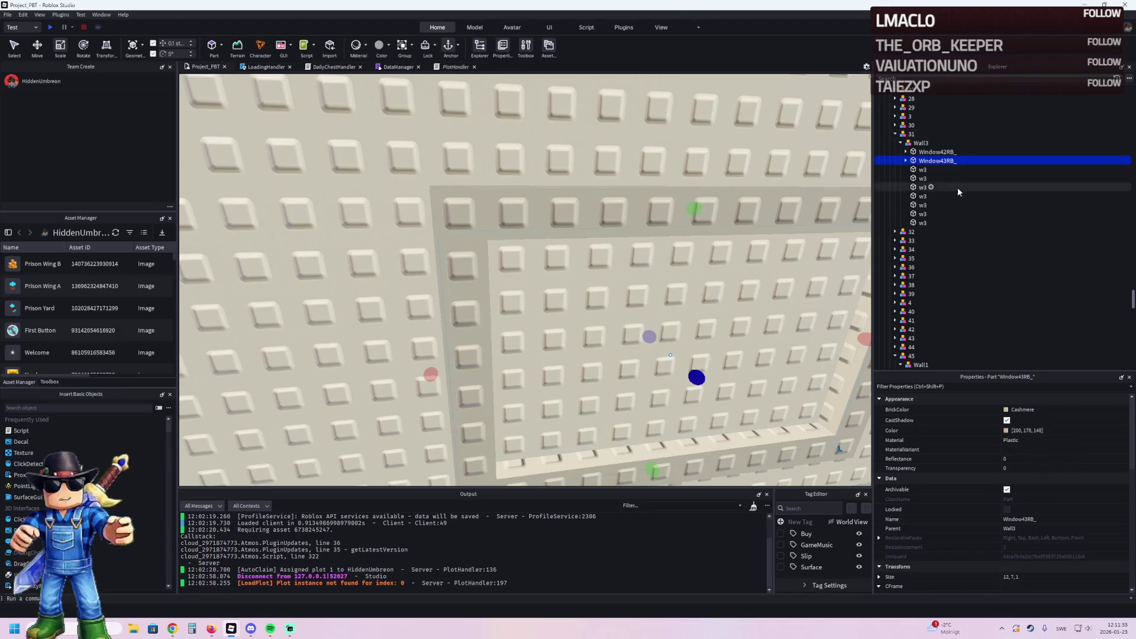
pyautogui.click(905, 160)
pyautogui.click(942, 170)
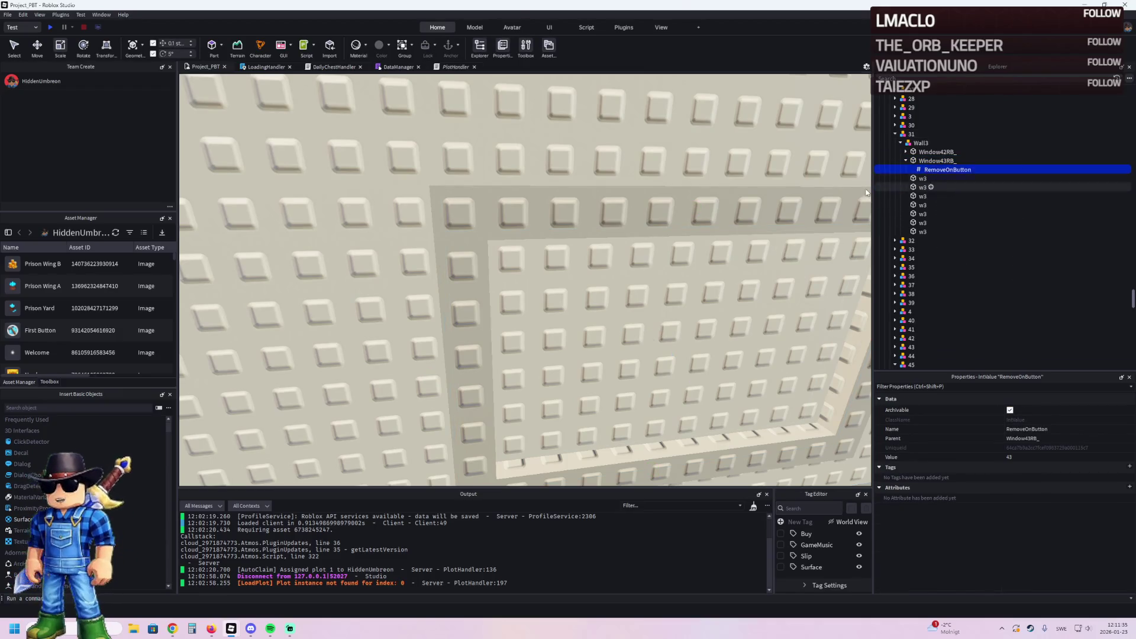
pyautogui.press('w')
pyautogui.press('s')
pyautogui.click(695, 184)
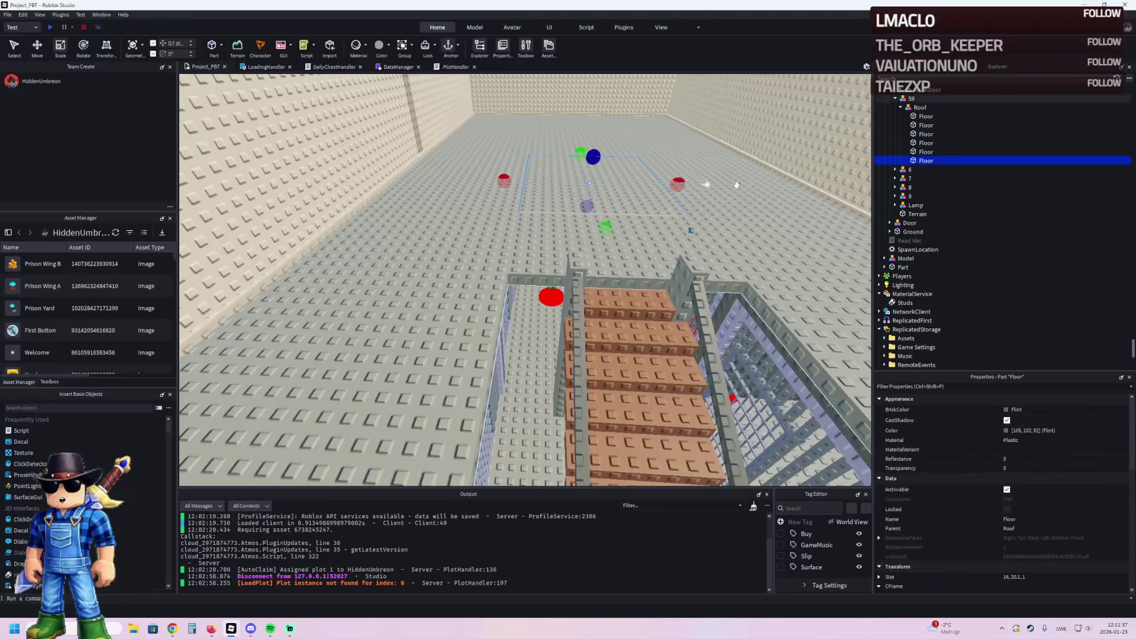
pyautogui.click(905, 160)
pyautogui.click(944, 169)
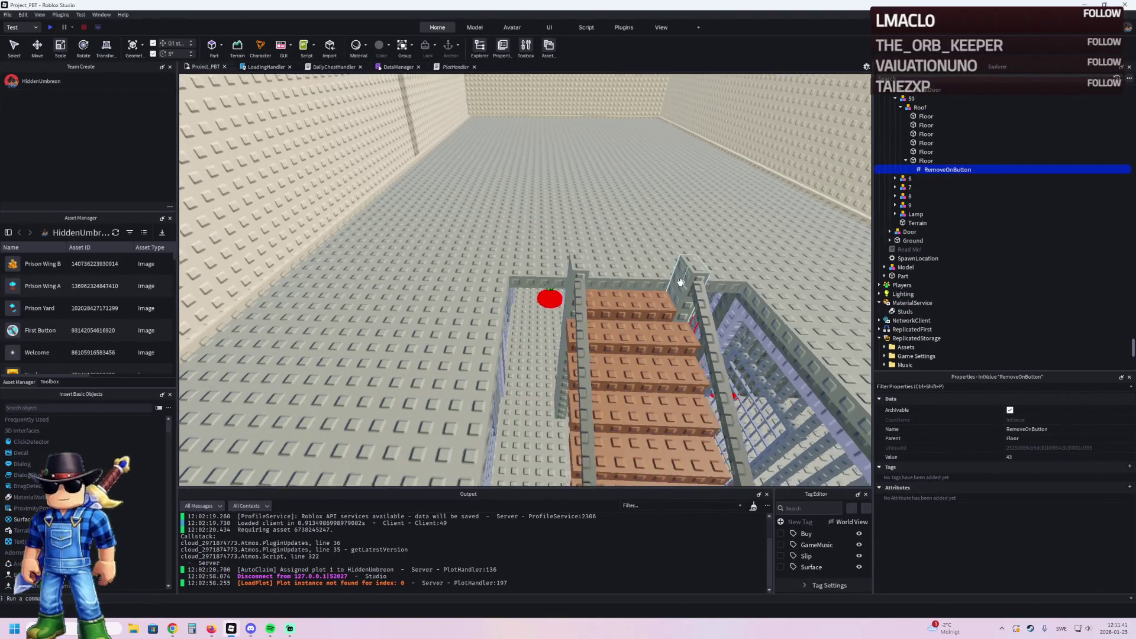
# Step: Slide the copied Floor tile about 30 studs over the prison
pyautogui.press('w')
pyautogui.click(536, 331)
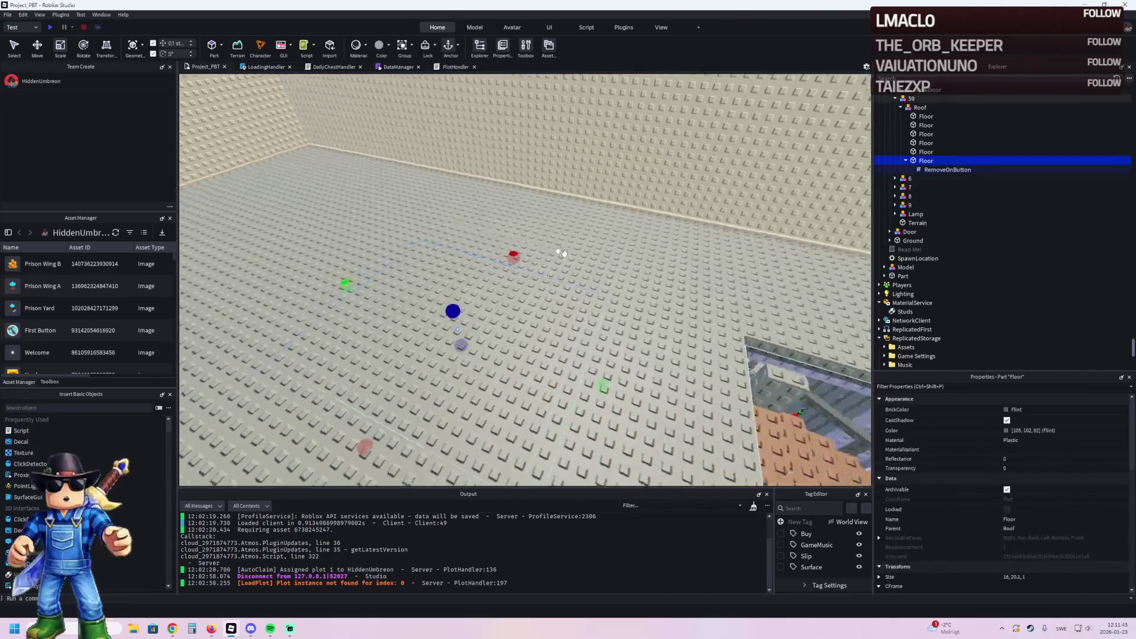
pyautogui.moveTo(528, 330)
pyautogui.mouseDown()
pyautogui.moveTo(515, 322)
pyautogui.moveTo(662, 296)
pyautogui.moveTo(787, 296)
pyautogui.moveTo(627, 299)
pyautogui.mouseUp()
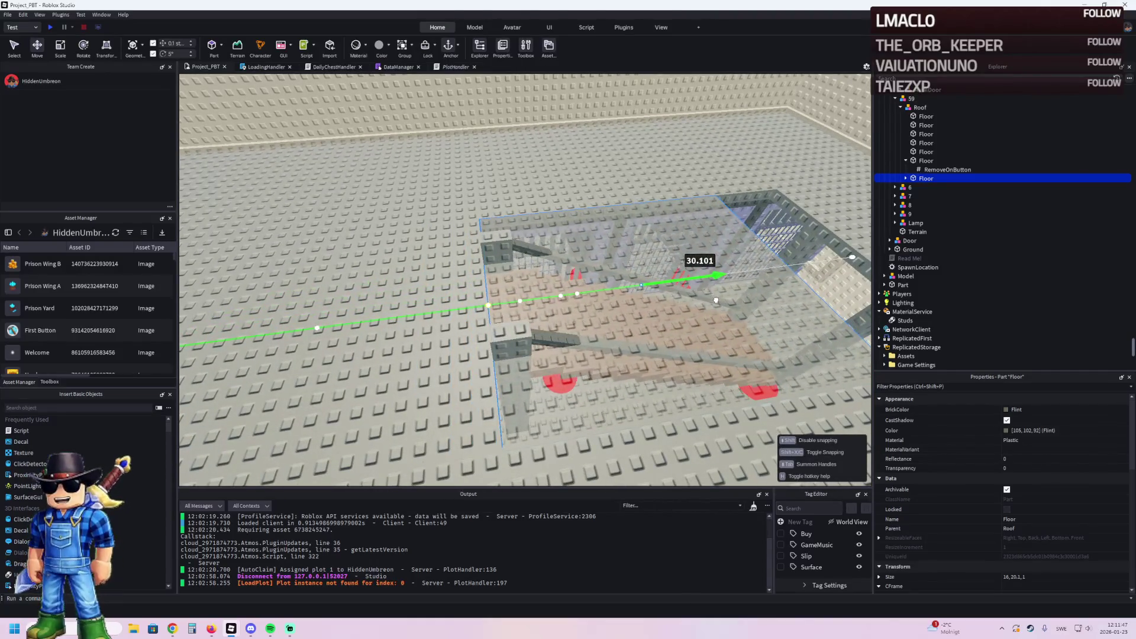
# Step: Stretch the new Floor panel to 26.2 studs with the Scale tool
pyautogui.hotkey('ctrl', '3')
pyautogui.moveTo(542, 268); pyautogui.dragTo(539, 270)
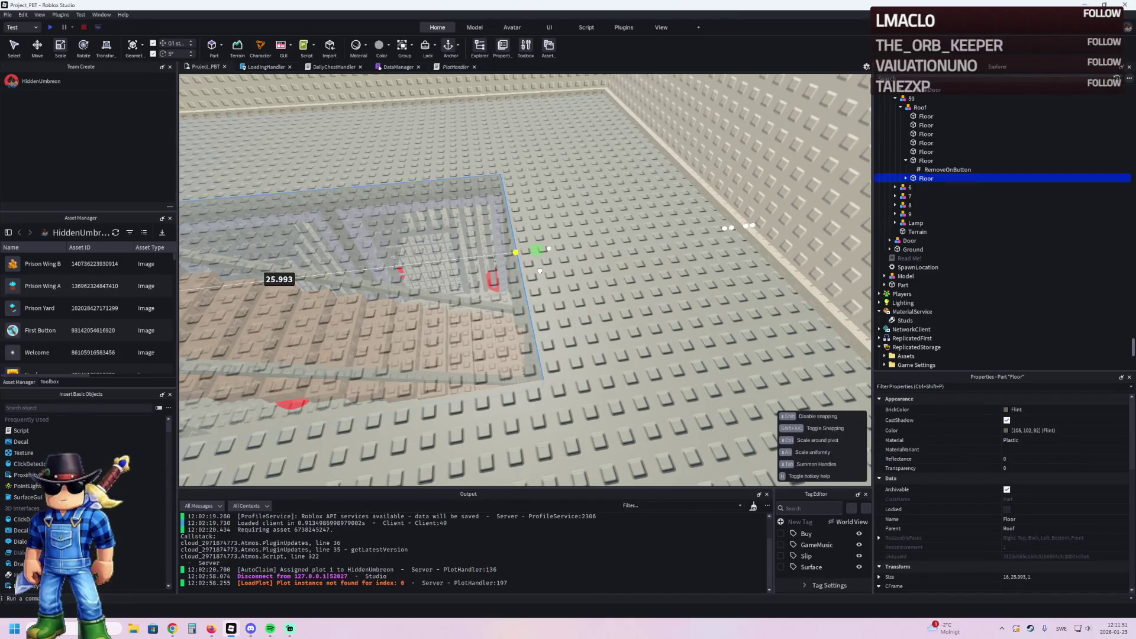
pyautogui.scroll(5, 539, 271)
pyautogui.scroll(5, 478, 262)
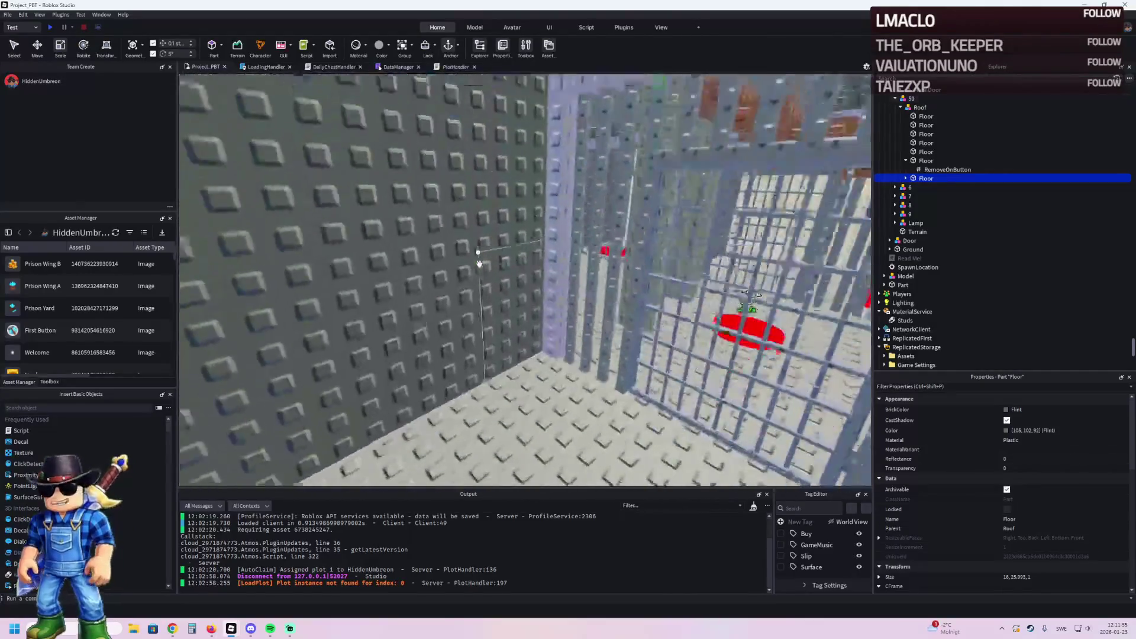
pyautogui.scroll(-5, 479, 261)
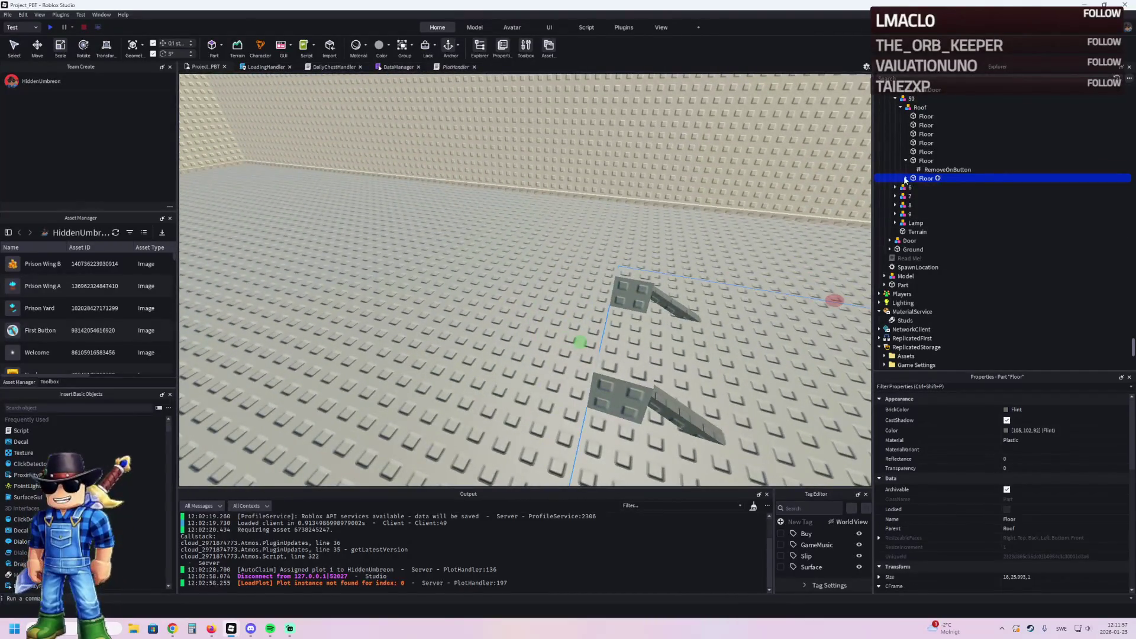
# Step: Set both Floor panels' RemoveOnButton values to 43 together
pyautogui.click(904, 178)
pyautogui.click(934, 187)
pyautogui.keyDown('ctrl'); pyautogui.click(947, 169); pyautogui.keyUp('ctrl')
pyautogui.click(1054, 457)
pyautogui.write('43')
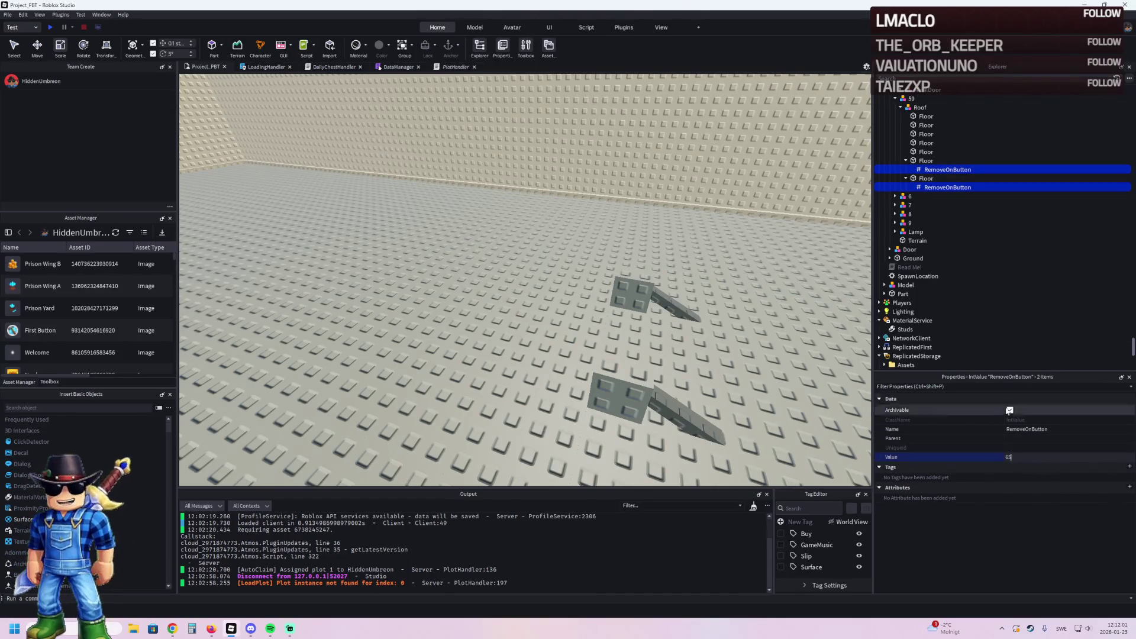
# Step: Select and collapse the TemplatePlot folder in Explorer
pyautogui.click(899, 96)
pyautogui.click(938, 145)
pyautogui.doubleClick(918, 164)
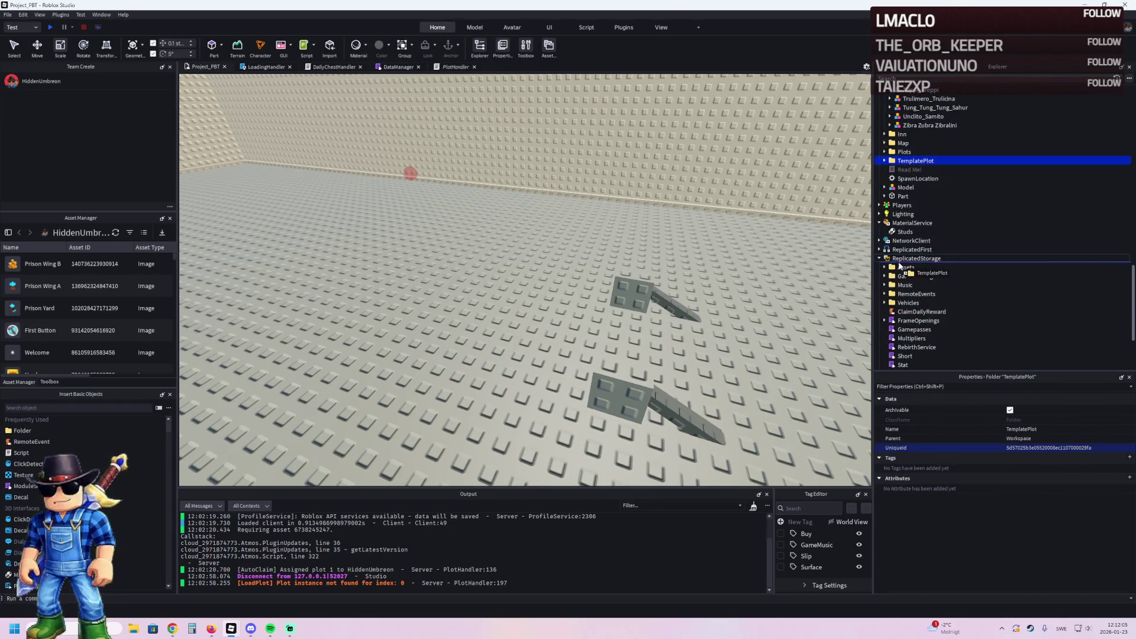
# Step: Drop TemplatePlot into ReplicatedStorage and press Play to playtest
pyautogui.moveTo(905, 261); pyautogui.dragTo(906, 259)
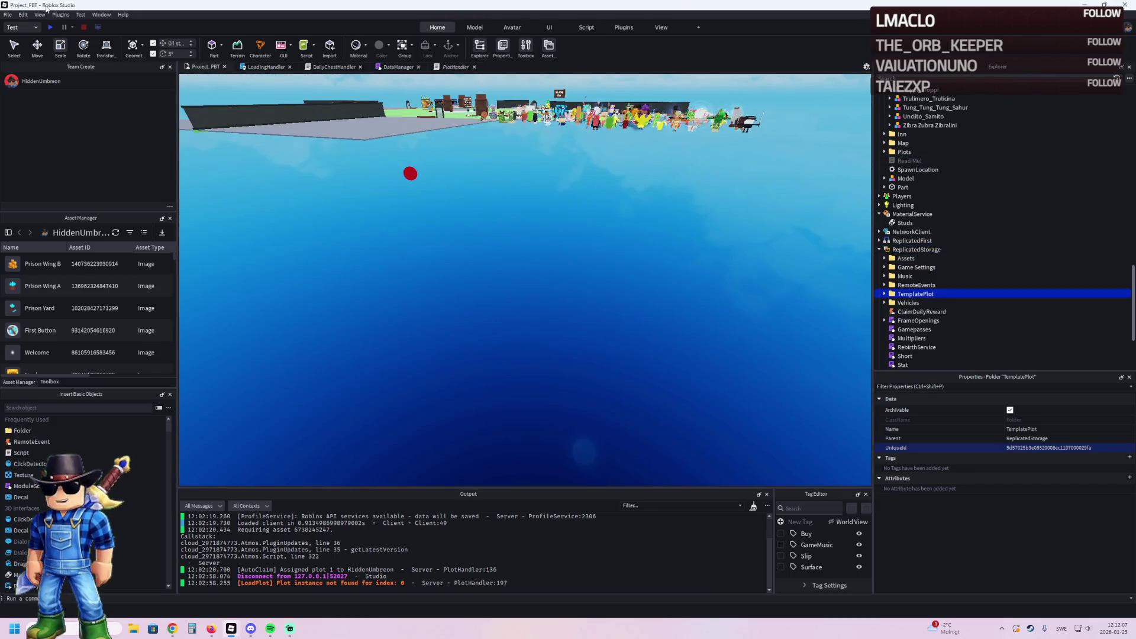
pyautogui.click(55, 27)
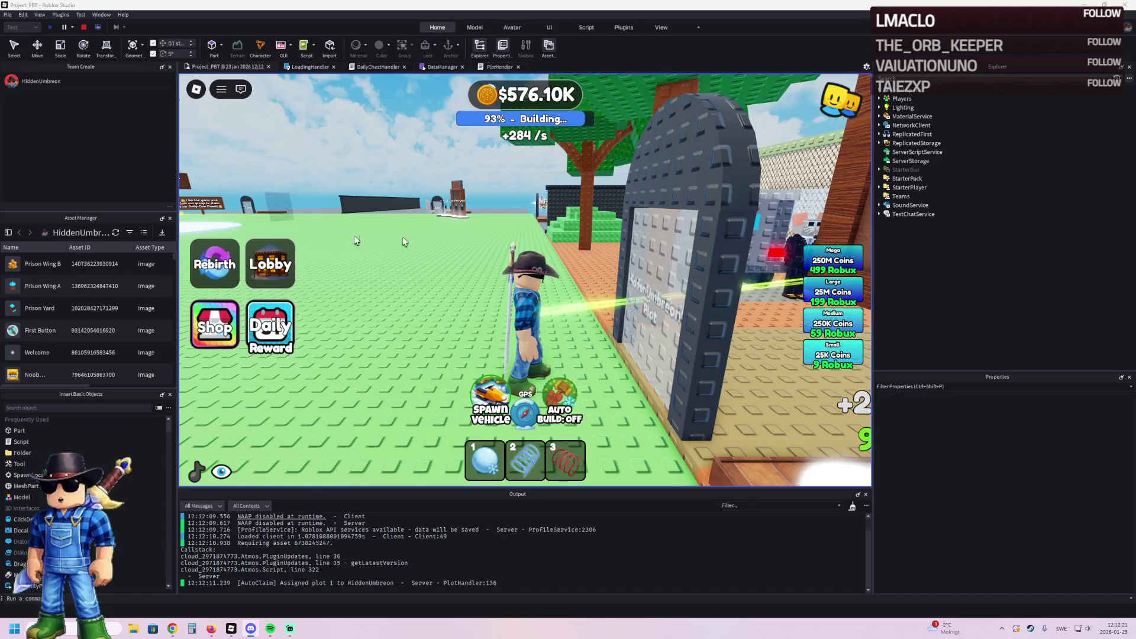
# Step: Run the character through the prison yard and corridor, then stop the playtest
pyautogui.press('w')
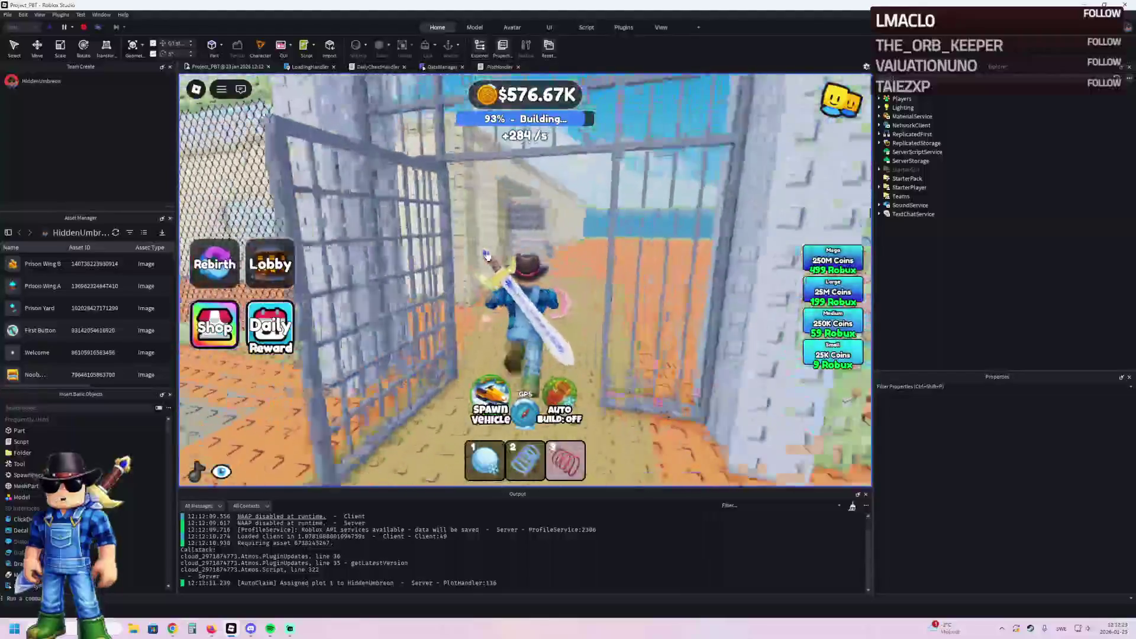
pyautogui.press('a')
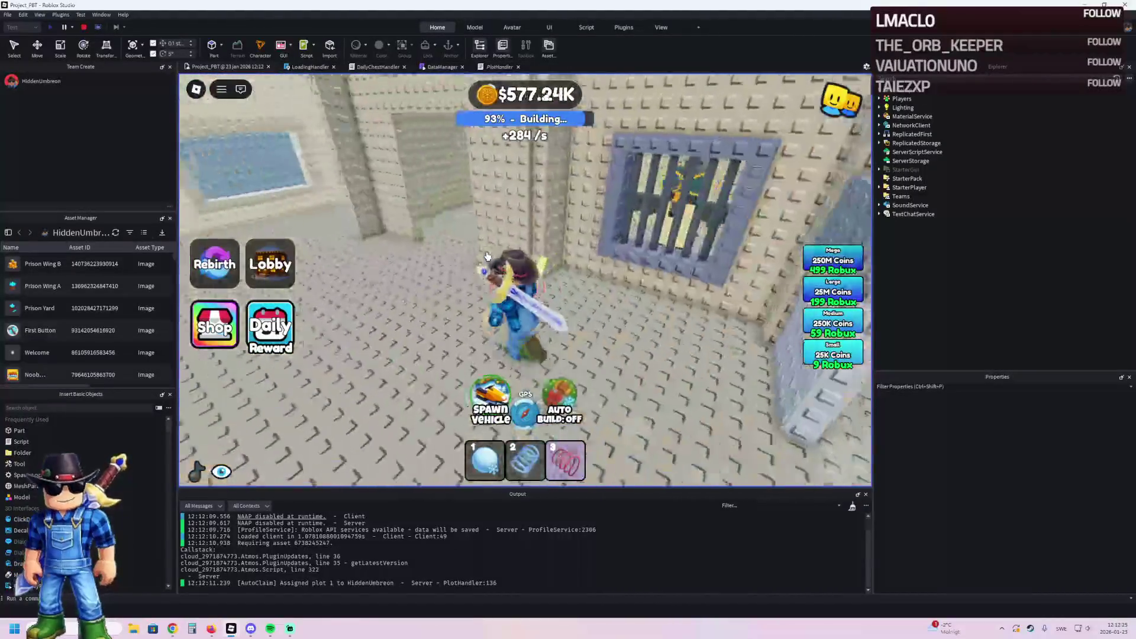
pyautogui.press('w')
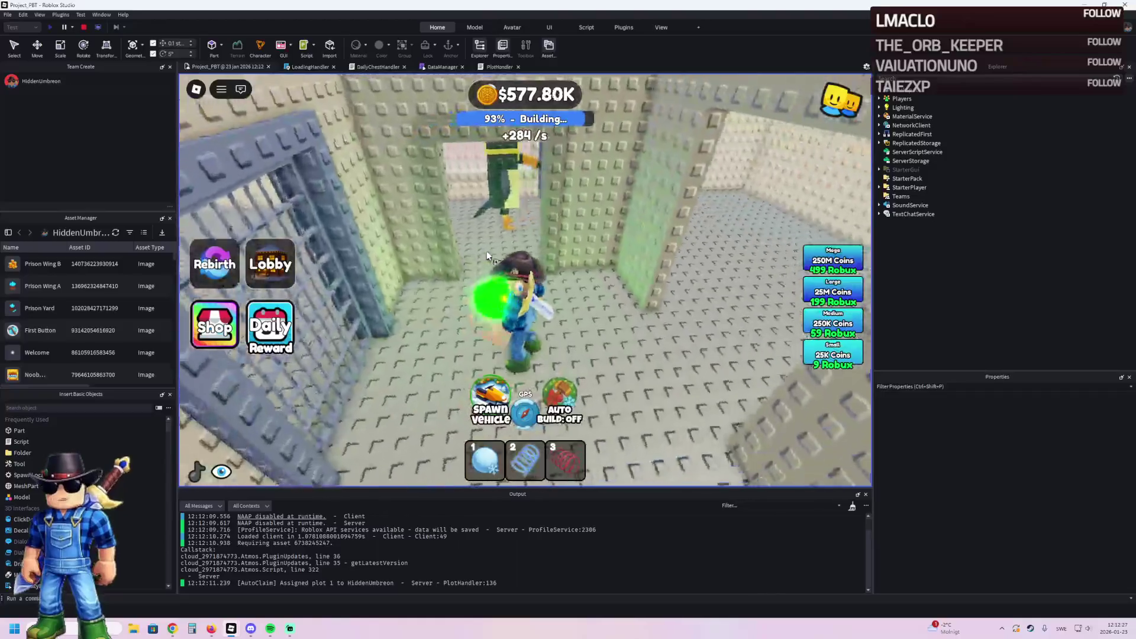
pyautogui.press('a')
pyautogui.press('w')
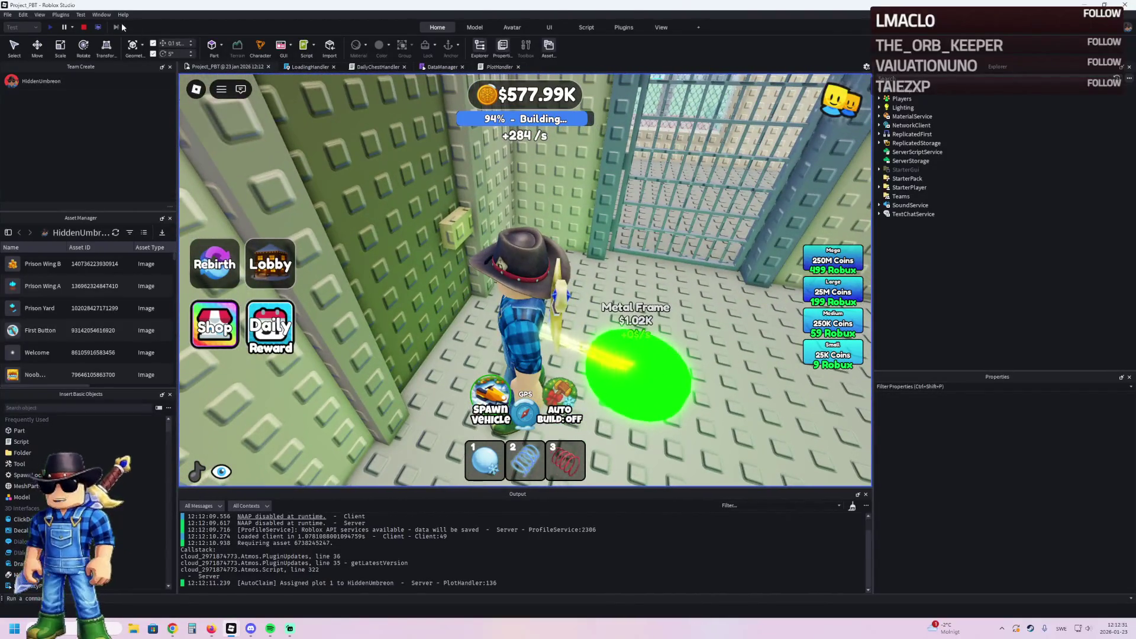
pyautogui.click(84, 27)
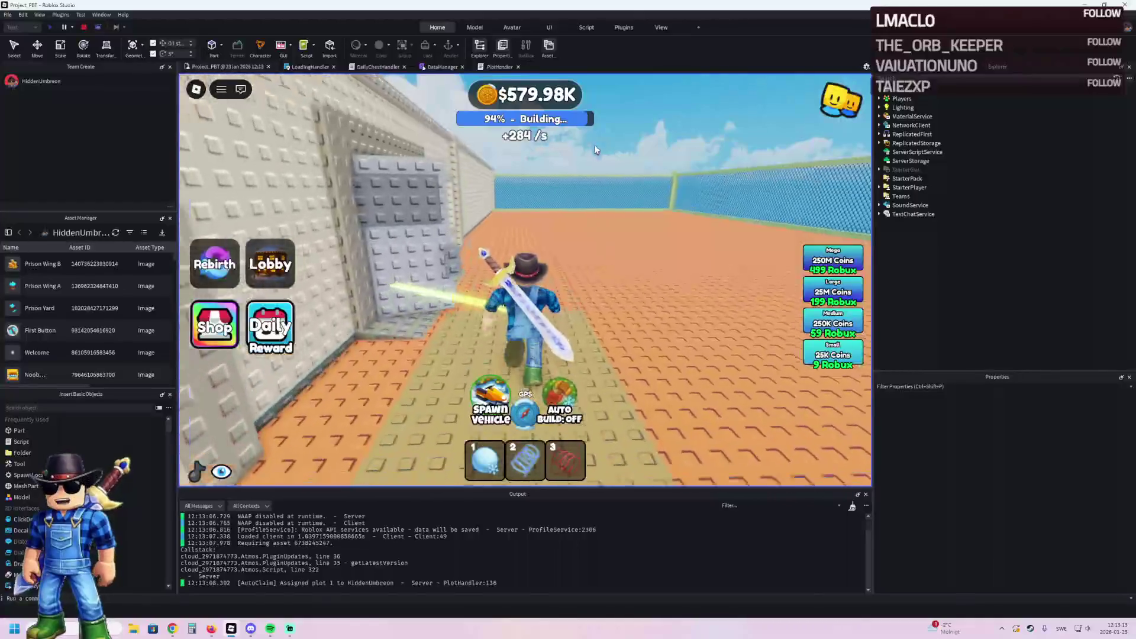
# Step: Walk onto the upgrade pads to buy Metal Frame and Metal Gate, then stop
pyautogui.press('w')
pyautogui.press('s')
pyautogui.press('w')
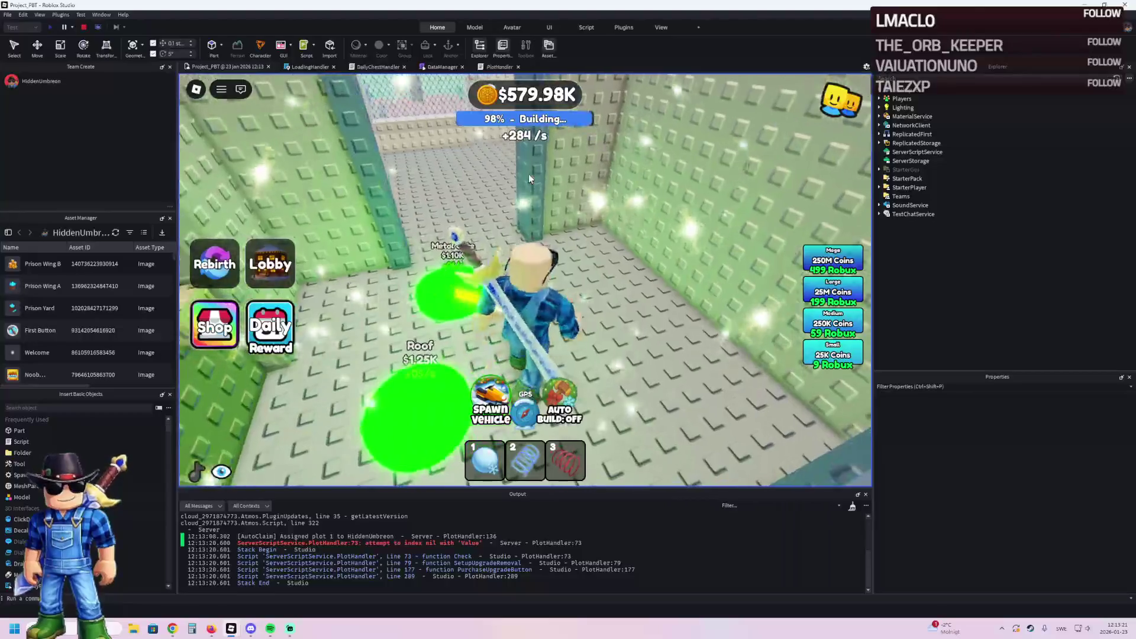
pyautogui.press('s')
pyautogui.press('s')
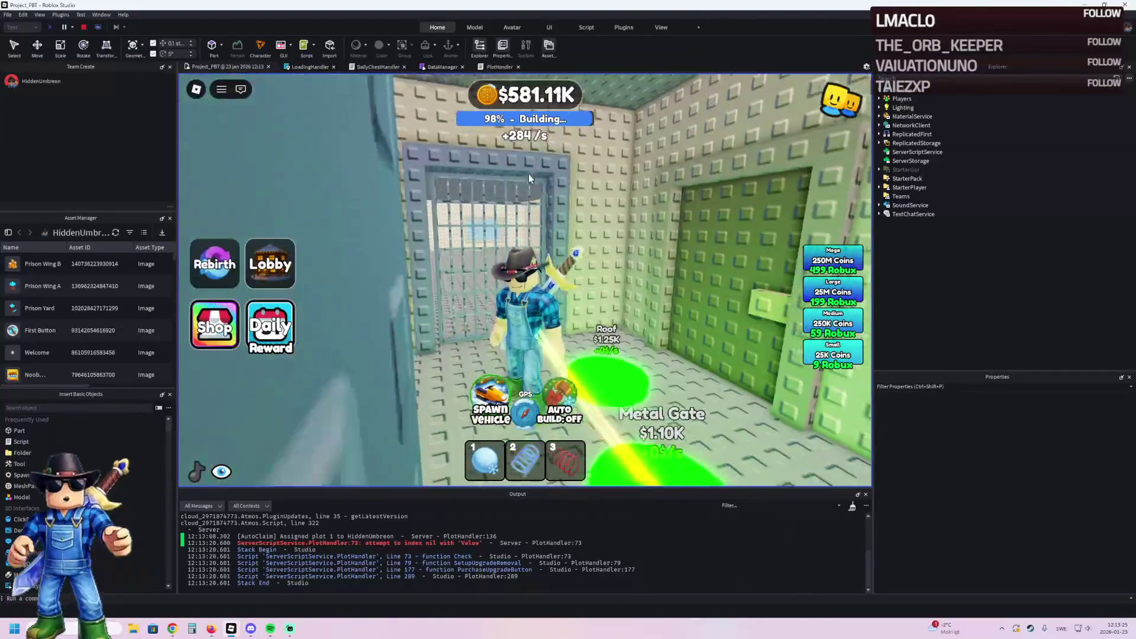
pyautogui.press('w')
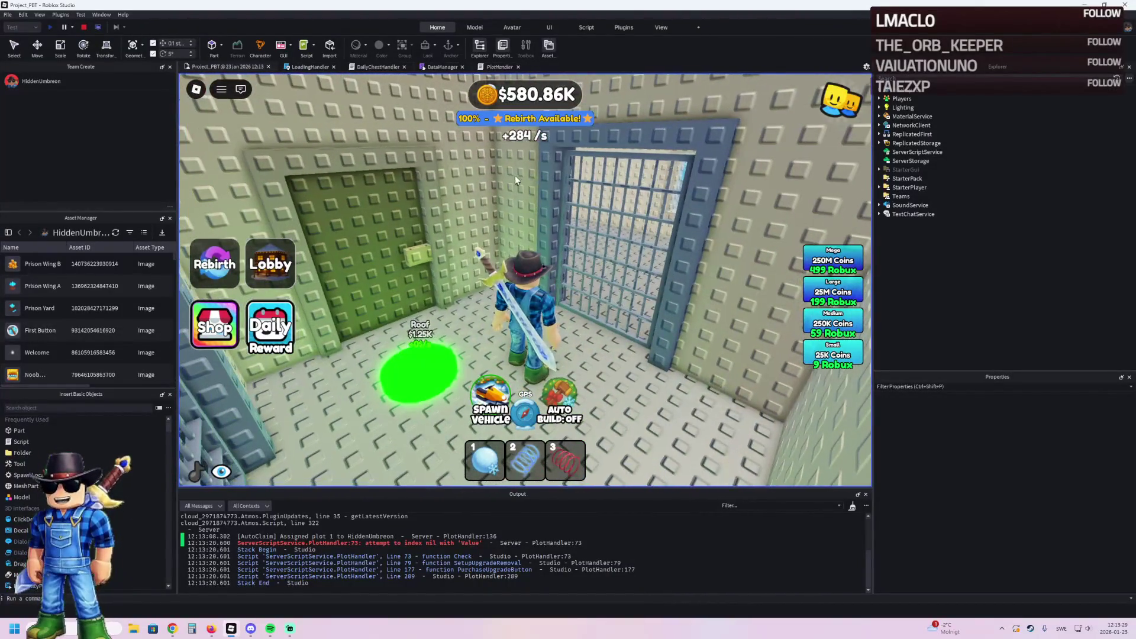
pyautogui.click(84, 28)
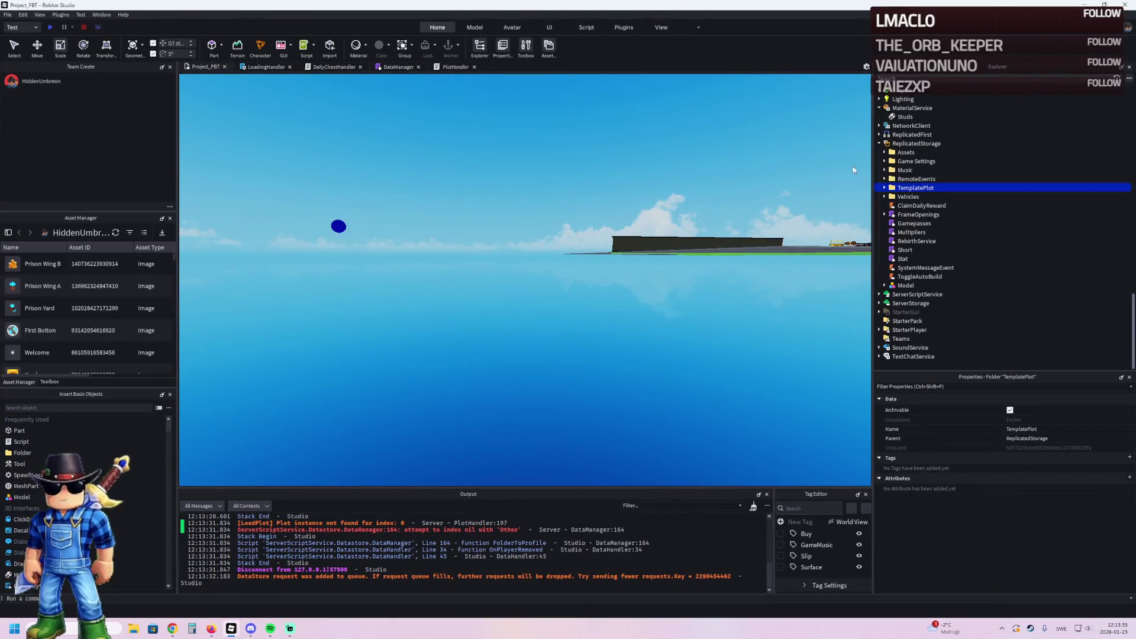
# Step: Cut and paste TemplatePlot back into Workspace and frame the prison plot
pyautogui.hotkey('ctrl', 'x')
pyautogui.hotkey('ctrl', 'v')
pyautogui.press('f')
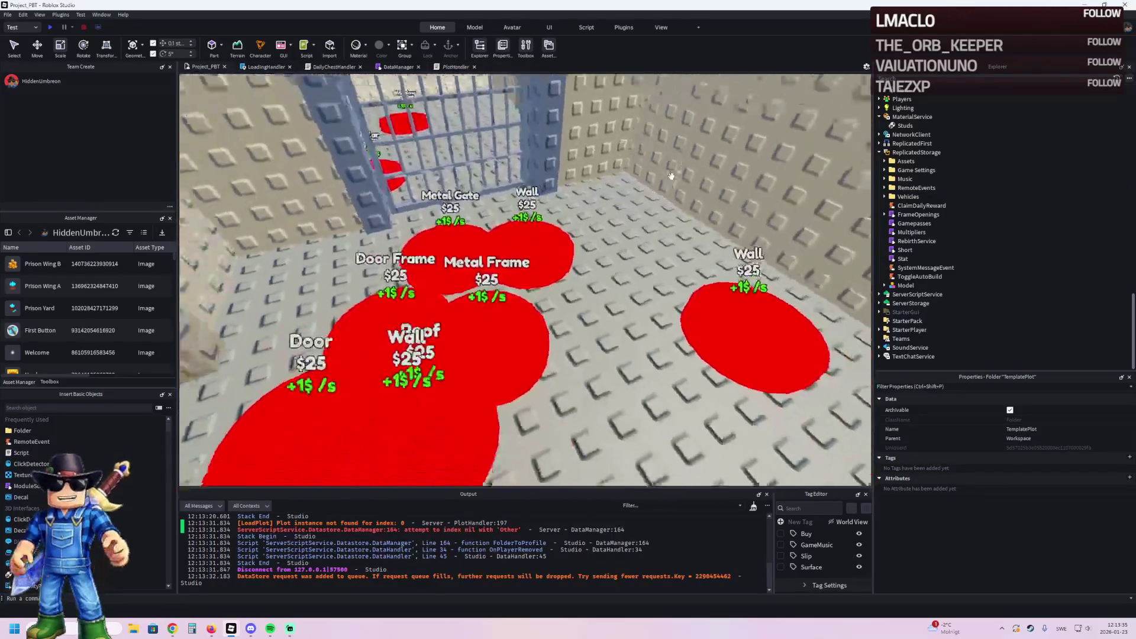
# Step: Inspect upgrade button 58's price and label, then select gate model 58
pyautogui.click(553, 253)
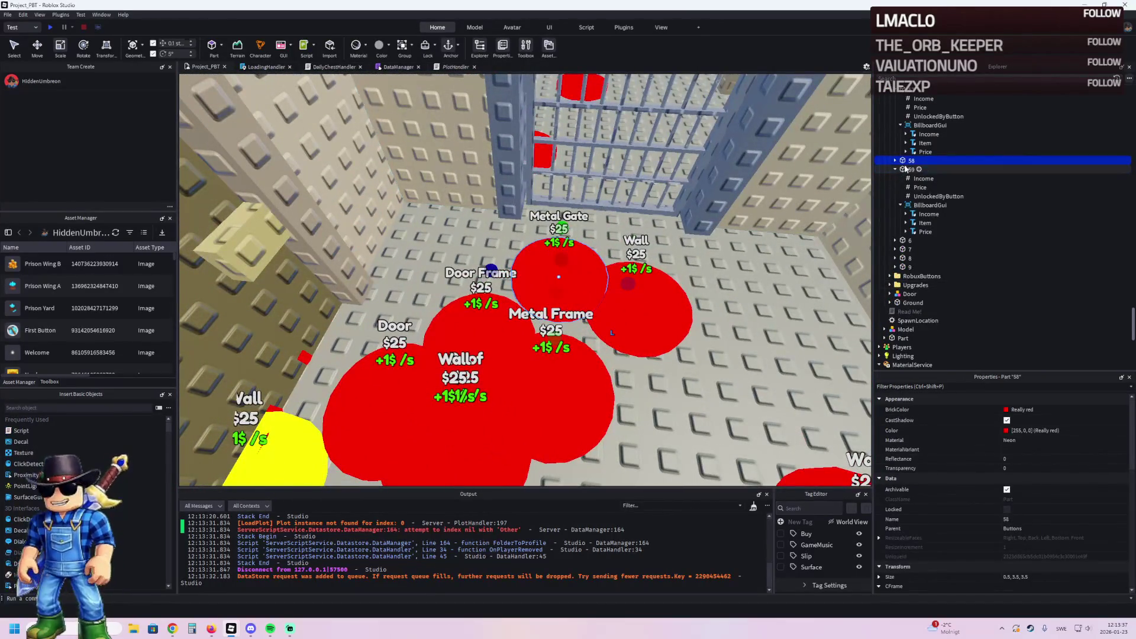
pyautogui.press('d')
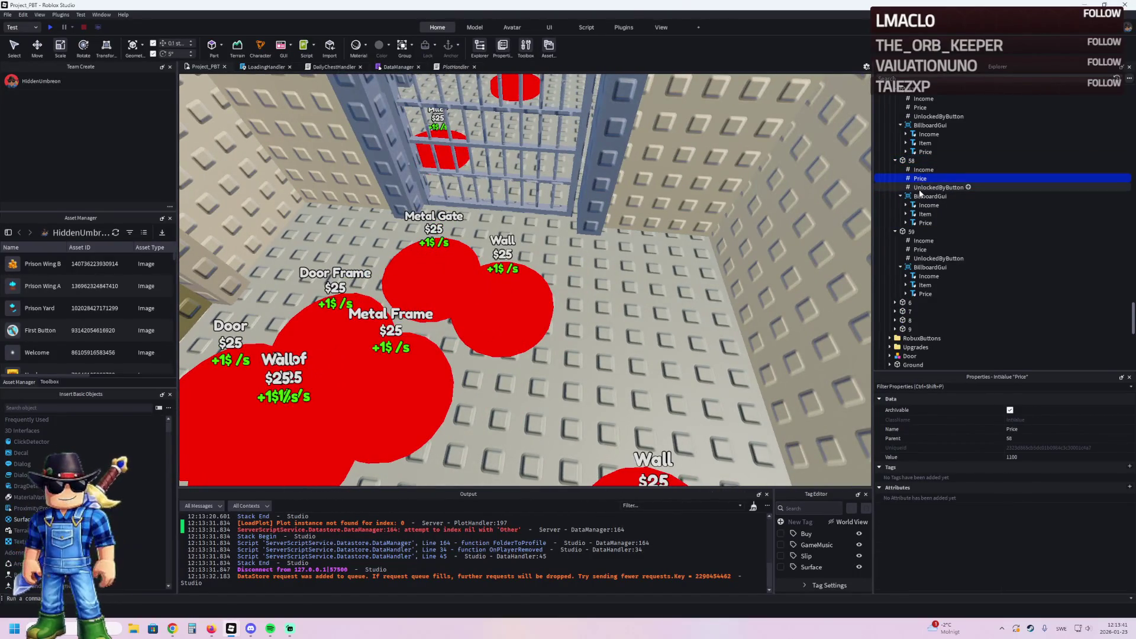
pyautogui.scroll(-10, 1045, 466)
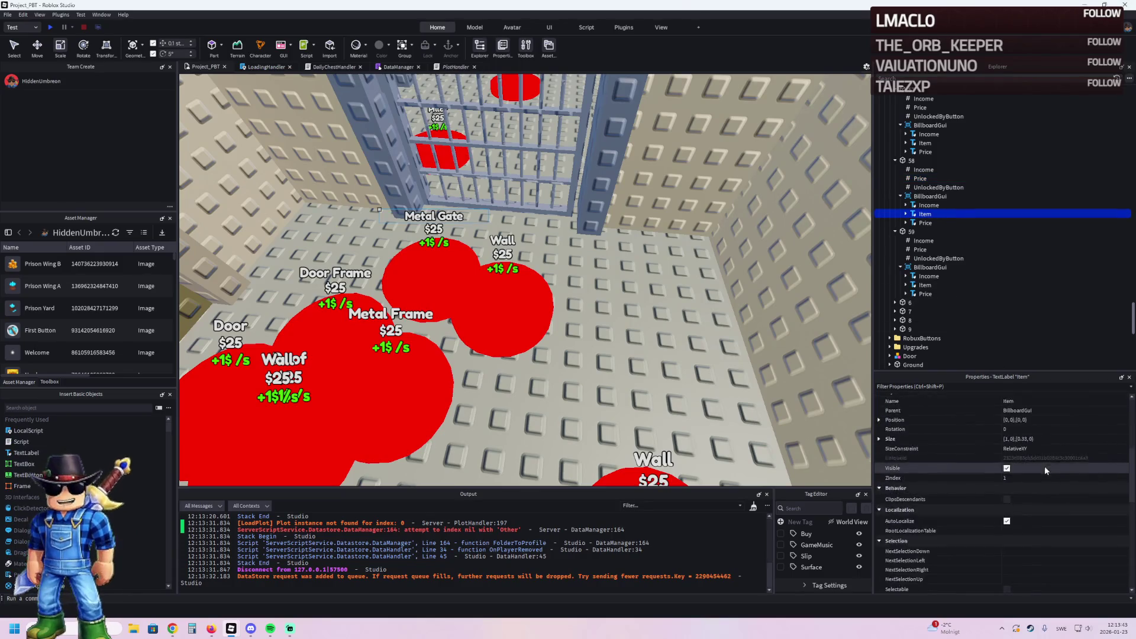
pyautogui.press('a')
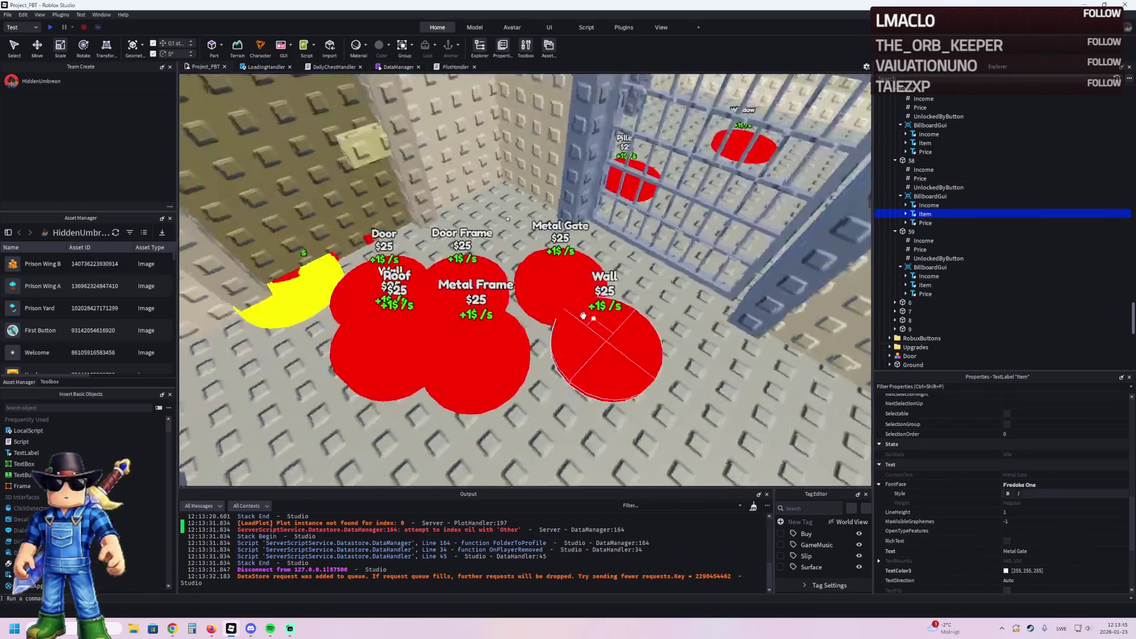
pyautogui.press('e')
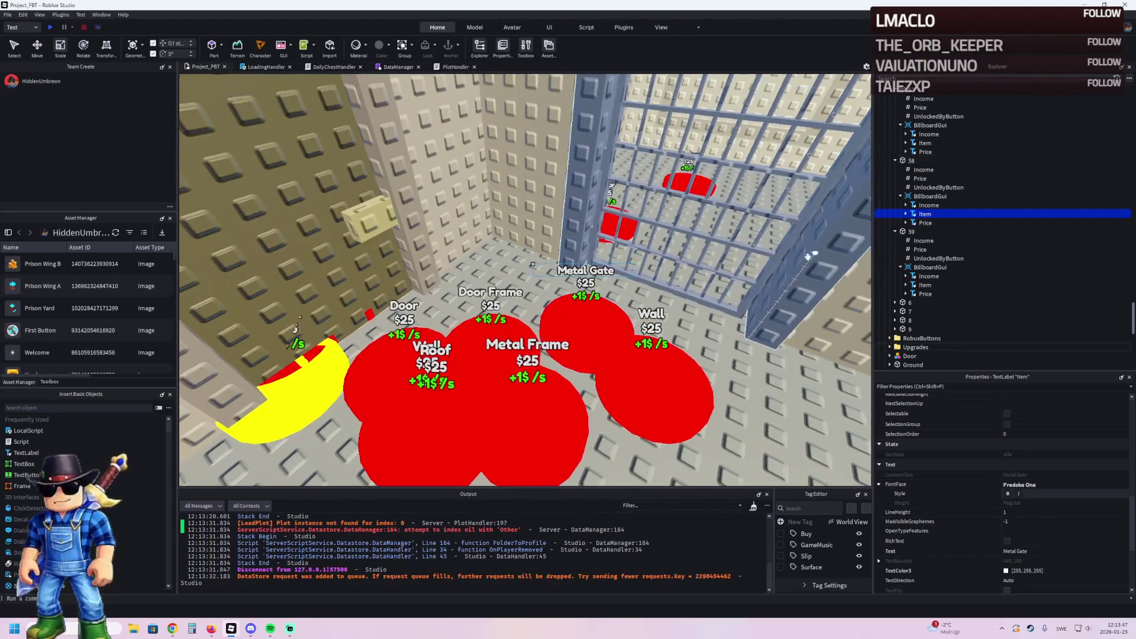
pyautogui.click(660, 197)
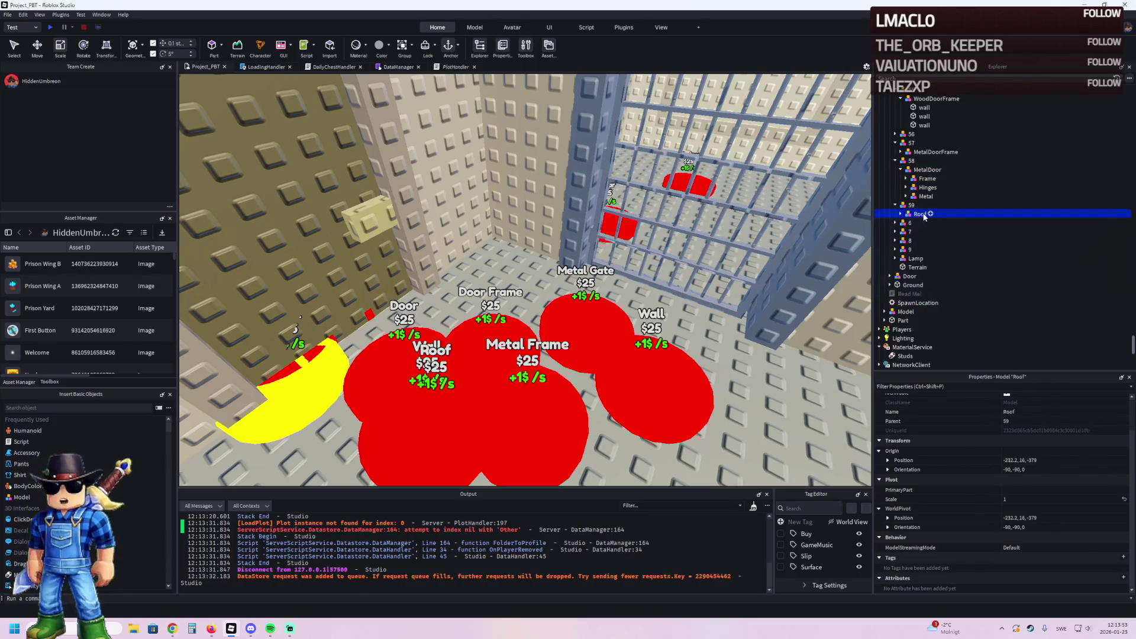
# Step: Nudge Roof button 59 about 2 studs along X and slightly along Z
pyautogui.press('q')
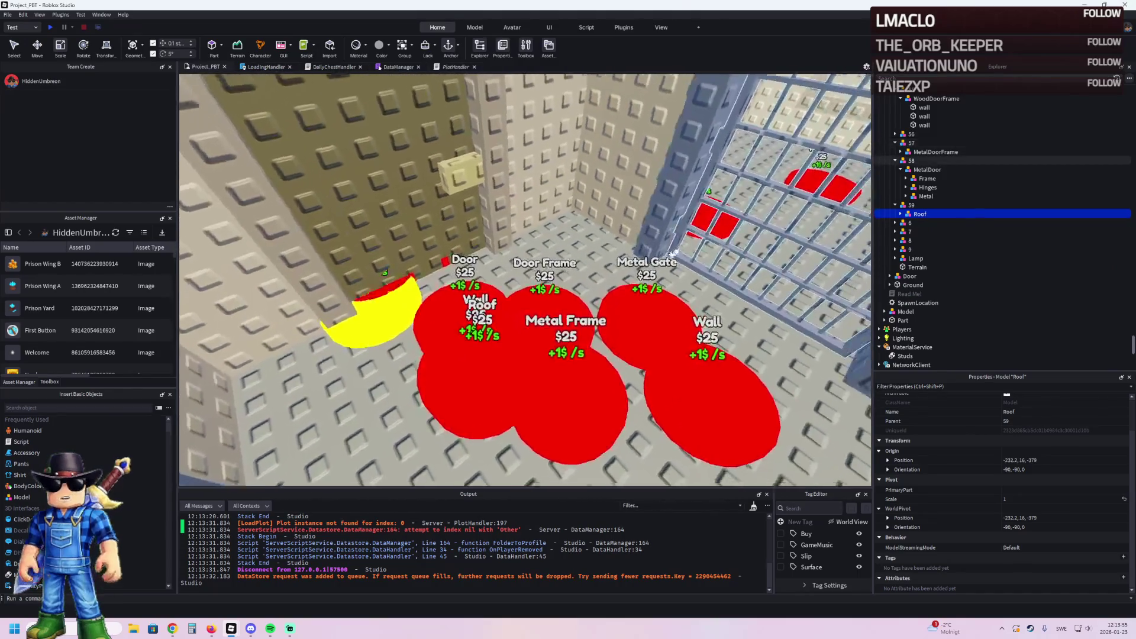
pyautogui.click(508, 353)
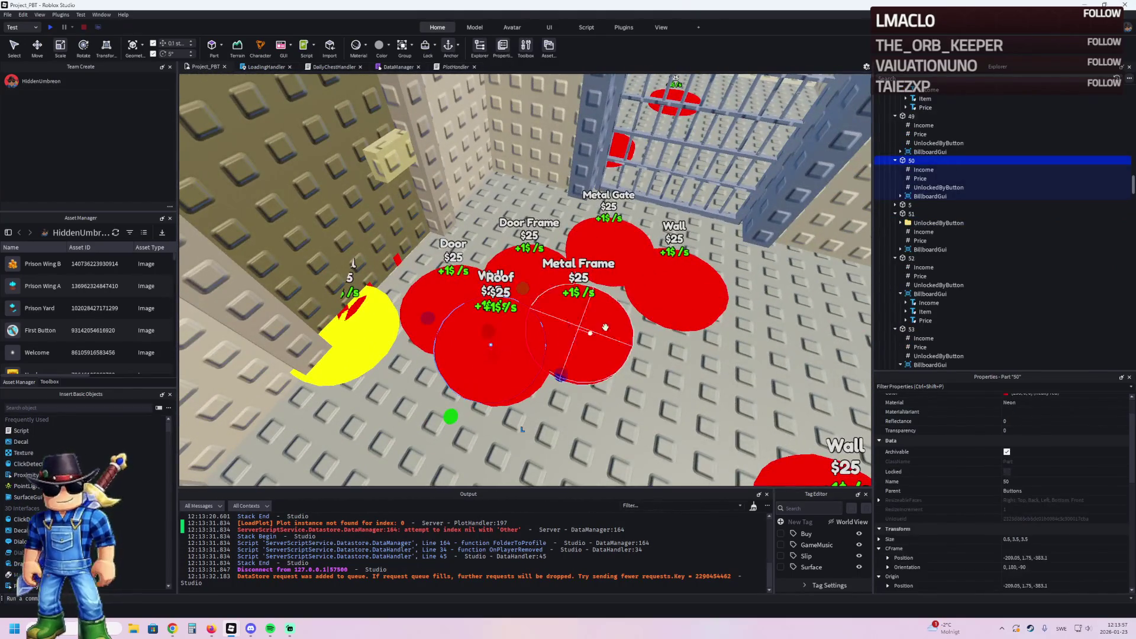
pyautogui.moveTo(531, 365); pyautogui.dragTo(581, 378)
pyautogui.moveTo(631, 277); pyautogui.dragTo(520, 308)
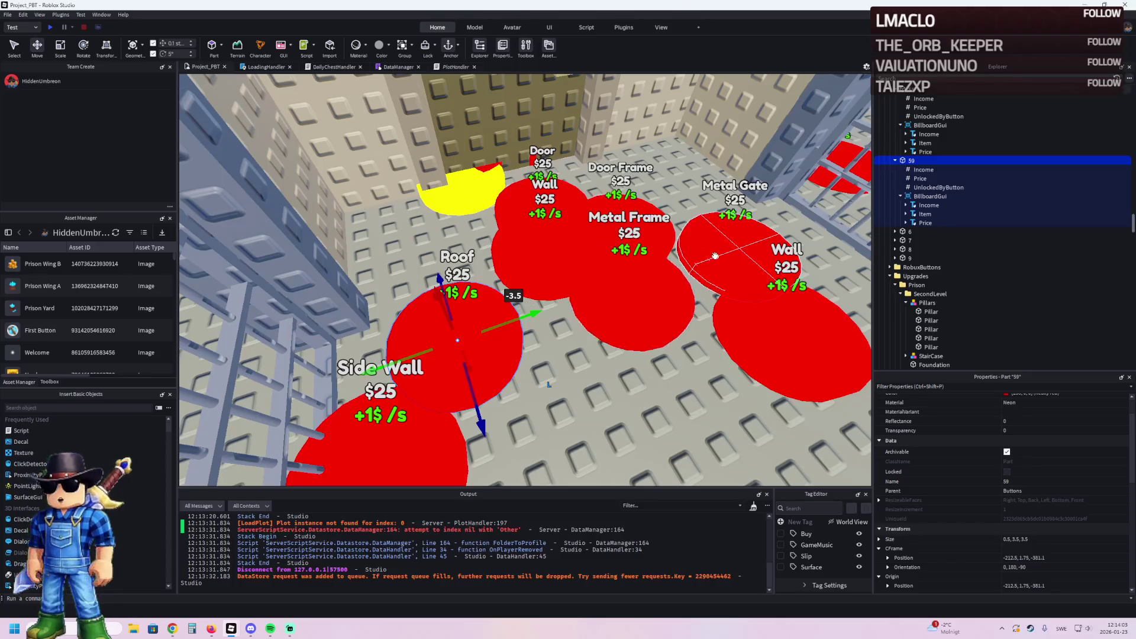
# Step: Check the UnlockedByButton value on part 58, then move TemplatePlot into ReplicatedStorage
pyautogui.click(714, 255)
pyautogui.press('f')
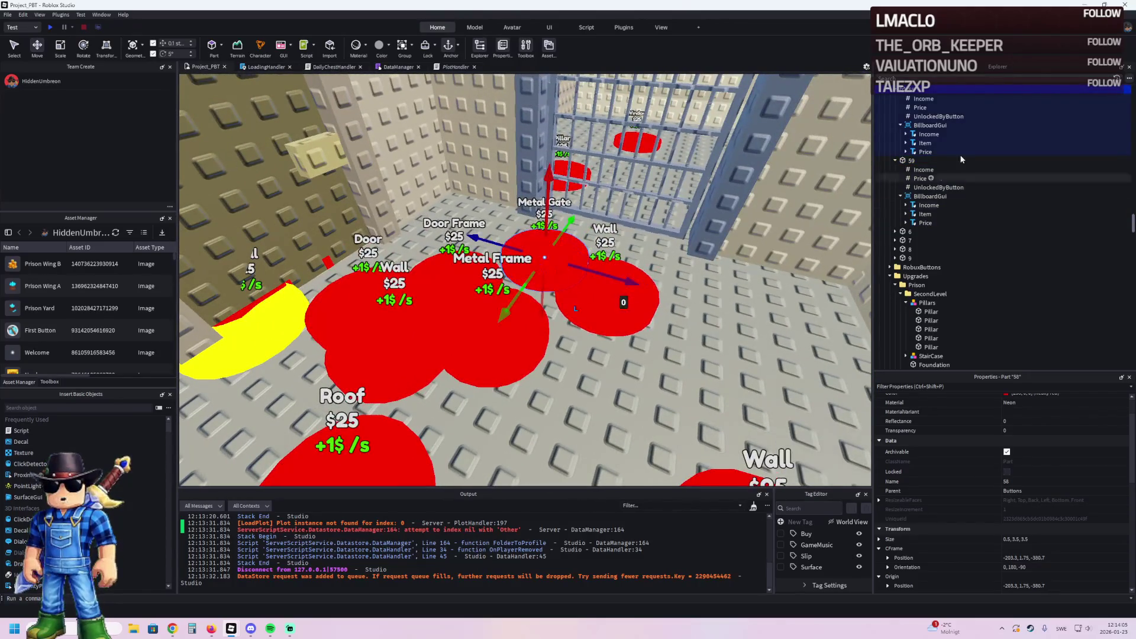
pyautogui.click(1022, 459)
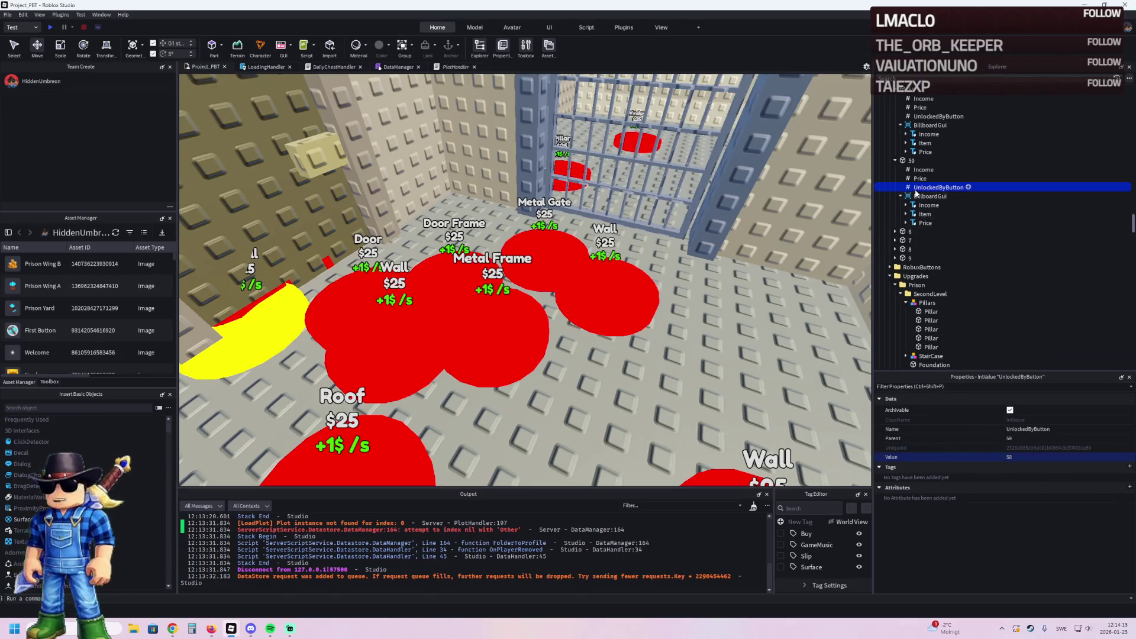
pyautogui.scroll(3, 907, 171)
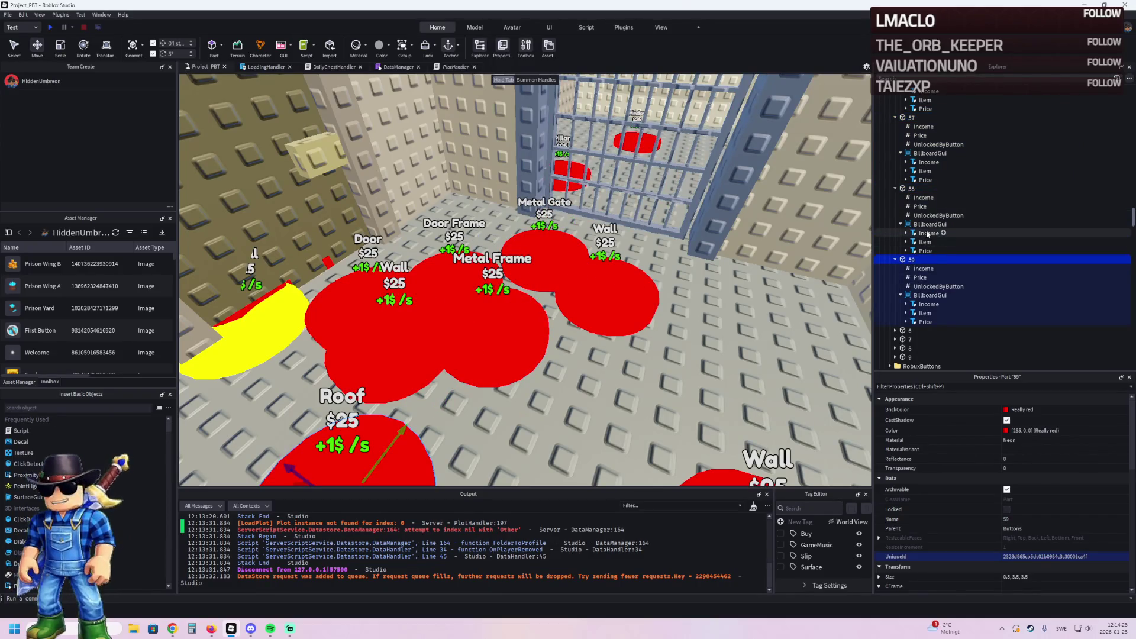
pyautogui.press('Left')
pyautogui.press('Left')
pyautogui.press('Left')
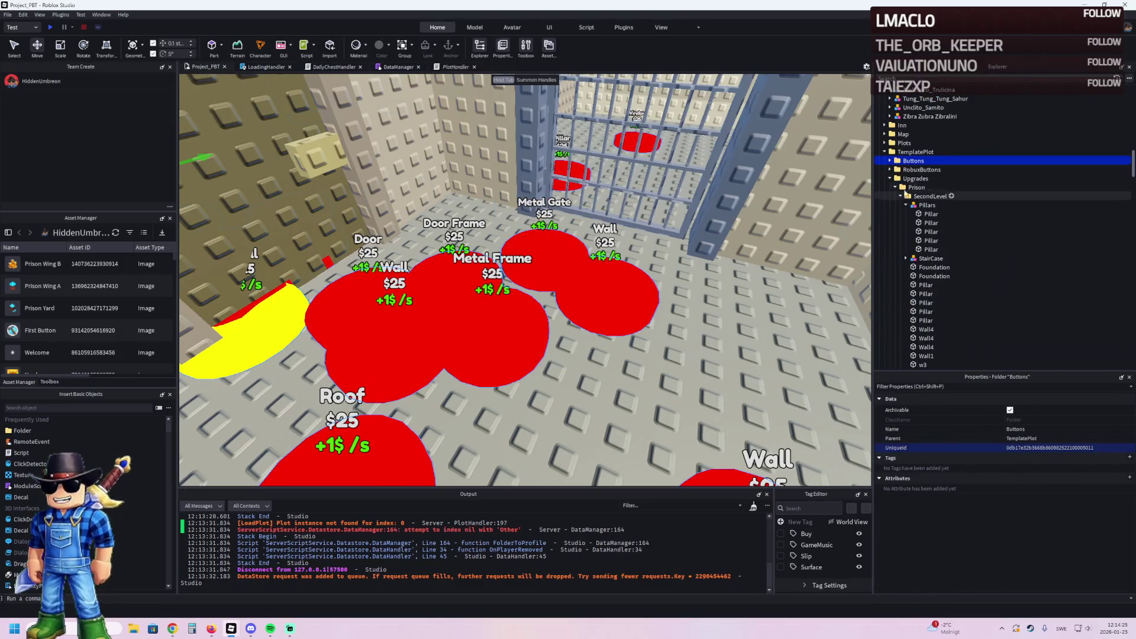
pyautogui.moveTo(906, 253); pyautogui.dragTo(908, 250)
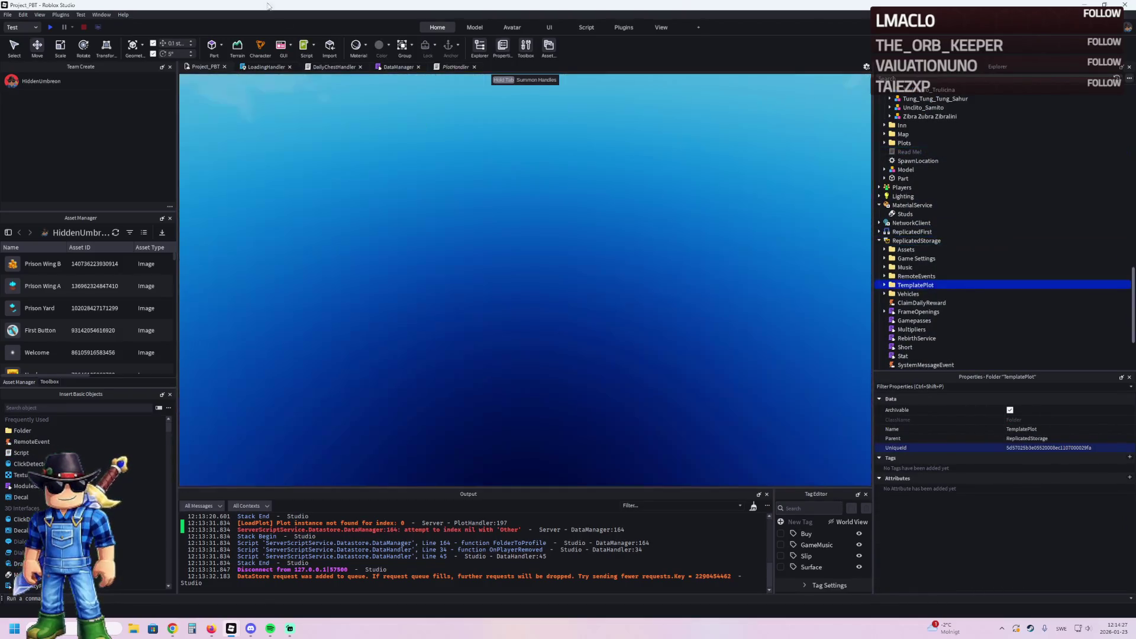
# Step: Start a play-test and walk the character along the plank toward the pads
pyautogui.click(56, 26)
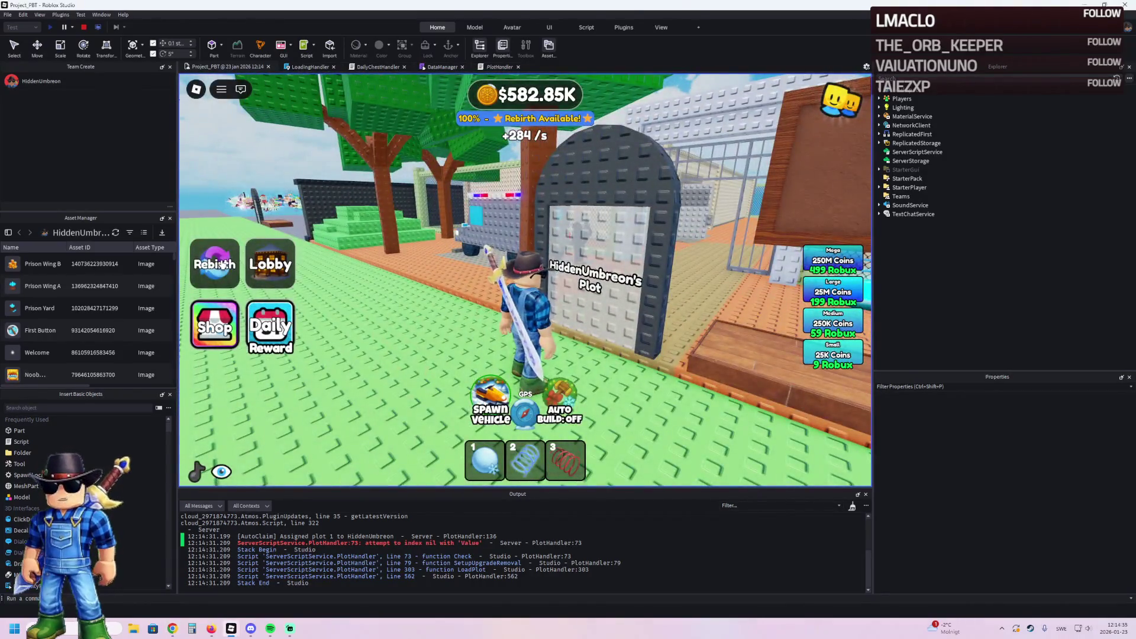
pyautogui.click(224, 264)
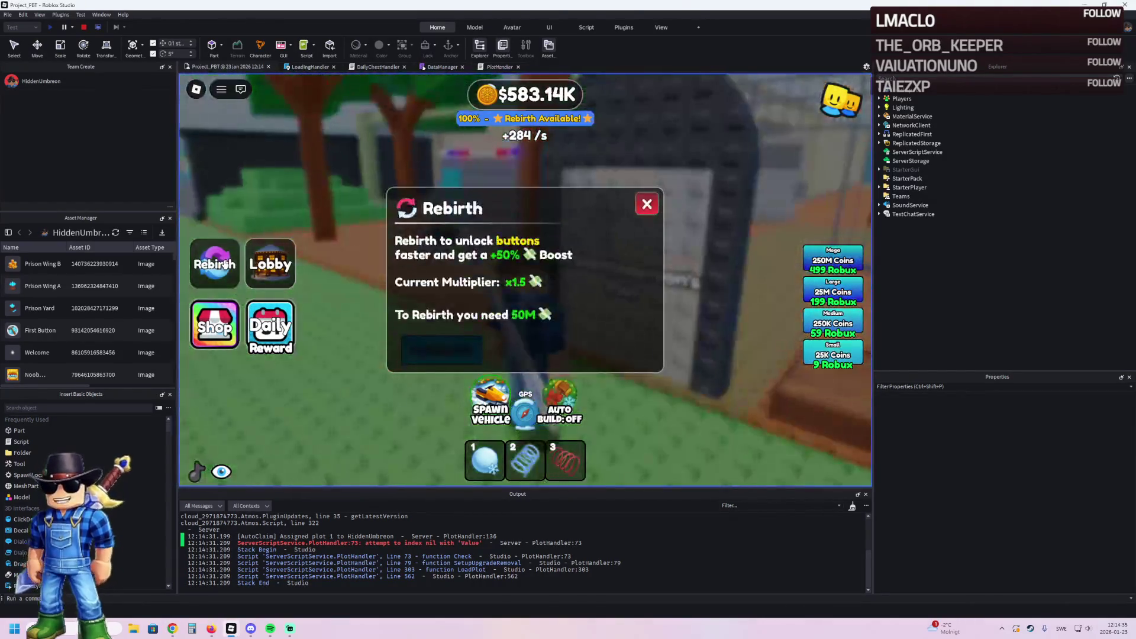
pyautogui.click(224, 264)
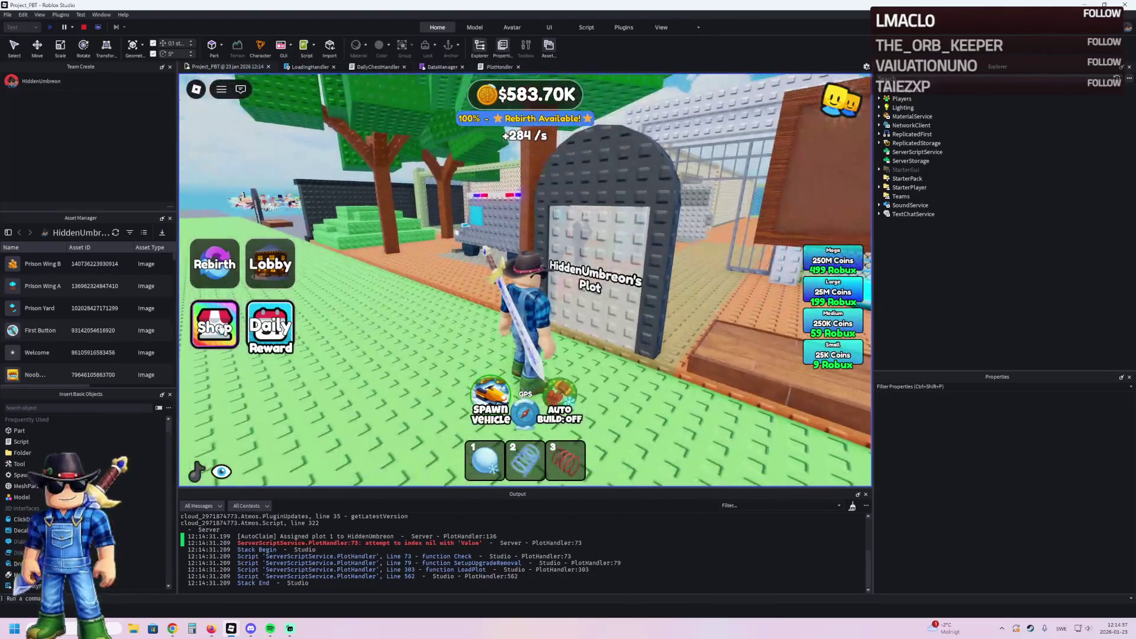
pyautogui.press('w')
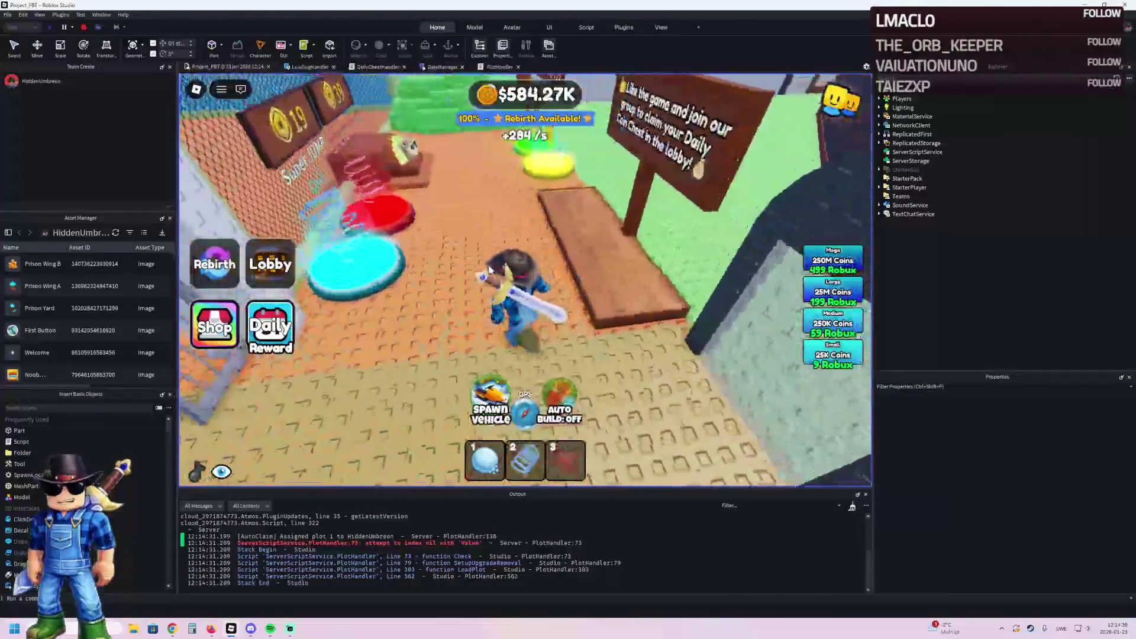
pyautogui.press('s')
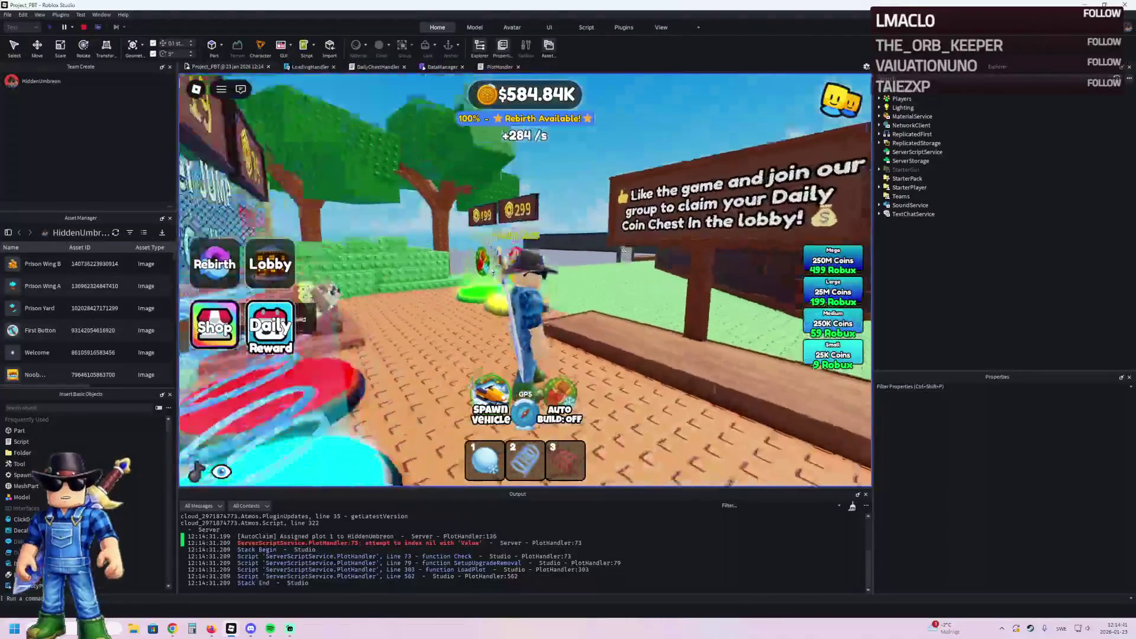
pyautogui.press('w')
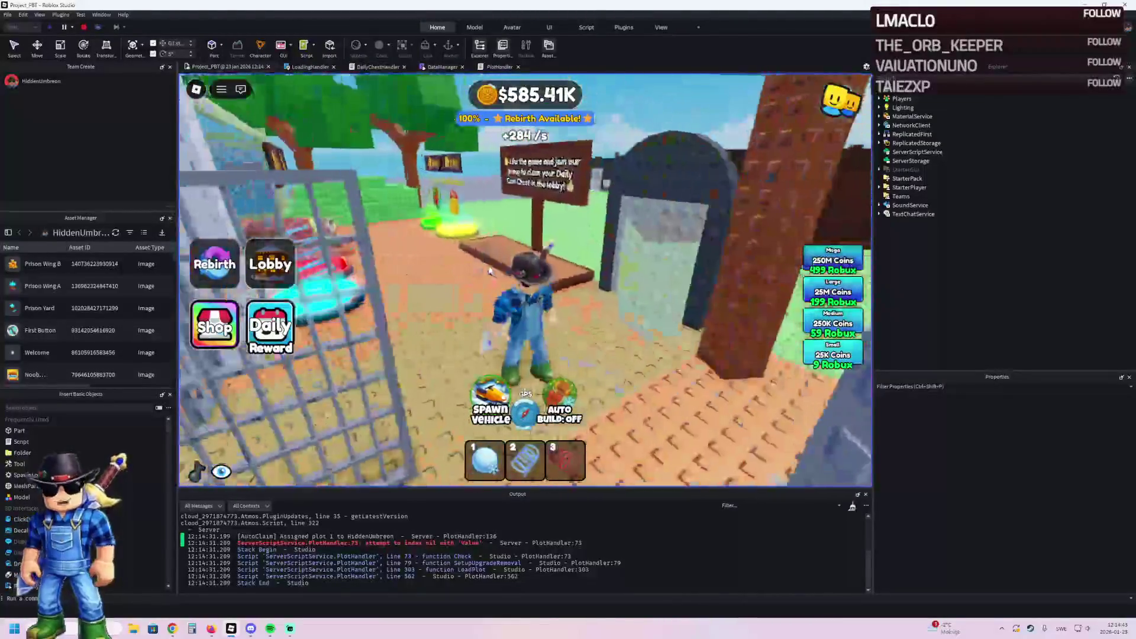
pyautogui.press('w')
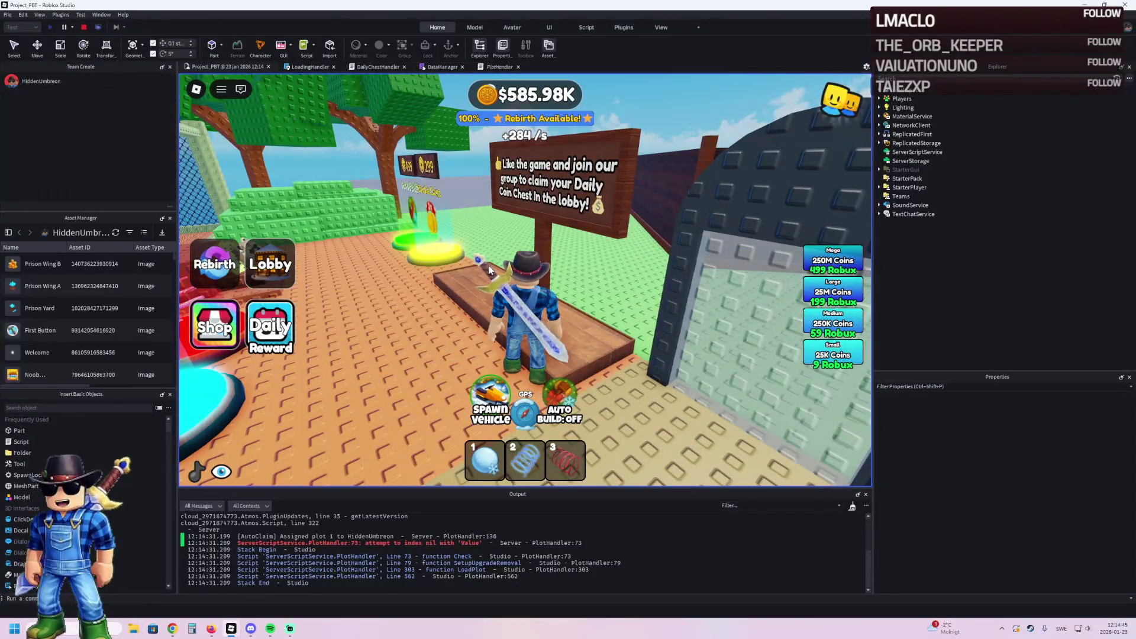
pyautogui.press('w')
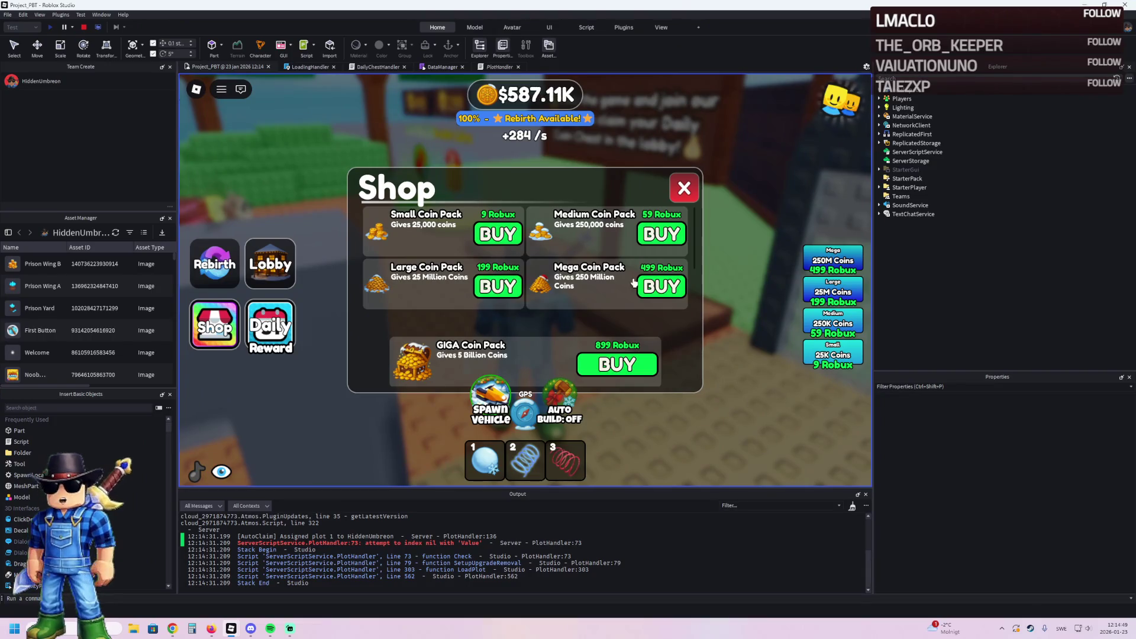
# Step: Buy the 250 Million Mega Coin Pack, close the shop, and confirm a rebirth
pyautogui.click(654, 288)
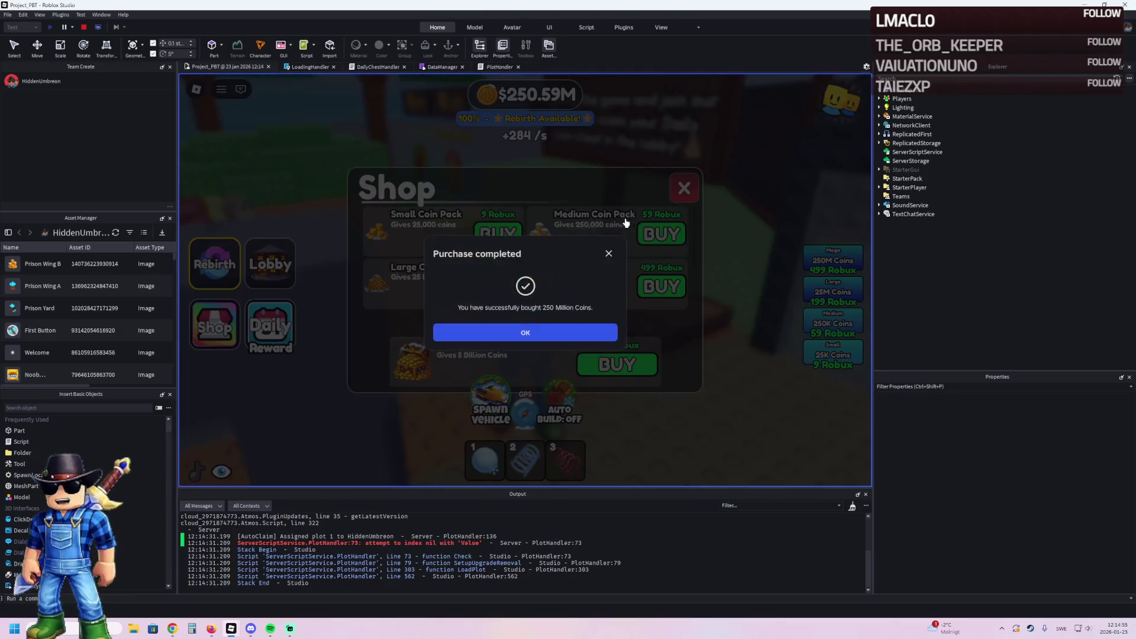
pyautogui.click(602, 259)
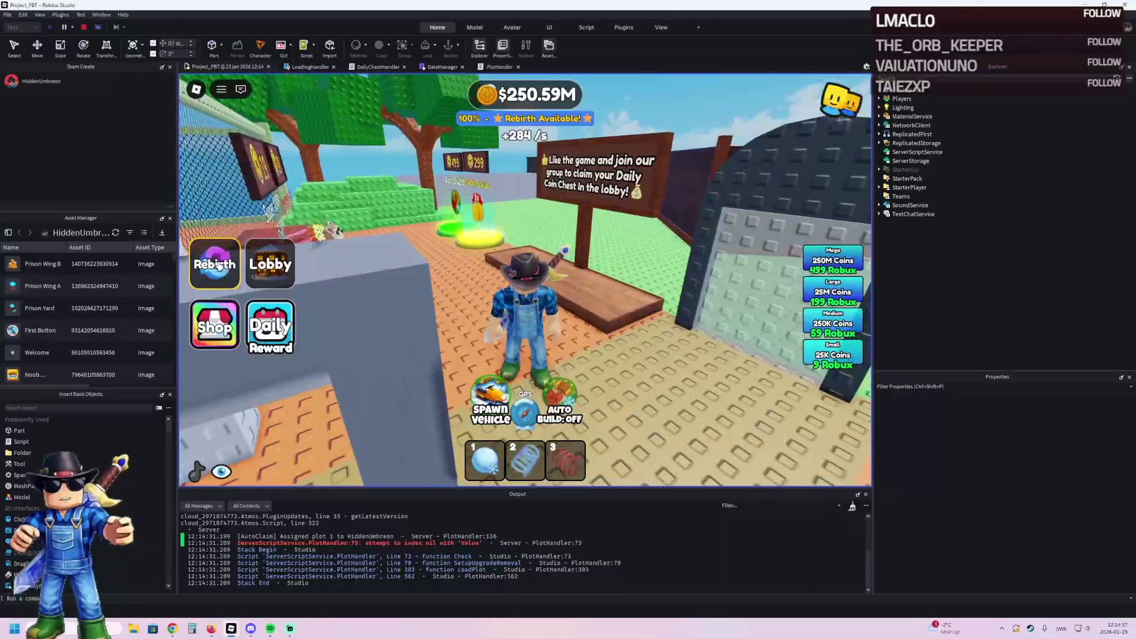
pyautogui.click(218, 265)
pyautogui.click(438, 350)
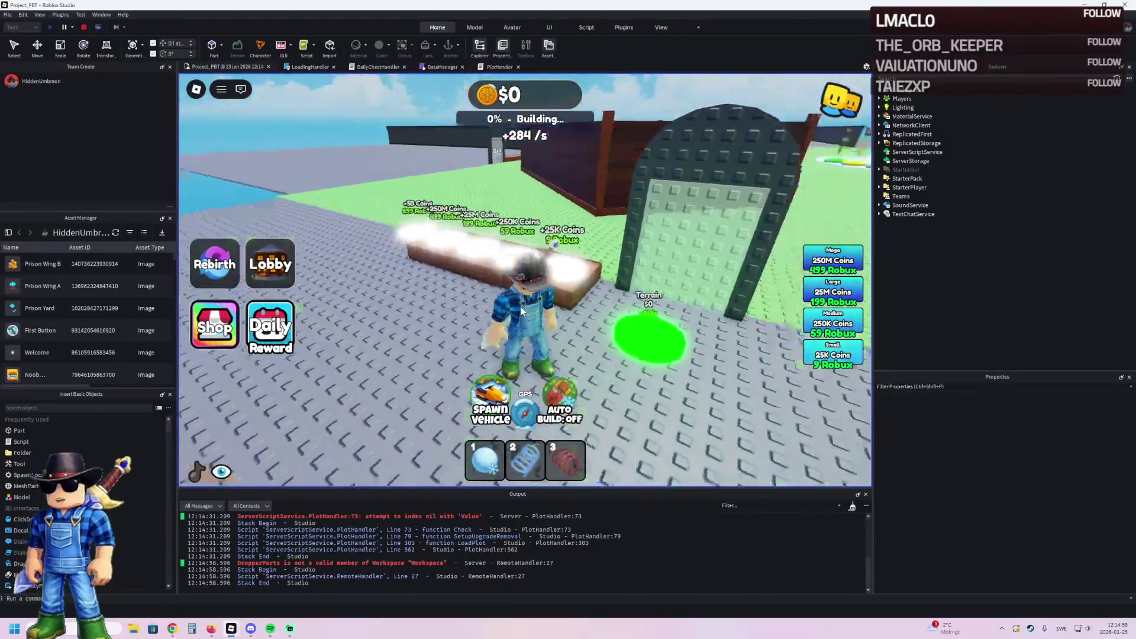
# Step: Walk through the gate, across the red and green pads, and out onto the baseplate
pyautogui.press('w')
pyautogui.press('d')
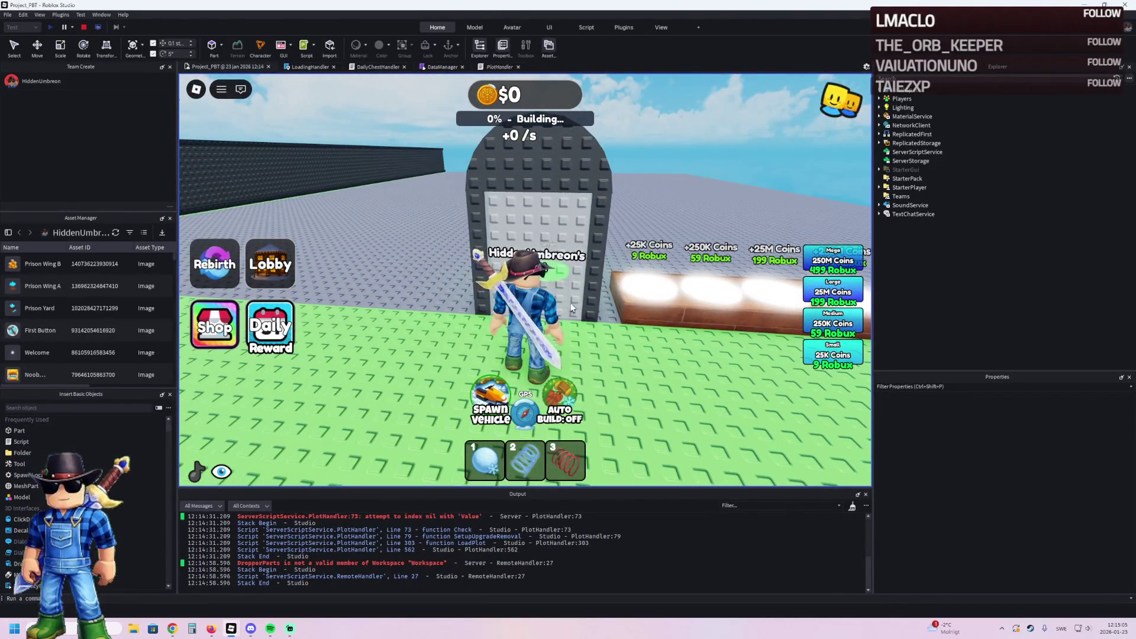
pyautogui.press('w')
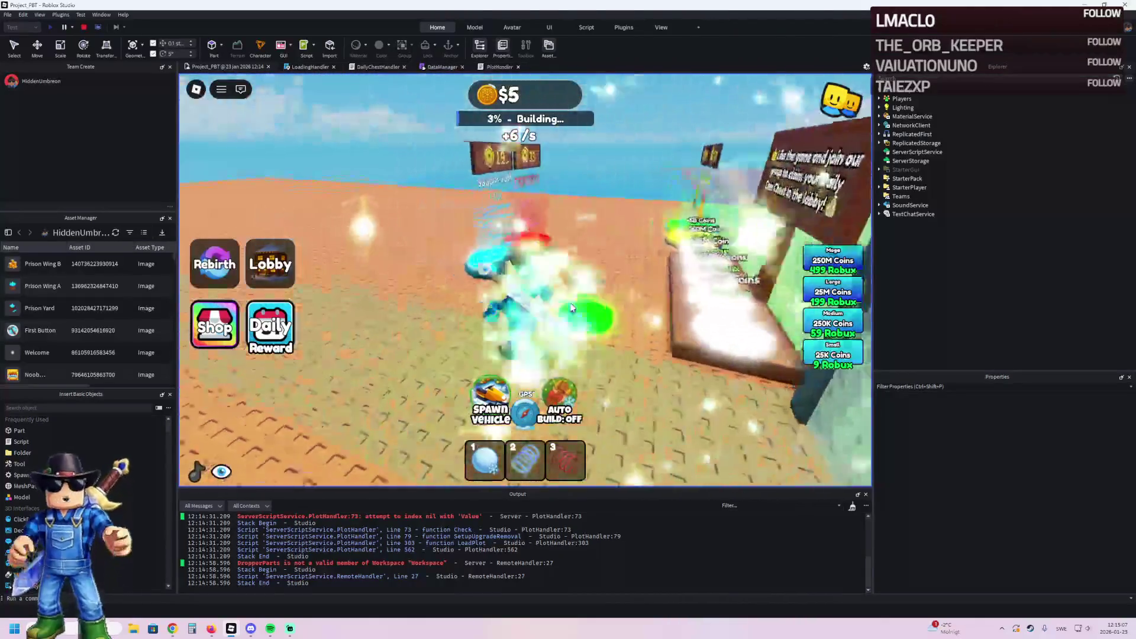
pyautogui.press('w')
pyautogui.press('s')
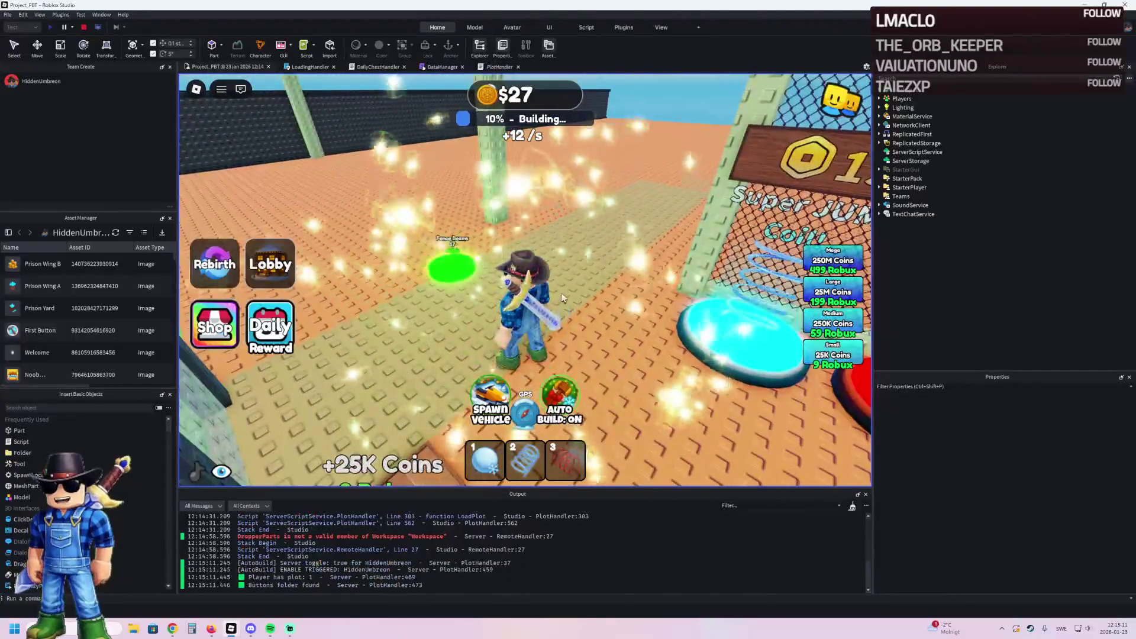
pyautogui.press('s')
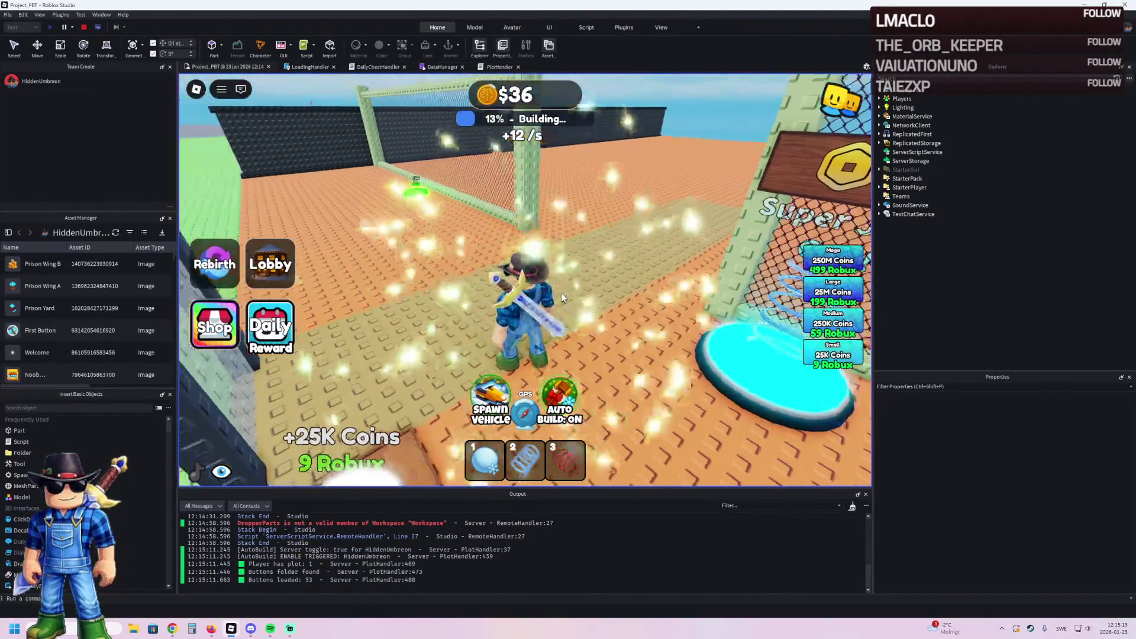
pyautogui.press('w')
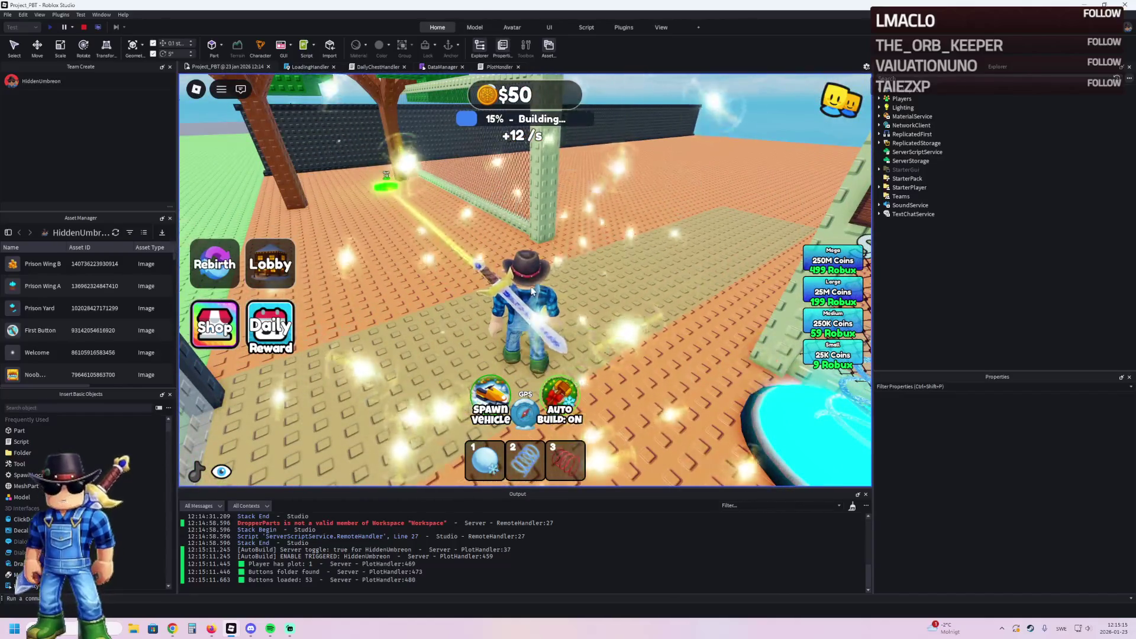
pyautogui.press('w')
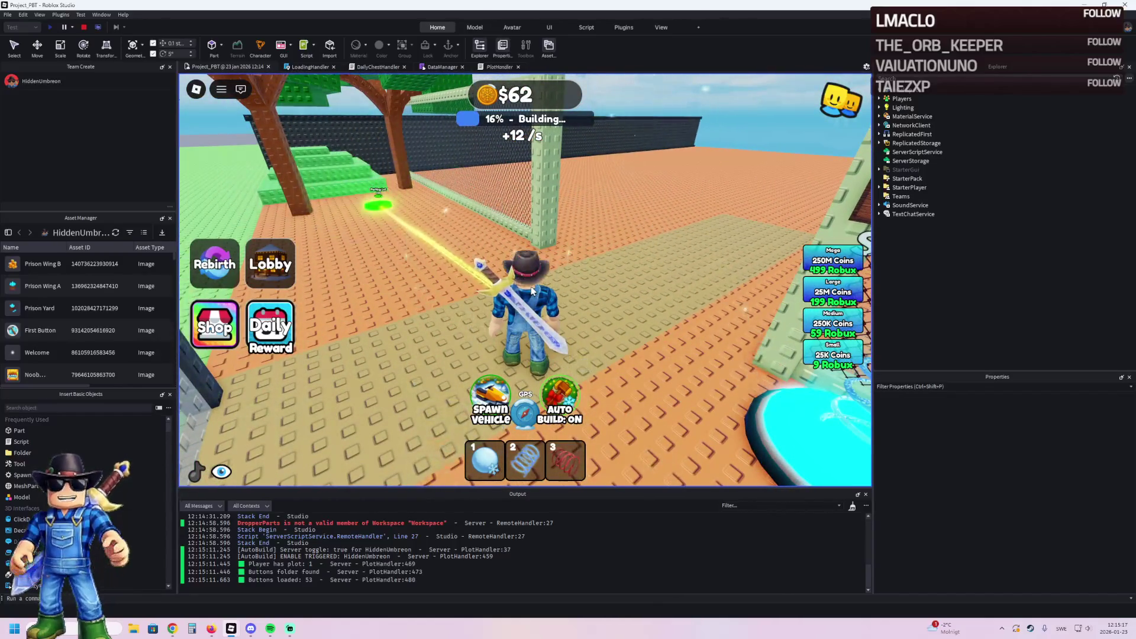
pyautogui.press('w')
pyautogui.press('w')
pyautogui.press('w')
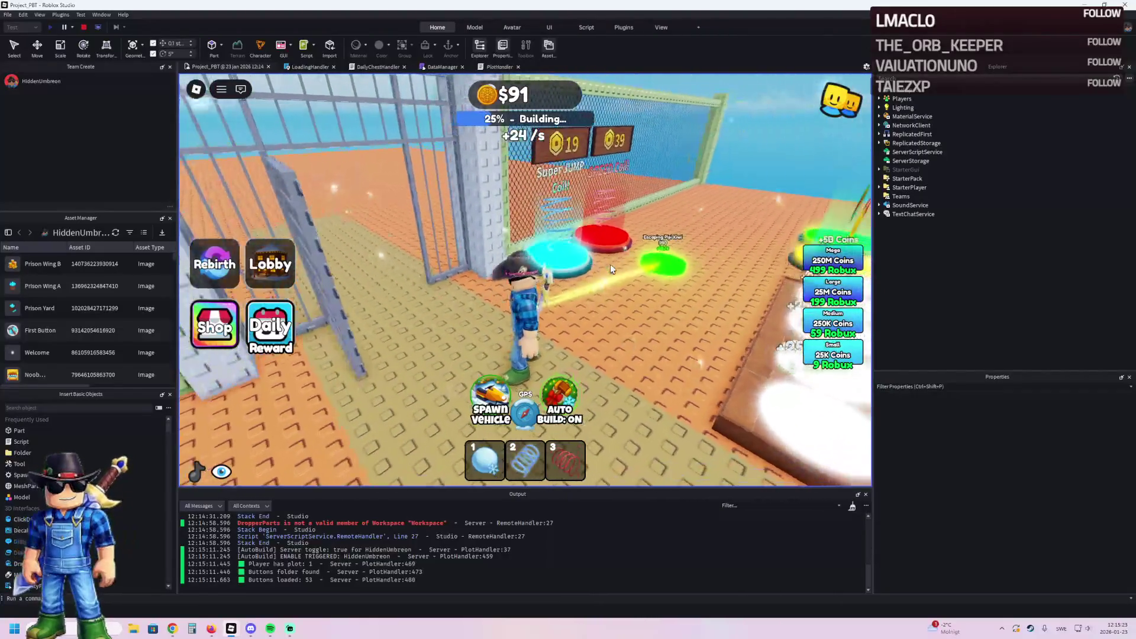
pyautogui.press('w')
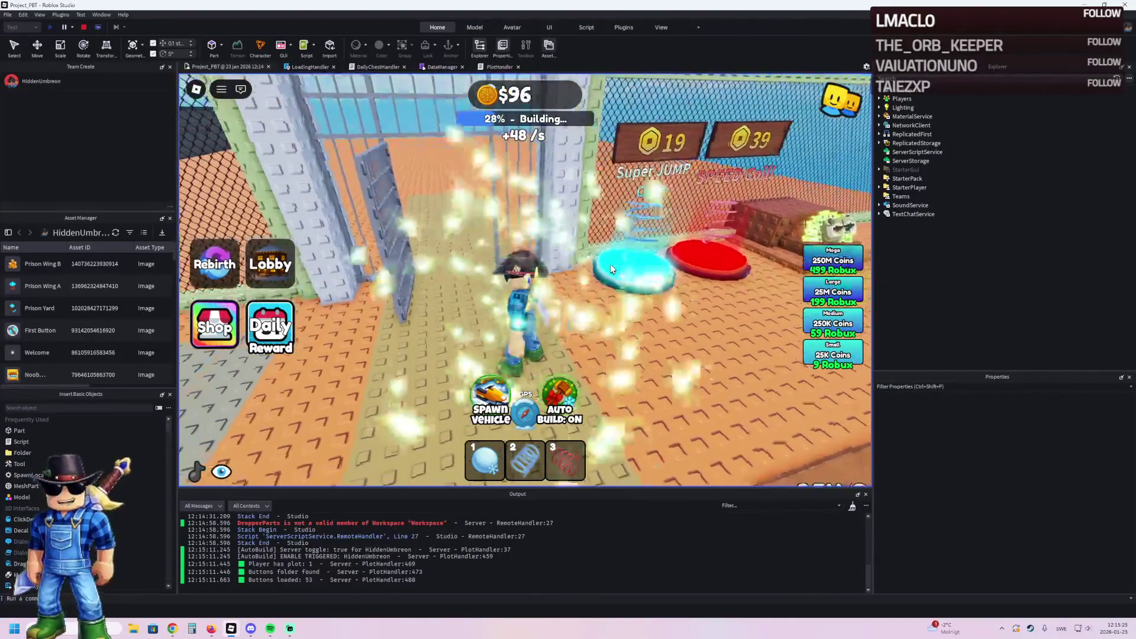
pyautogui.press('w')
pyautogui.press('w')
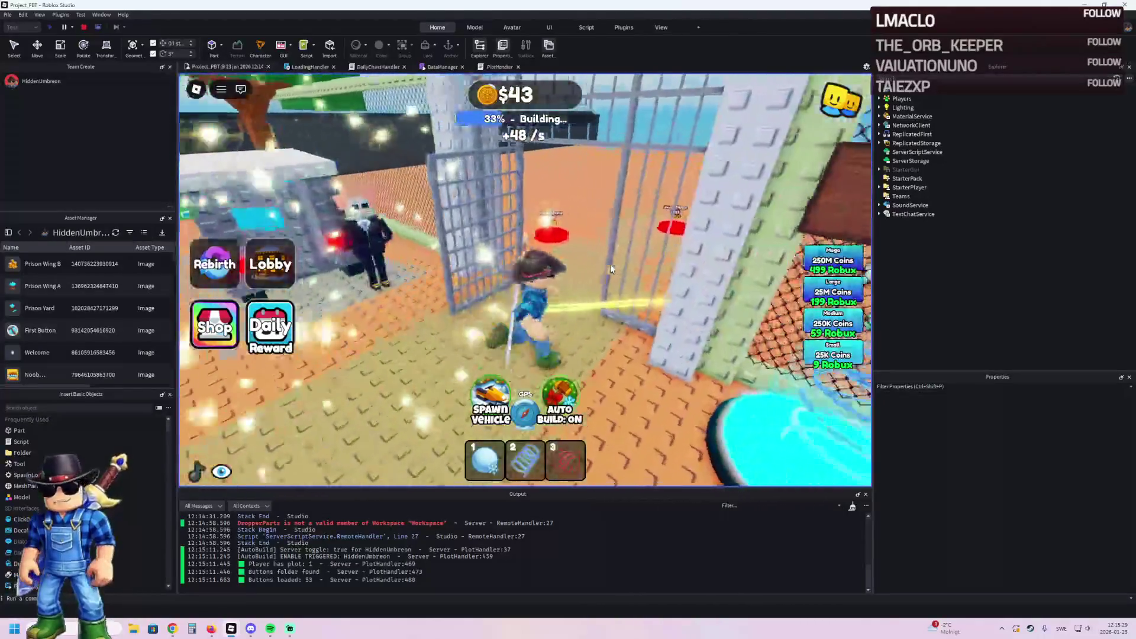
pyautogui.press('w')
pyautogui.press('w')
pyautogui.press('w')
pyautogui.press('w')
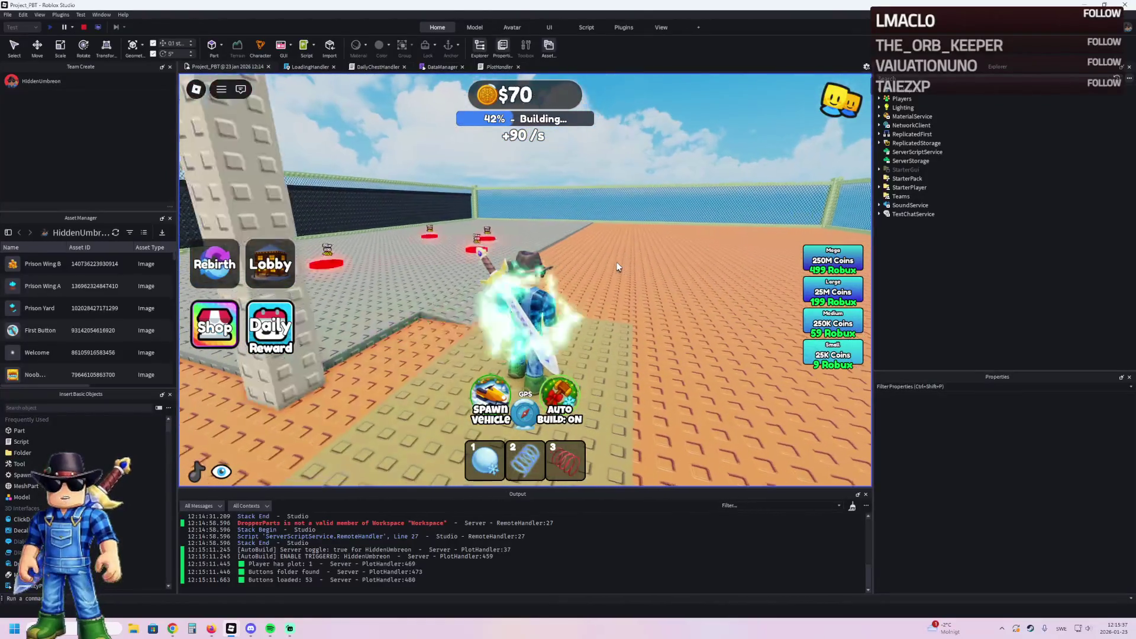
pyautogui.press('w')
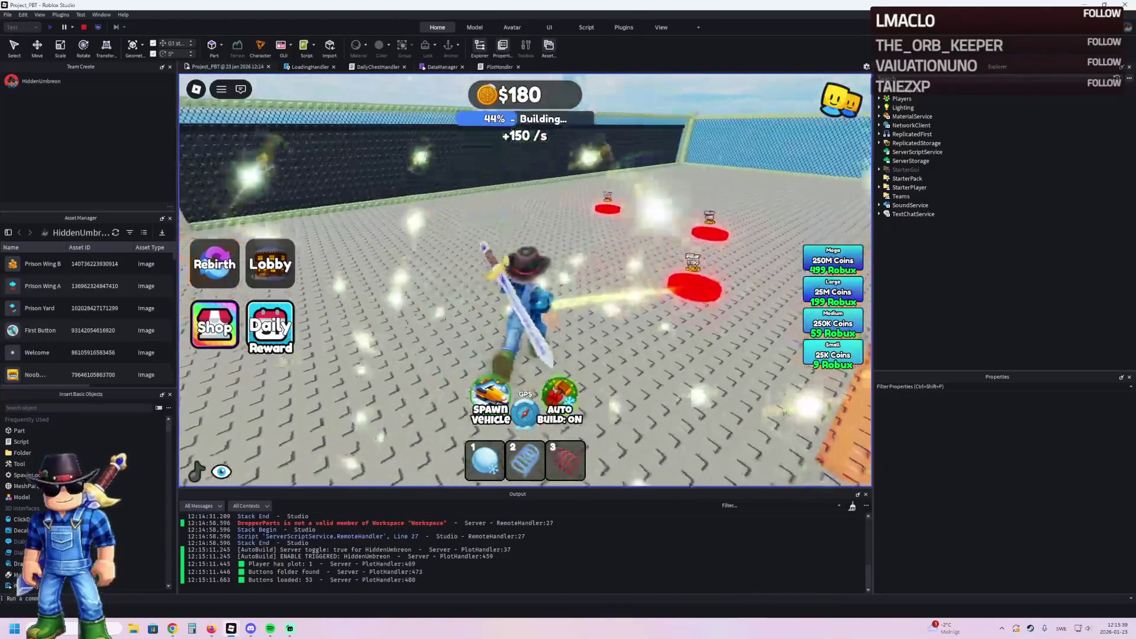
pyautogui.press('w')
pyautogui.press('w')
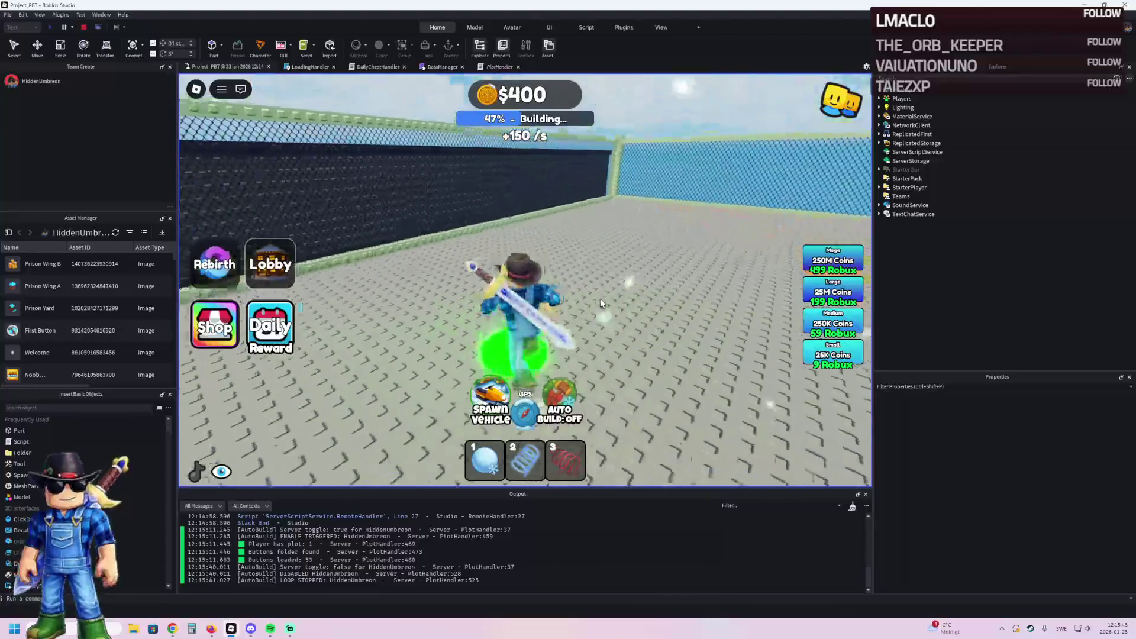
# Step: Walk the character across the baseplate toward the build pads and capture a screenshot
pyautogui.press('w')
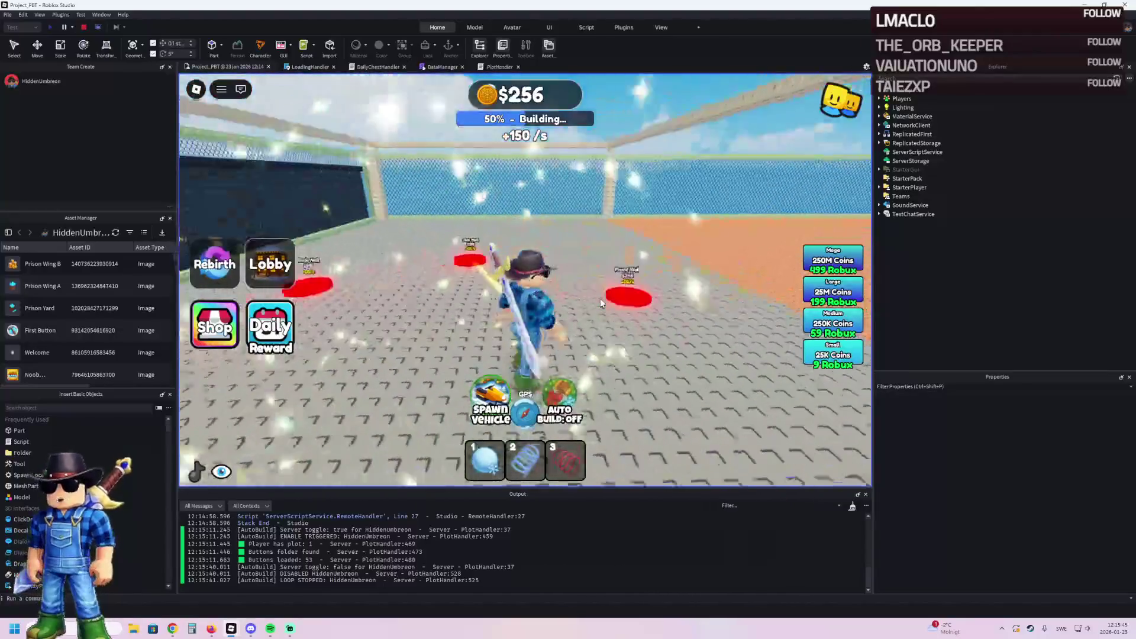
pyautogui.press('w')
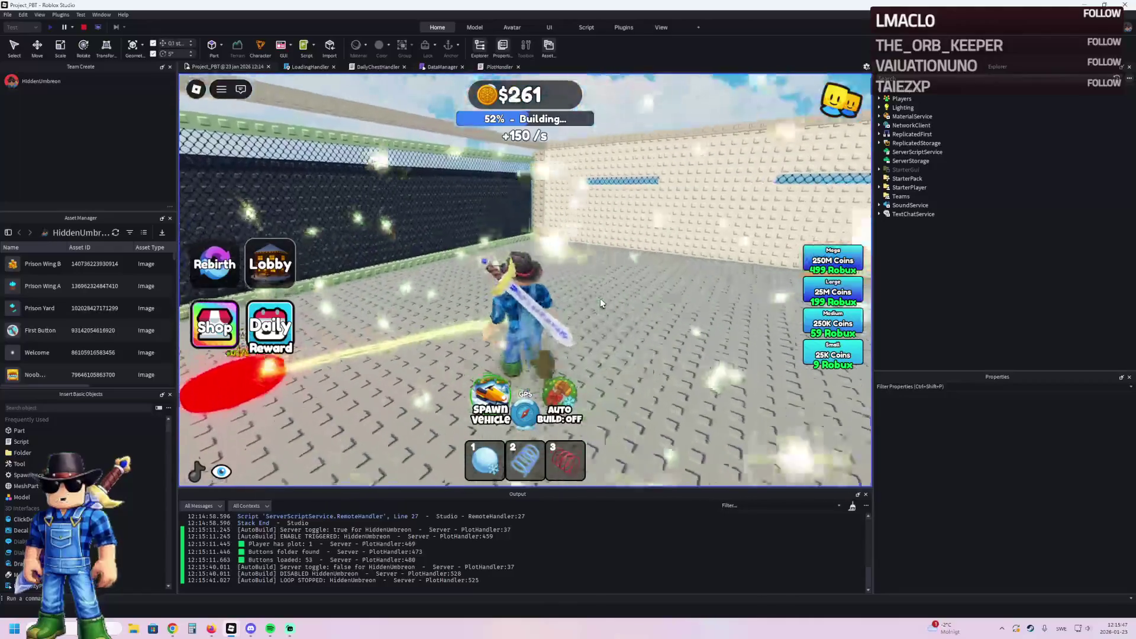
pyautogui.press('w')
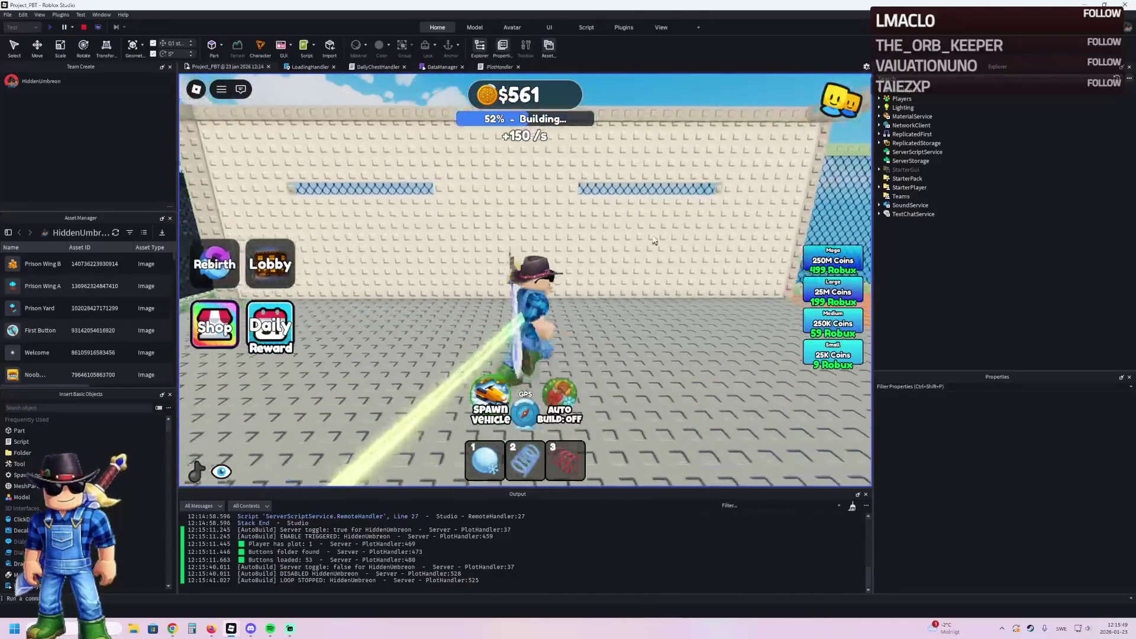
pyautogui.press('s')
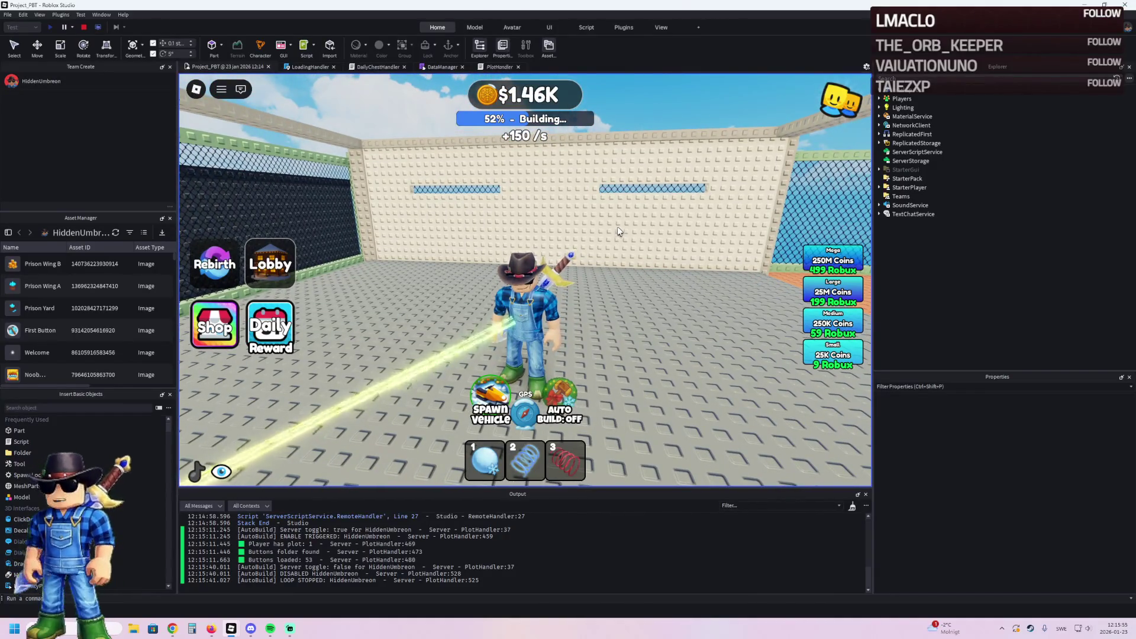
pyautogui.press('super+shift+s')
pyautogui.moveTo(761, 101)
pyautogui.mouseDown()
pyautogui.moveTo(438, 253)
pyautogui.moveTo(355, 323)
pyautogui.mouseUp()
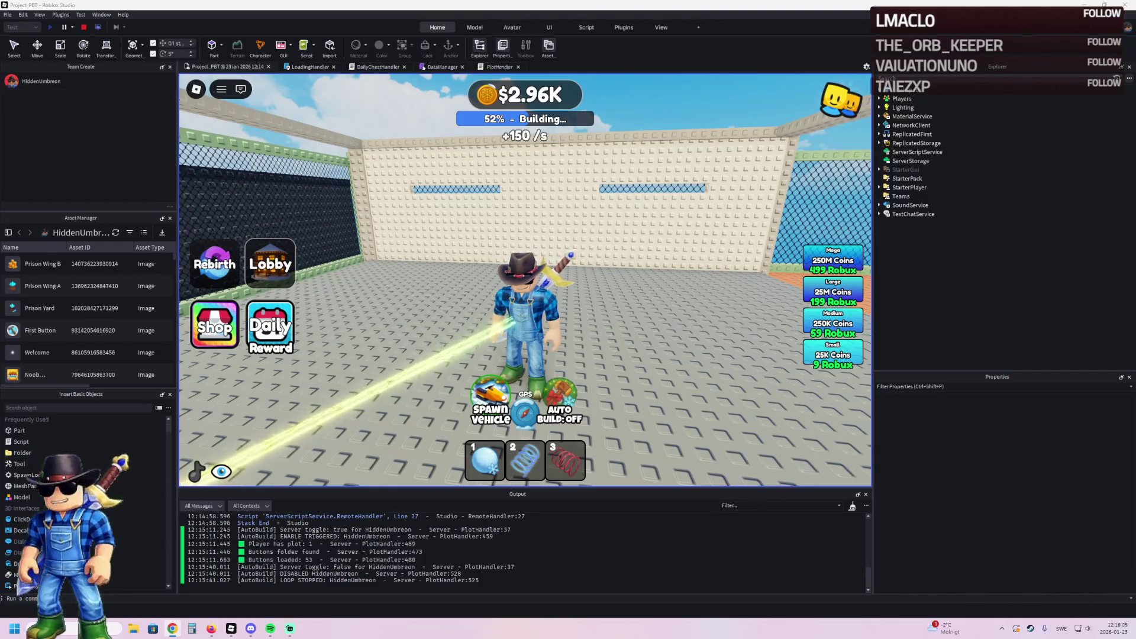
# Step: Buy wall sections on the green pads near the fence and capture another screenshot
pyautogui.press('w')
pyautogui.press('a')
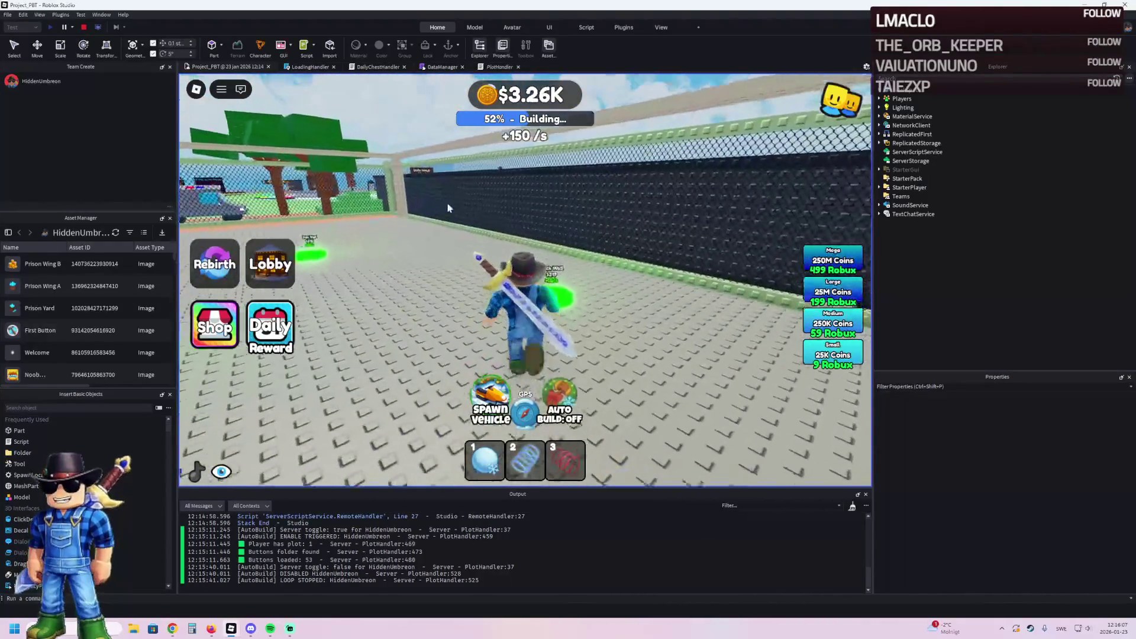
pyautogui.press('w')
pyautogui.press('a')
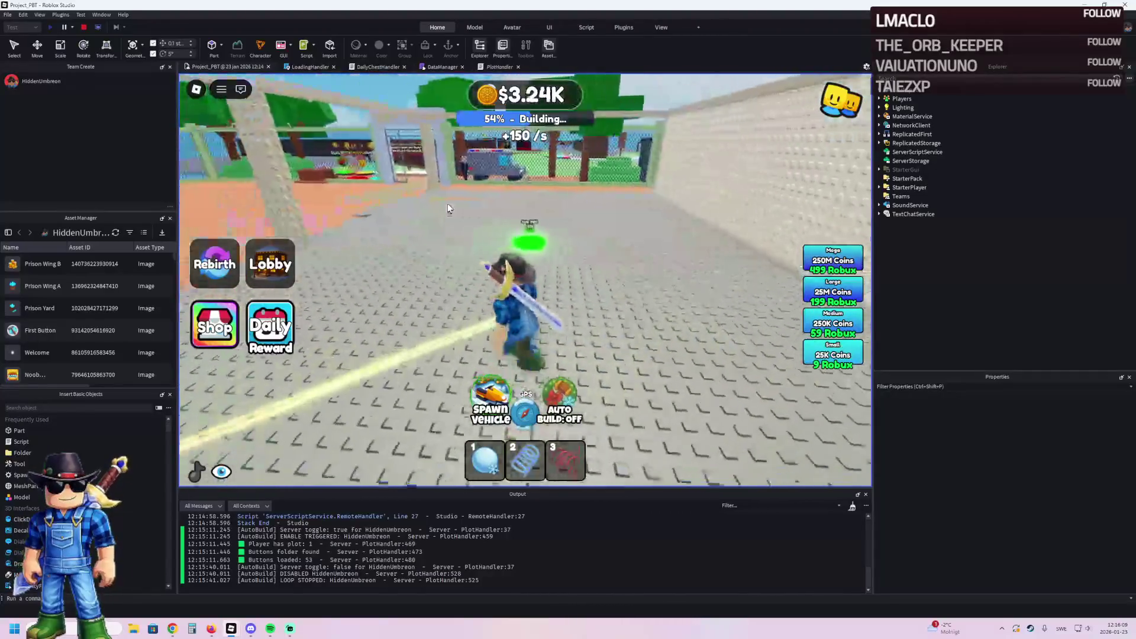
pyautogui.press('w')
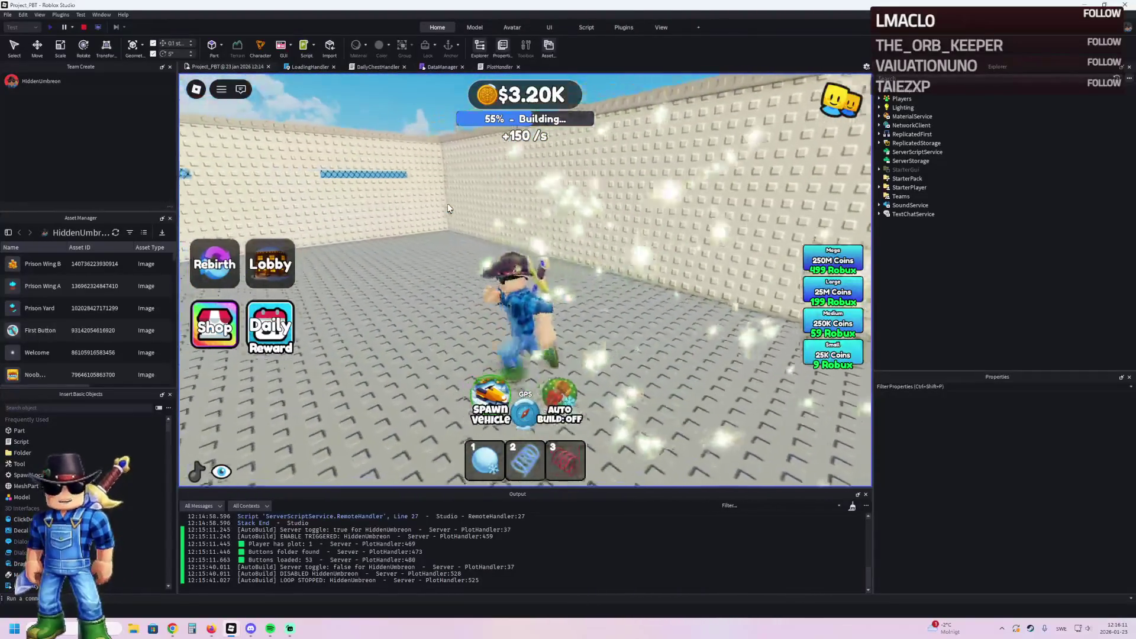
pyautogui.press('w')
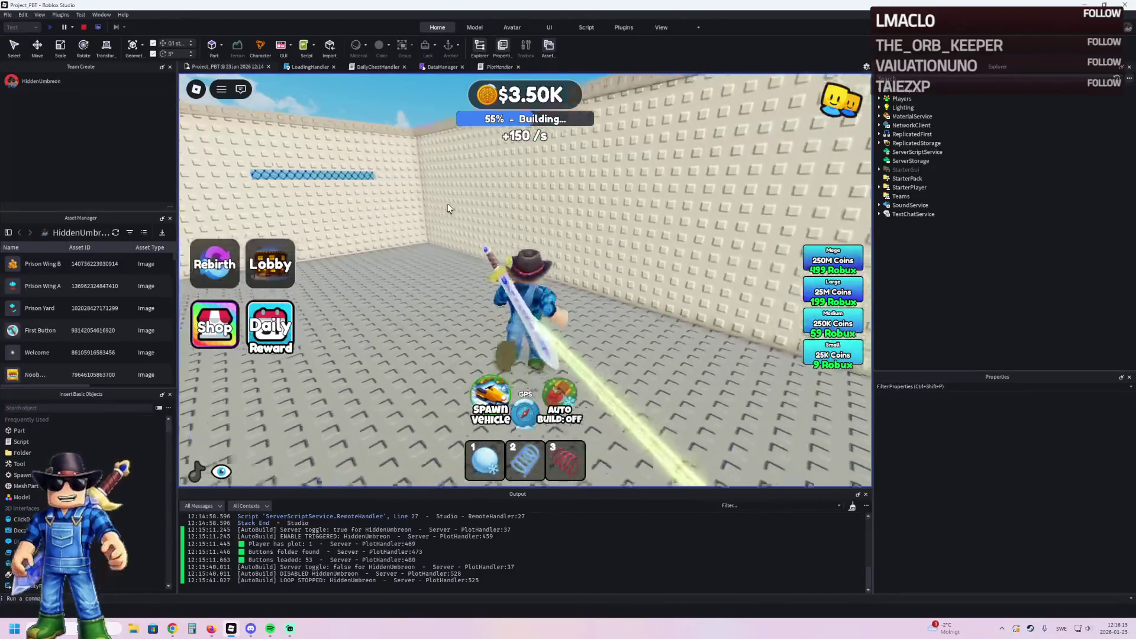
pyautogui.press('w')
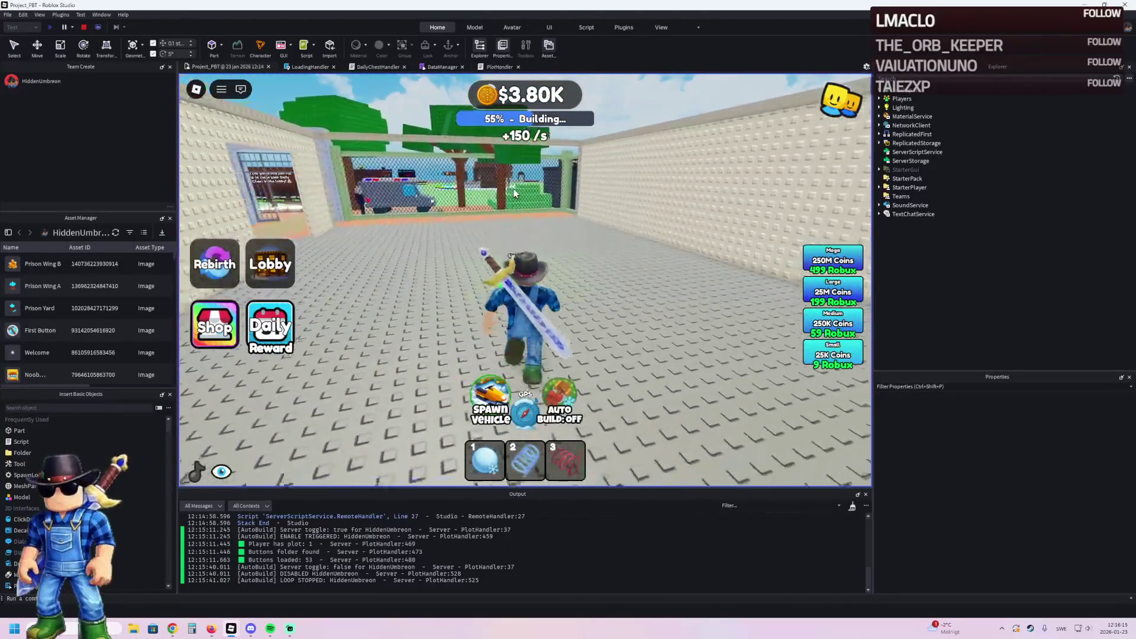
pyautogui.press('w')
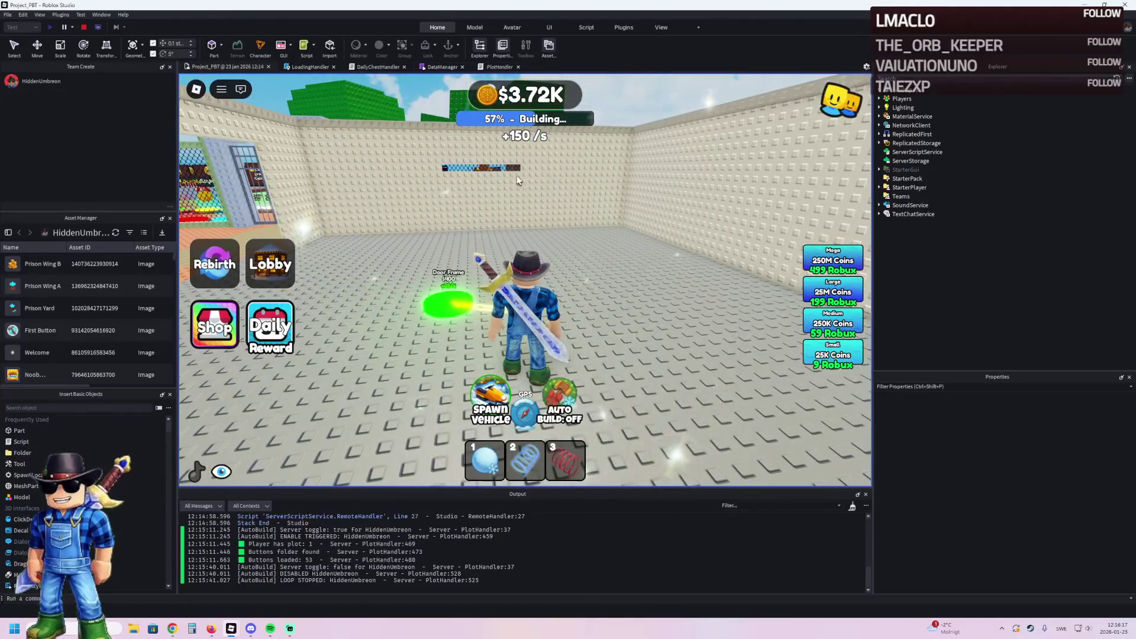
pyautogui.press('super+shift+s')
pyautogui.moveTo(355, 140); pyautogui.dragTo(679, 253)
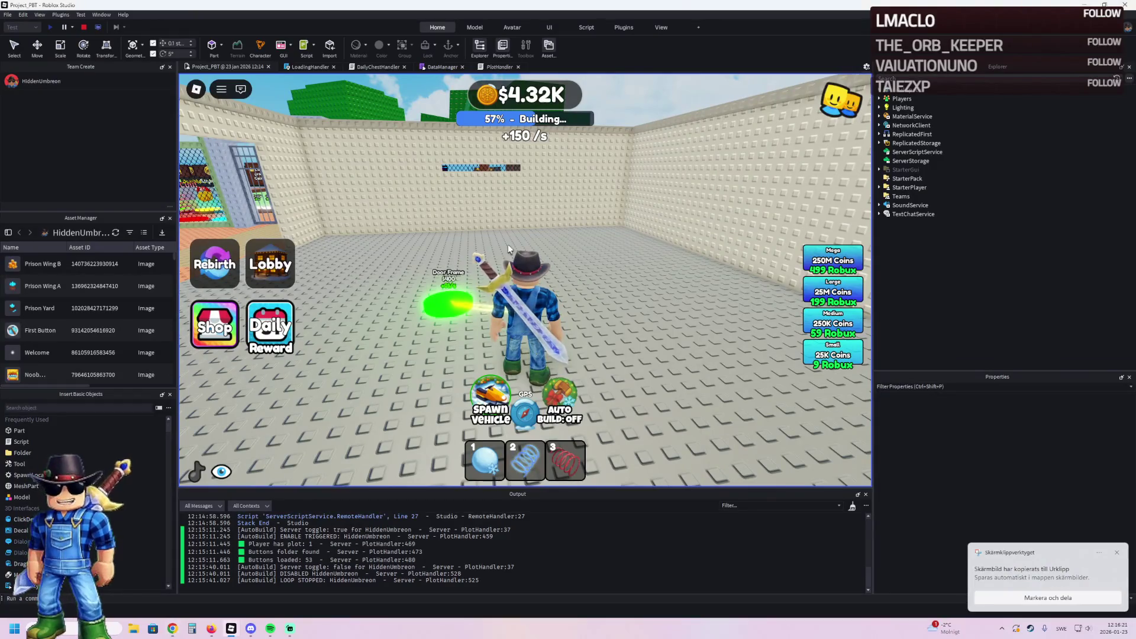
# Step: Buy the $400 Door Frame and further upgrades along the walls, reaching 66% built
pyautogui.press('a')
pyautogui.press('s')
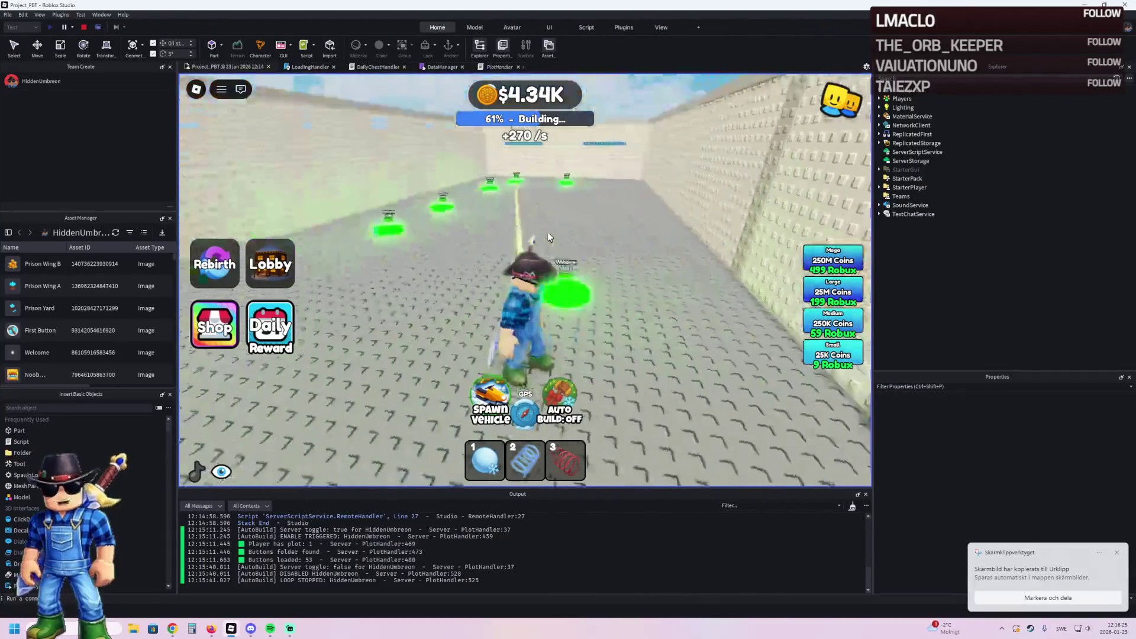
pyautogui.press('w')
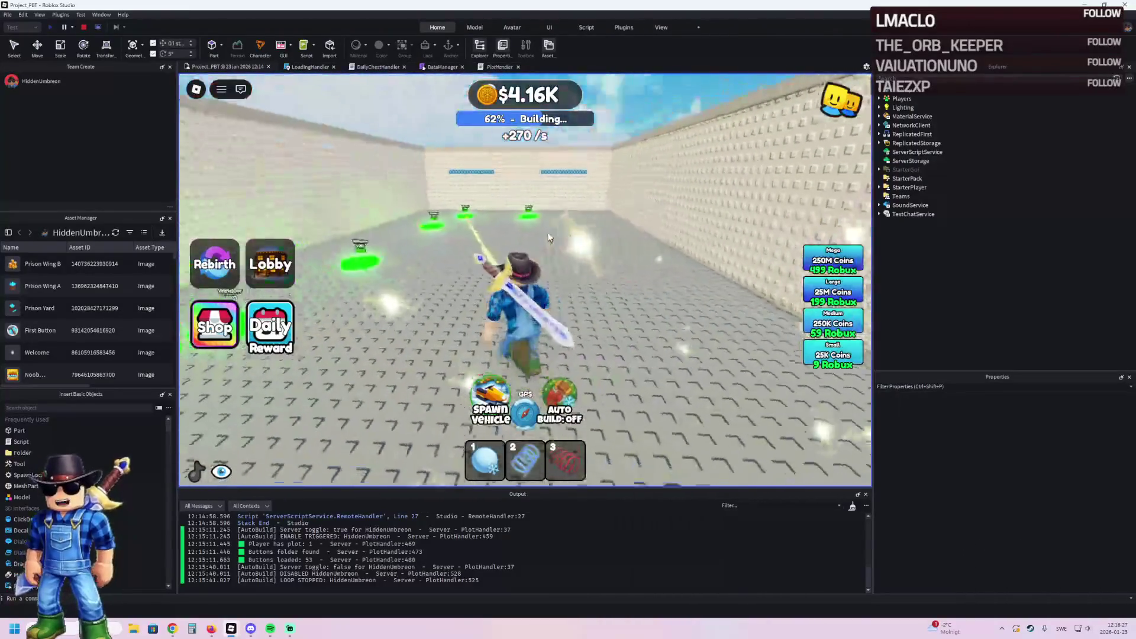
pyautogui.press('d')
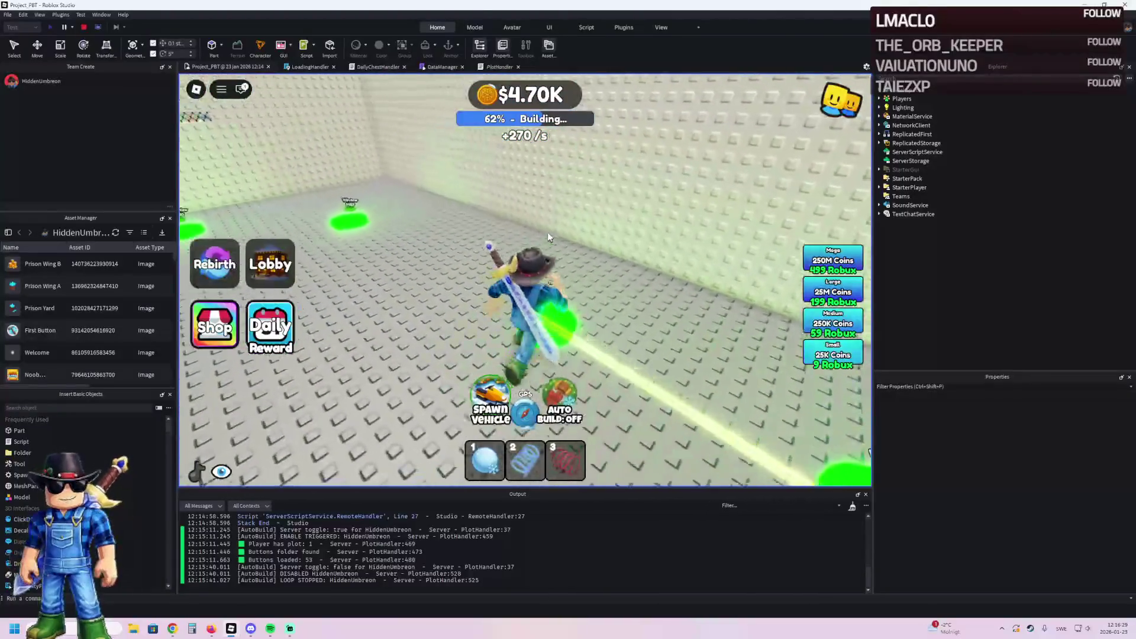
pyautogui.press('a')
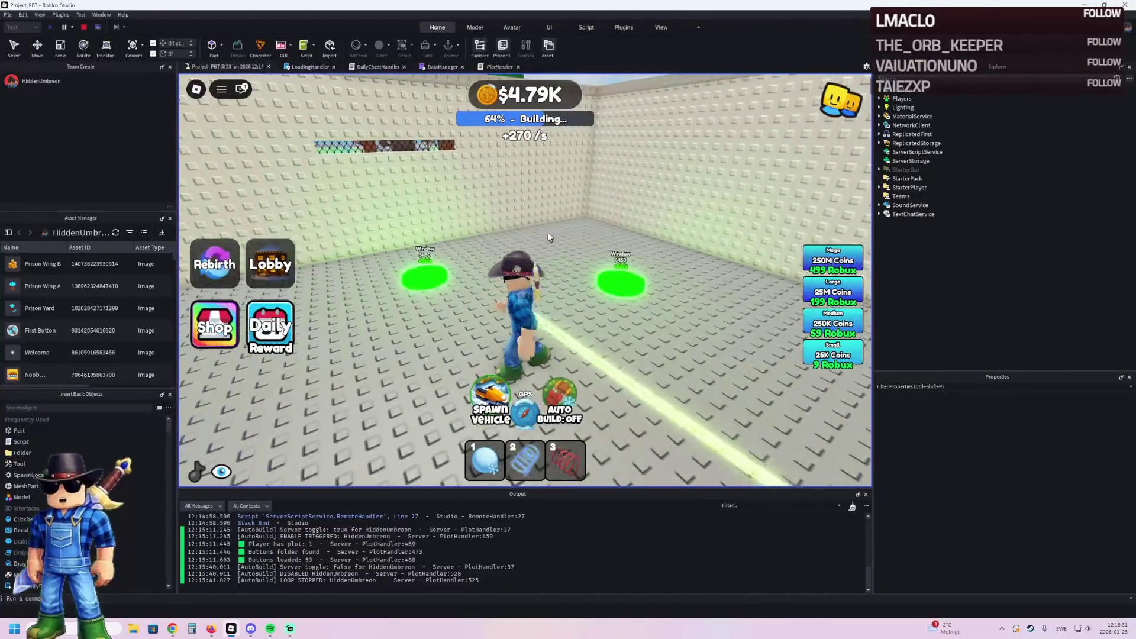
pyautogui.press('w')
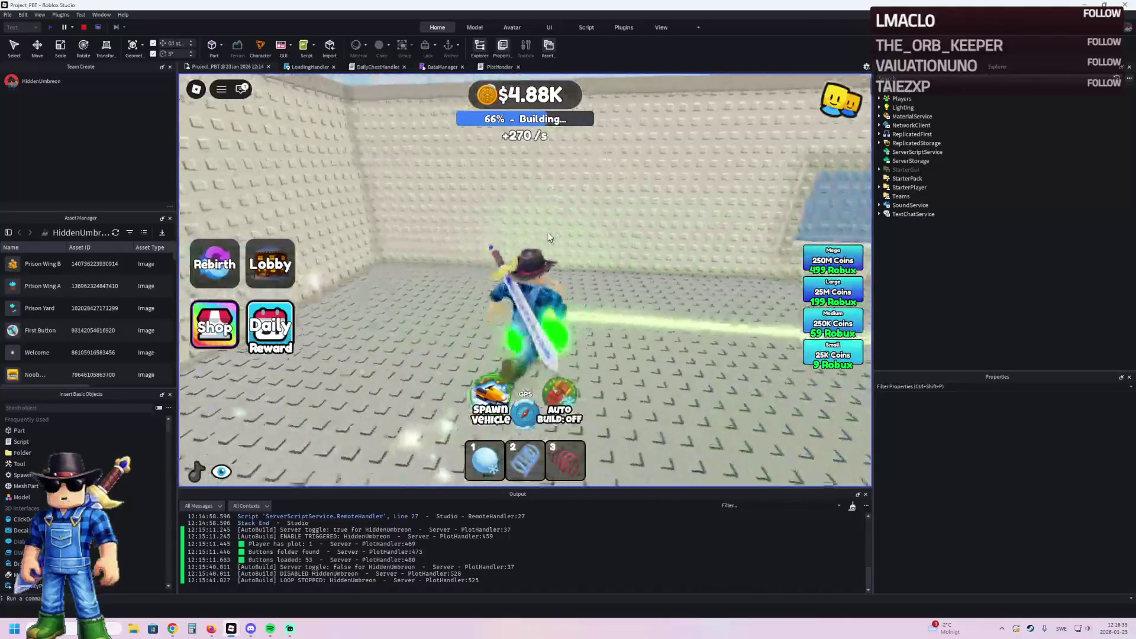
pyautogui.press('w')
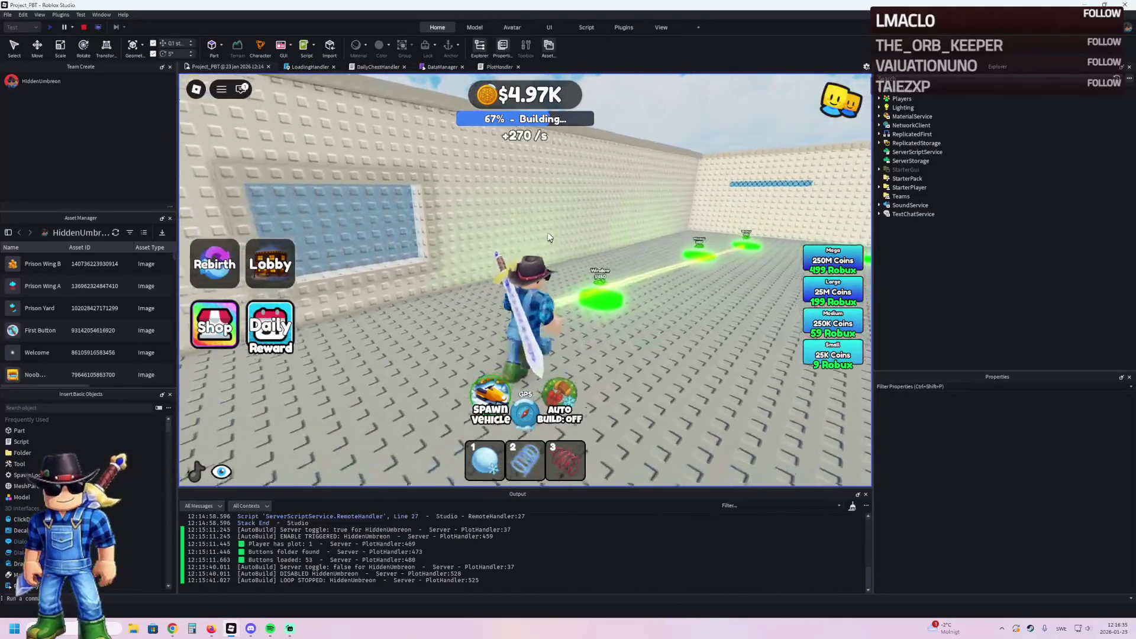
pyautogui.press('w')
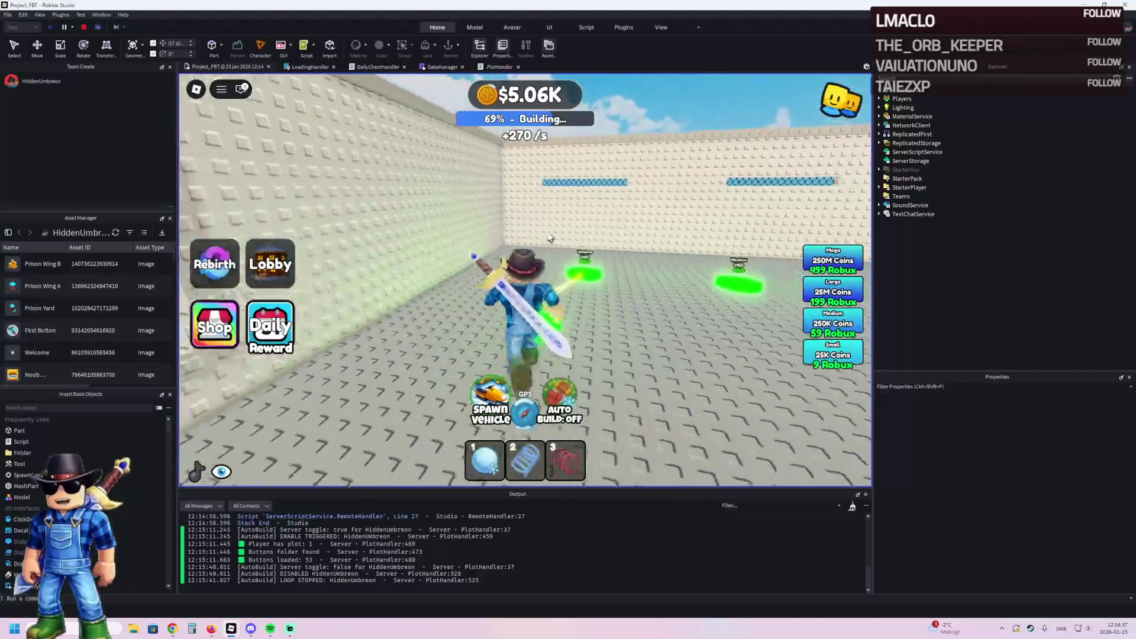
pyautogui.press('w')
pyautogui.press('w')
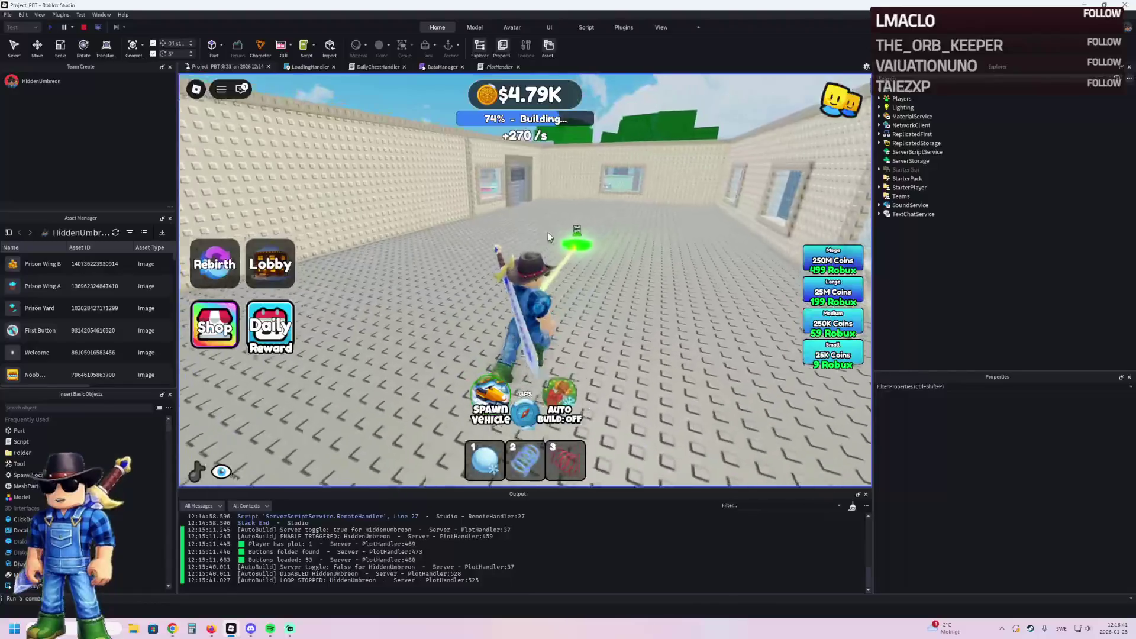
# Step: Walk through the new doorway and buy the wall and cell upgrades, pushing progress past 93%
pyautogui.press('w')
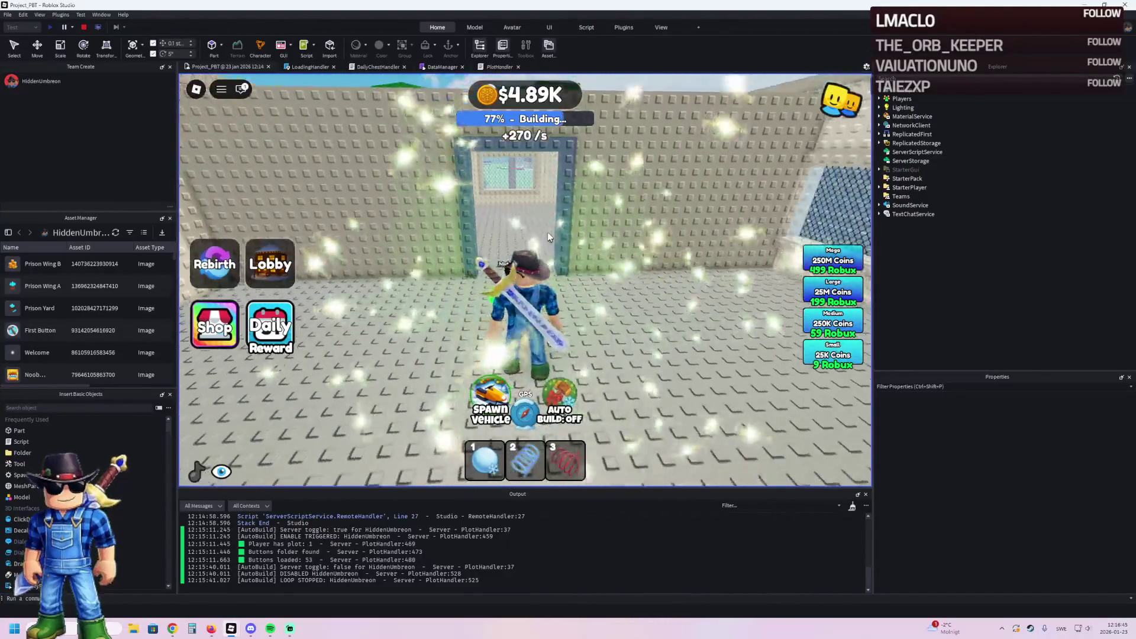
pyautogui.press('w')
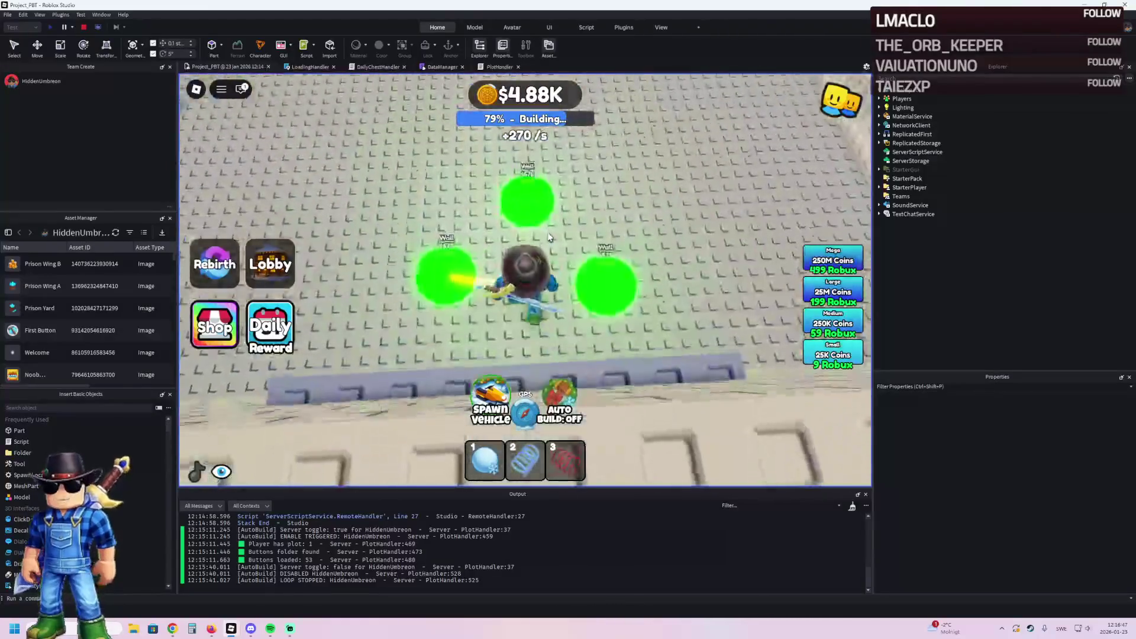
pyautogui.press('w')
pyautogui.press('w')
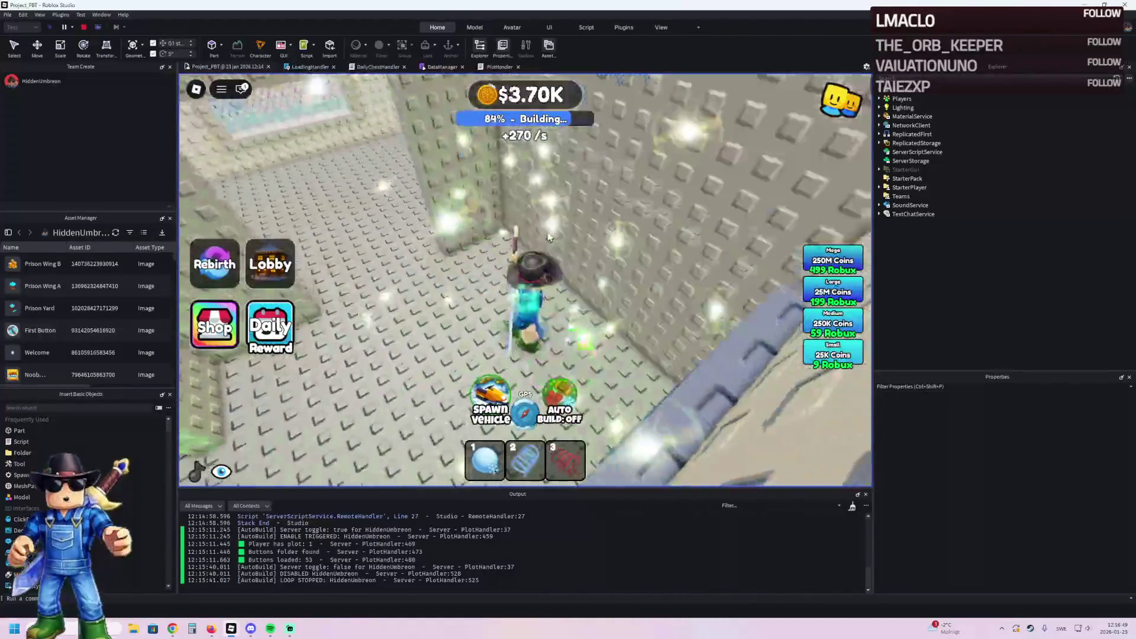
pyautogui.press('w')
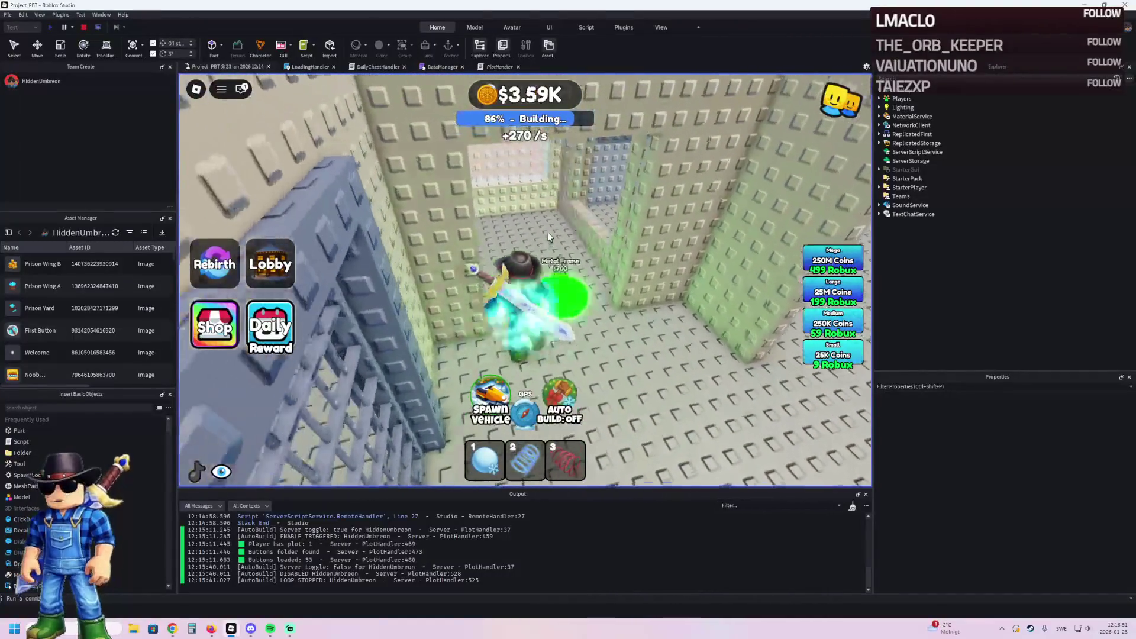
pyautogui.press('w')
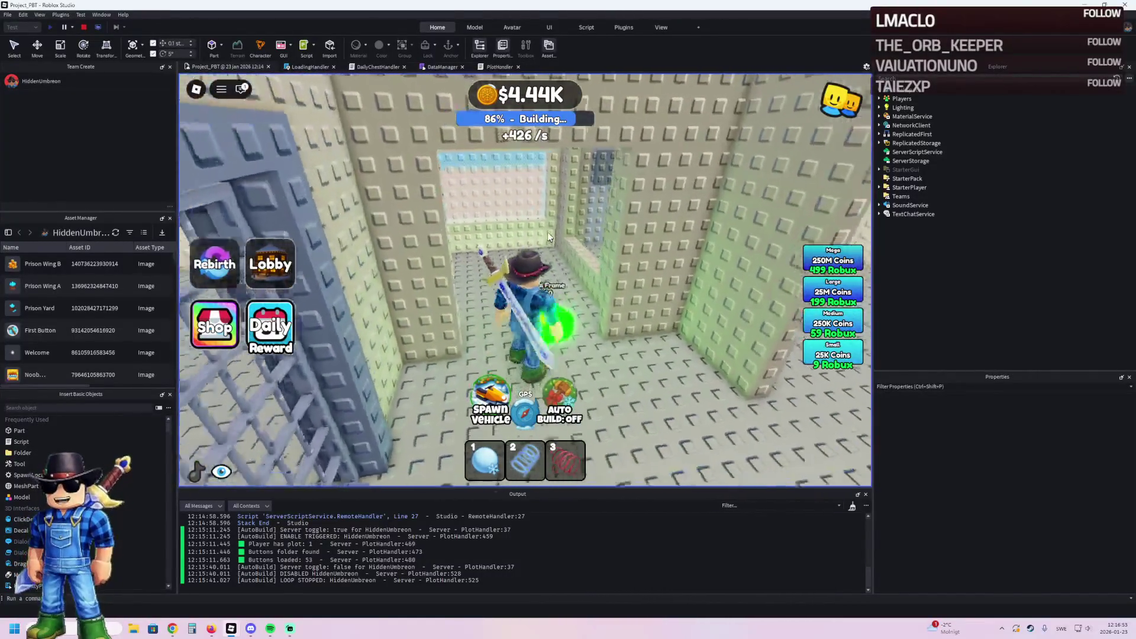
pyautogui.press('w')
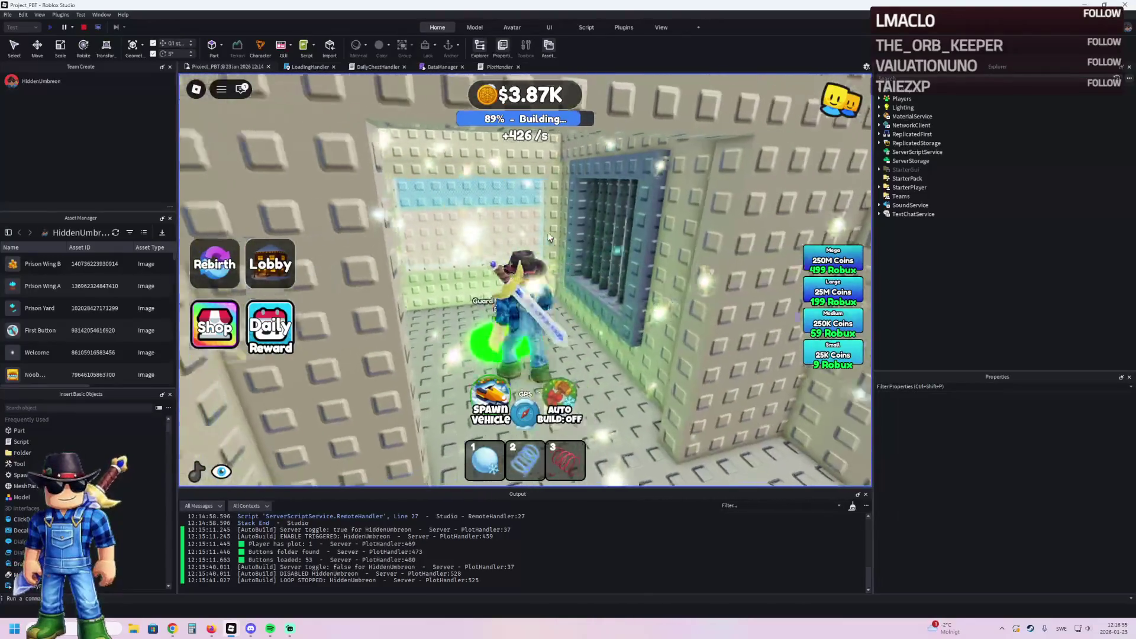
pyautogui.press('w')
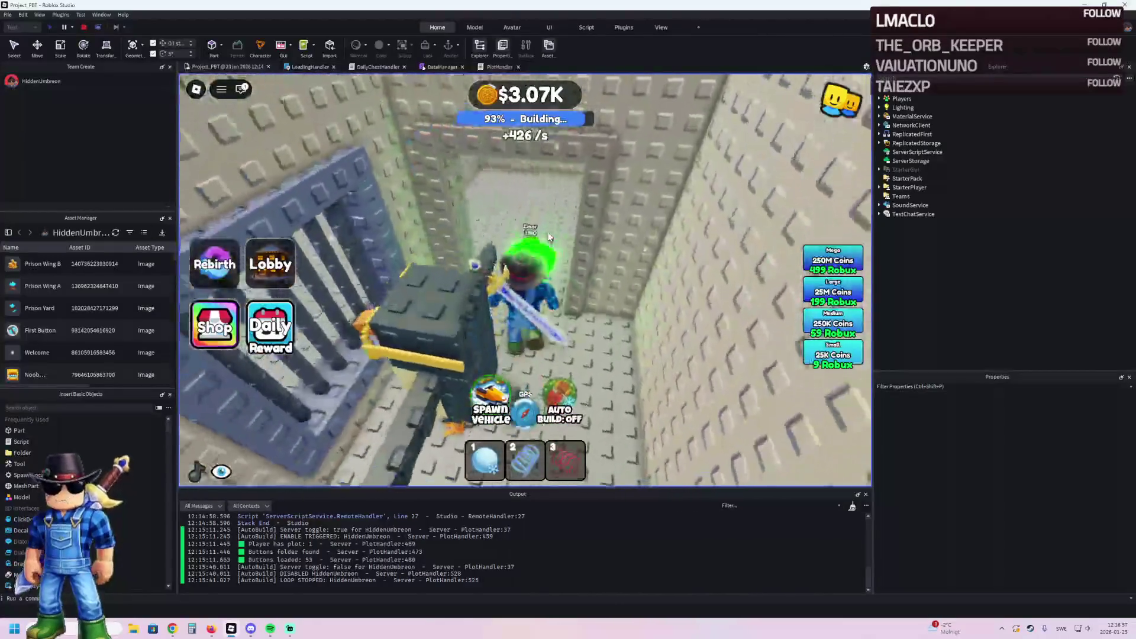
pyautogui.press('w')
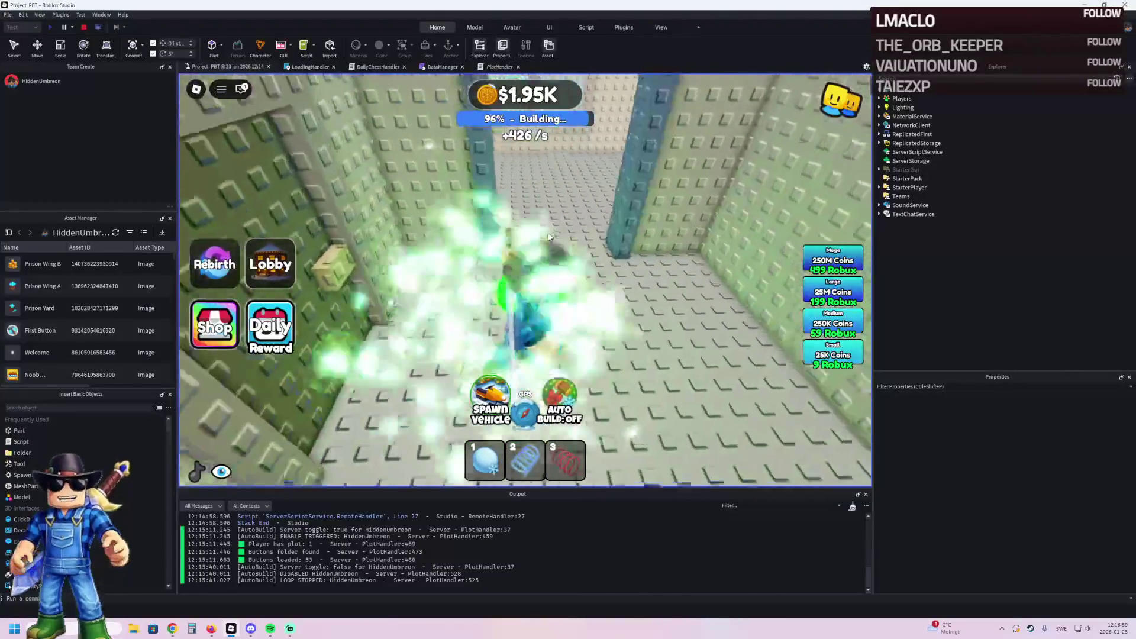
pyautogui.press('w')
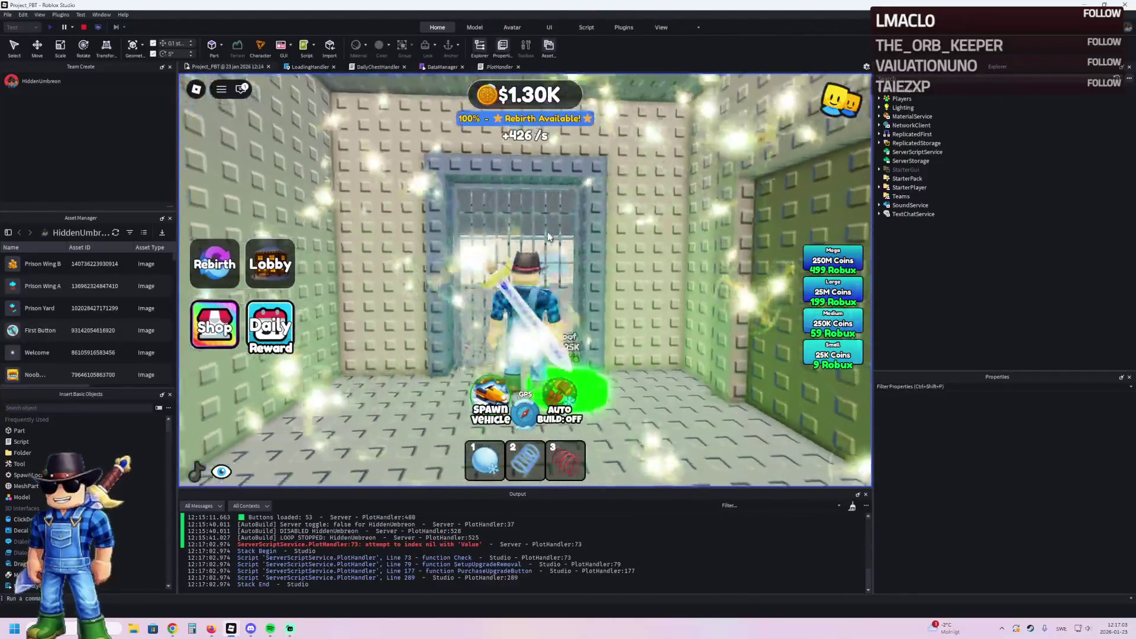
# Step: Walk through the large room to the cell door, then stop the playtest
pyautogui.press('a')
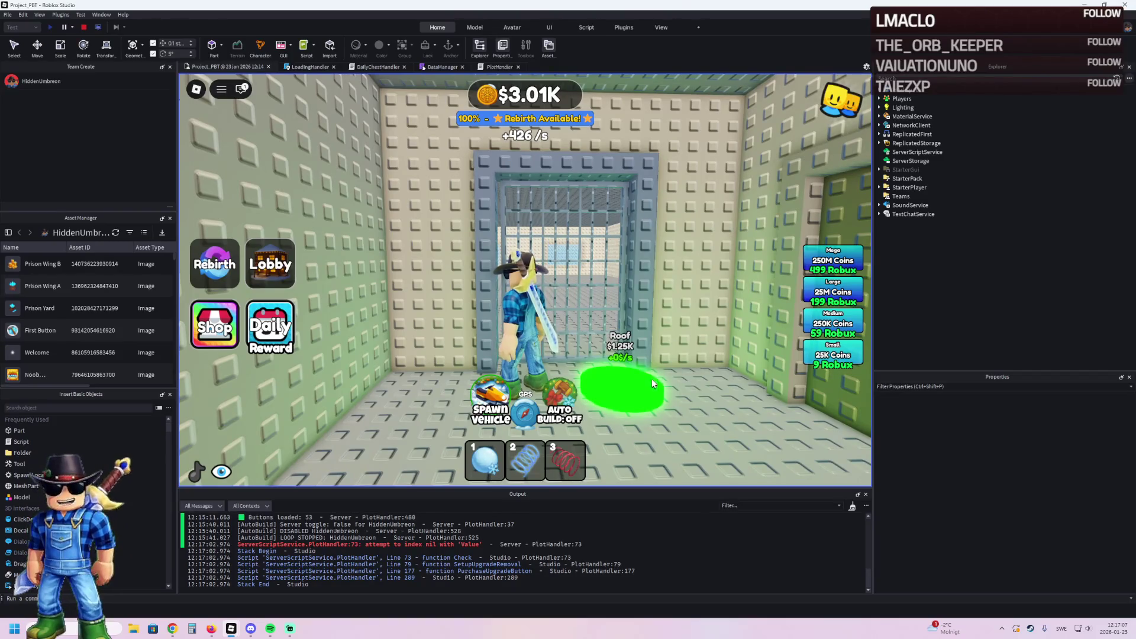
pyautogui.press('w')
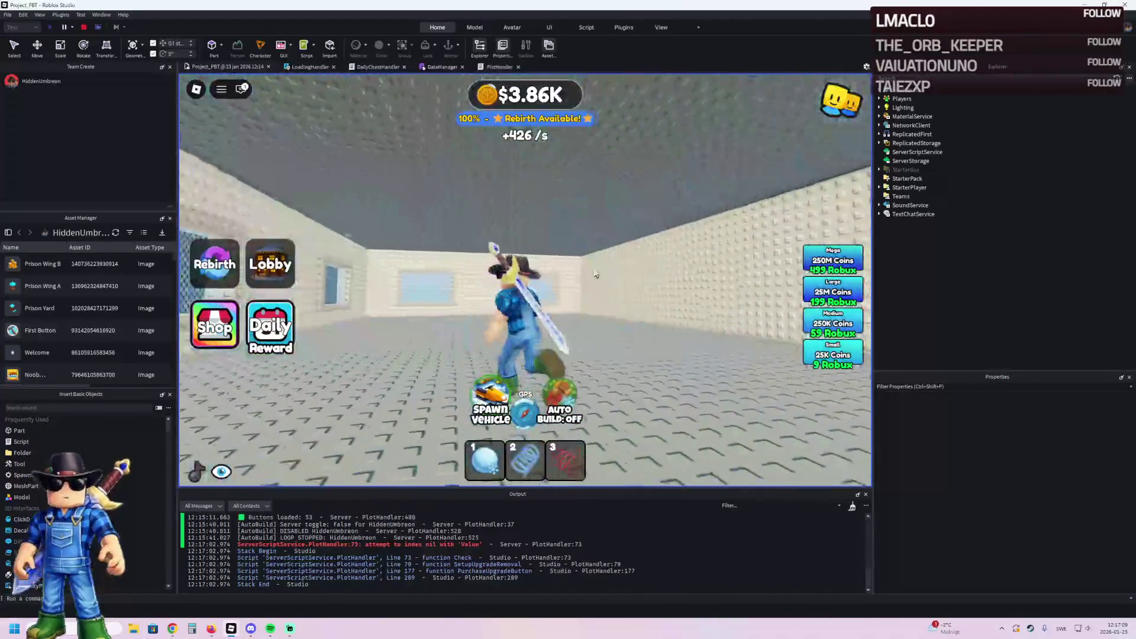
pyautogui.press('w')
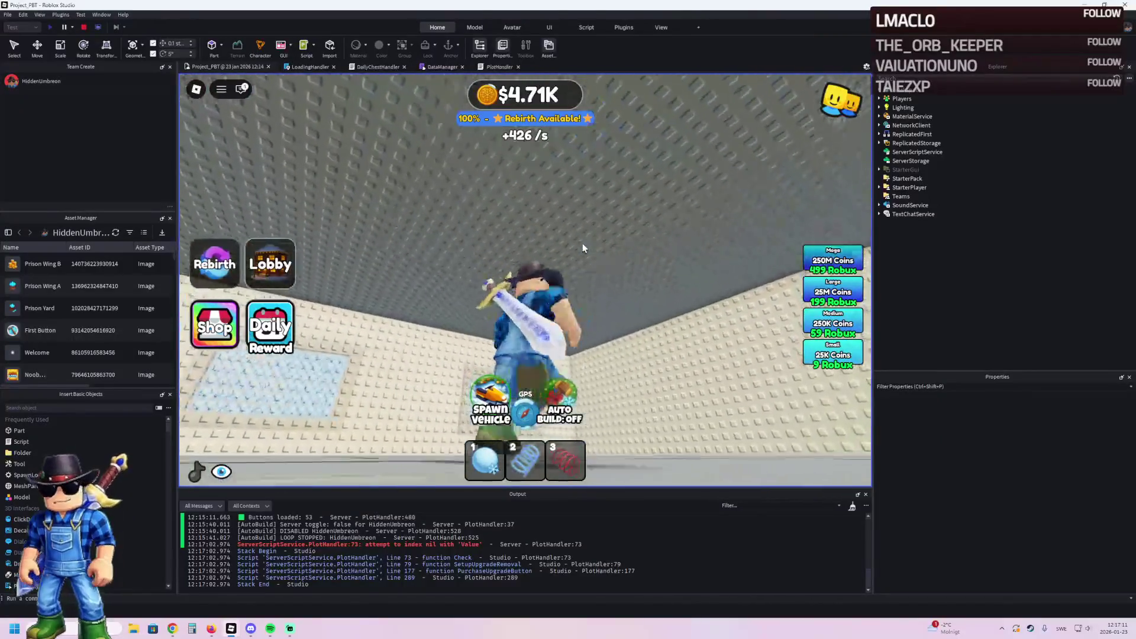
pyautogui.press('w')
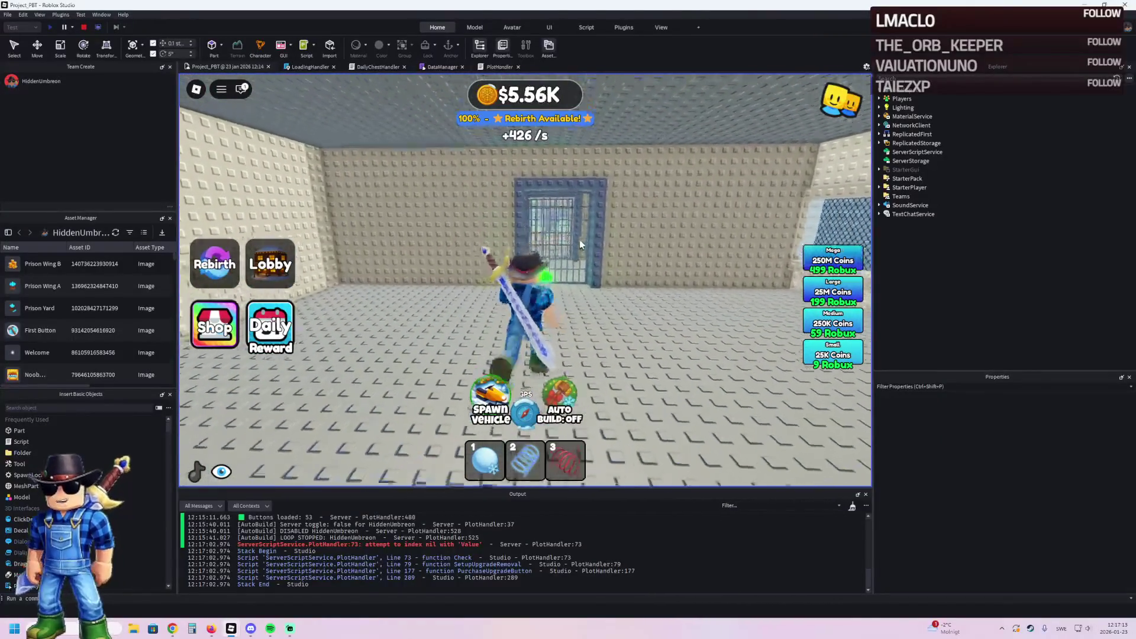
pyautogui.press('w')
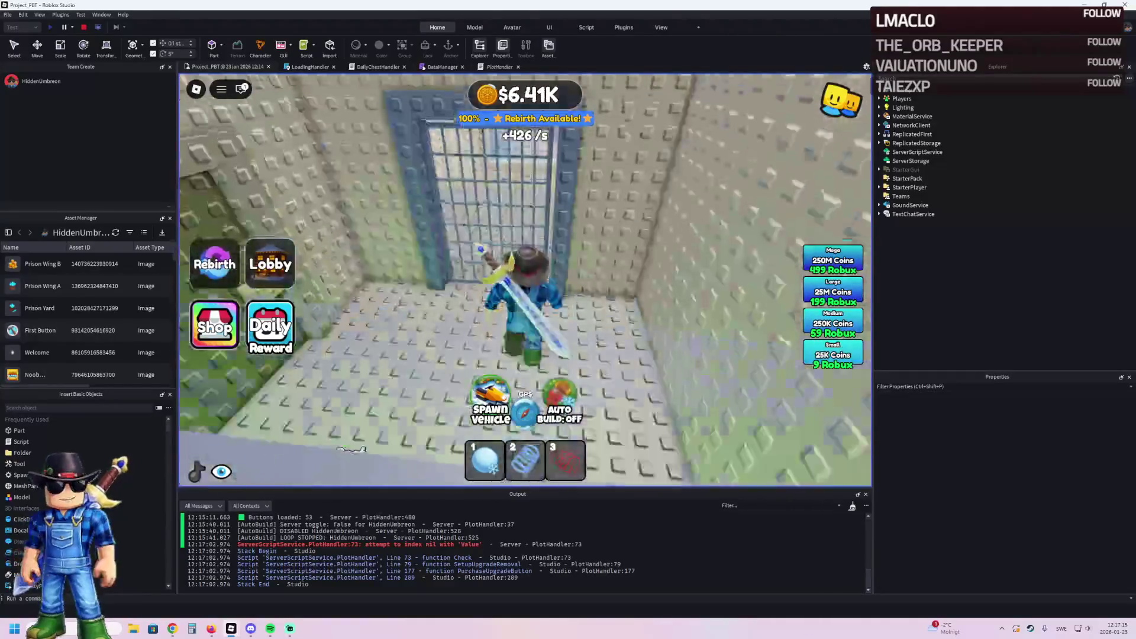
pyautogui.scroll(3, 362, 552)
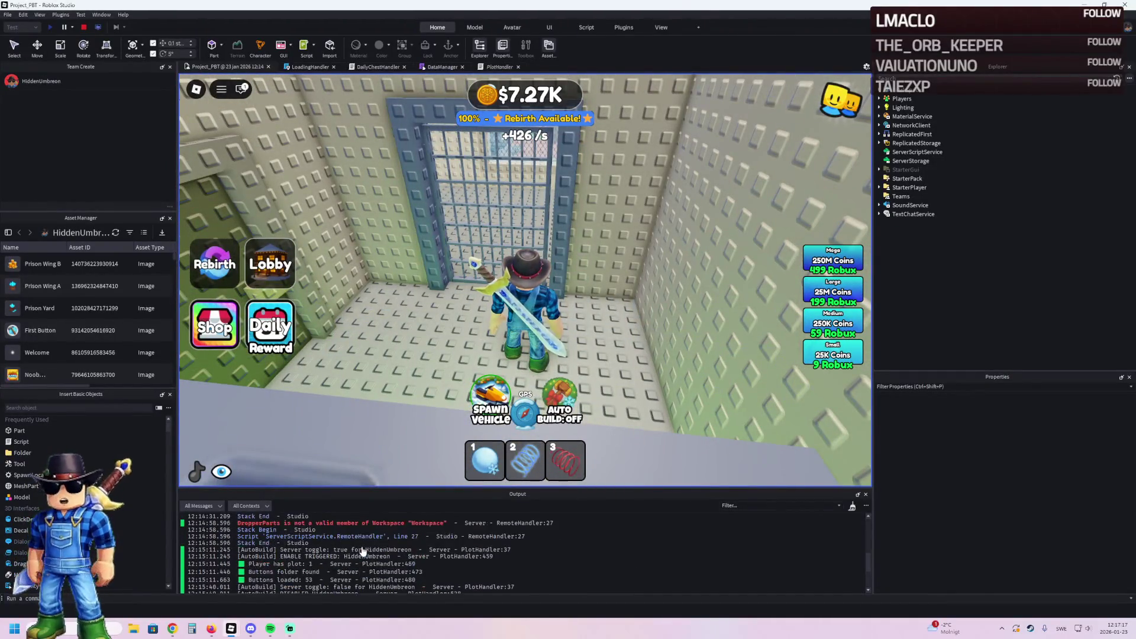
pyautogui.scroll(-3, 363, 544)
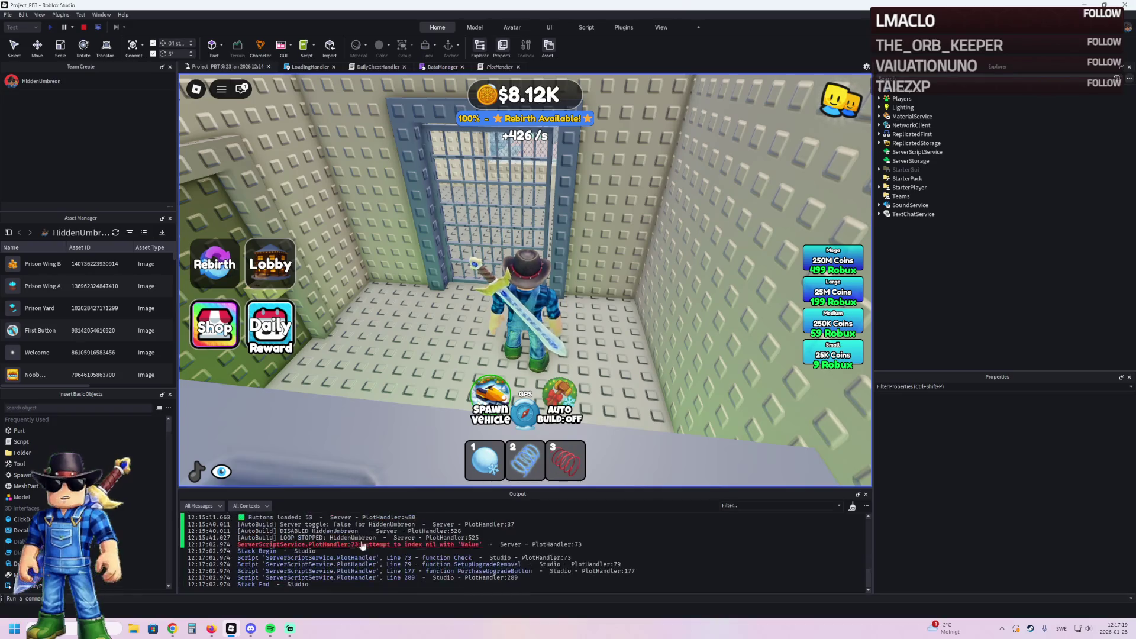
pyautogui.click(84, 27)
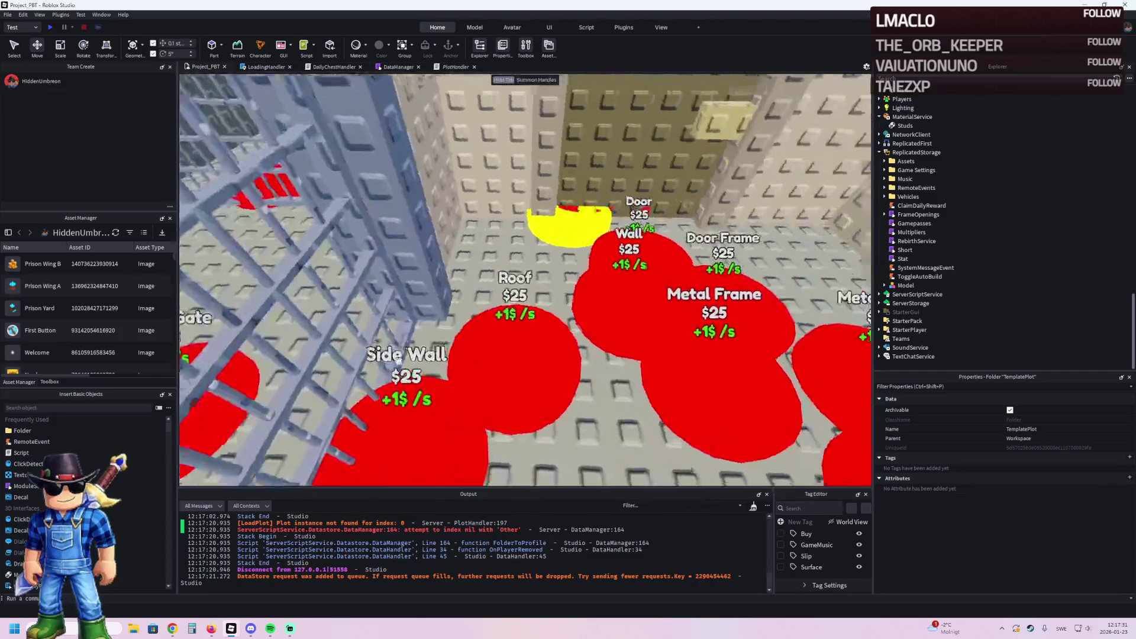
# Step: Set both RemoveOnButton values under model 59's Roof floors to 59
pyautogui.click(491, 359)
pyautogui.click(491, 359)
pyautogui.press('f')
pyautogui.doubleClick(917, 169)
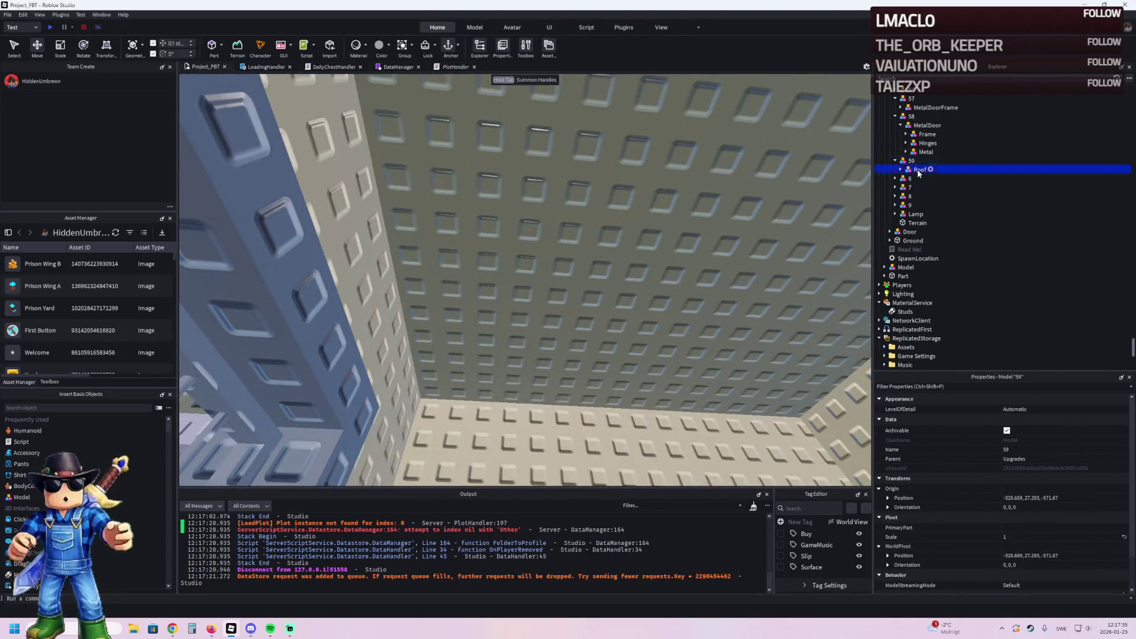
pyautogui.click(947, 231)
pyautogui.keyDown('ctrl'); pyautogui.click(947, 249); pyautogui.keyUp('ctrl')
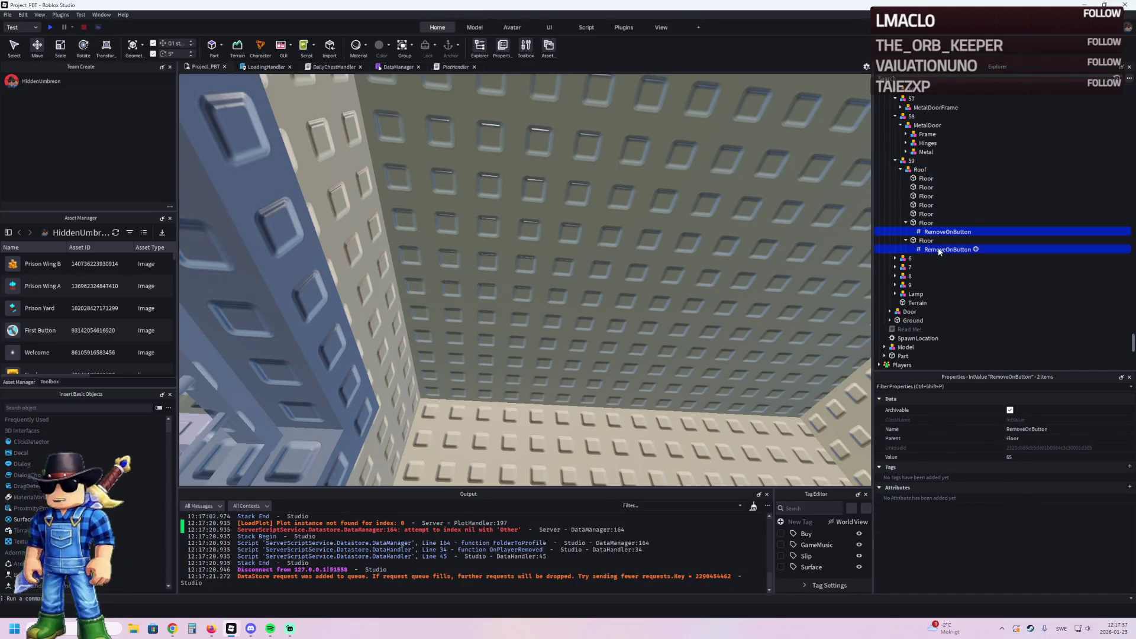
pyautogui.click(1042, 452)
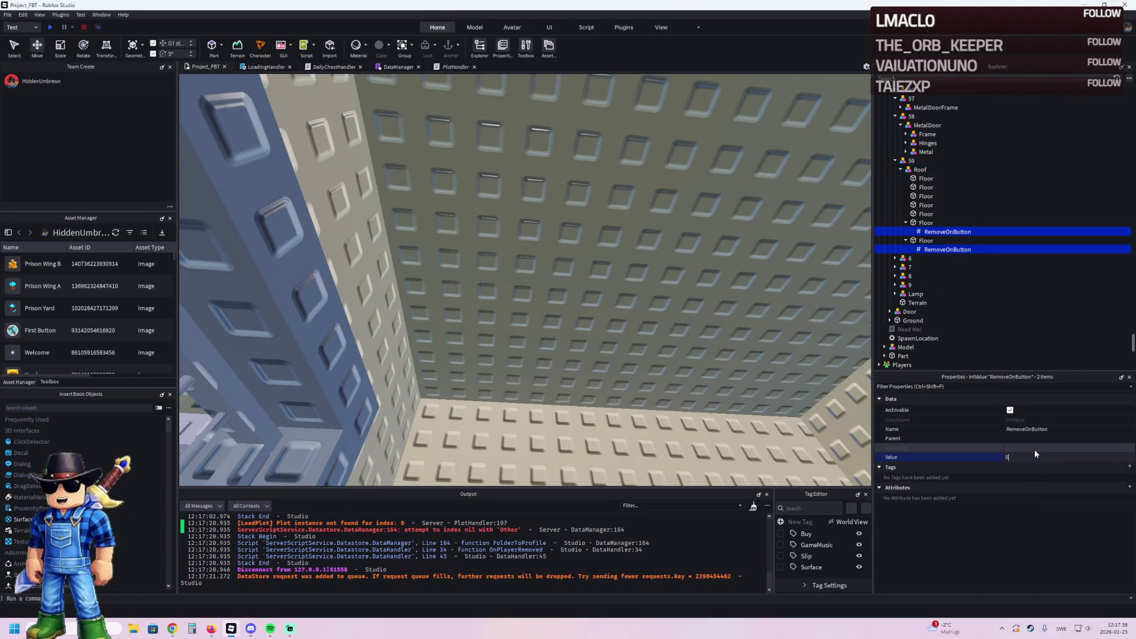
pyautogui.write('9')
pyautogui.press('Return')
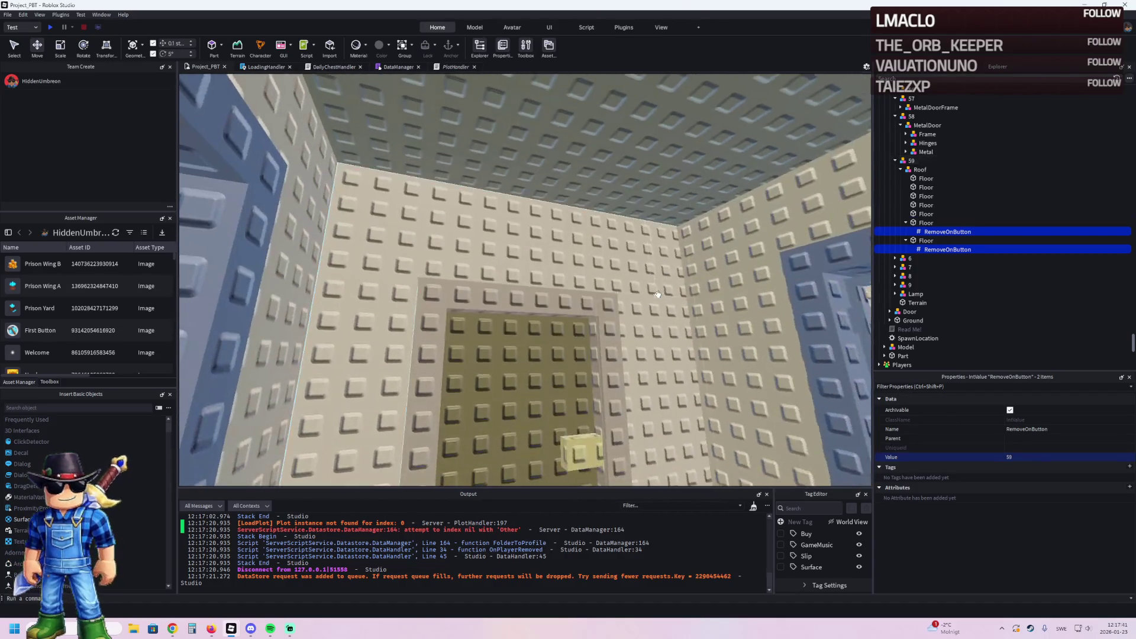
# Step: Move TemplatePlot into ReplicatedStorage and start a playtest with F5
pyautogui.press('Left')
pyautogui.press('Left')
pyautogui.press('Left')
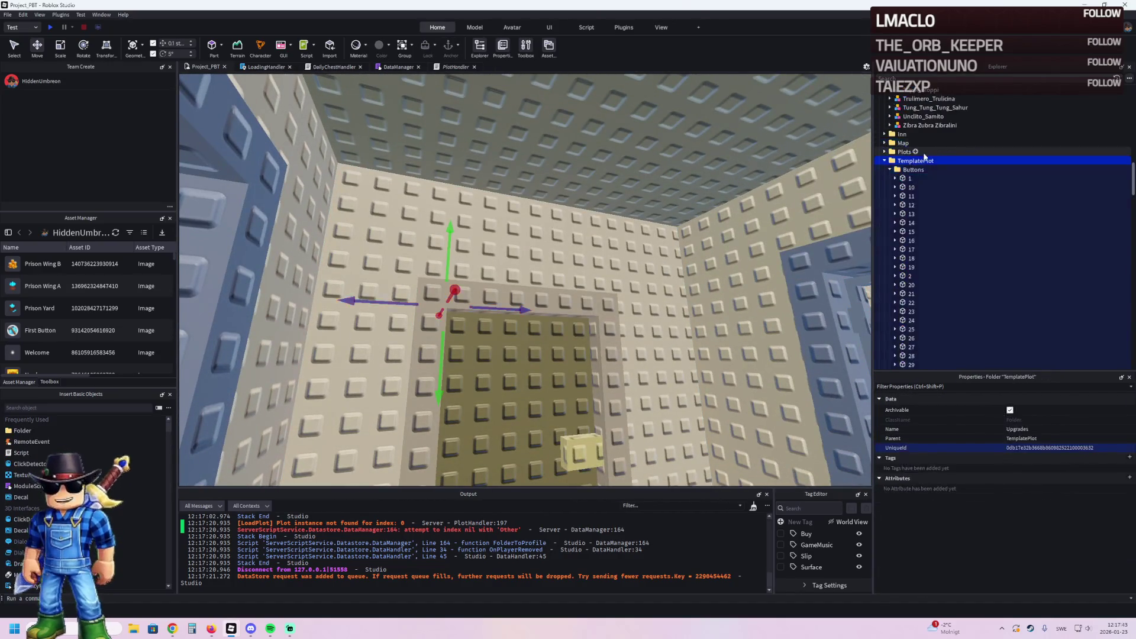
pyautogui.moveTo(906, 217); pyautogui.dragTo(914, 258)
pyautogui.press('F5')
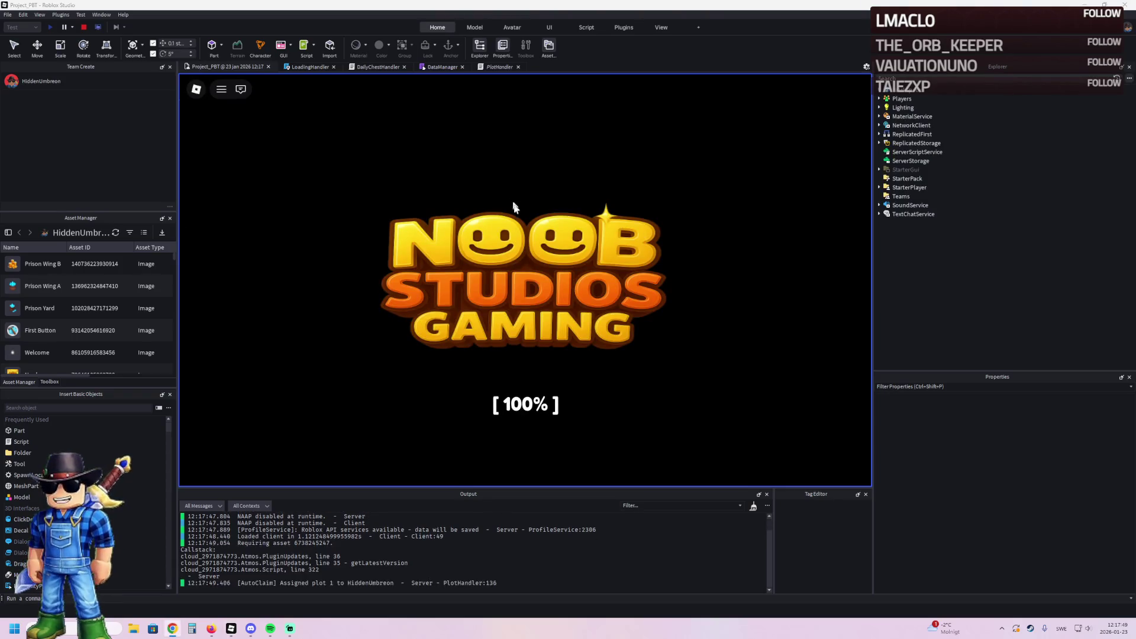
# Step: Walk from the spawn through the prison doors and corridors, then stop the playtest
pyautogui.press('w')
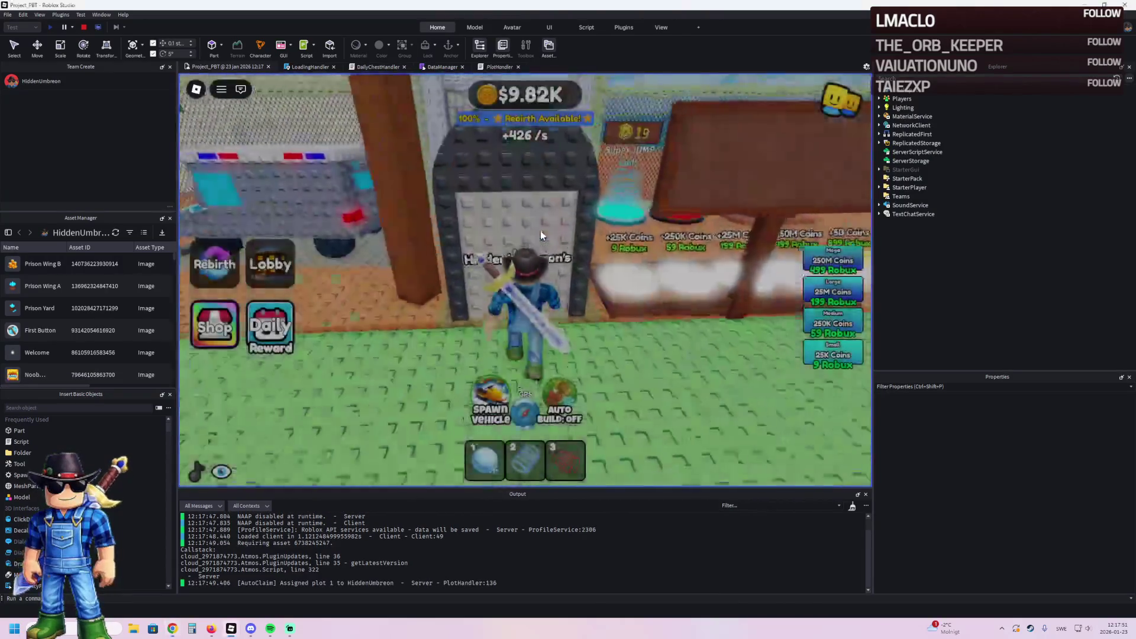
pyautogui.press('a')
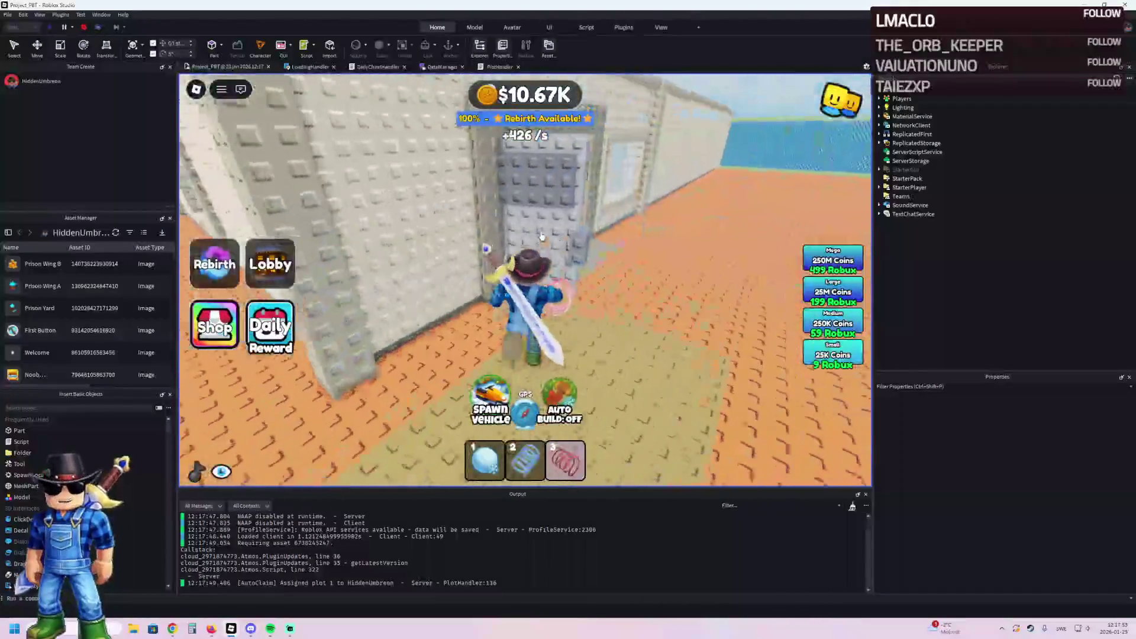
pyautogui.press('w')
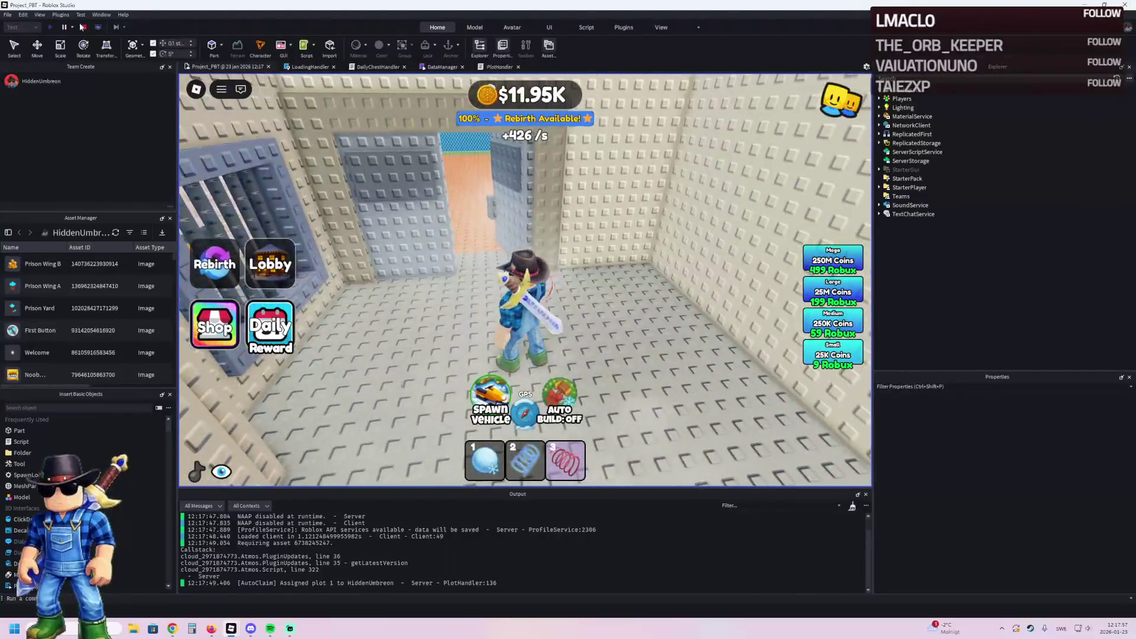
pyautogui.click(84, 27)
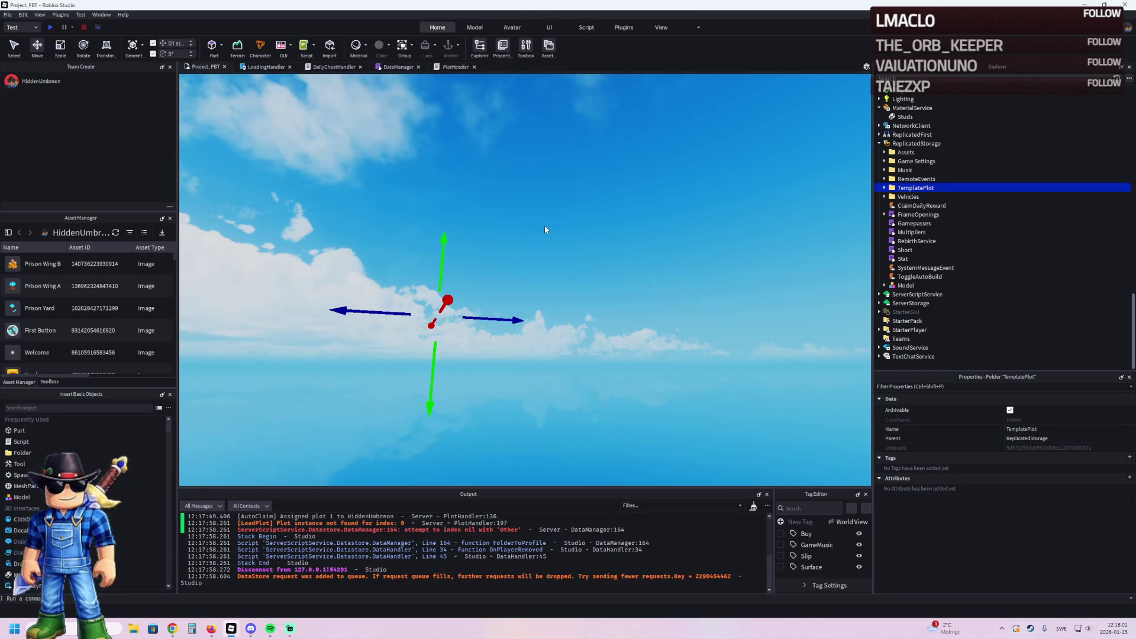
# Step: Restore TemplatePlot to Workspace and reposition the Window42RB_ window part vertically
pyautogui.hotkey('ctrl', 'z')
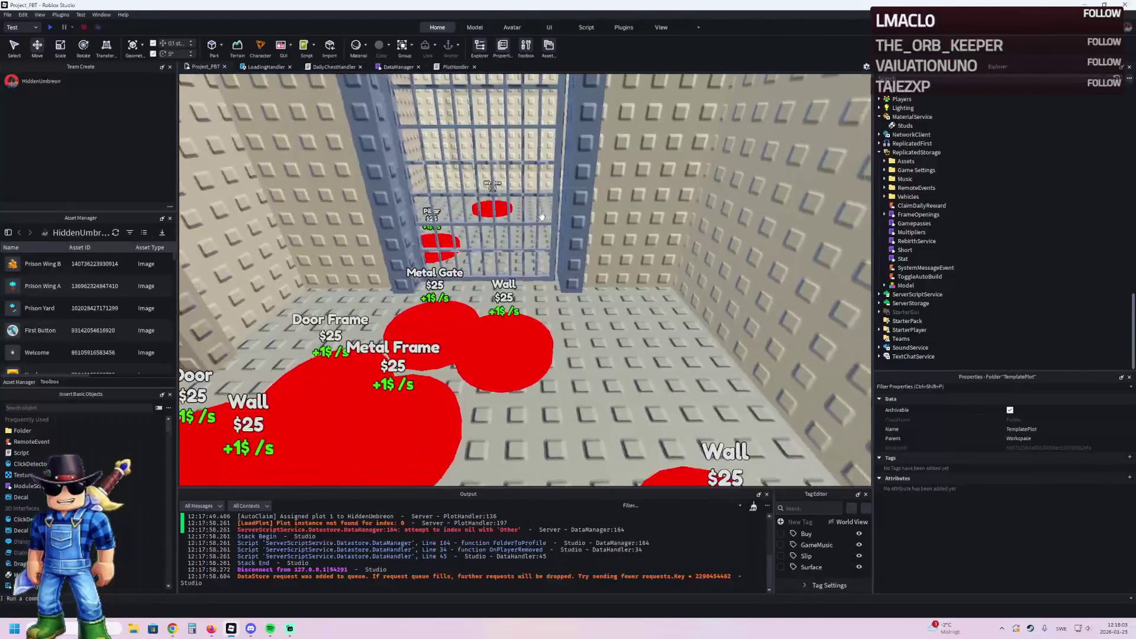
pyautogui.press('w')
pyautogui.press('w')
pyautogui.press('w')
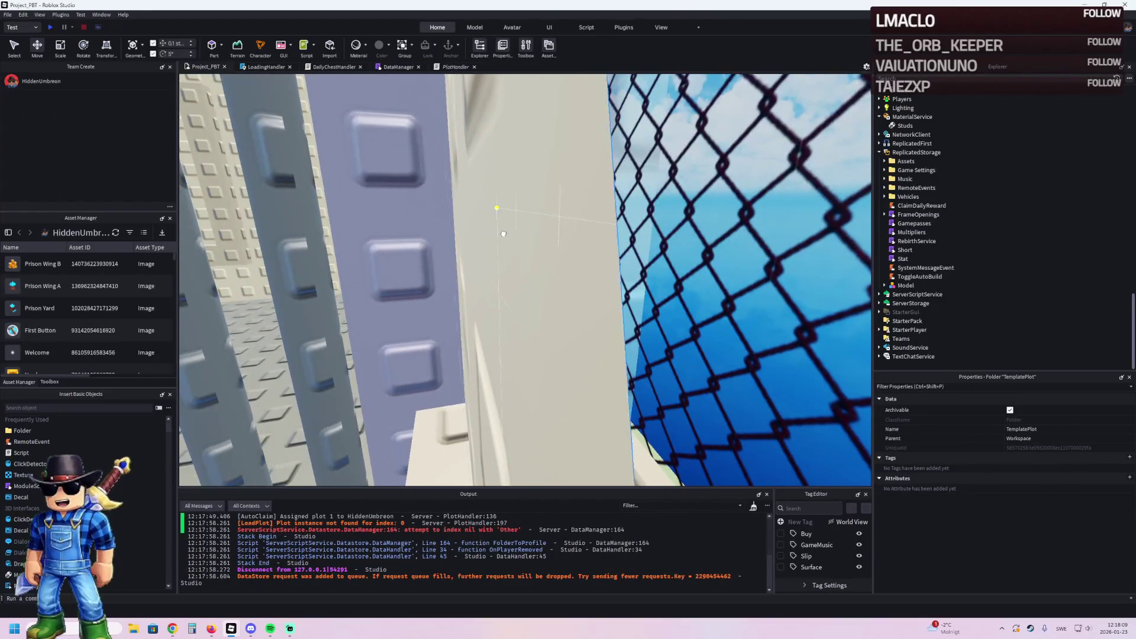
pyautogui.click(504, 233)
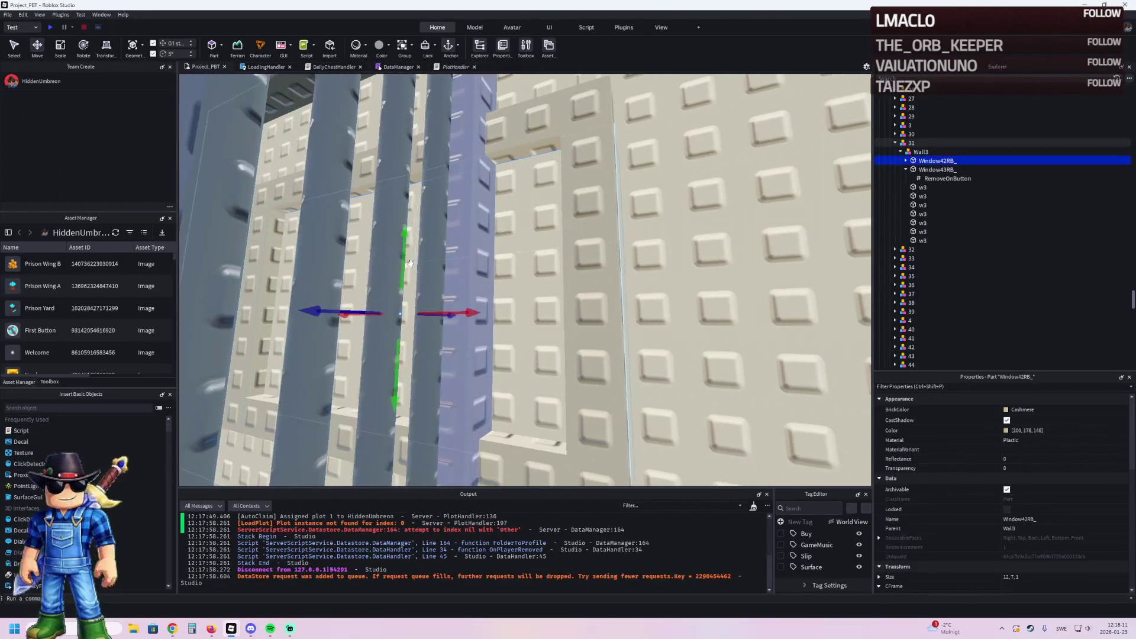
pyautogui.moveTo(405, 263)
pyautogui.mouseDown()
pyautogui.moveTo(418, 235)
pyautogui.moveTo(452, 226)
pyautogui.mouseUp()
pyautogui.press('d')
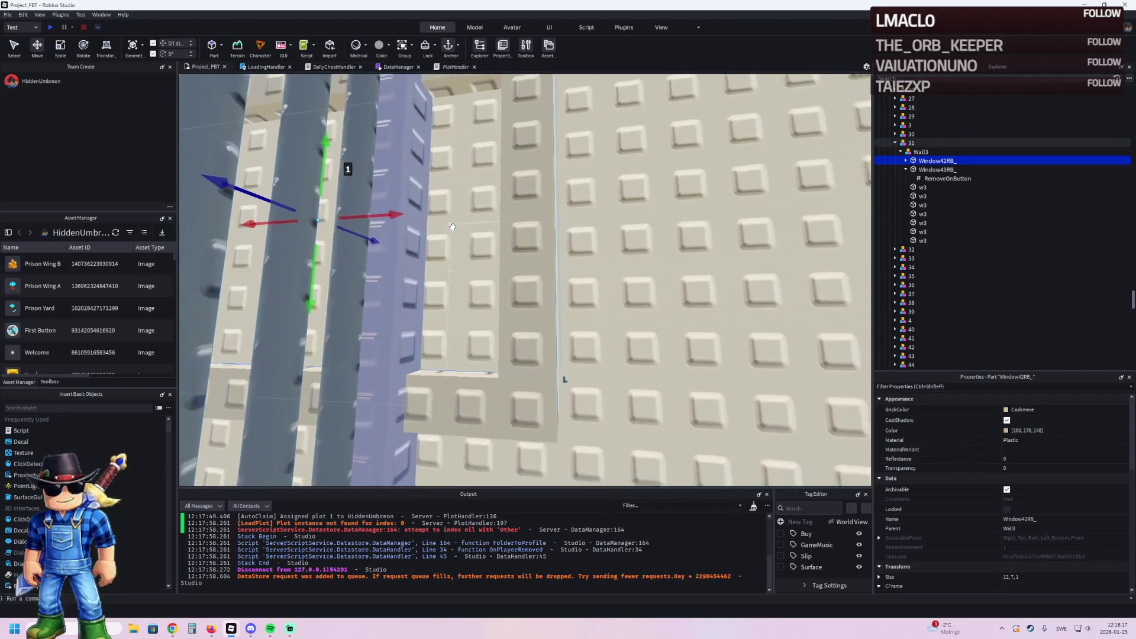
pyautogui.press('d')
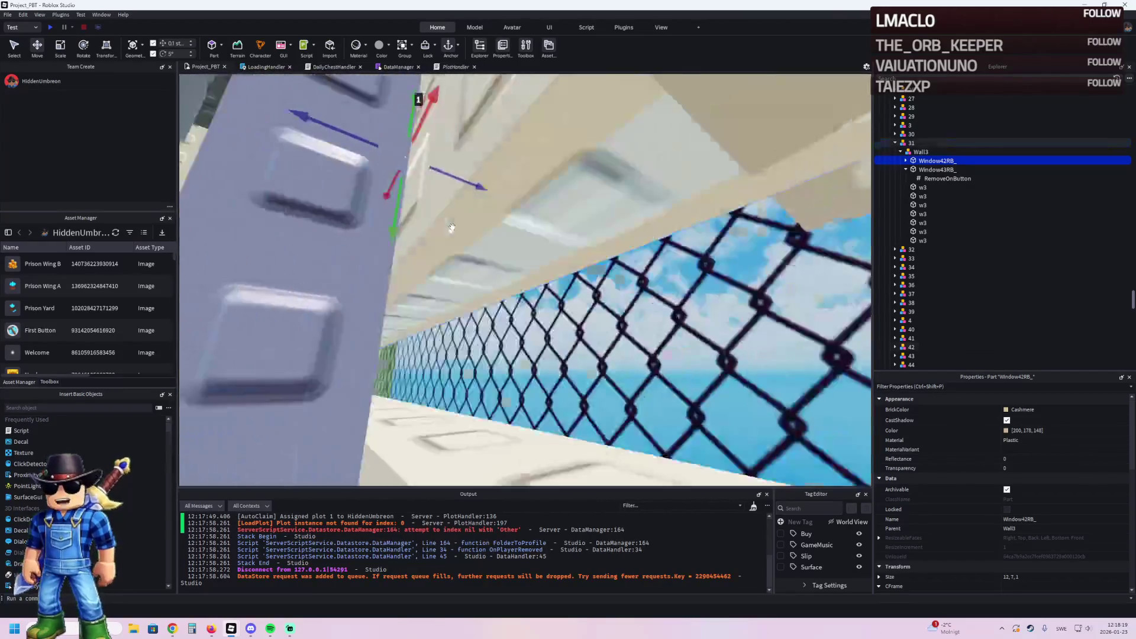
pyautogui.moveTo(360, 127); pyautogui.dragTo(353, 185)
pyautogui.press('a')
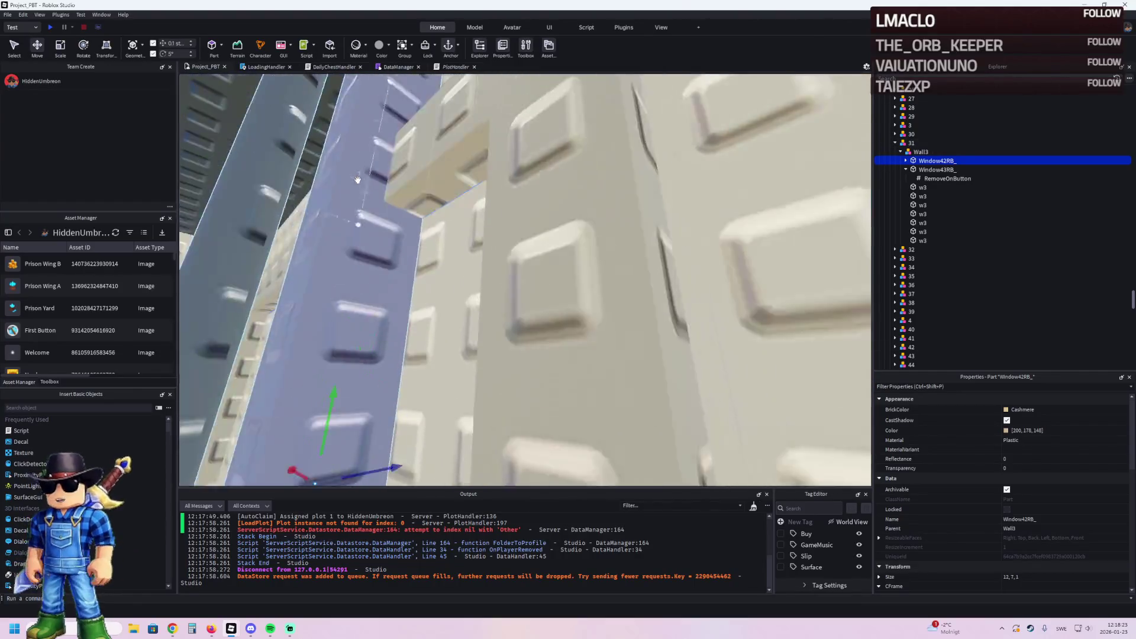
pyautogui.press('s')
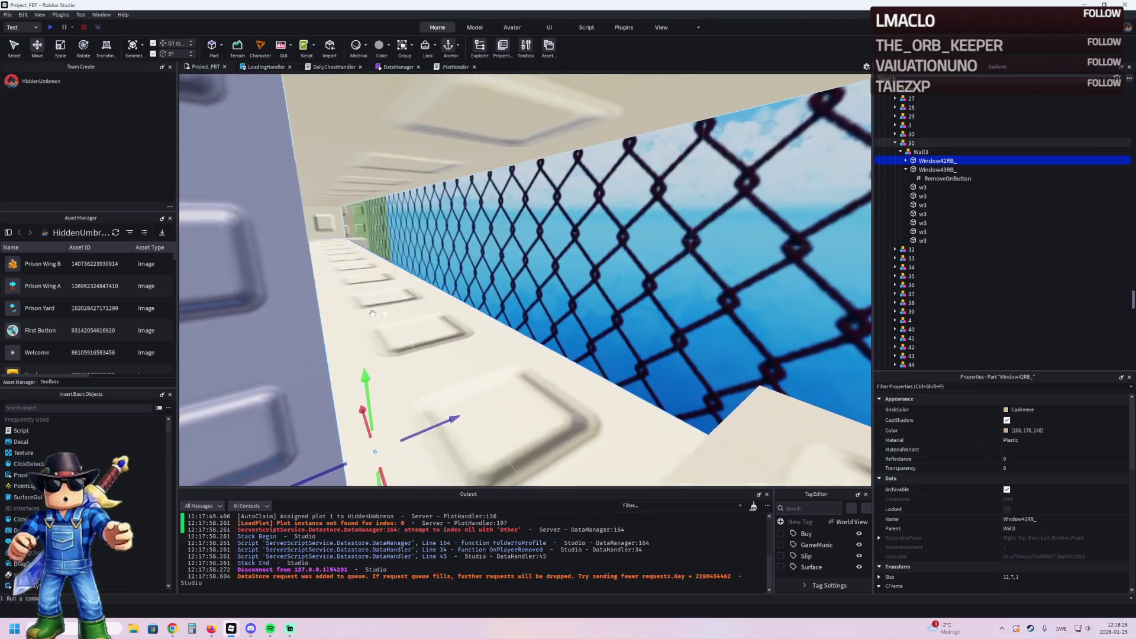
# Step: Switch to the Scale tool and adjust the window part's height
pyautogui.hotkey('ctrl', '4')
pyautogui.moveTo(374, 235); pyautogui.dragTo(373, 234)
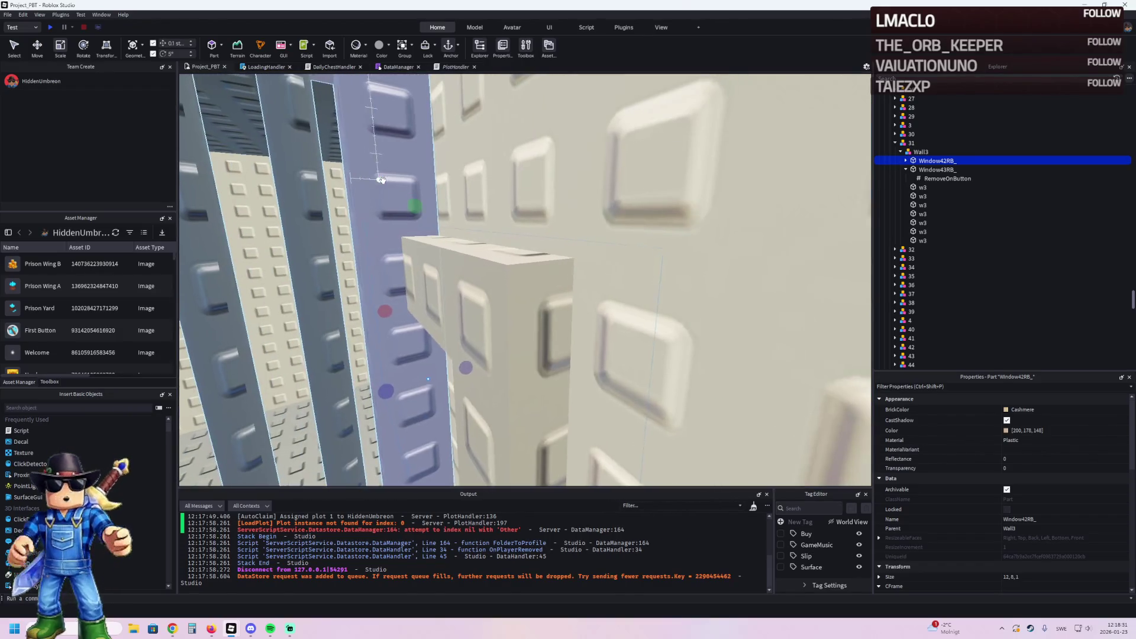
pyautogui.scroll(2, 413, 193)
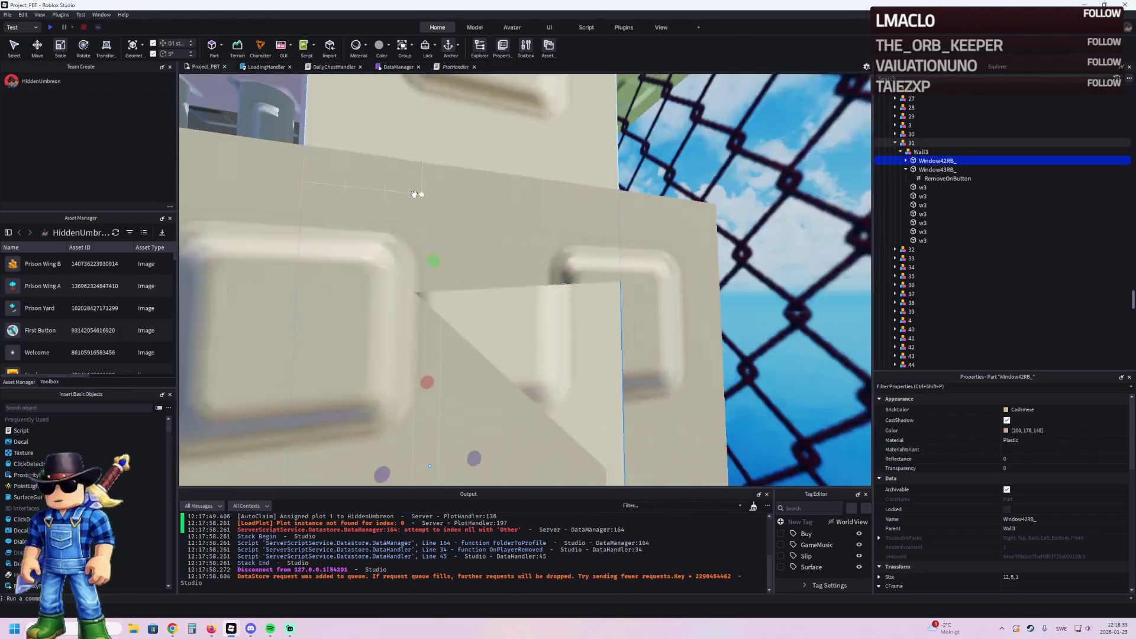
pyautogui.scroll(-3, 414, 195)
pyautogui.scroll(1, 416, 202)
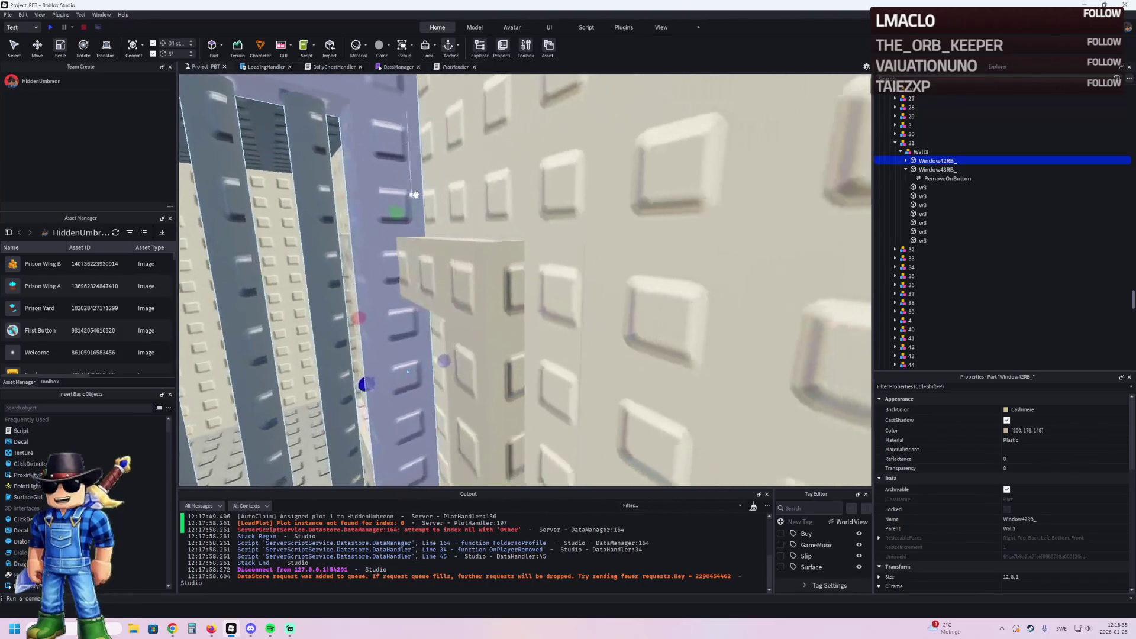
pyautogui.scroll(10, 404, 214)
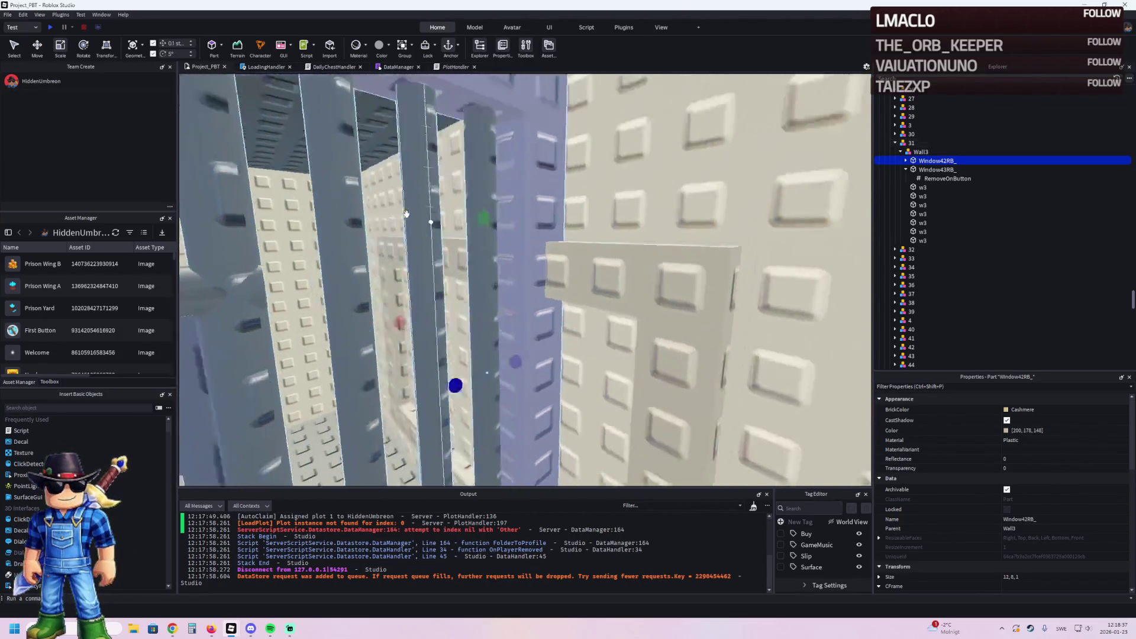
pyautogui.scroll(10, 406, 214)
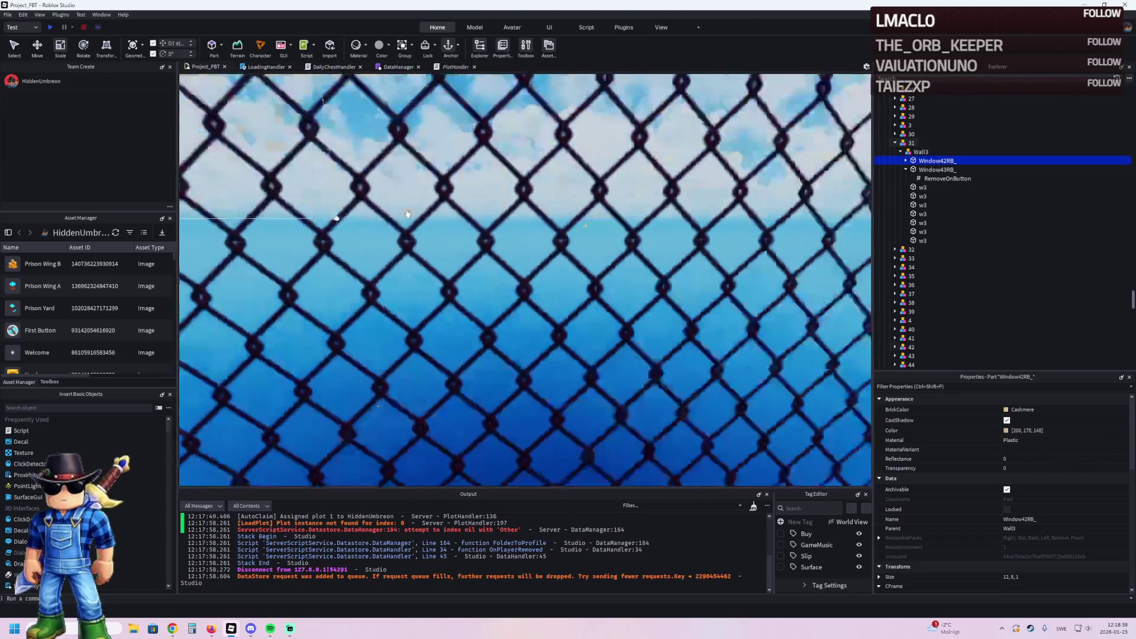
# Step: Stretch the Window37RB_ opening taller to size 12,8,1
pyautogui.click(482, 224)
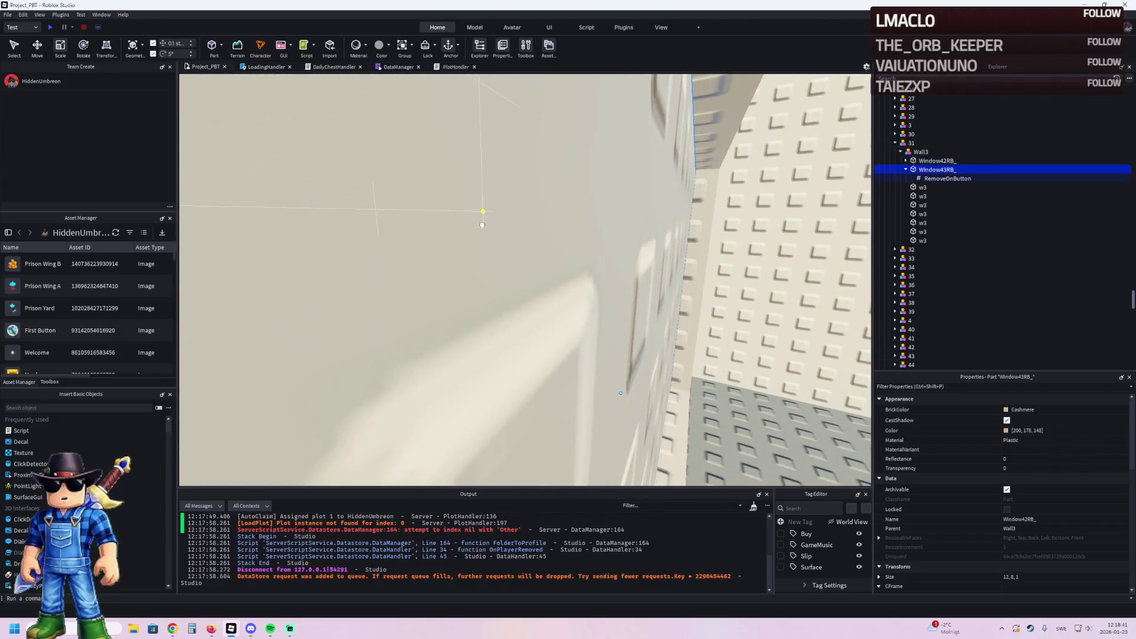
pyautogui.scroll(-6, 483, 225)
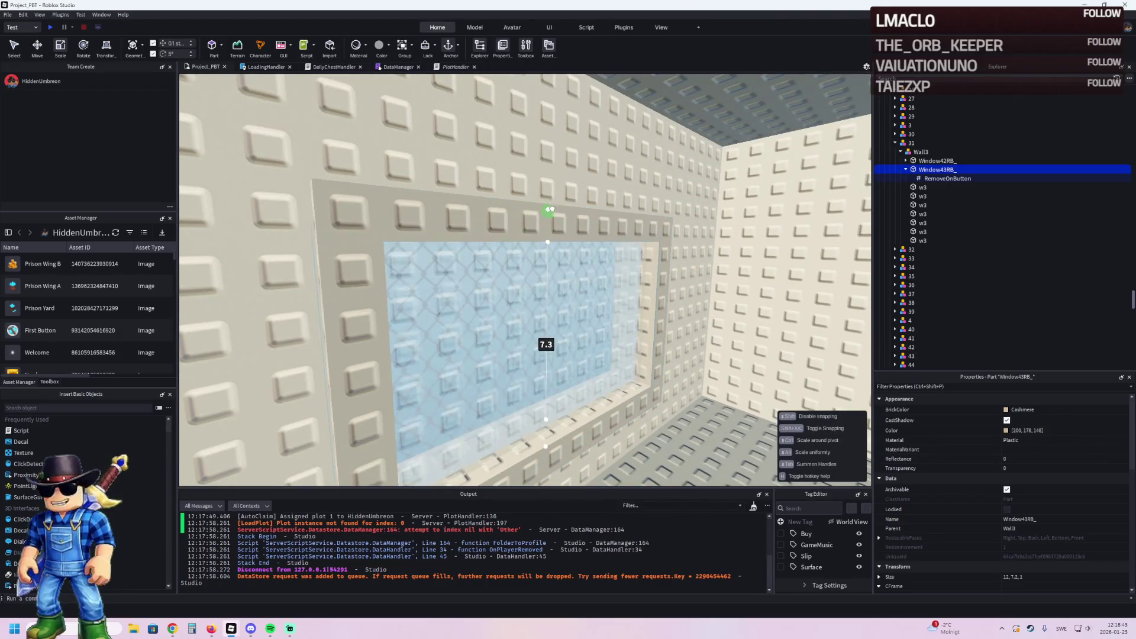
pyautogui.scroll(5, 561, 185)
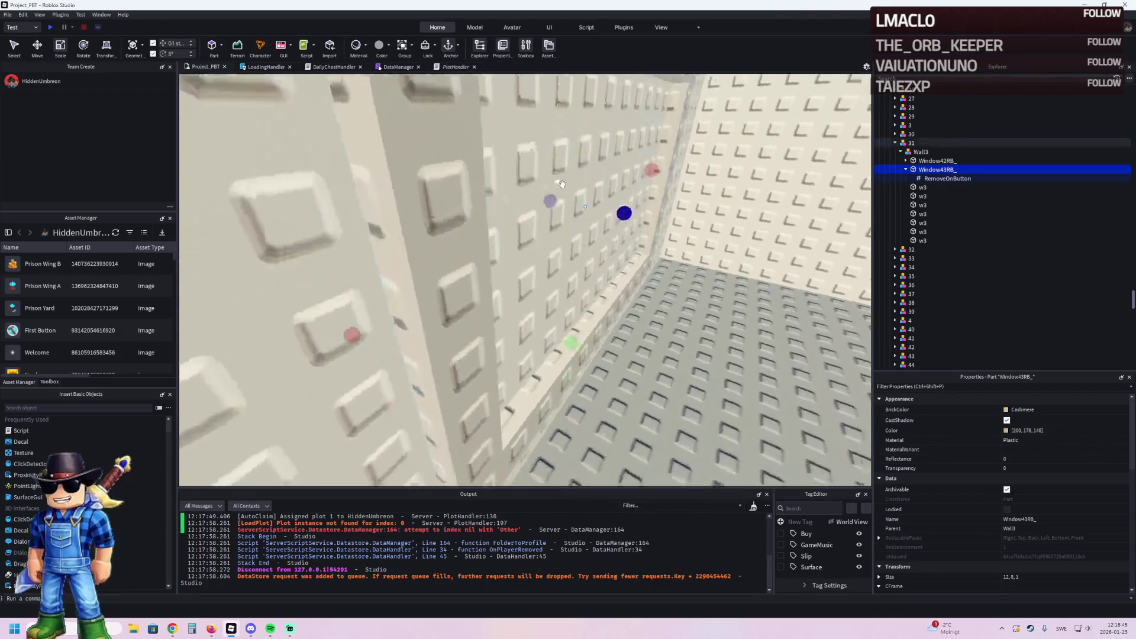
pyautogui.scroll(15, 562, 184)
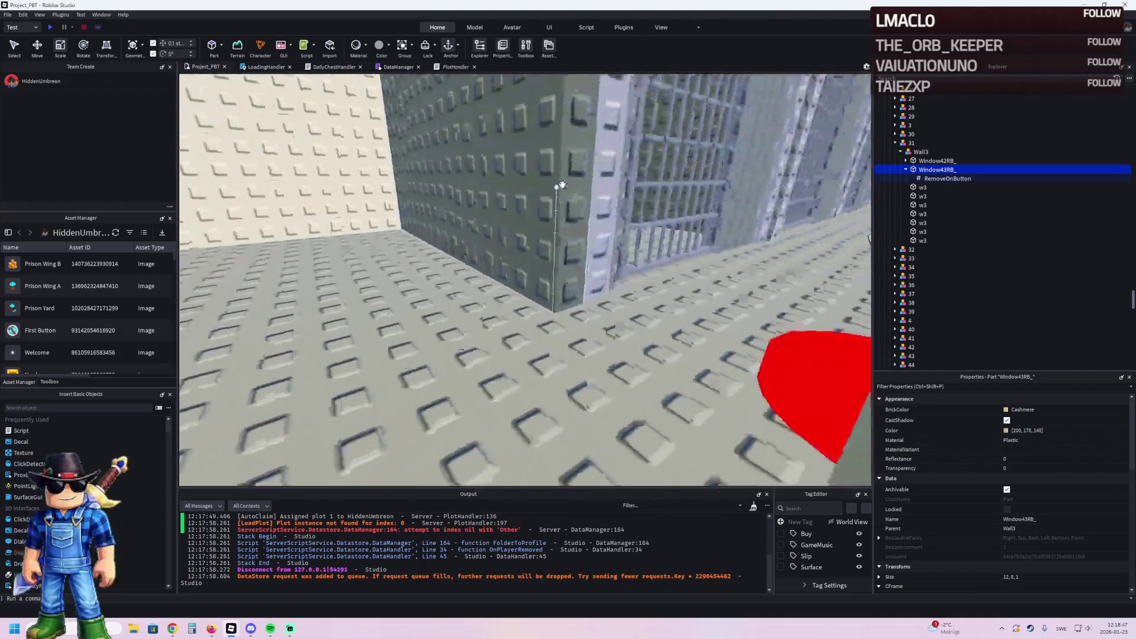
pyautogui.scroll(15, 561, 185)
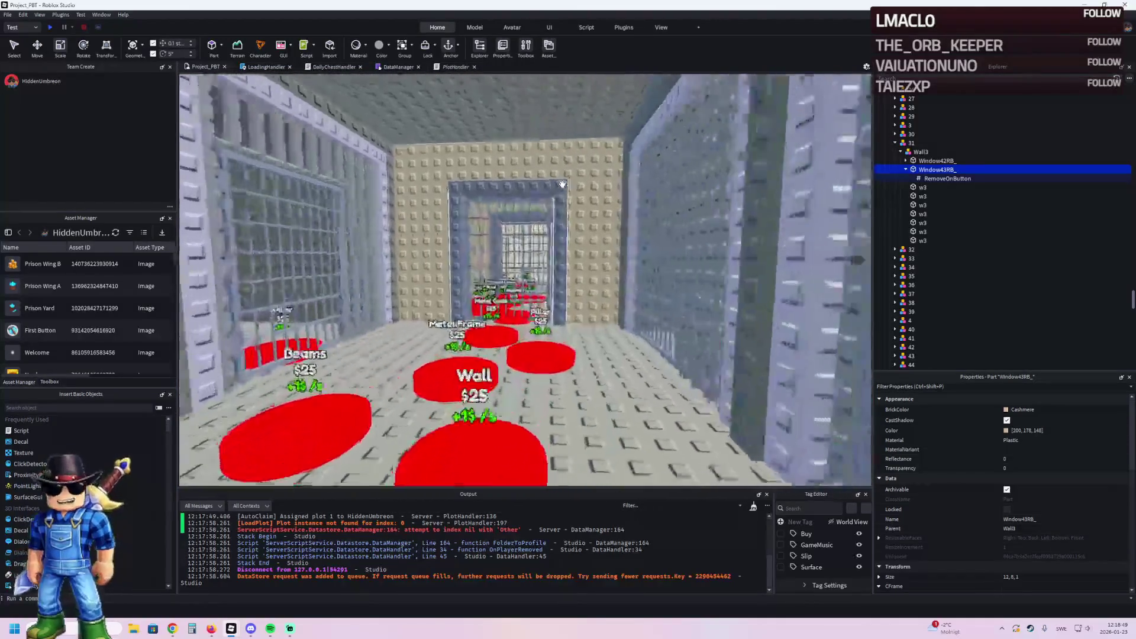
pyautogui.scroll(15, 562, 185)
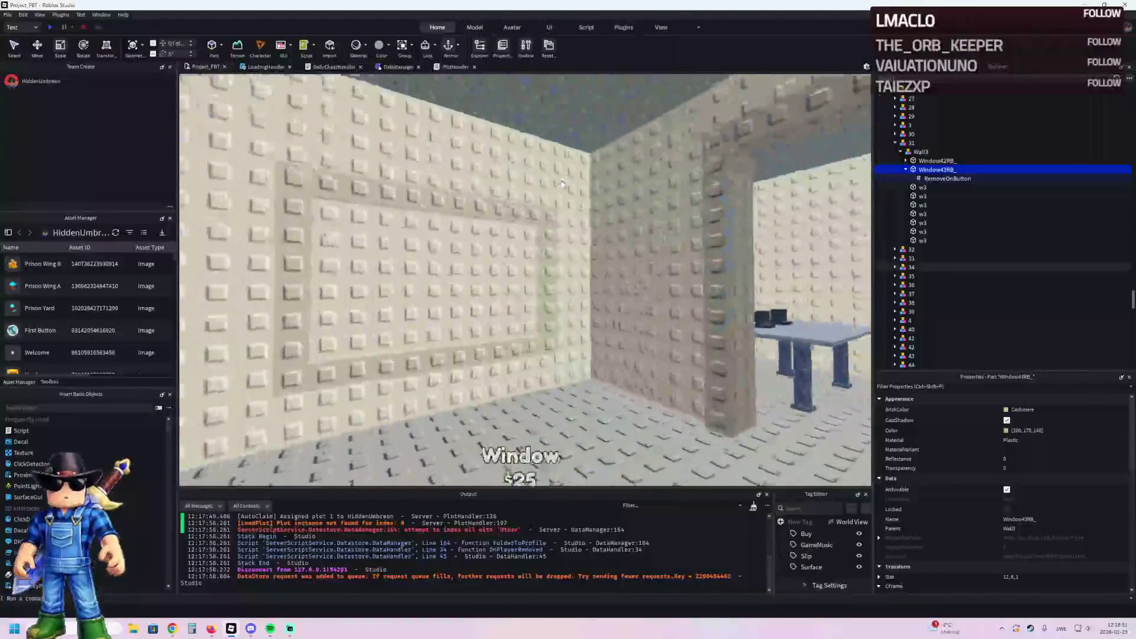
pyautogui.click(553, 236)
pyautogui.scroll(5, 562, 233)
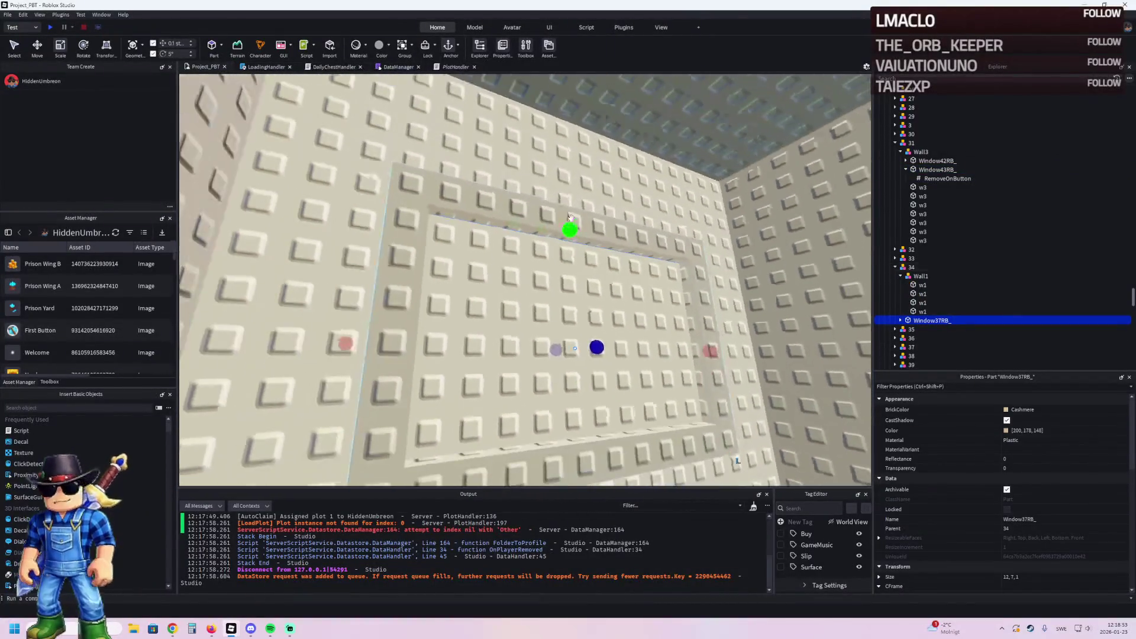
pyautogui.moveTo(566, 231)
pyautogui.mouseDown()
pyautogui.moveTo(569, 214)
pyautogui.moveTo(598, 204)
pyautogui.mouseUp()
pyautogui.scroll(3, 592, 237)
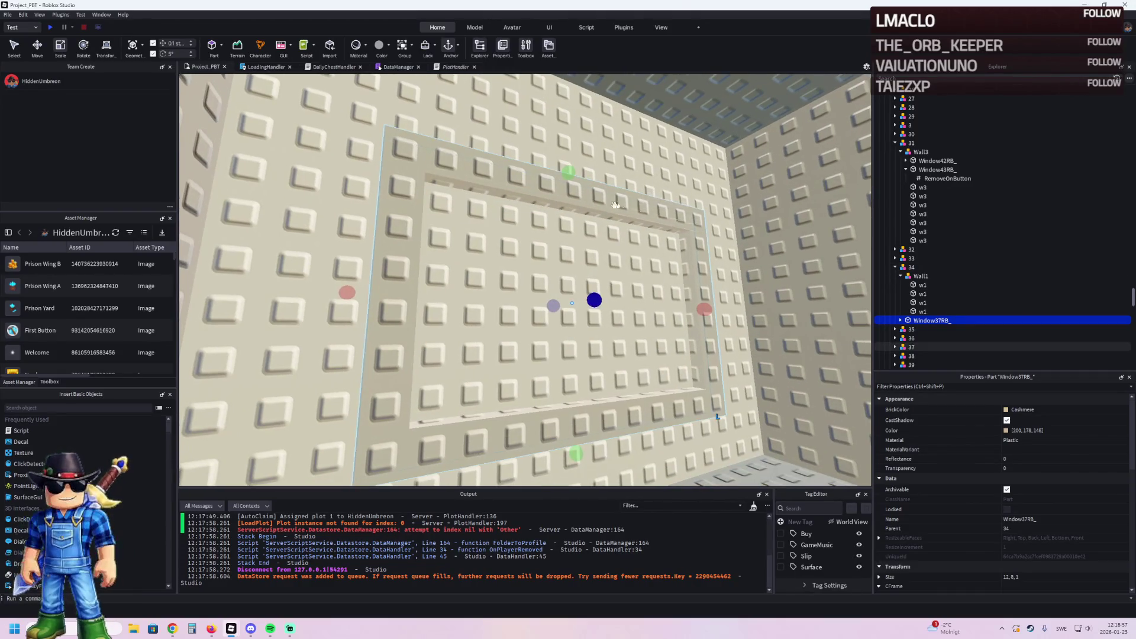
pyautogui.scroll(-10, 928, 152)
# Step: Move TemplatePlot into ReplicatedStorage and start a playtest with F5
pyautogui.click(928, 151)
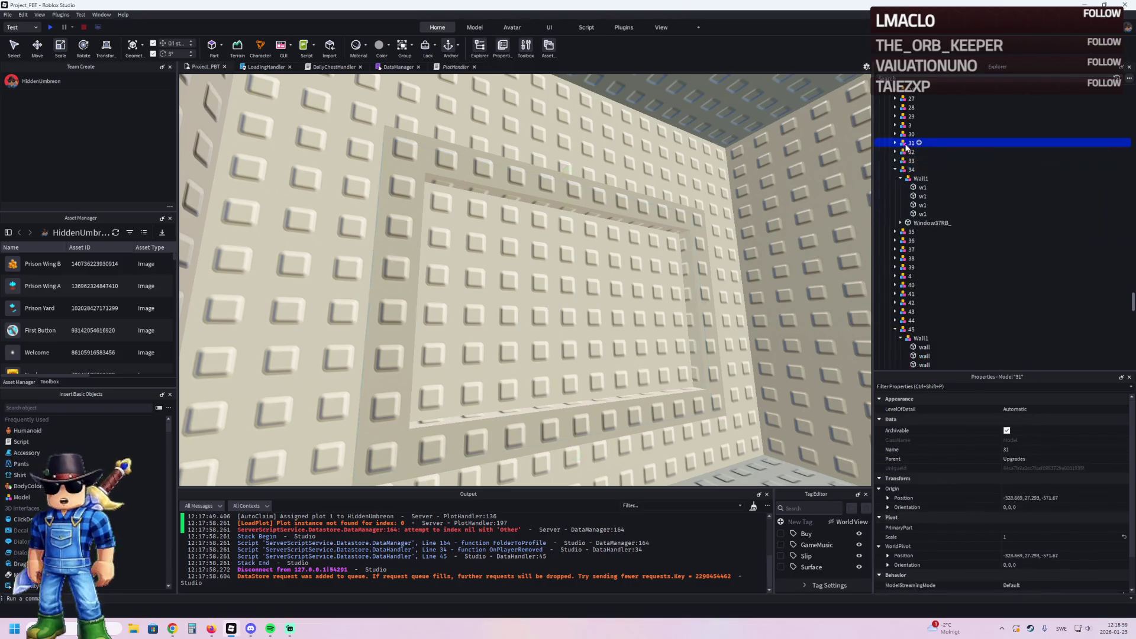
pyautogui.moveTo(923, 152); pyautogui.dragTo(917, 276)
pyautogui.press('F5')
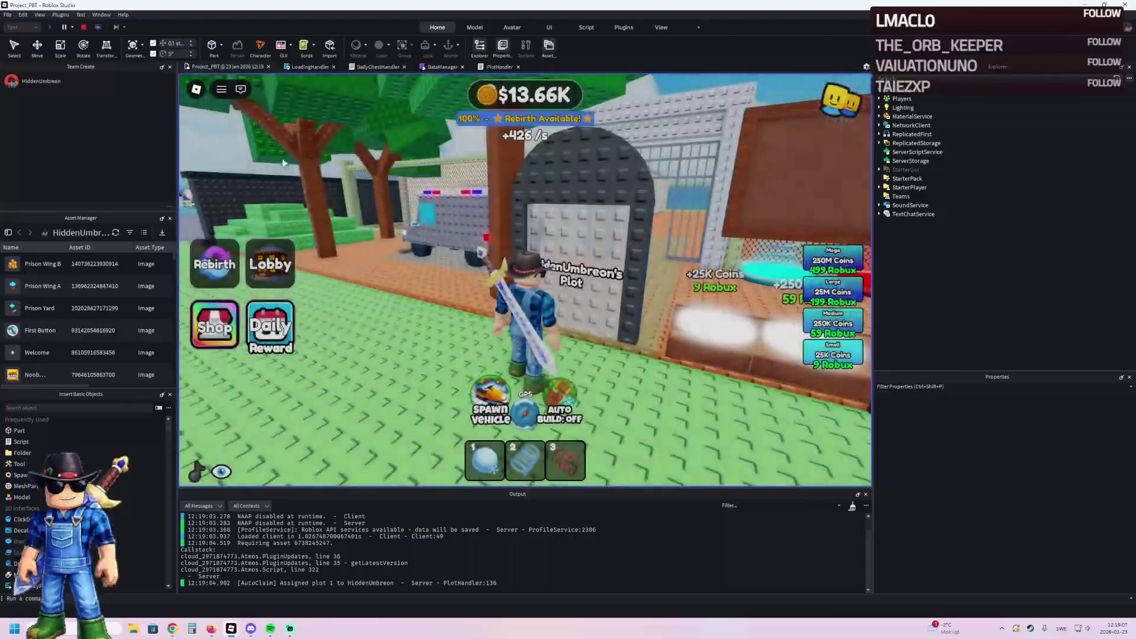
# Step: Buy the 250M Coins pack from the shop pad, then confirm a rebirth
pyautogui.press('w')
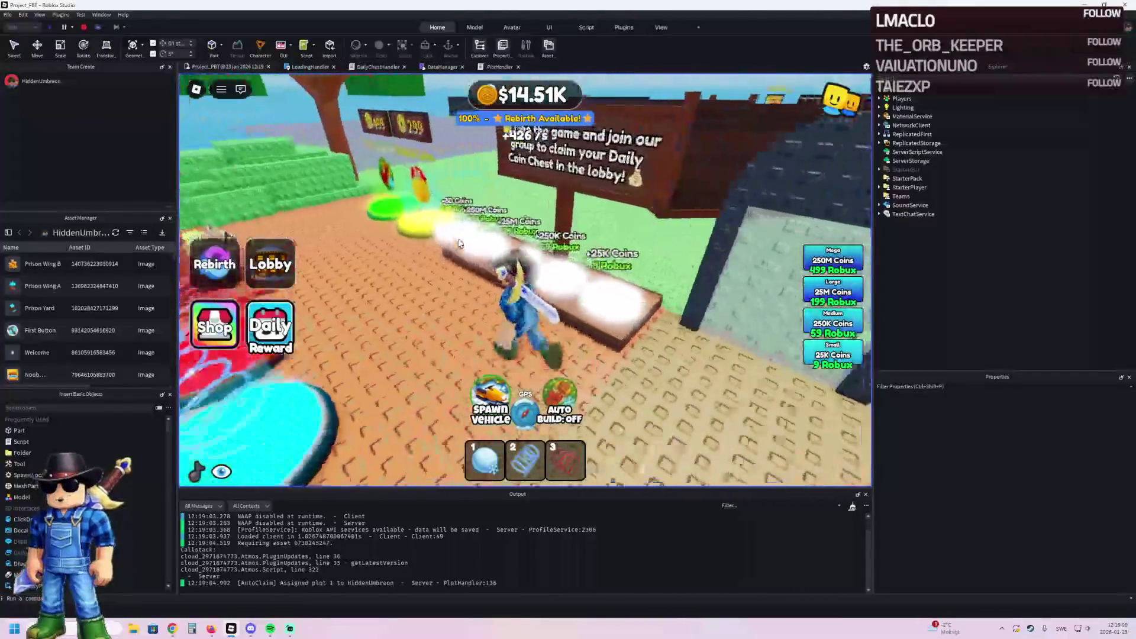
pyautogui.press('w')
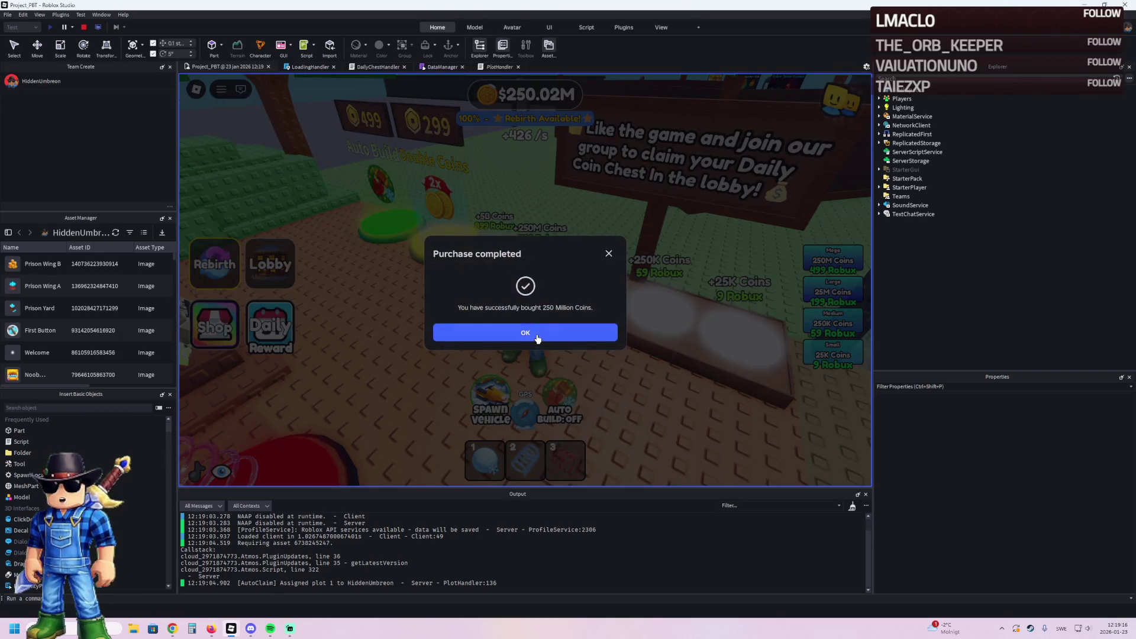
pyautogui.click(537, 338)
pyautogui.click(222, 265)
pyautogui.click(439, 349)
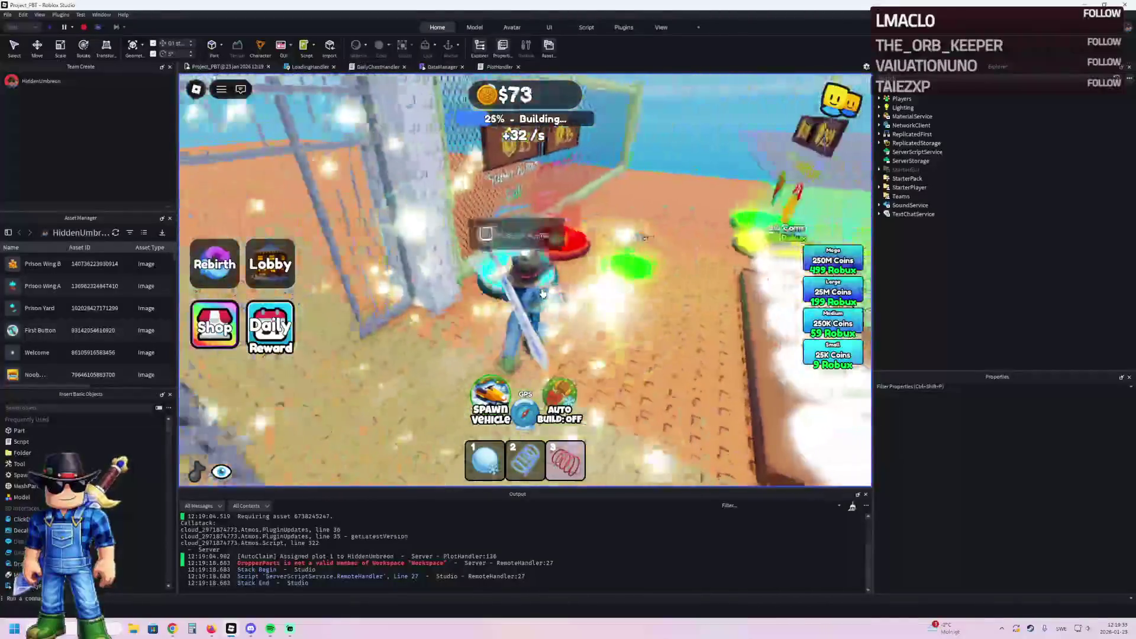
pyautogui.press('a')
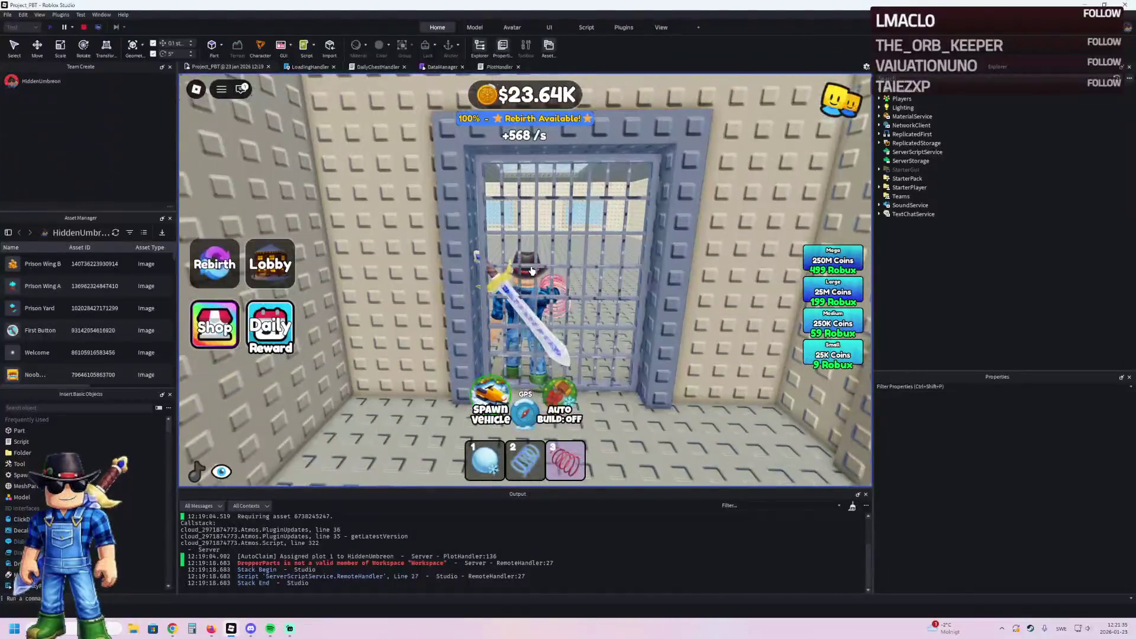
# Step: Walk through the barred gates, corridor and cells to inspect them, then stop the playtest
pyautogui.press('w')
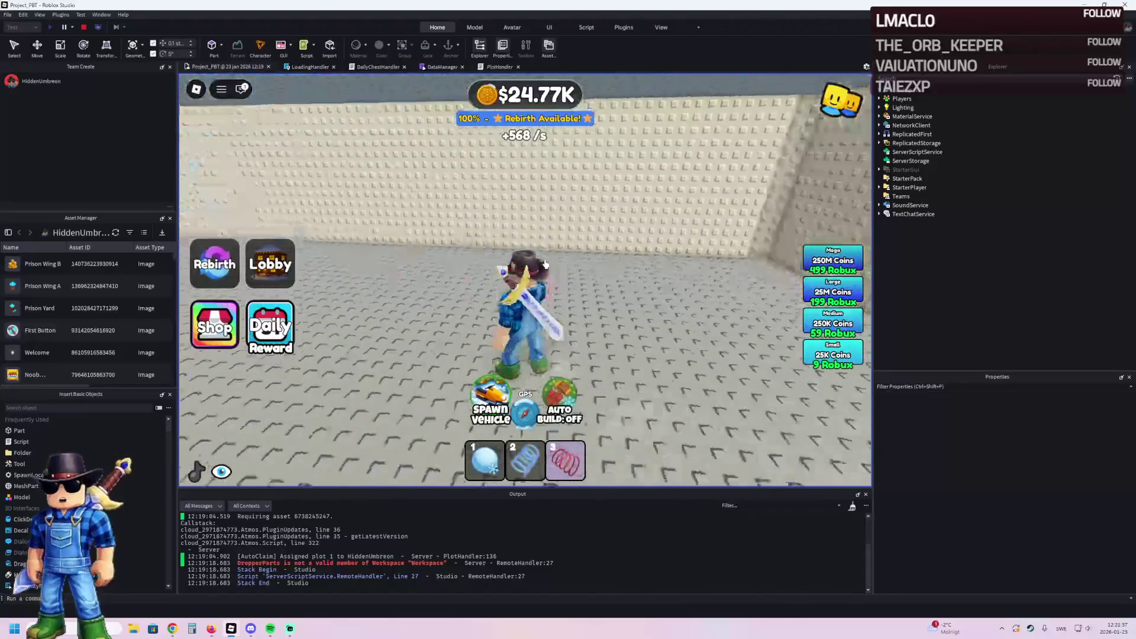
pyautogui.press('w')
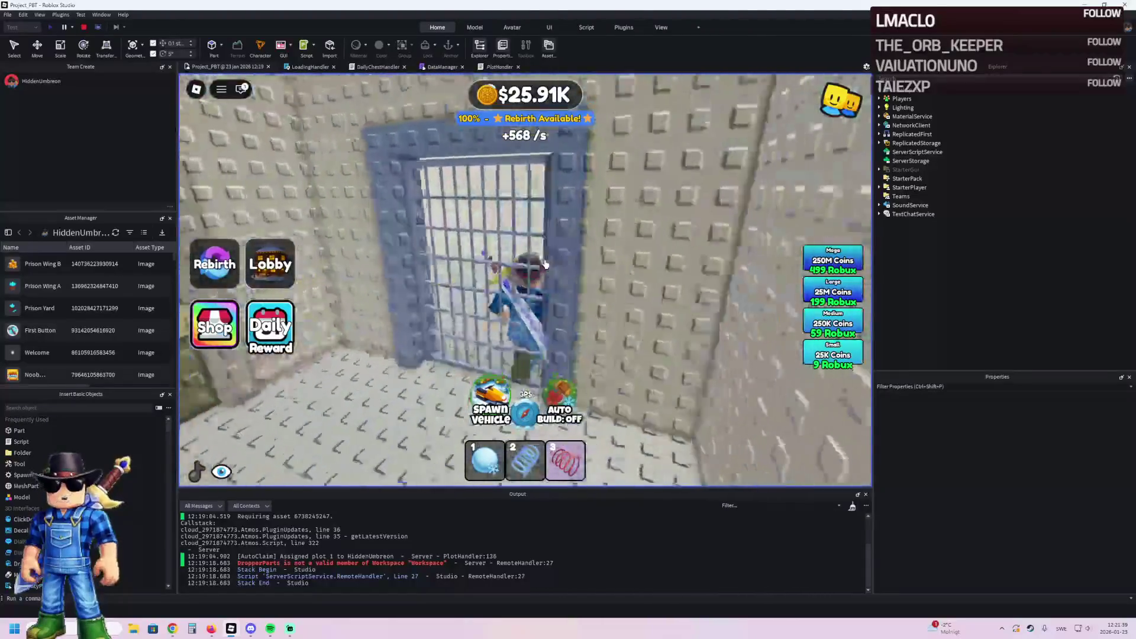
pyautogui.press('w')
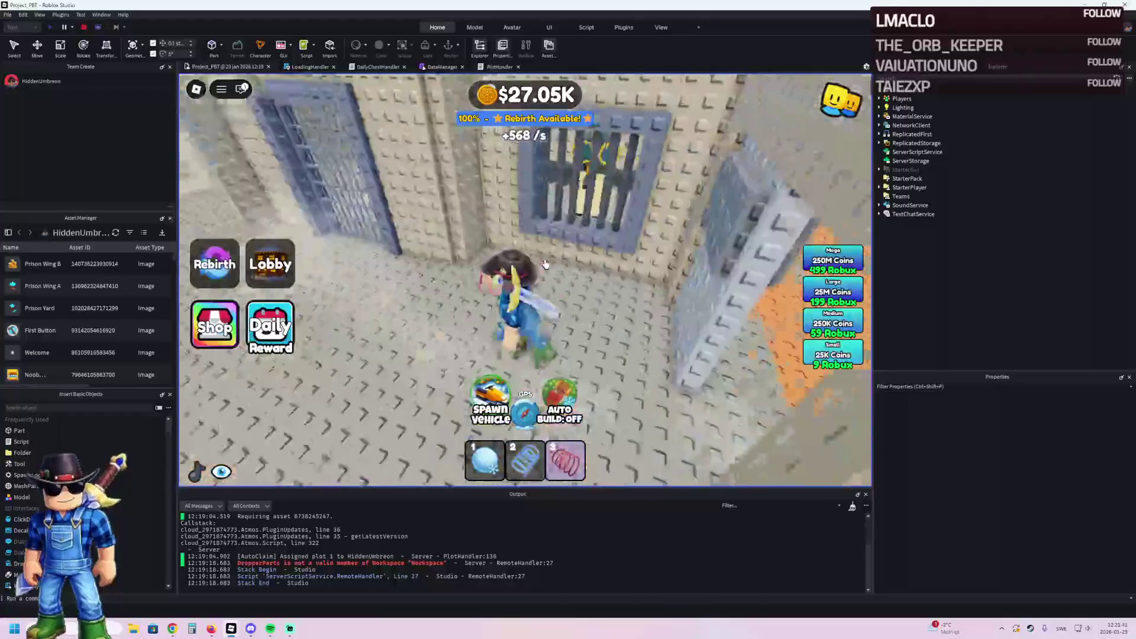
pyautogui.press('w')
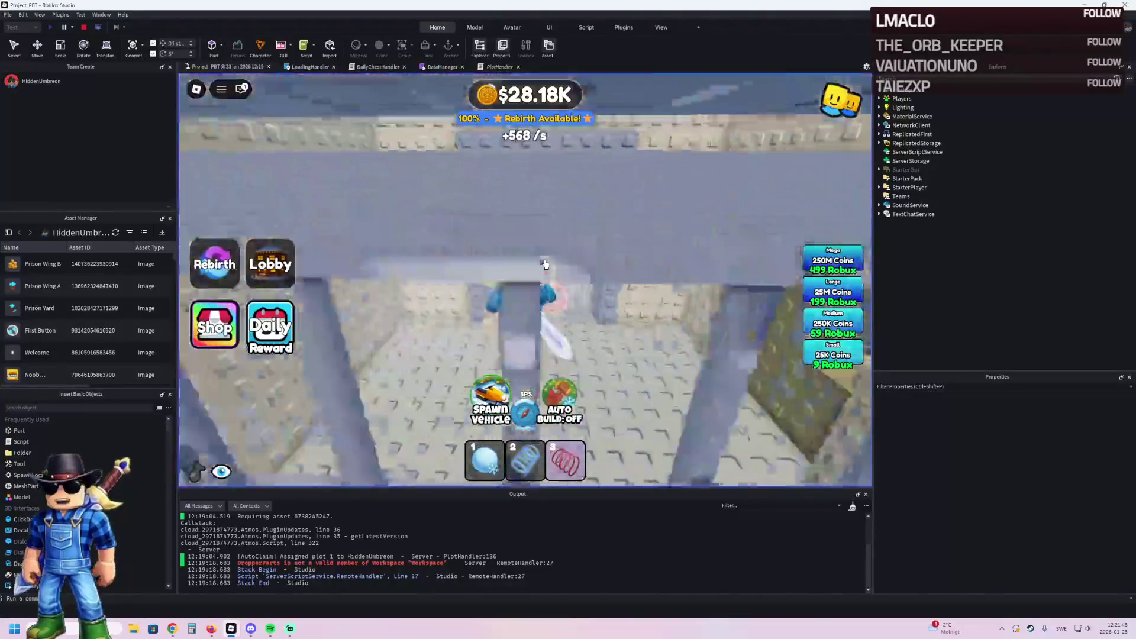
pyautogui.press('w')
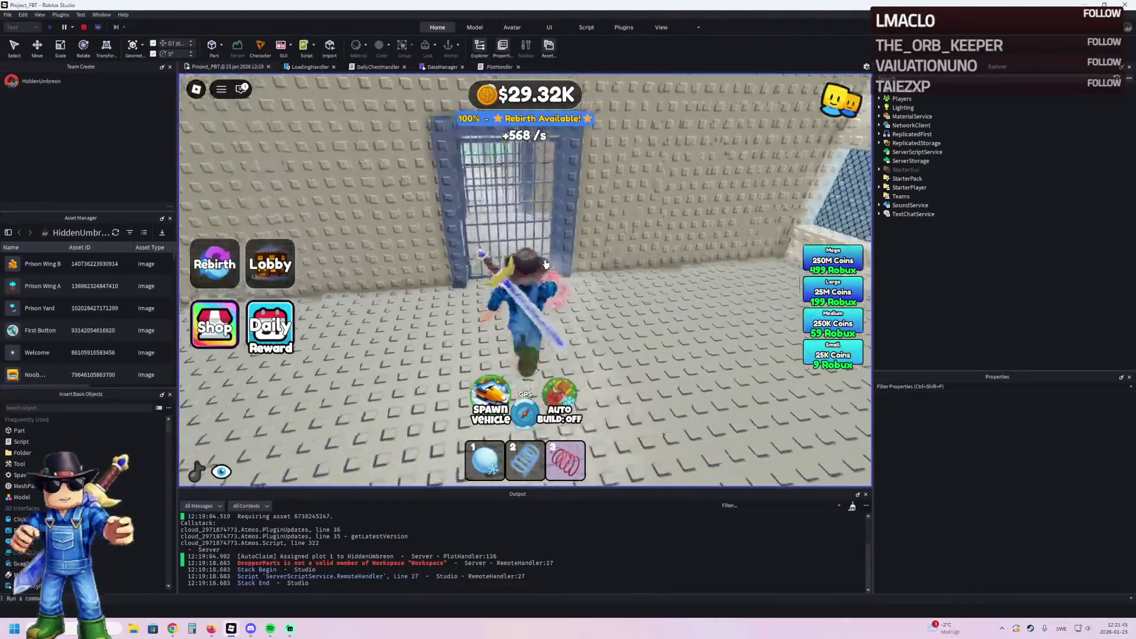
pyautogui.press('w')
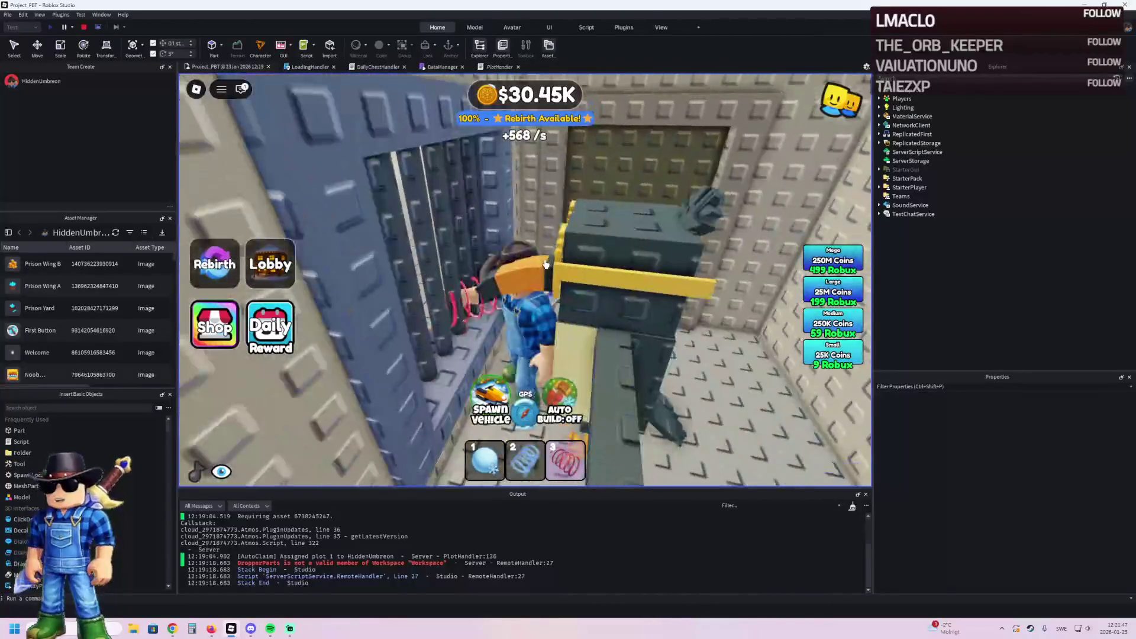
pyautogui.press('w')
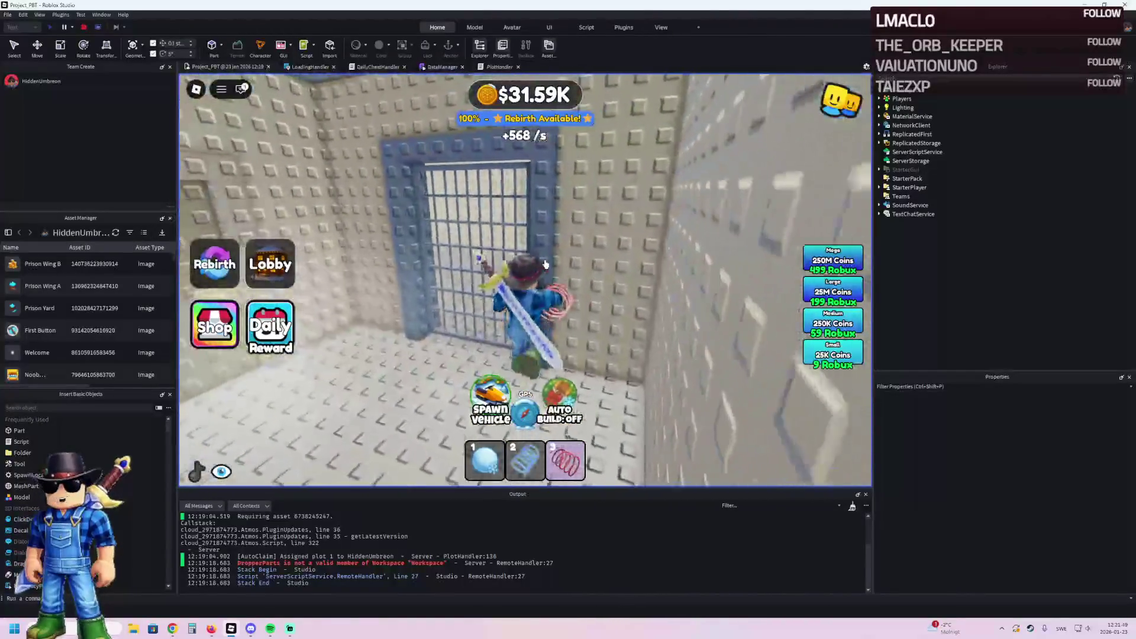
pyautogui.click(81, 27)
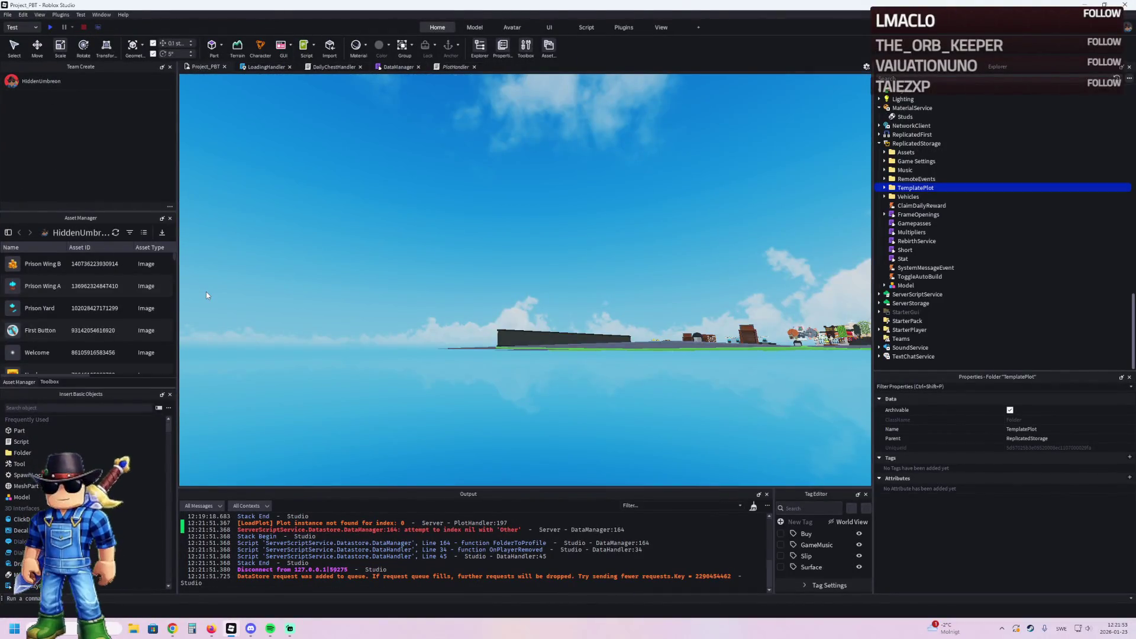
# Step: Restore TemplatePlot to Workspace, duplicate the Roof button 59 and name the copy 60
pyautogui.hotkey('ctrl', 'z')
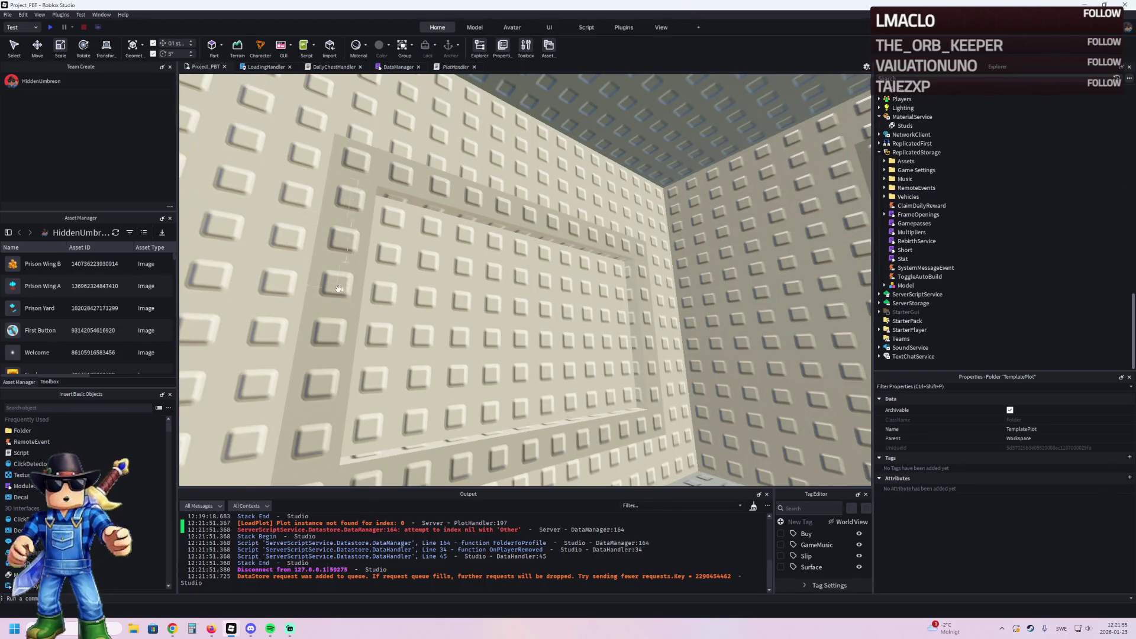
pyautogui.press('w')
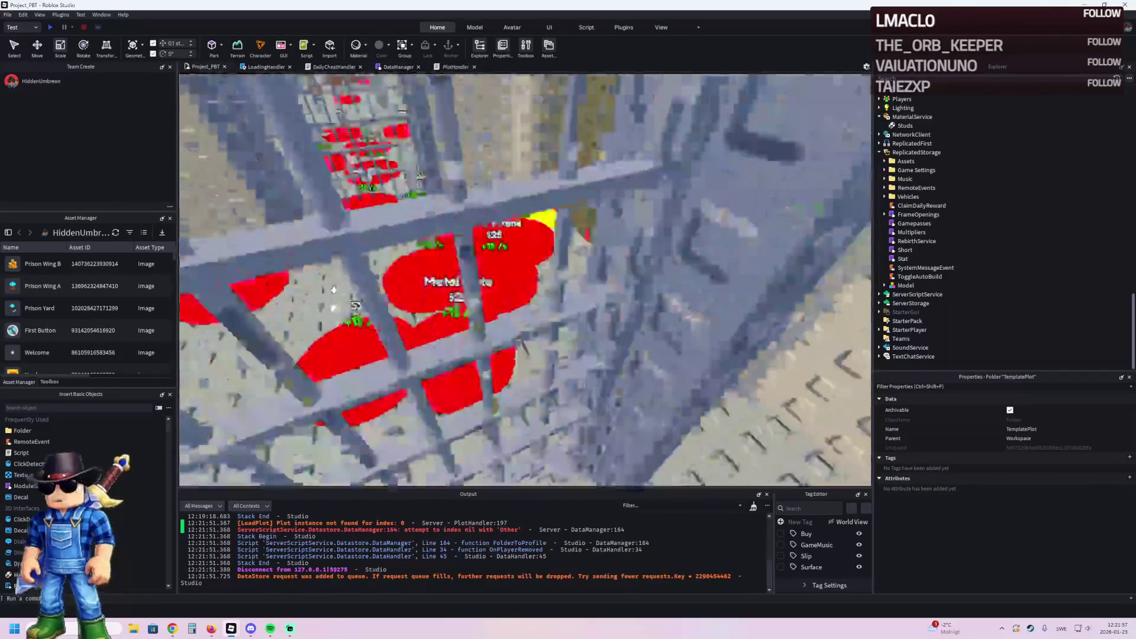
pyautogui.click(480, 321)
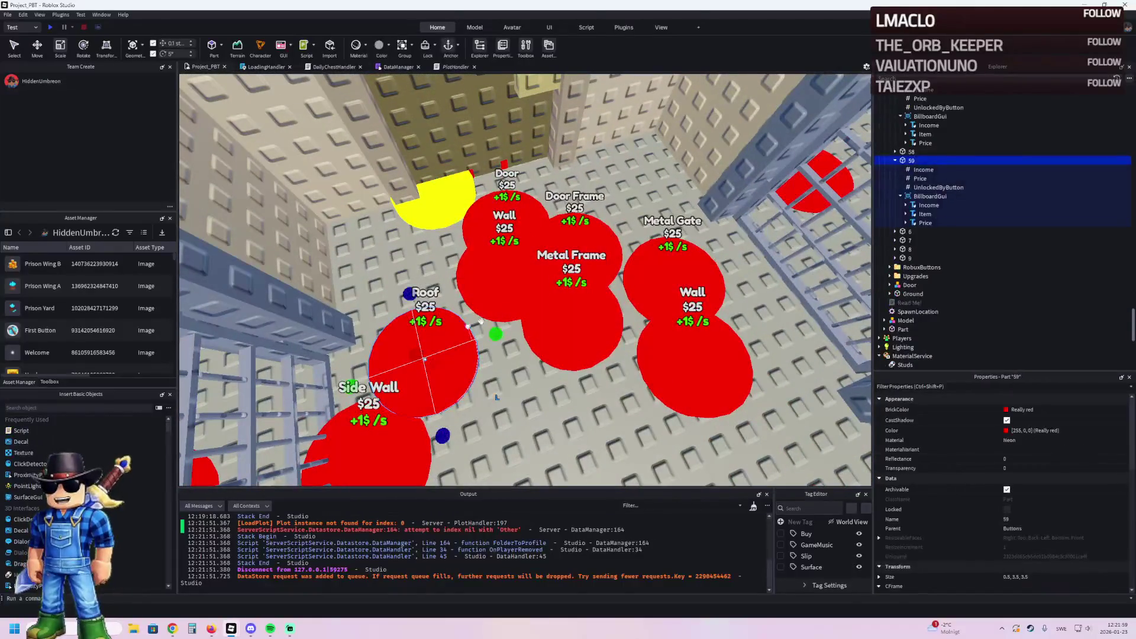
pyautogui.hotkey('ctrl', 'd')
pyautogui.press('F2')
pyautogui.press('BackSpace')
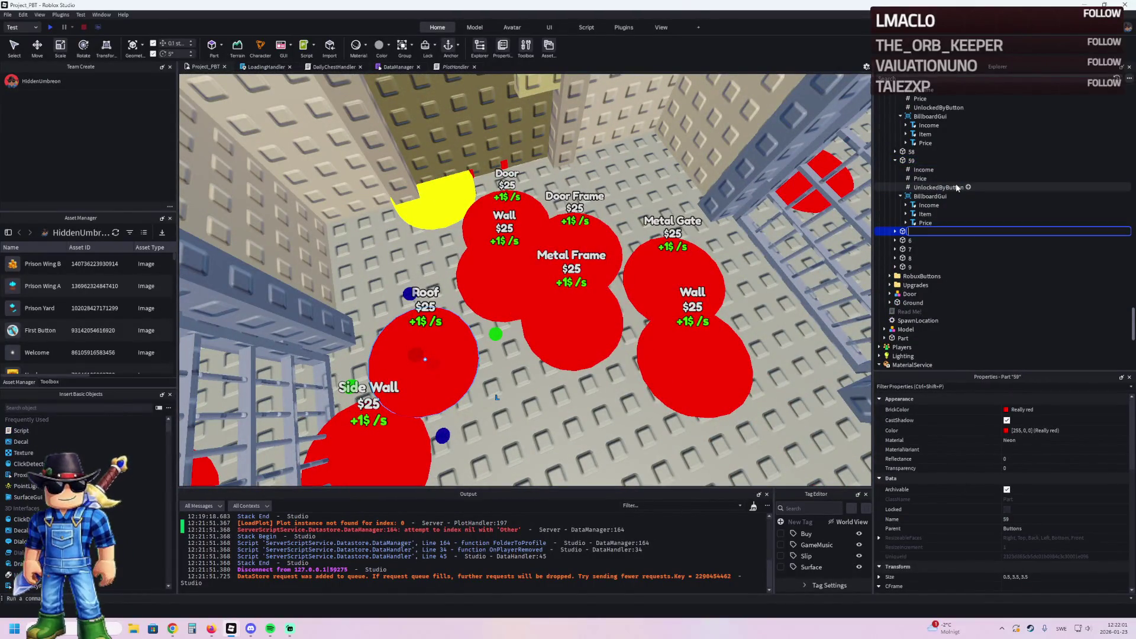
pyautogui.write('60')
pyautogui.press('Return')
# Step: Change button 60's UnlockedByButton from 58 to 59 and move its pad away from Roof
pyautogui.click(895, 231)
pyautogui.click(938, 258)
pyautogui.click(1048, 459)
pyautogui.click(911, 232)
pyautogui.moveTo(443, 372)
pyautogui.mouseDown()
pyautogui.moveTo(451, 299)
pyautogui.moveTo(355, 328)
pyautogui.moveTo(457, 317)
pyautogui.moveTo(483, 405)
pyautogui.moveTo(473, 331)
pyautogui.moveTo(491, 278)
pyautogui.mouseUp()
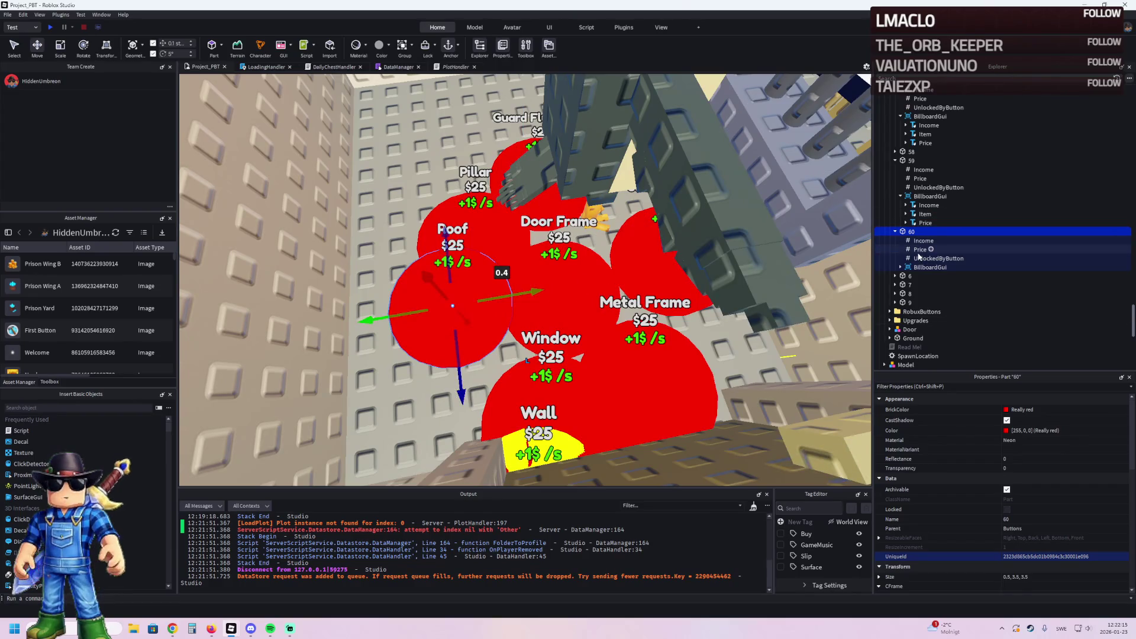
pyautogui.click(900, 267)
# Step: Set the Text of button 60's Item label to 'Roof Lamp'
pyautogui.click(924, 284)
pyautogui.scroll(-1, 922, 290)
pyautogui.scroll(-10, 1047, 538)
pyautogui.click(1034, 550)
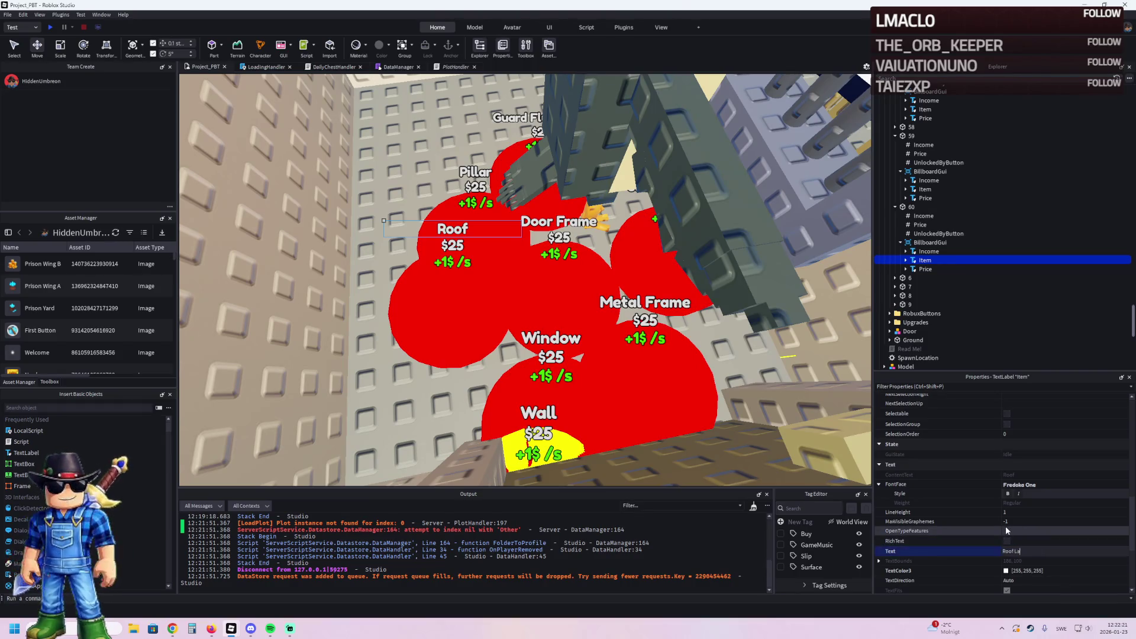
pyautogui.write('mp')
pyautogui.press('Return')
pyautogui.scroll(5, 674, 338)
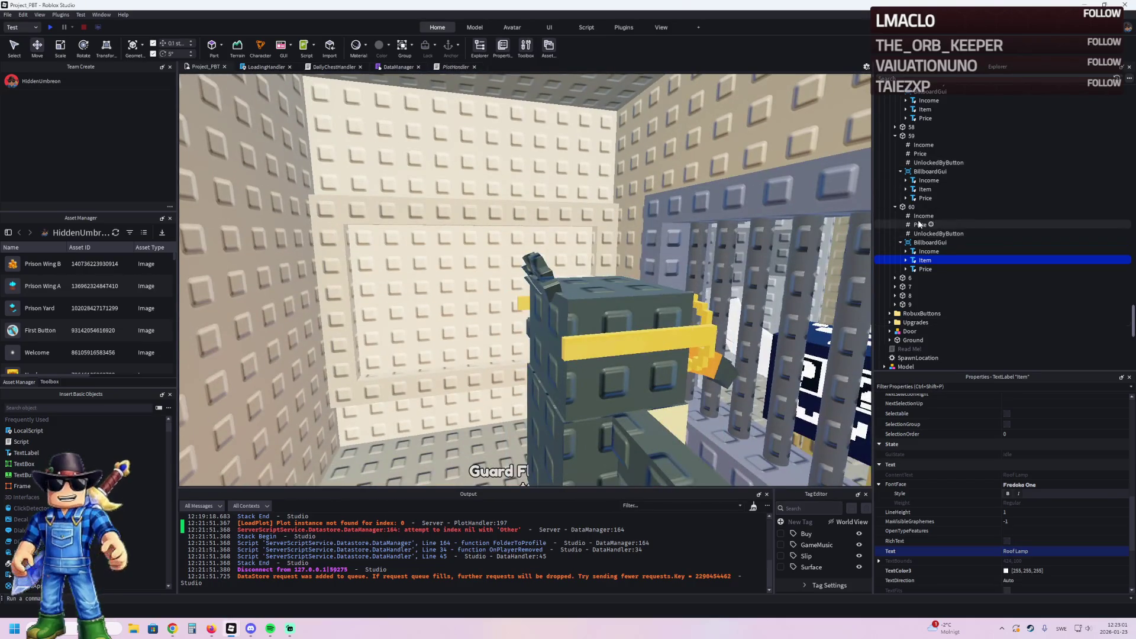
# Step: Set button 60's Income IntValue to 30
pyautogui.click(920, 225)
pyautogui.click(923, 216)
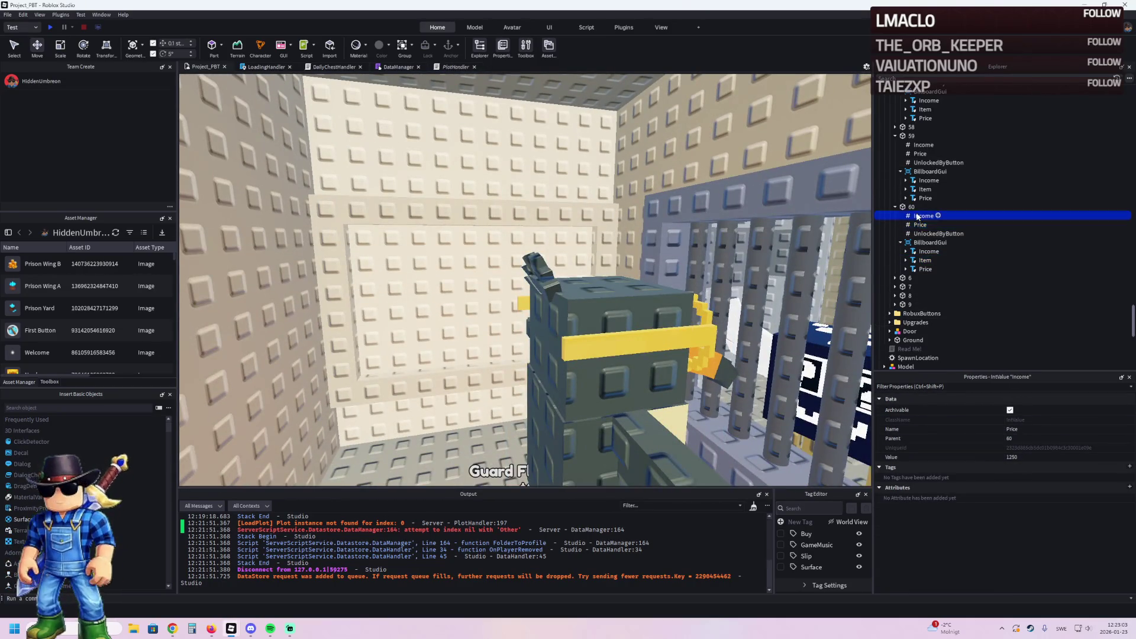
pyautogui.click(1027, 457)
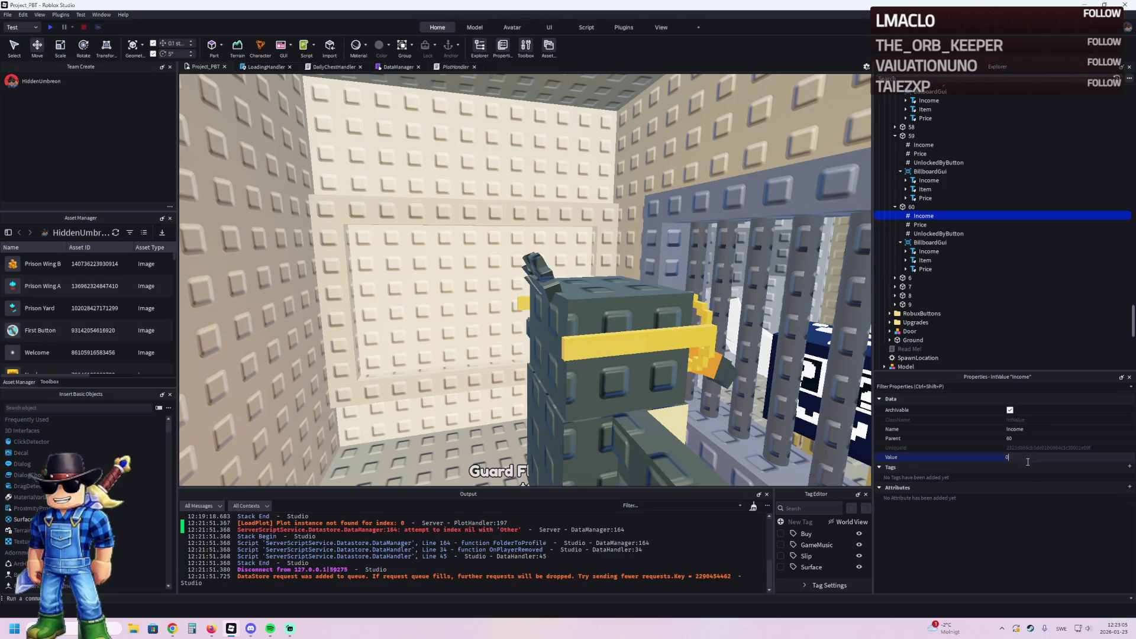
pyautogui.write('0')
pyautogui.press('Return')
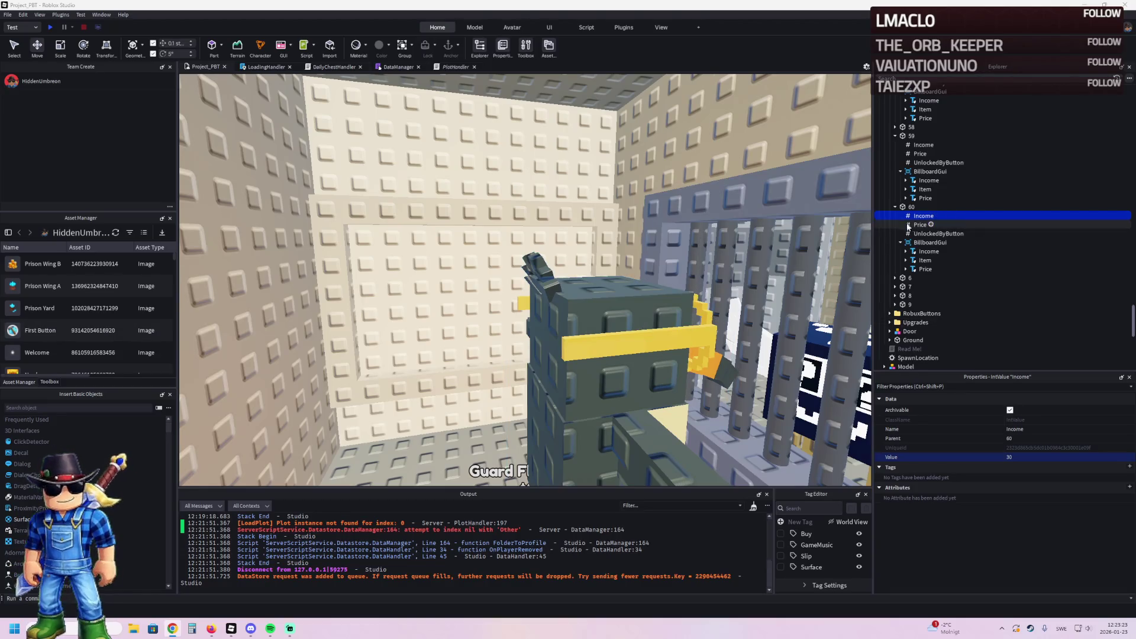
# Step: Keep button 60's pad colour as Gold and select the room's ceiling light
pyautogui.click(905, 207)
pyautogui.click(1012, 409)
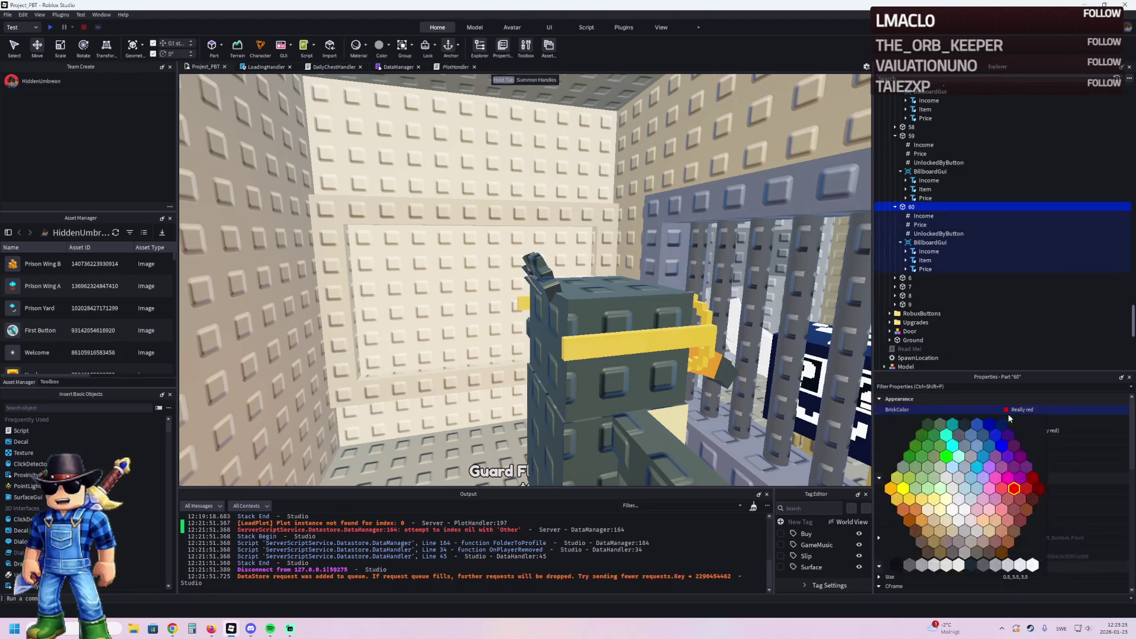
pyautogui.click(896, 500)
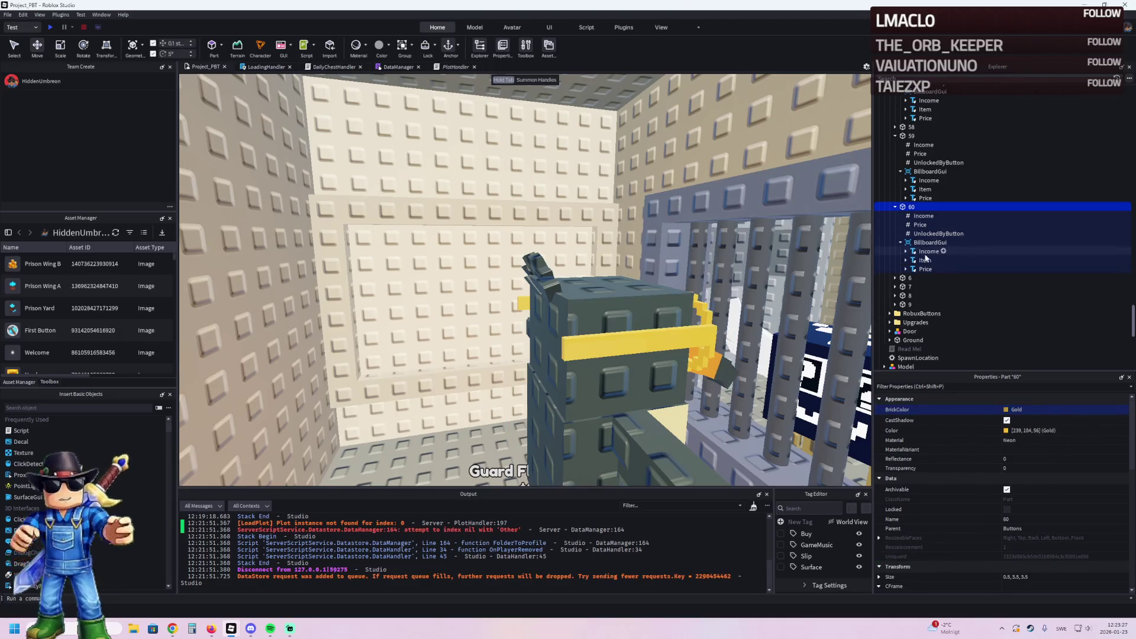
pyautogui.click(560, 183)
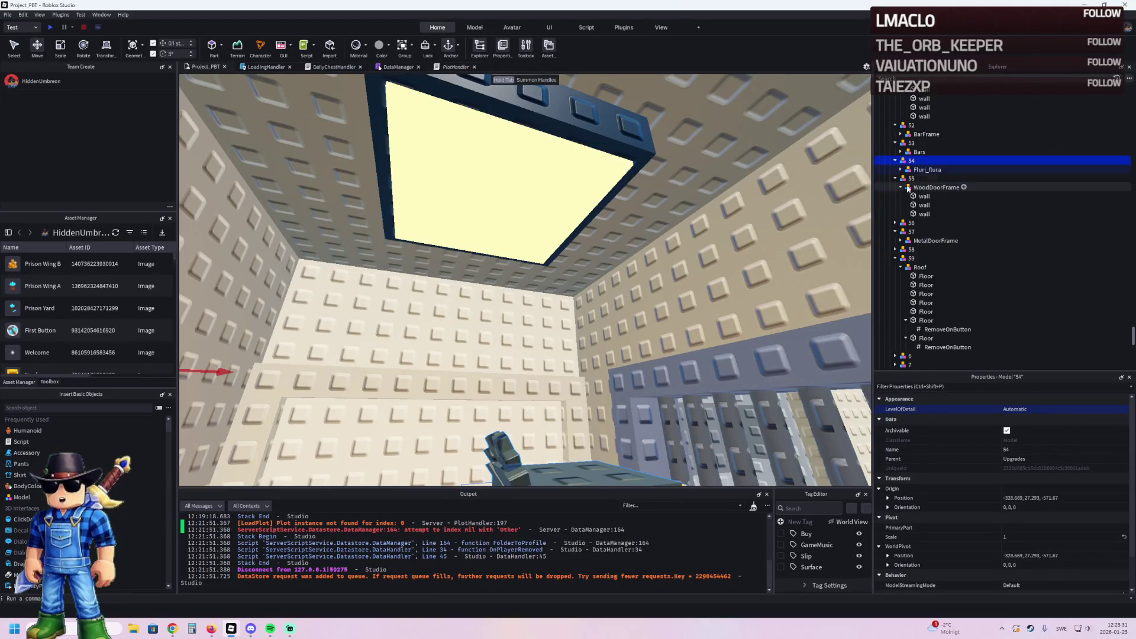
# Step: Move the ceiling Lamp model into upgrade 59's Roof
pyautogui.press('f')
pyautogui.click(521, 293)
pyautogui.scroll(-5, 815, 217)
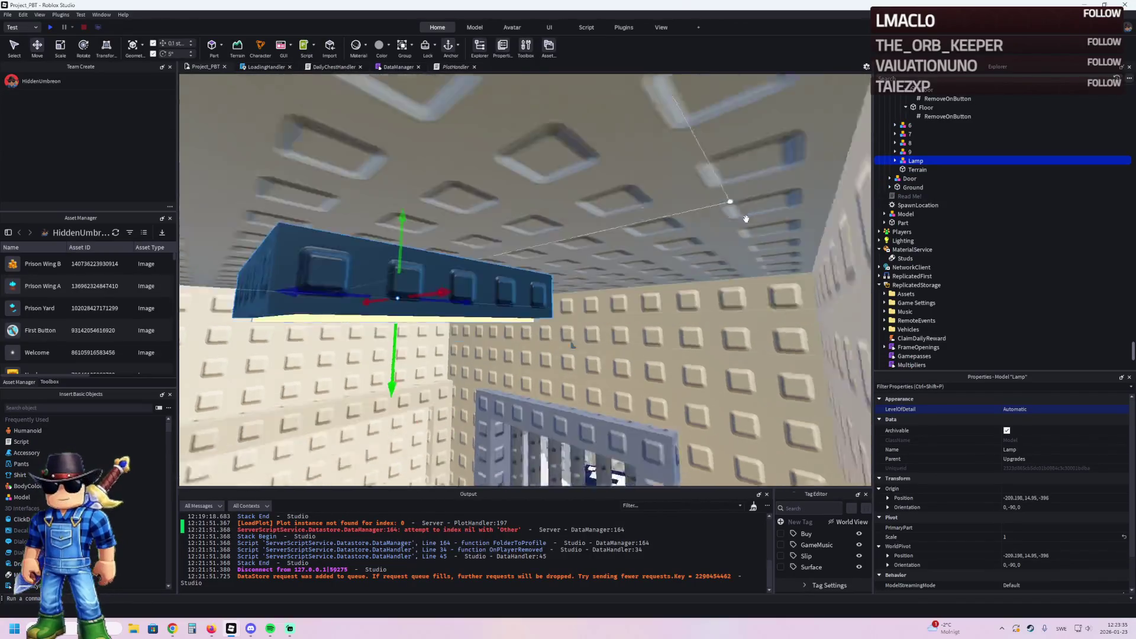
pyautogui.scroll(5, 710, 206)
pyautogui.moveTo(915, 161); pyautogui.dragTo(919, 152)
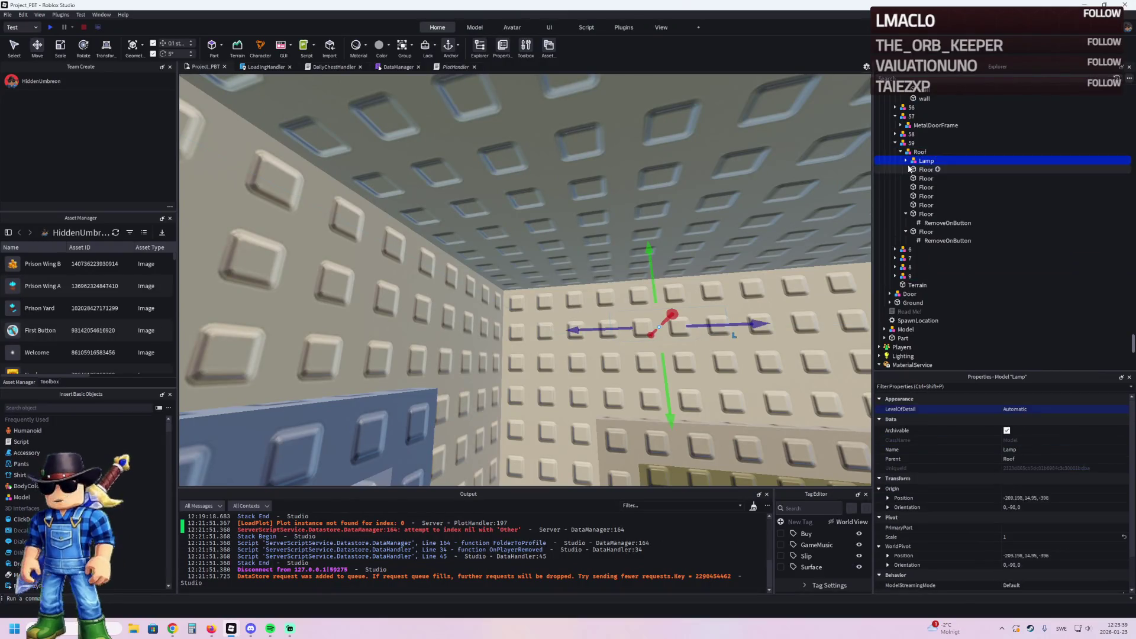
# Step: Duplicate upgrade model 59 and rename the copy to 60
pyautogui.click(976, 143)
pyautogui.hotkey('ctrl', 'd')
pyautogui.press('F2')
pyautogui.press('End')
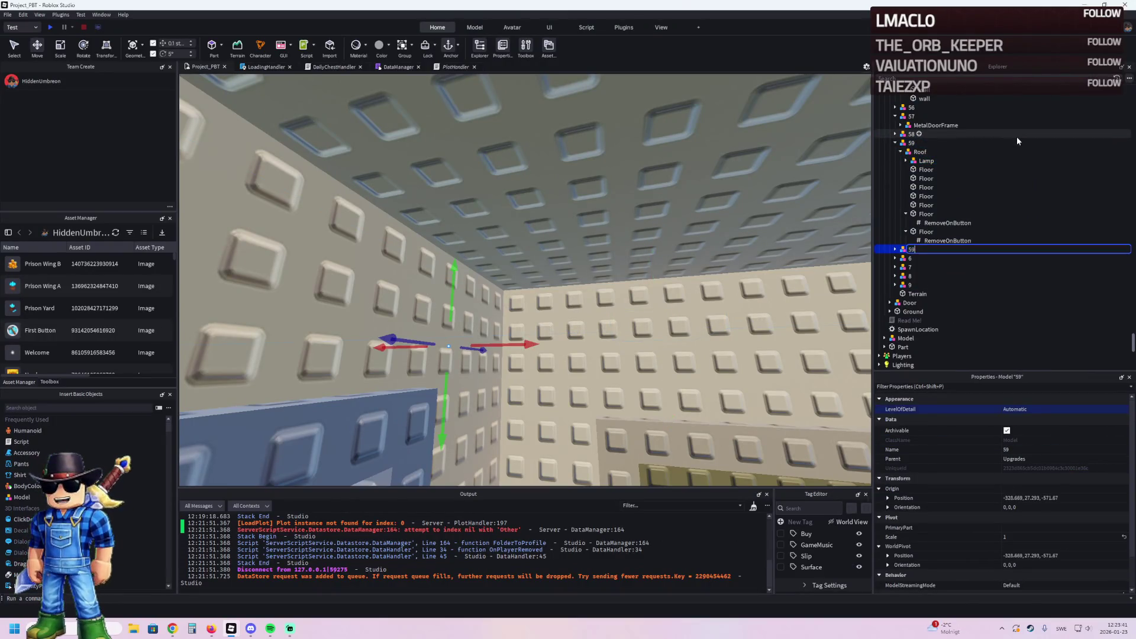
pyautogui.press('BackSpace')
pyautogui.write('60')
pyautogui.press('Return')
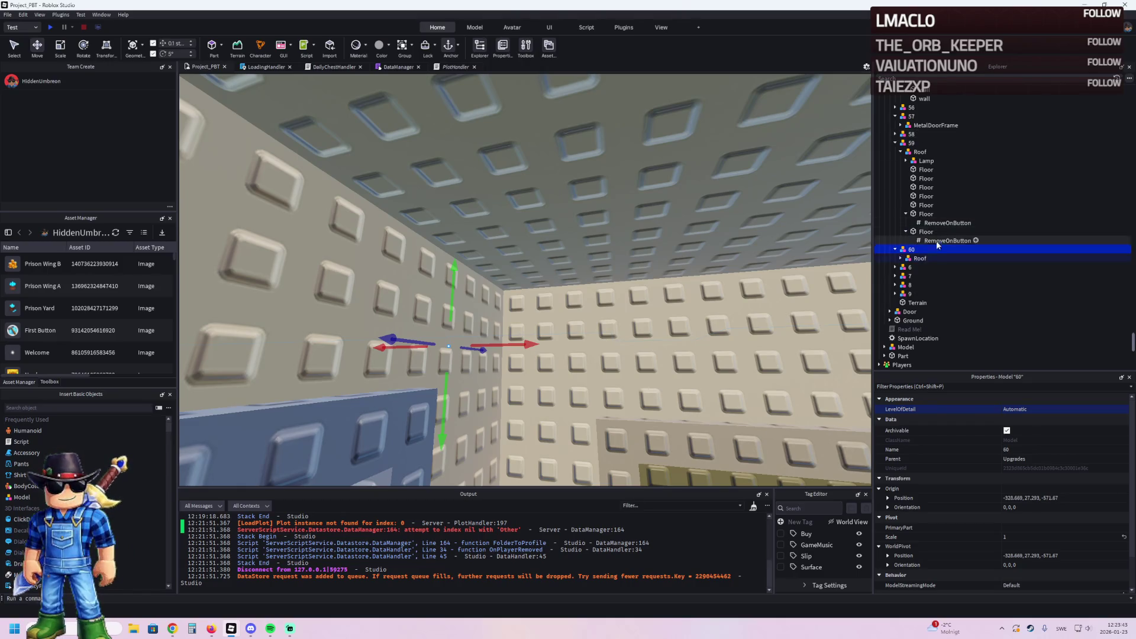
# Step: Move 60's Lamp directly under model 60 and delete its copied Roof
pyautogui.click(895, 249)
pyautogui.click(920, 258)
pyautogui.click(900, 258)
pyautogui.moveTo(923, 267); pyautogui.dragTo(912, 249)
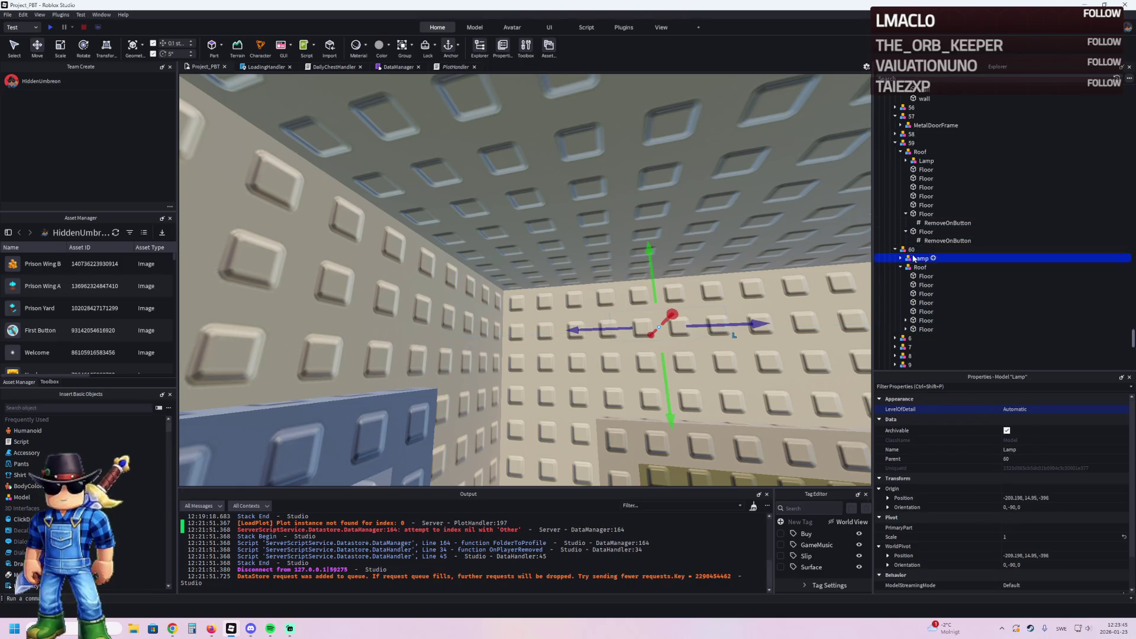
pyautogui.press('Delete')
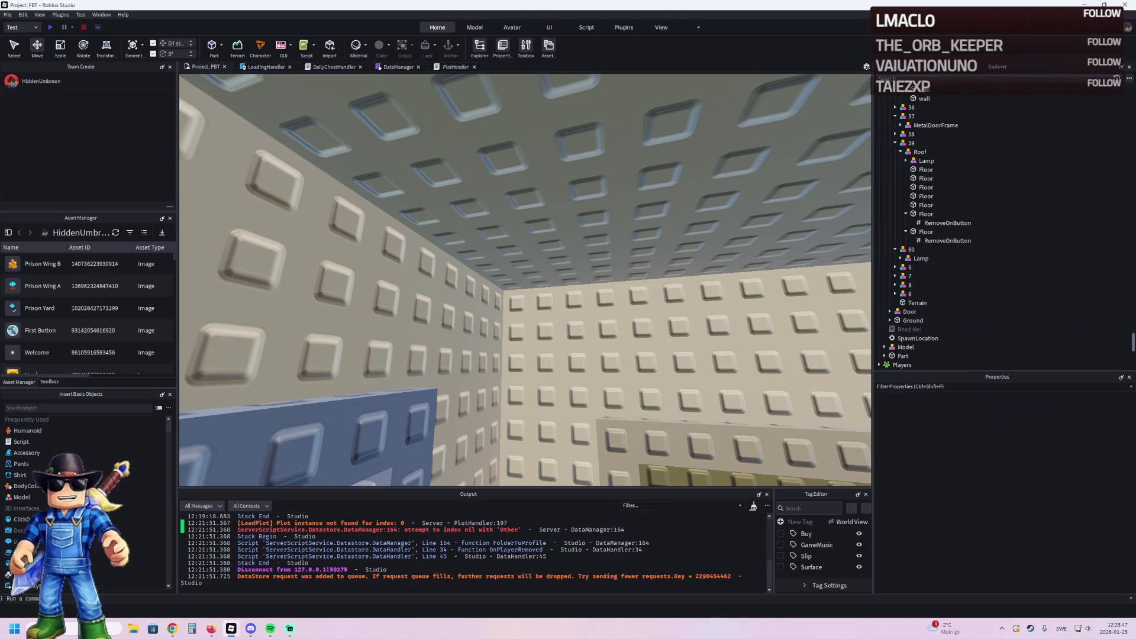
pyautogui.hotkey('alt', 'Tab')
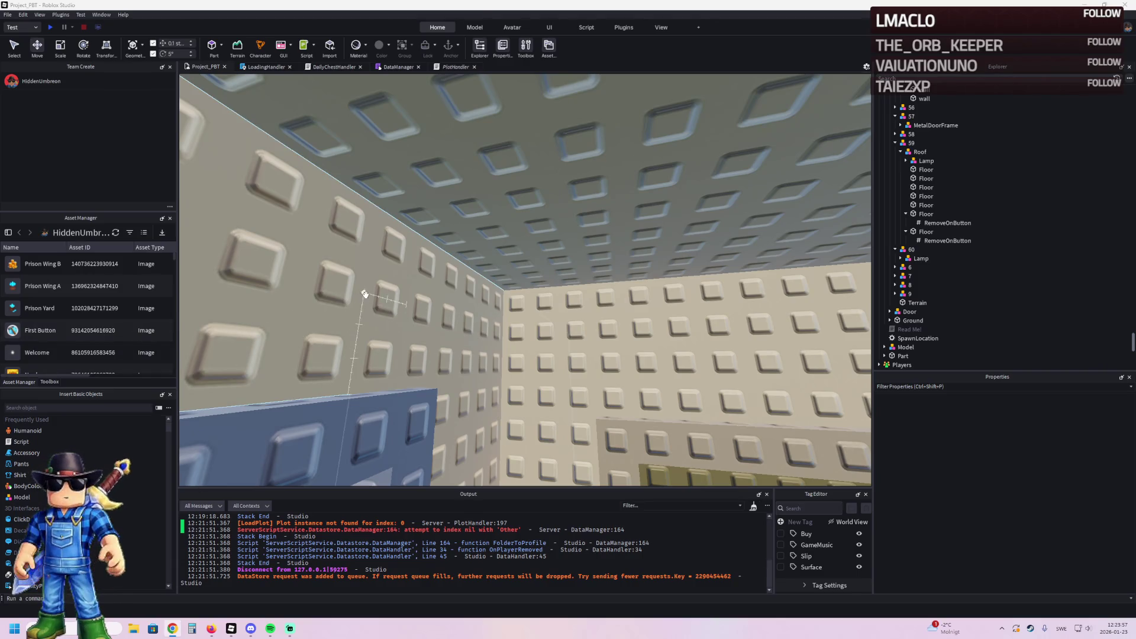
pyautogui.press('s')
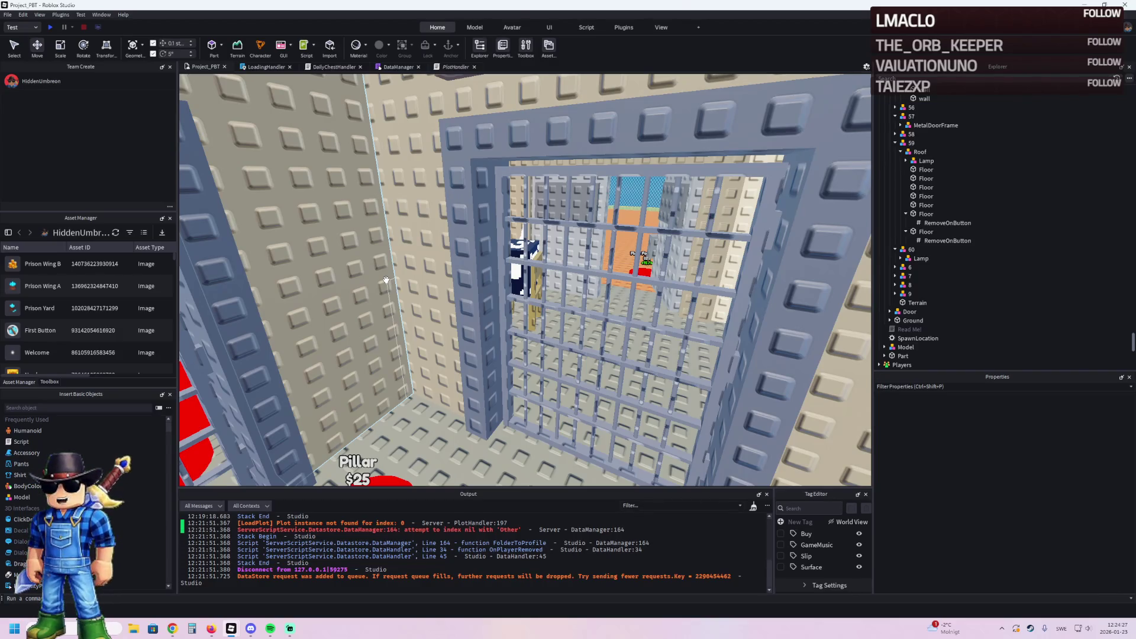
pyautogui.hotkey('alt', 'Tab')
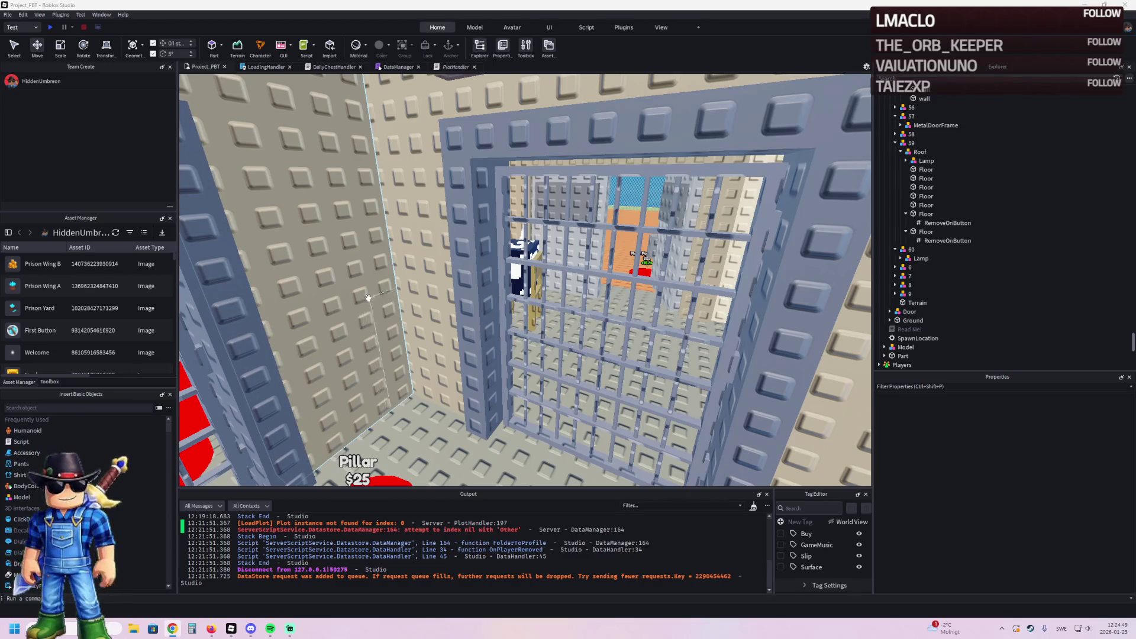
pyautogui.press('w')
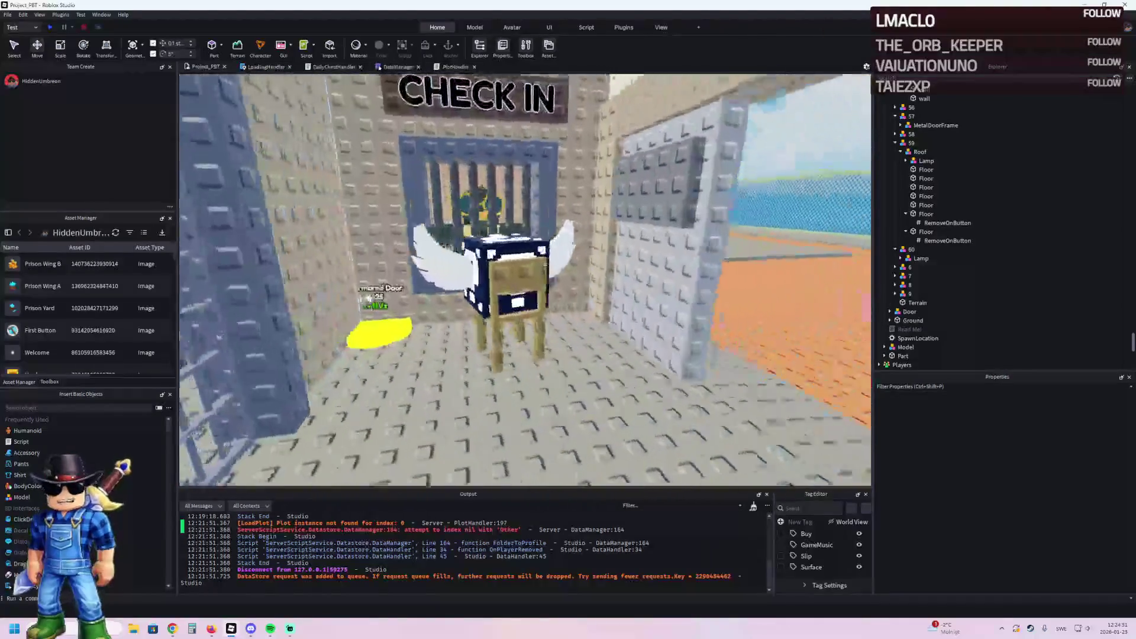
pyautogui.press('w')
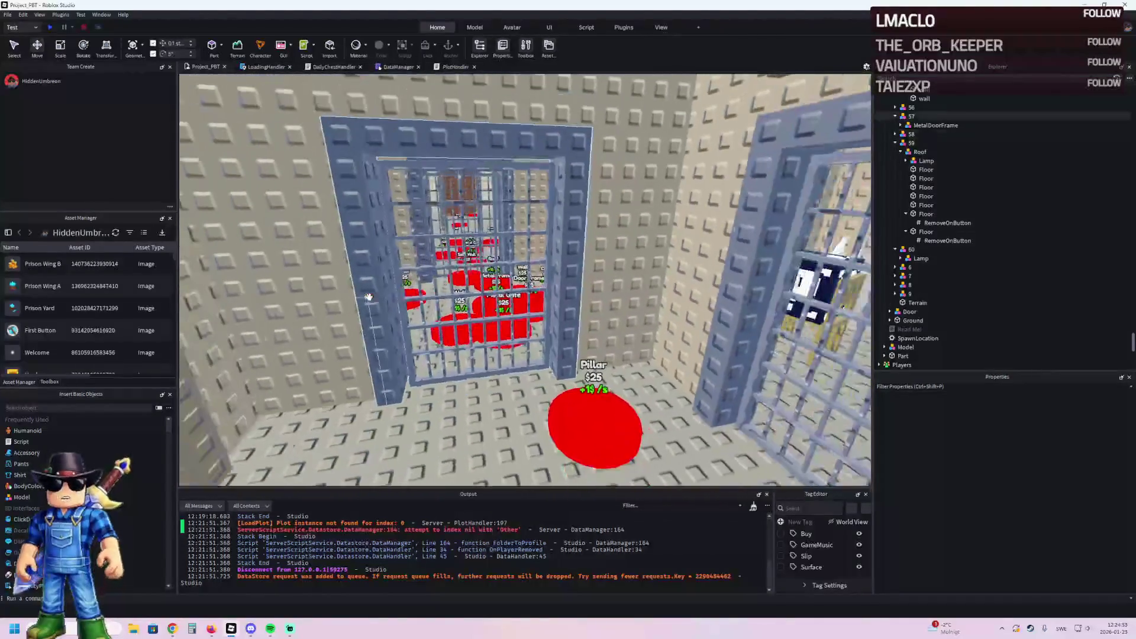
pyautogui.press('w')
pyautogui.press('w')
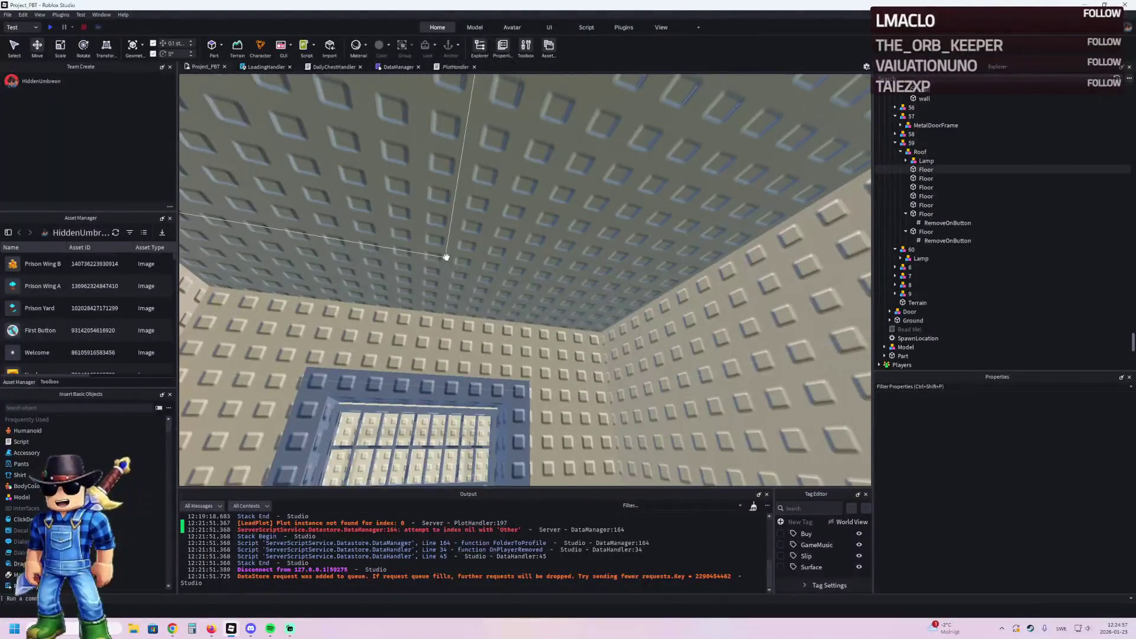
pyautogui.press('w')
pyautogui.click(388, 235)
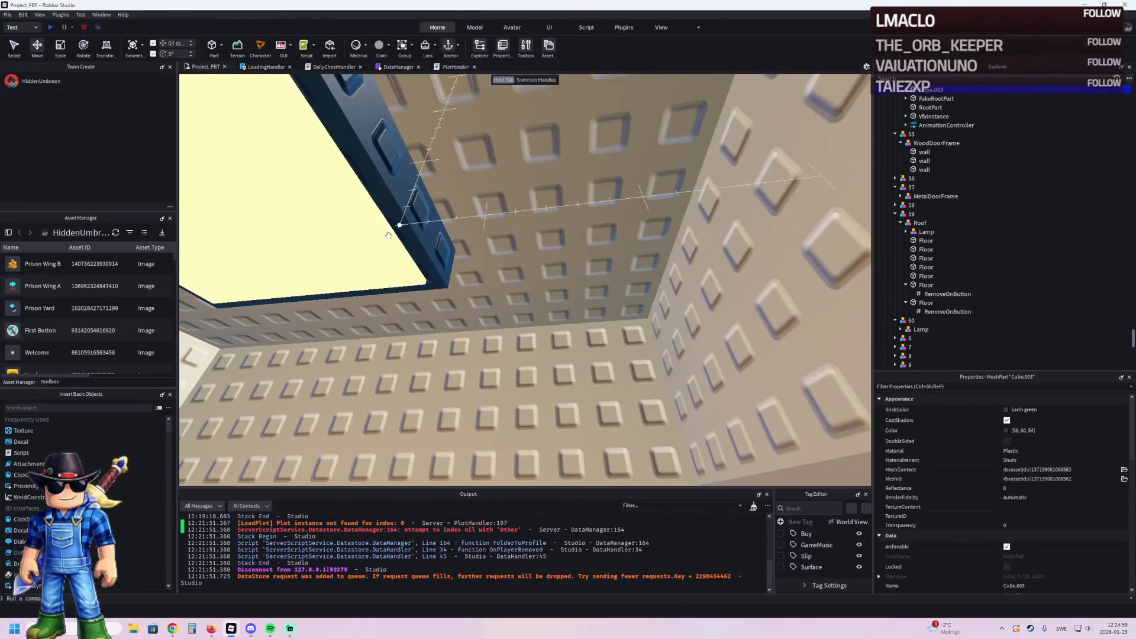
# Step: Duplicate the ceiling Lamp model and slide the copy along the ceiling
pyautogui.press('w')
pyautogui.click(403, 240)
pyautogui.click(926, 232)
pyautogui.click(906, 232)
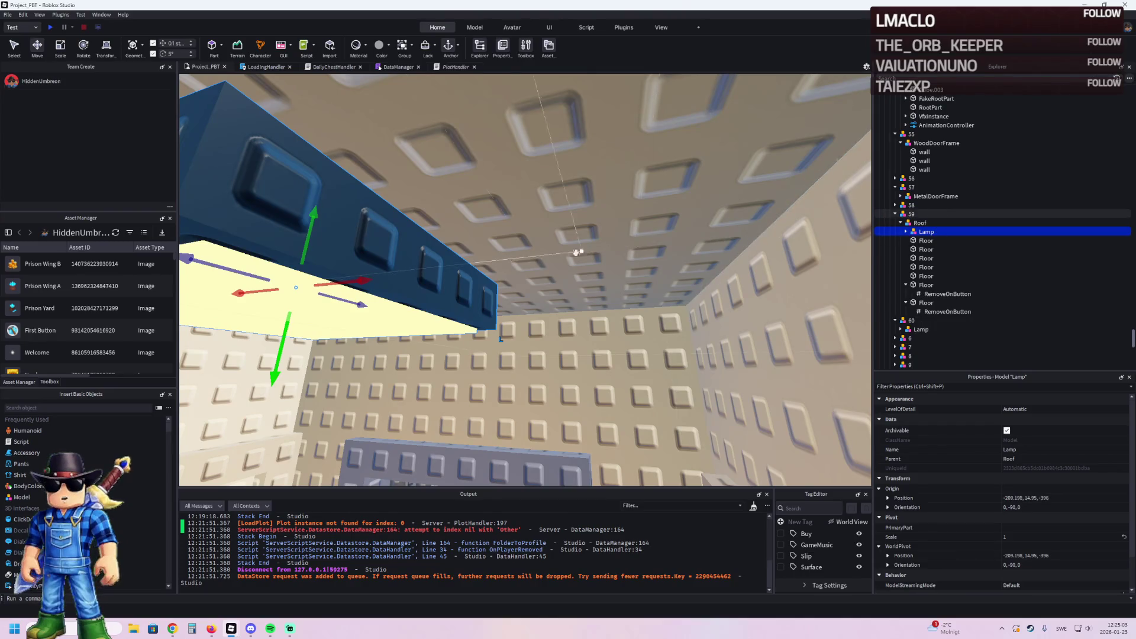
pyautogui.hotkey('ctrl', 'd')
pyautogui.moveTo(359, 281)
pyautogui.mouseDown()
pyautogui.moveTo(418, 275)
pyautogui.moveTo(461, 308)
pyautogui.moveTo(474, 276)
pyautogui.moveTo(488, 295)
pyautogui.mouseUp()
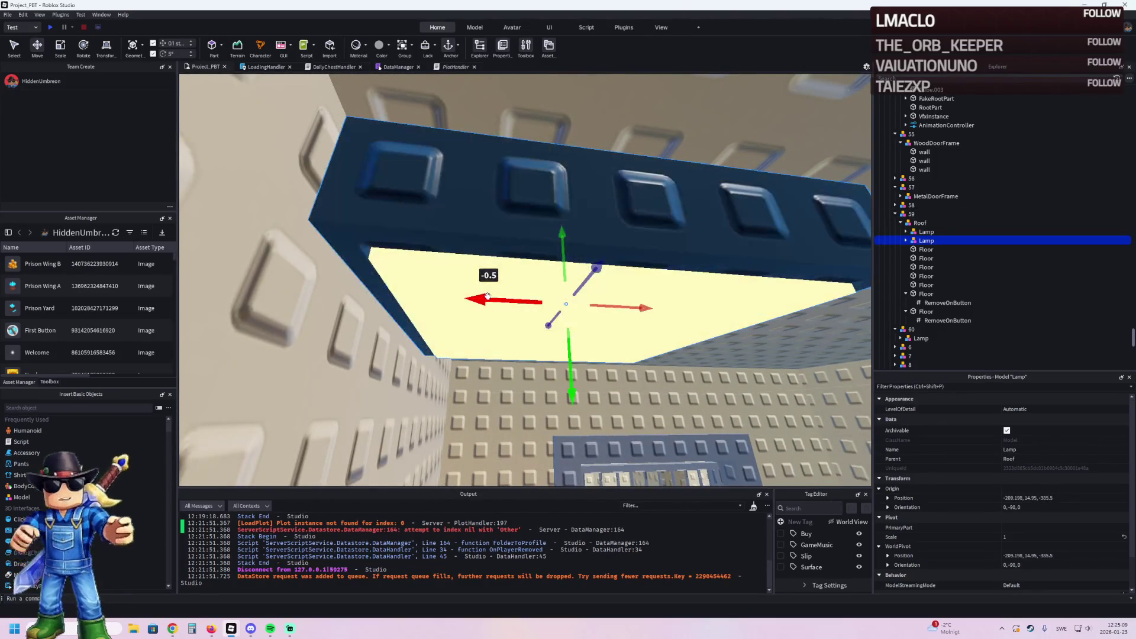
# Step: Position the lamp copy on the ceiling, ending with a 5.25-stud shift
pyautogui.press('w')
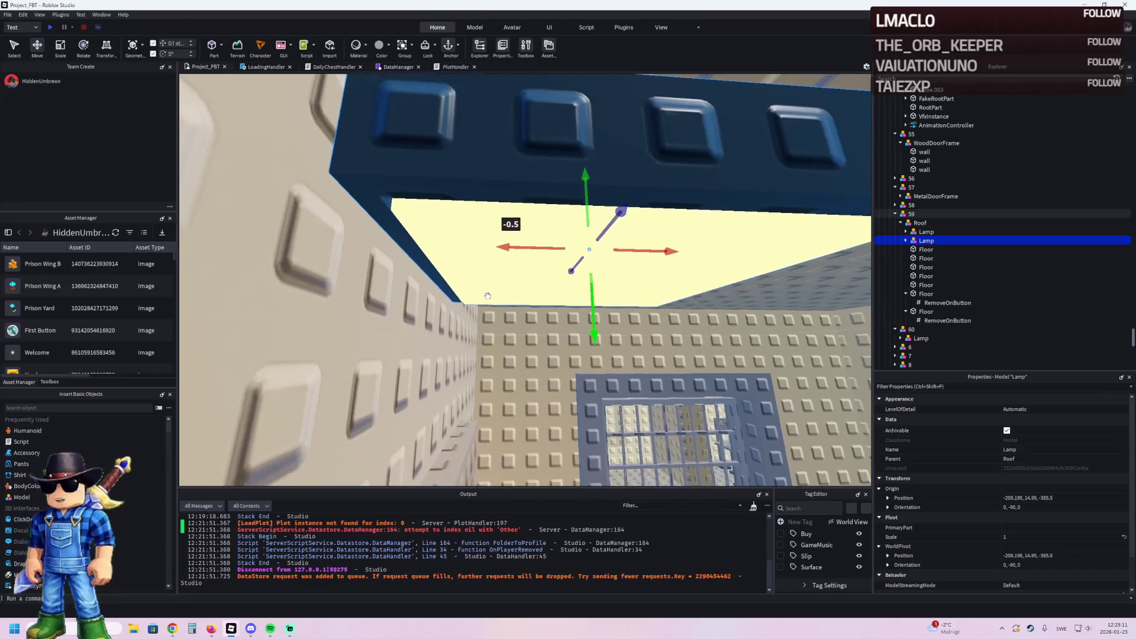
pyautogui.press('d')
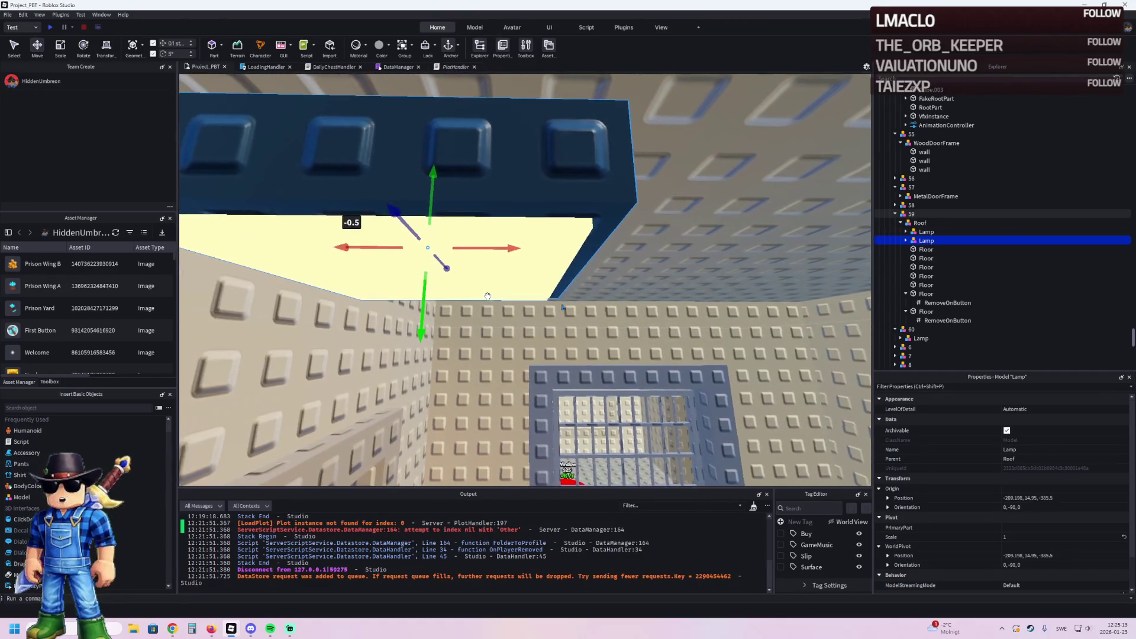
pyautogui.press('a')
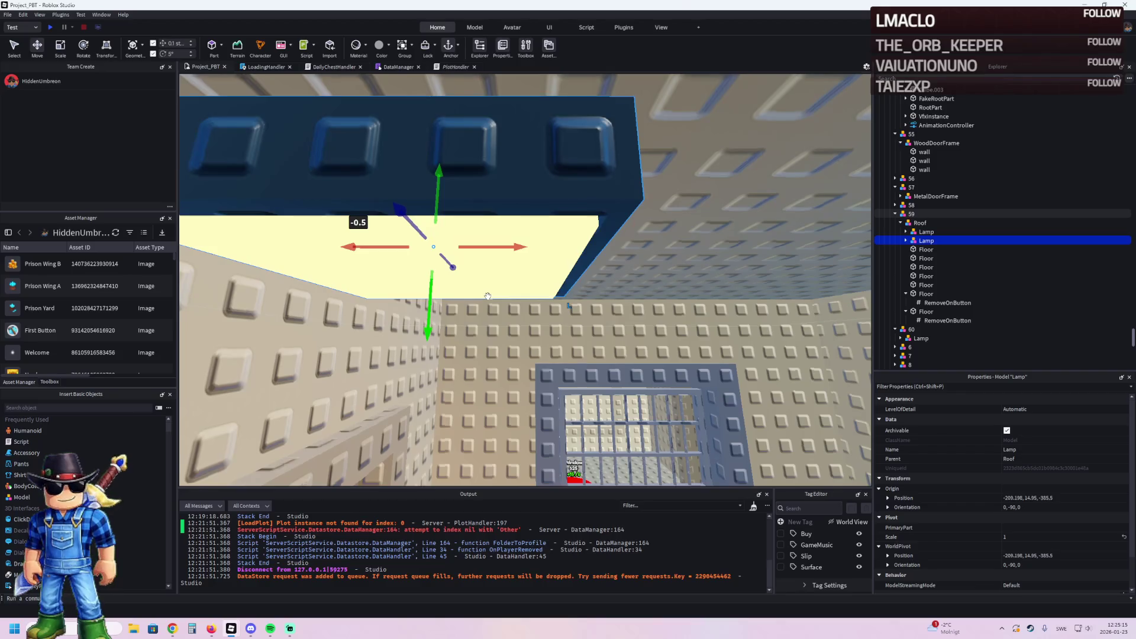
pyautogui.press('a')
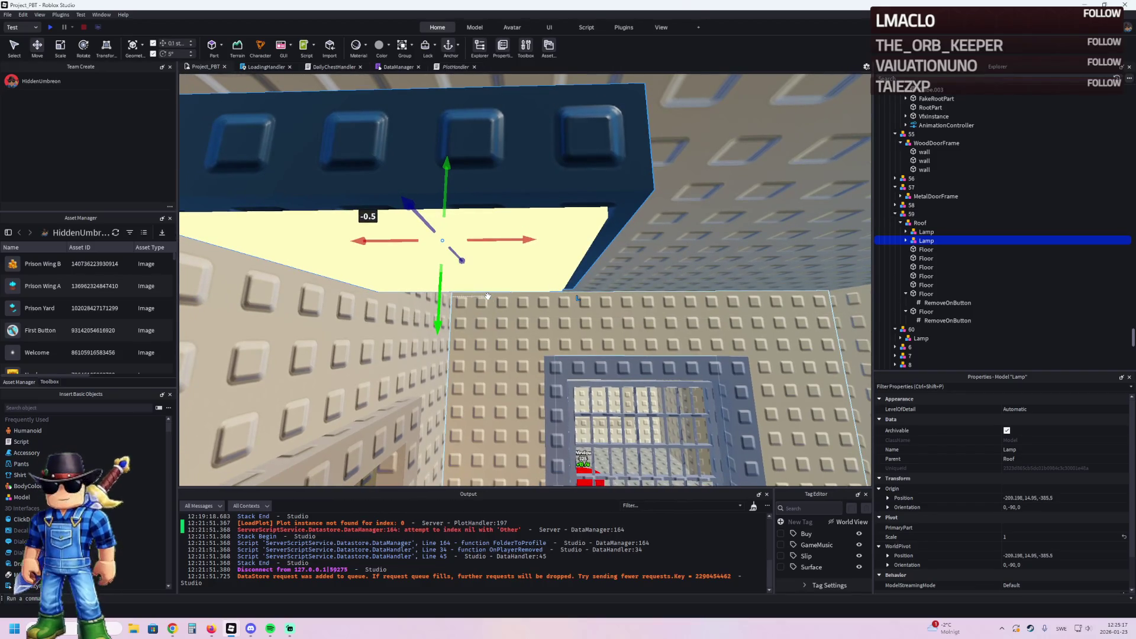
pyautogui.press('s')
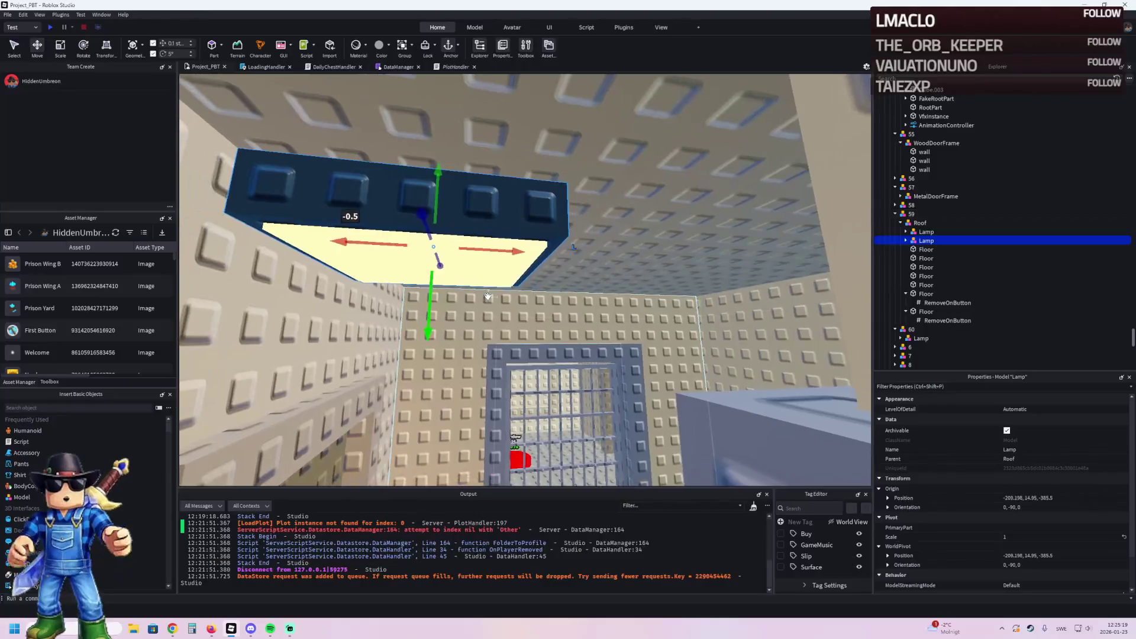
pyautogui.moveTo(481, 235)
pyautogui.mouseDown()
pyautogui.moveTo(514, 253)
pyautogui.moveTo(589, 243)
pyautogui.mouseUp()
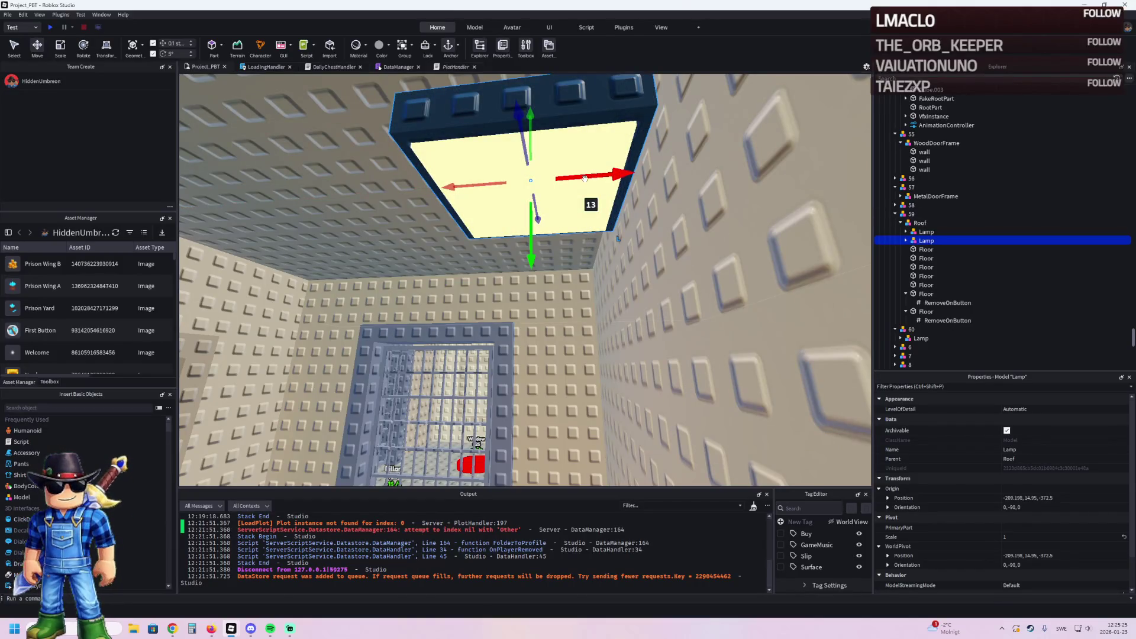
pyautogui.moveTo(589, 177)
pyautogui.mouseDown()
pyautogui.moveTo(564, 211)
pyautogui.moveTo(547, 204)
pyautogui.moveTo(550, 223)
pyautogui.mouseUp()
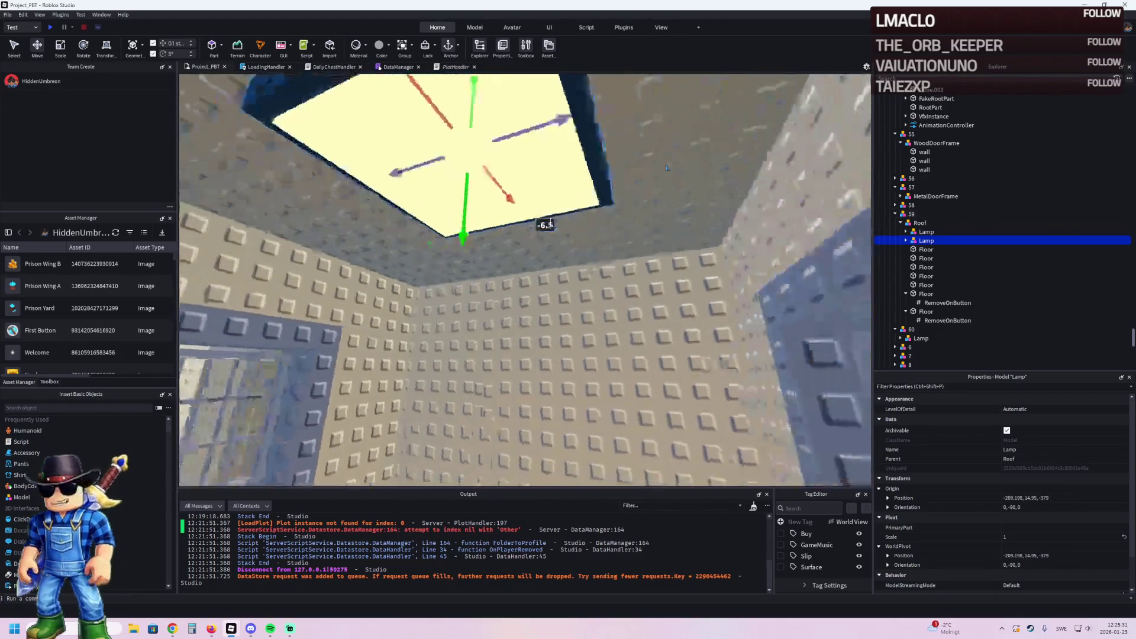
pyautogui.moveTo(565, 148)
pyautogui.mouseDown()
pyautogui.moveTo(687, 142)
pyautogui.moveTo(642, 173)
pyautogui.moveTo(487, 157)
pyautogui.moveTo(486, 187)
pyautogui.mouseUp()
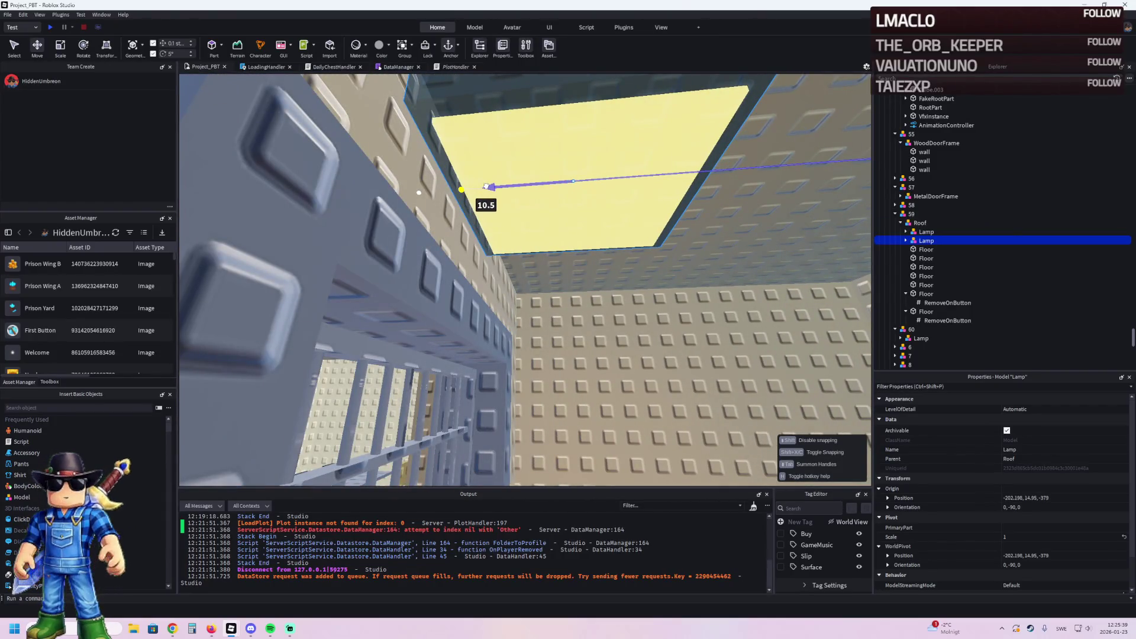
pyautogui.moveTo(486, 186); pyautogui.dragTo(486, 186)
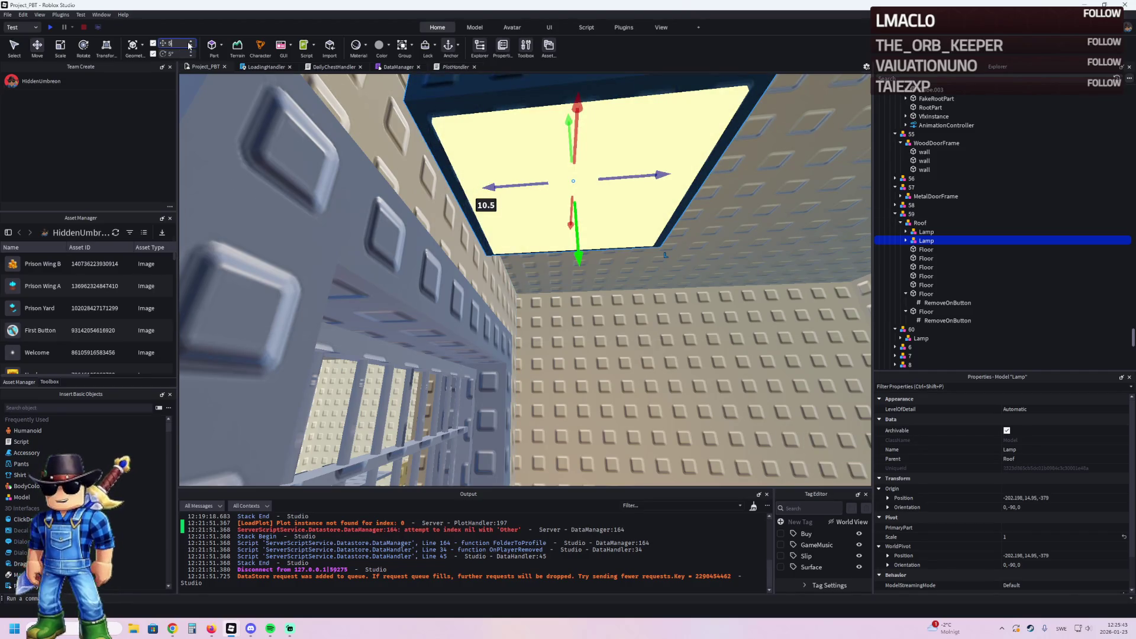
pyautogui.write('0.25')
pyautogui.press('Return')
pyautogui.scroll(3, 371, 241)
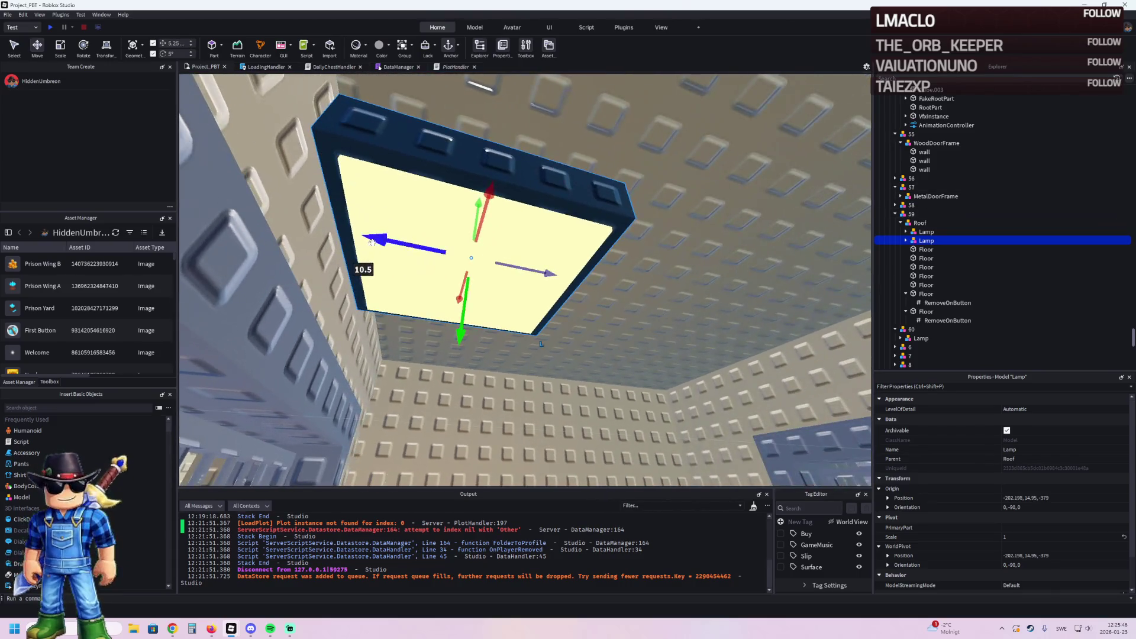
pyautogui.moveTo(372, 241); pyautogui.dragTo(546, 280)
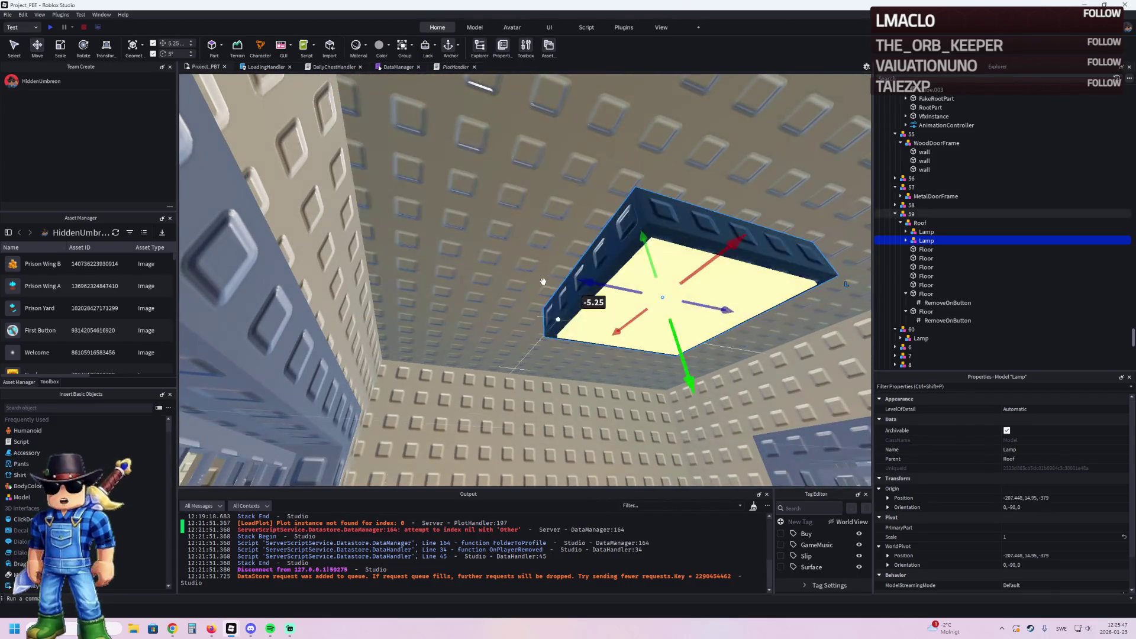
# Step: Set the Move increment back to 0.5 studs
pyautogui.click(185, 43)
pyautogui.write('0.5')
pyautogui.press('Return')
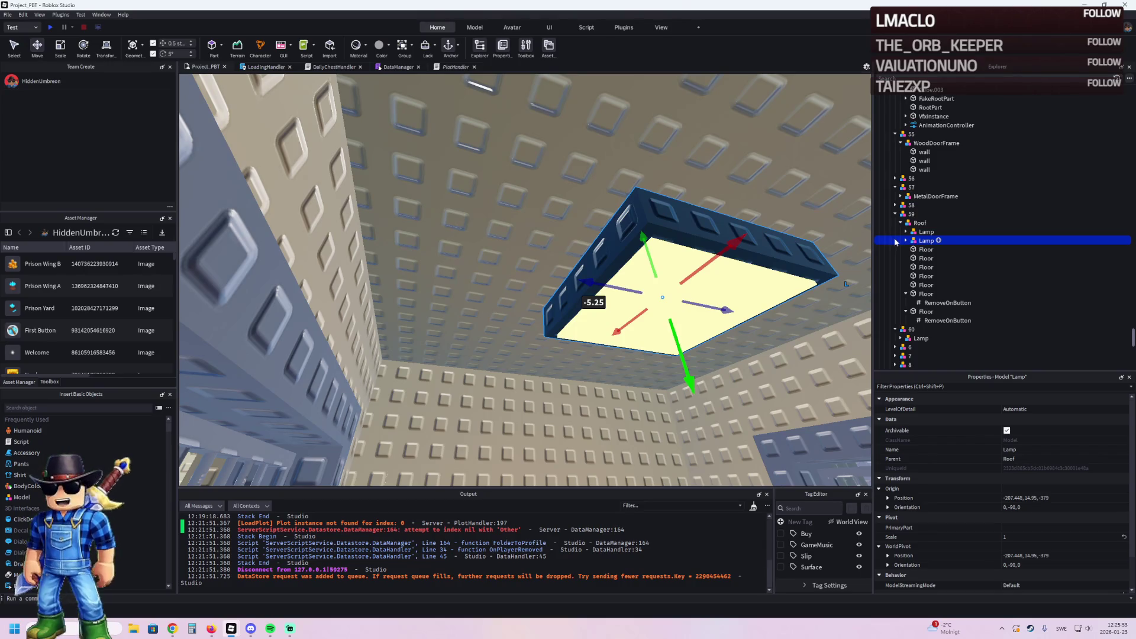
pyautogui.click(922, 233)
# Step: Move the second Lamp into model 60 and the extra Lamp into model 61
pyautogui.moveTo(923, 240); pyautogui.dragTo(919, 323)
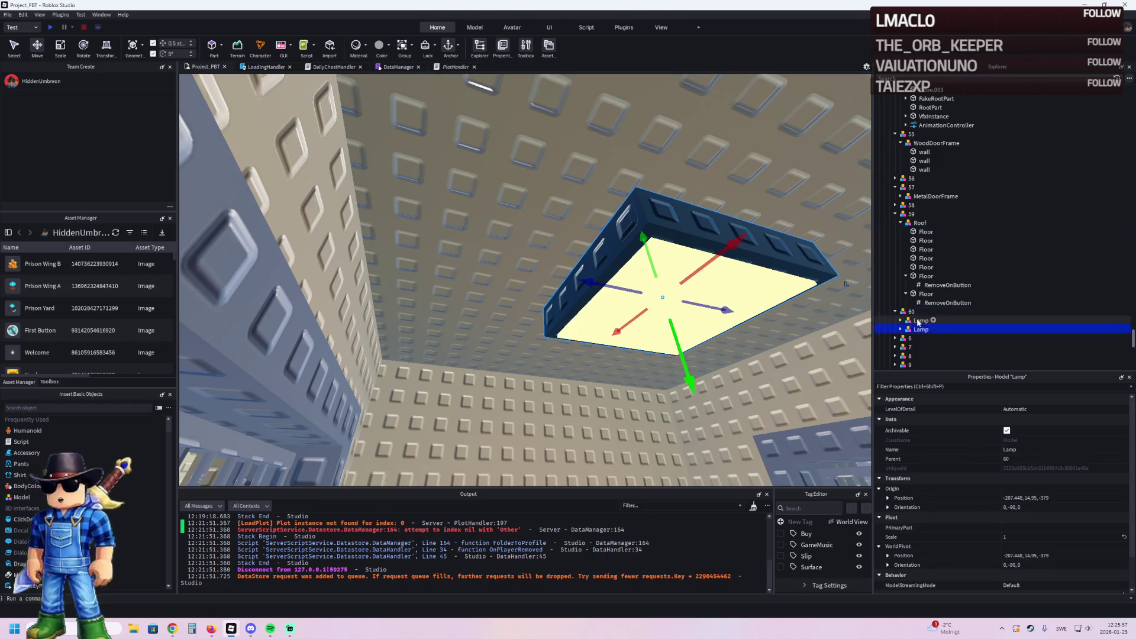
pyautogui.press('Return')
pyautogui.click(920, 330)
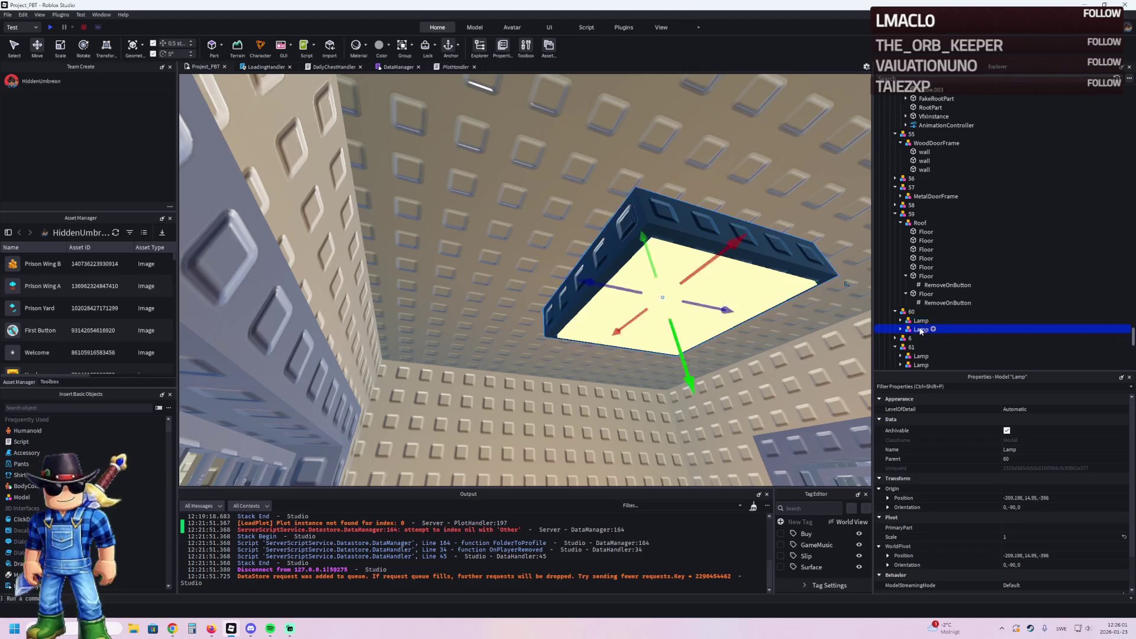
pyautogui.moveTo(920, 330); pyautogui.dragTo(919, 338)
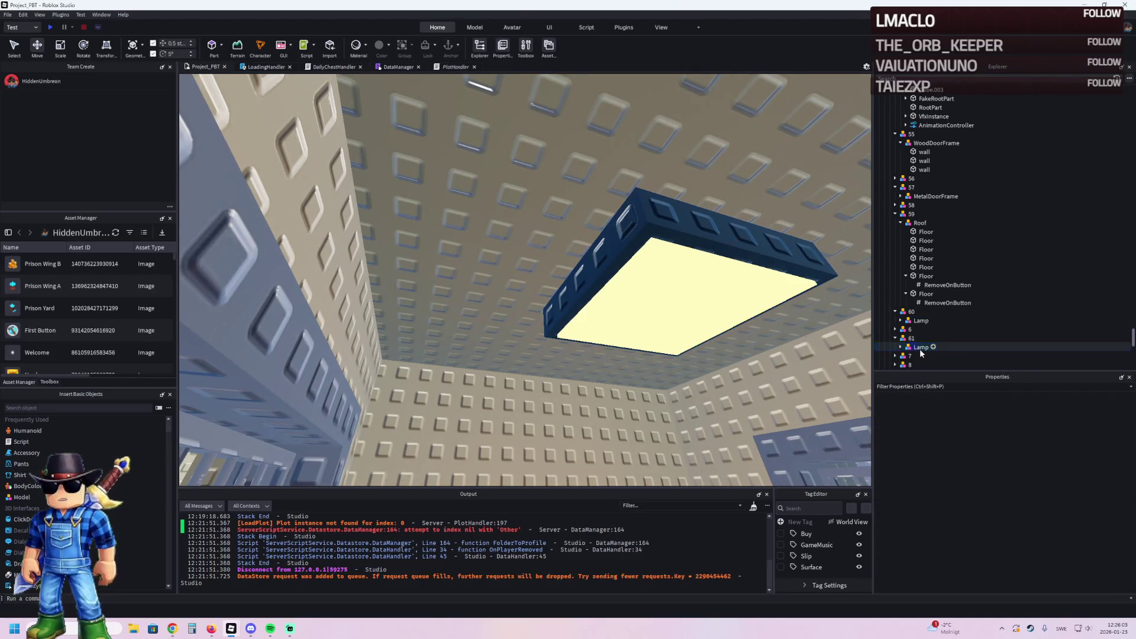
pyautogui.click(919, 348)
pyautogui.press('w')
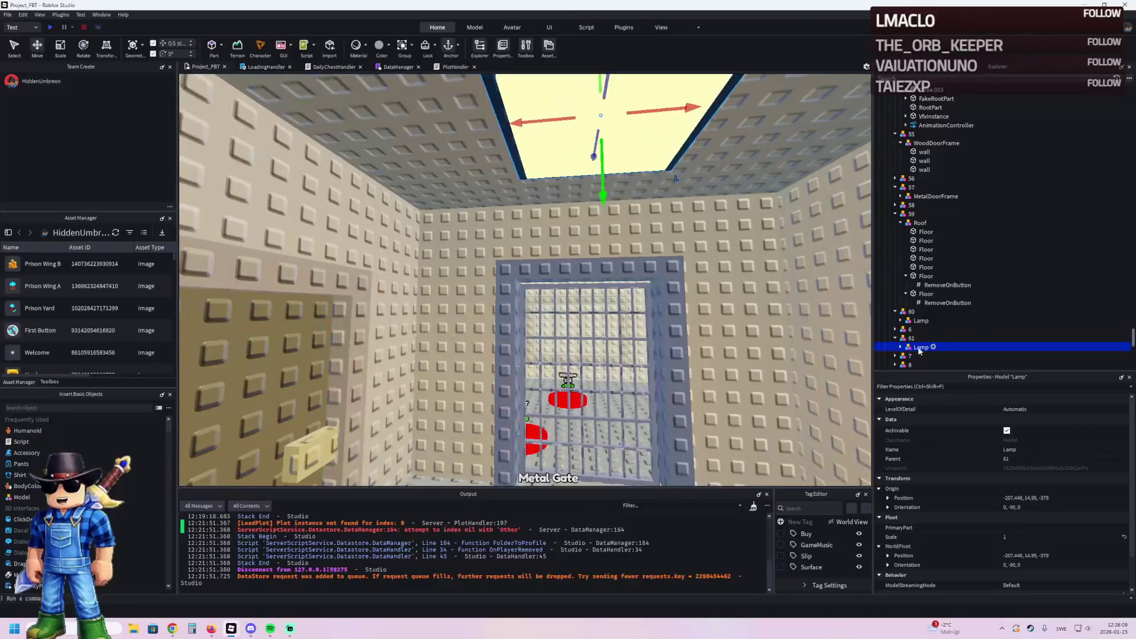
# Step: Expand model 61's Lamp and wall to select its SurfaceLight
pyautogui.click(900, 348)
pyautogui.click(906, 364)
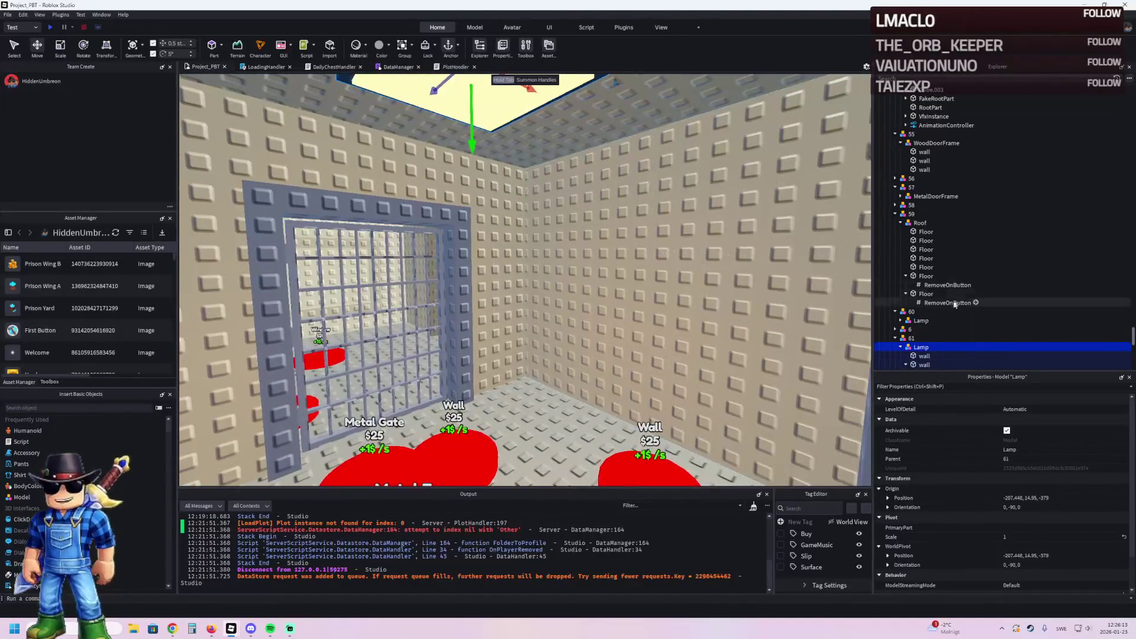
pyautogui.scroll(-1, 937, 299)
pyautogui.click(940, 348)
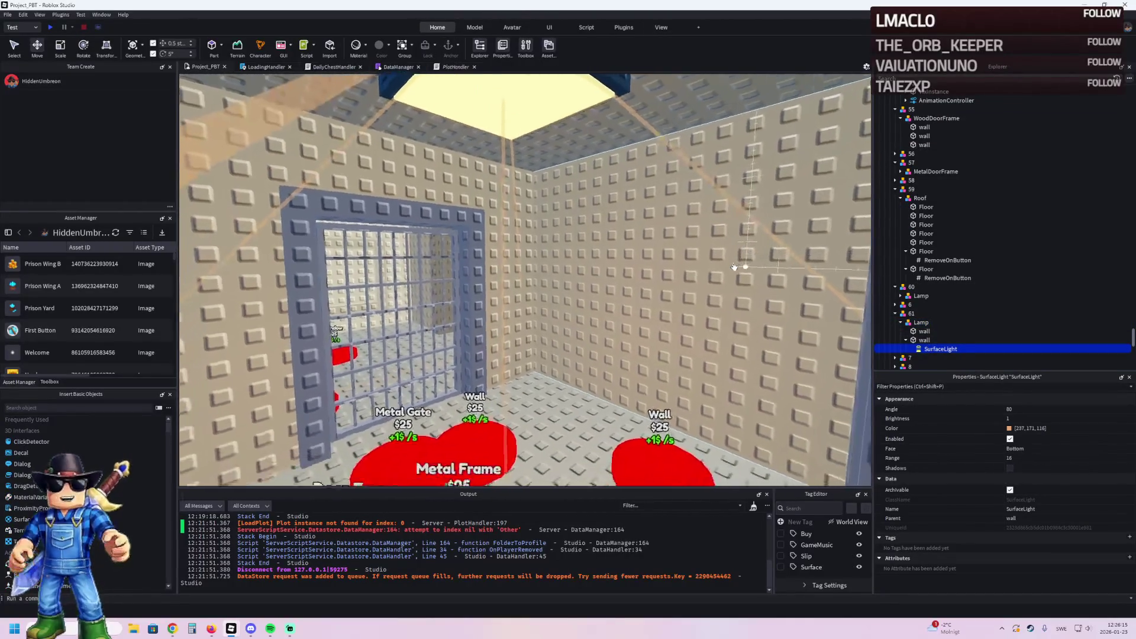
pyautogui.click(1009, 439)
pyautogui.click(1009, 439)
pyautogui.doubleClick(1010, 438)
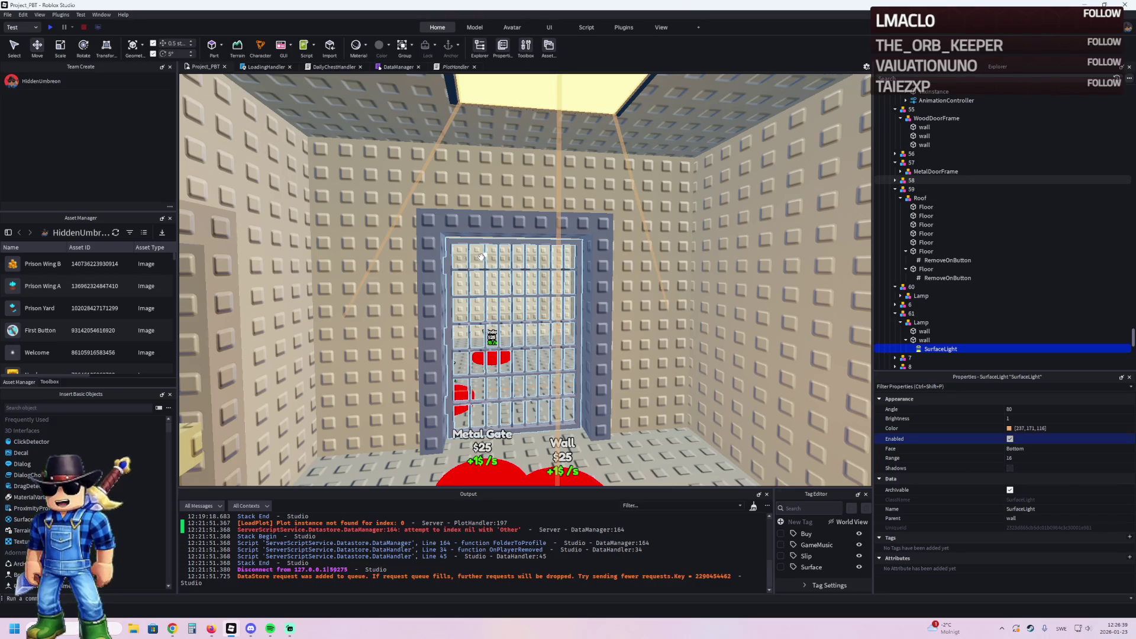
pyautogui.press('F2')
pyautogui.press('BackSpace')
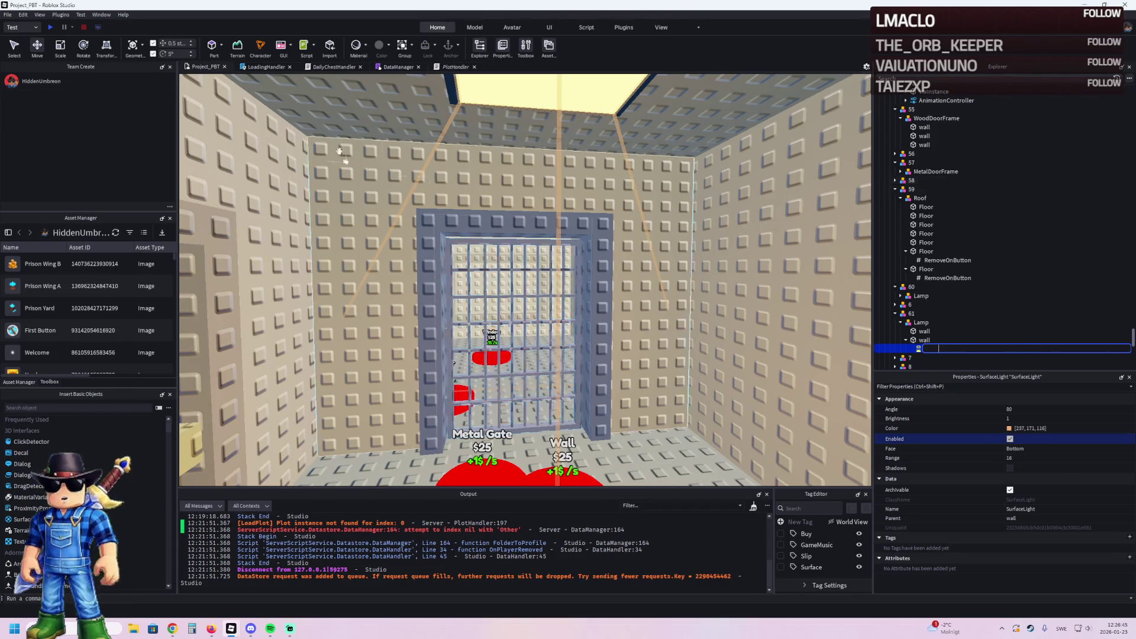
pyautogui.press('Return')
pyautogui.press('w')
pyautogui.press('d')
pyautogui.press('w')
pyautogui.press('e')
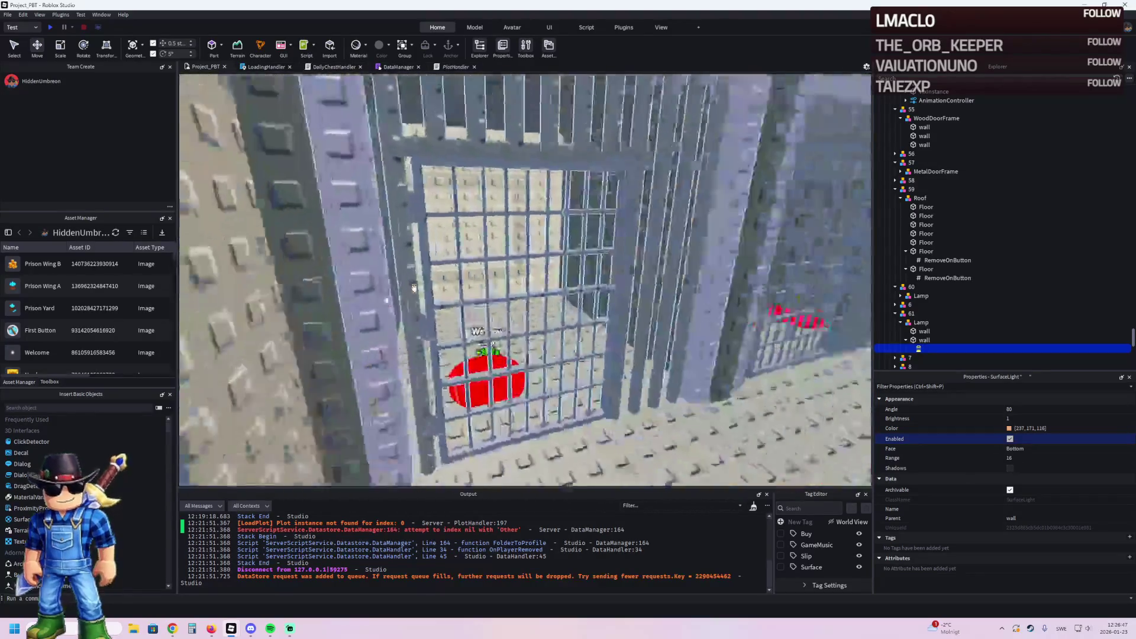
pyautogui.press('q')
pyautogui.press('w')
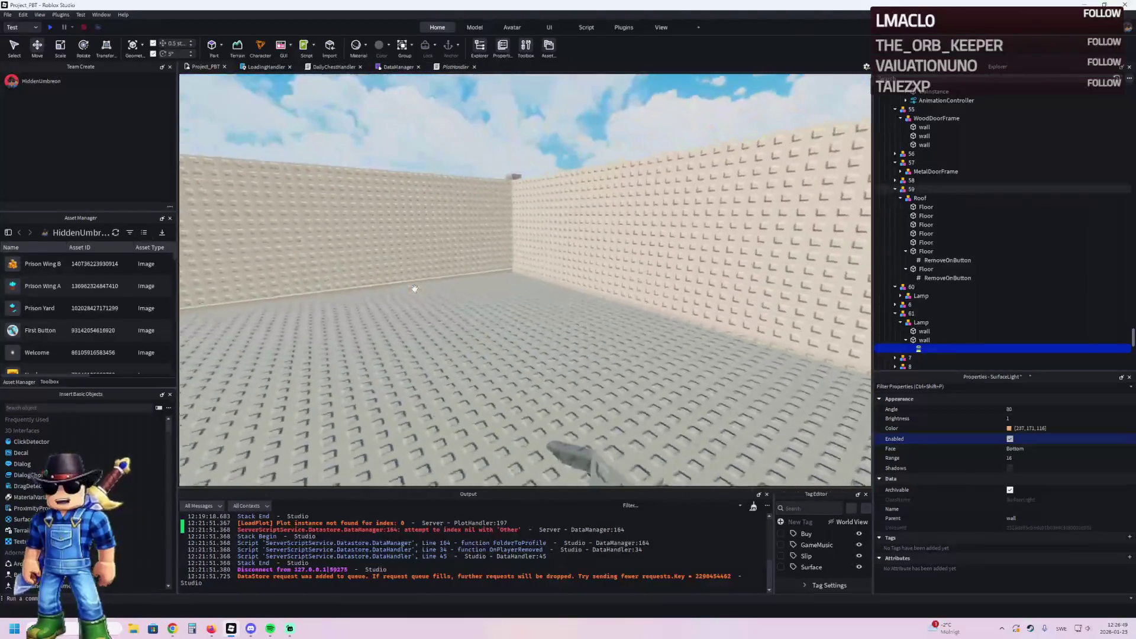
pyautogui.press('w')
pyautogui.press('d')
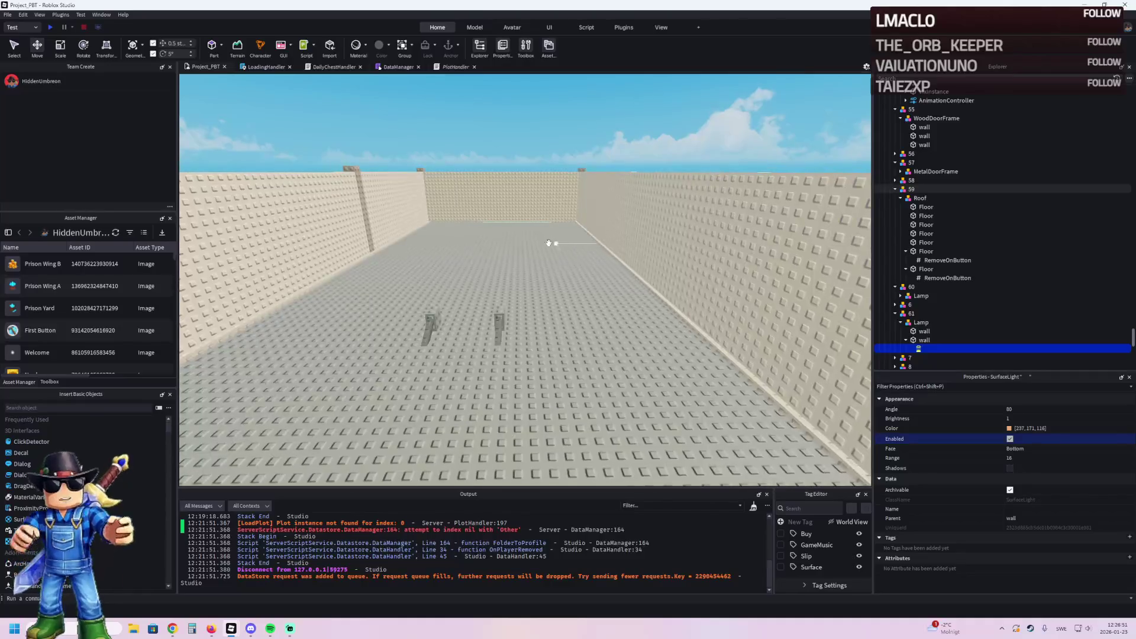
pyautogui.press('s')
pyautogui.press('e')
pyautogui.press('q')
pyautogui.press('w')
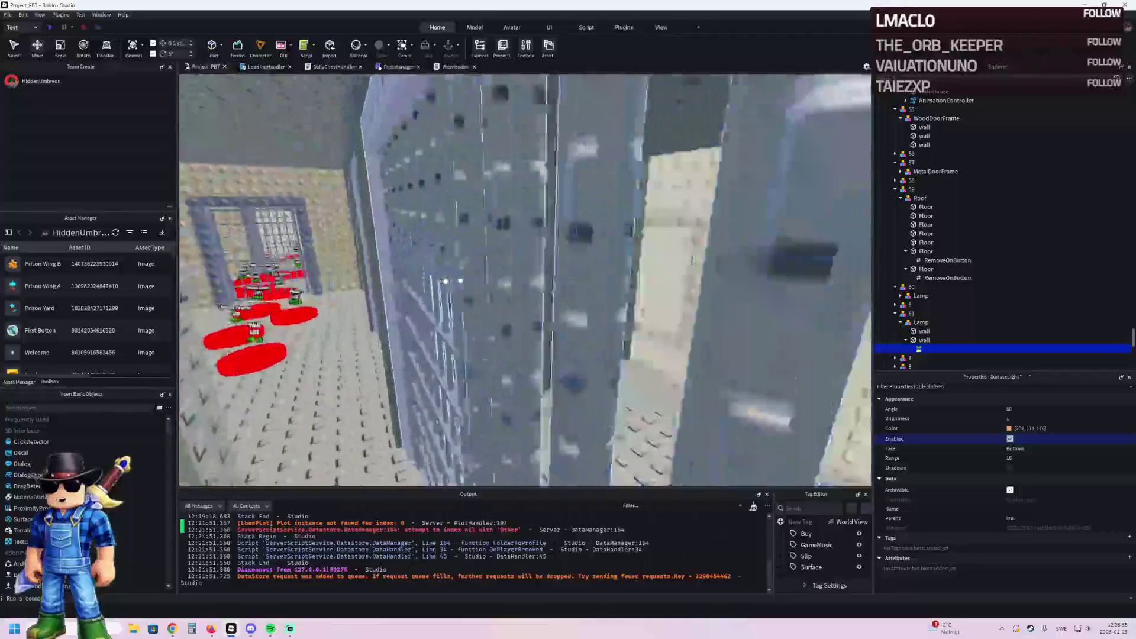
pyautogui.press('w')
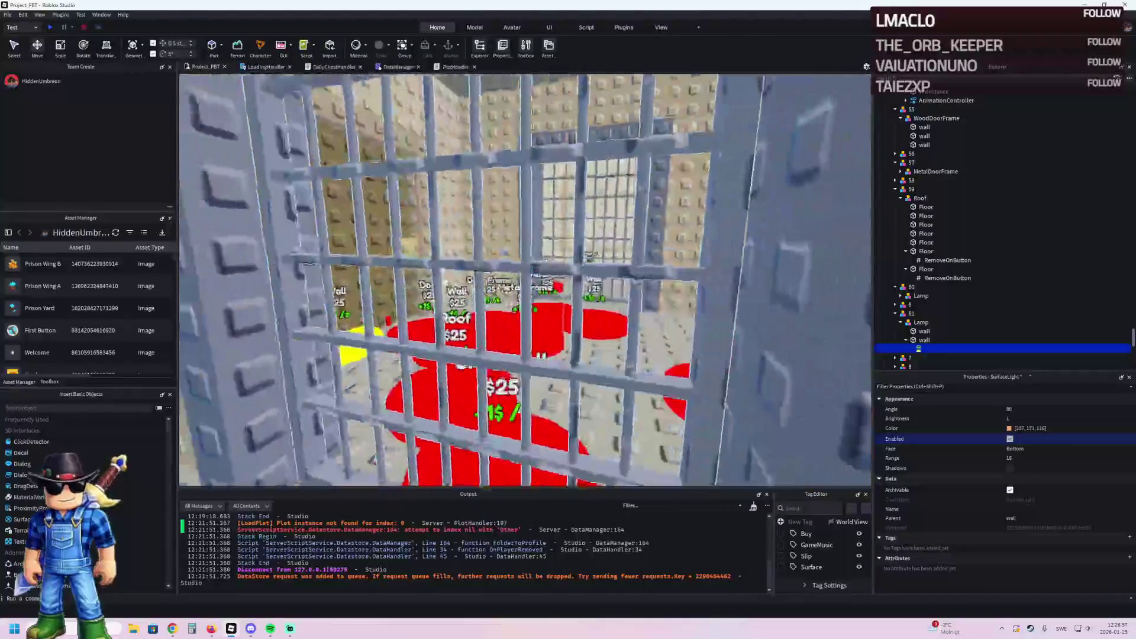
pyautogui.press('w')
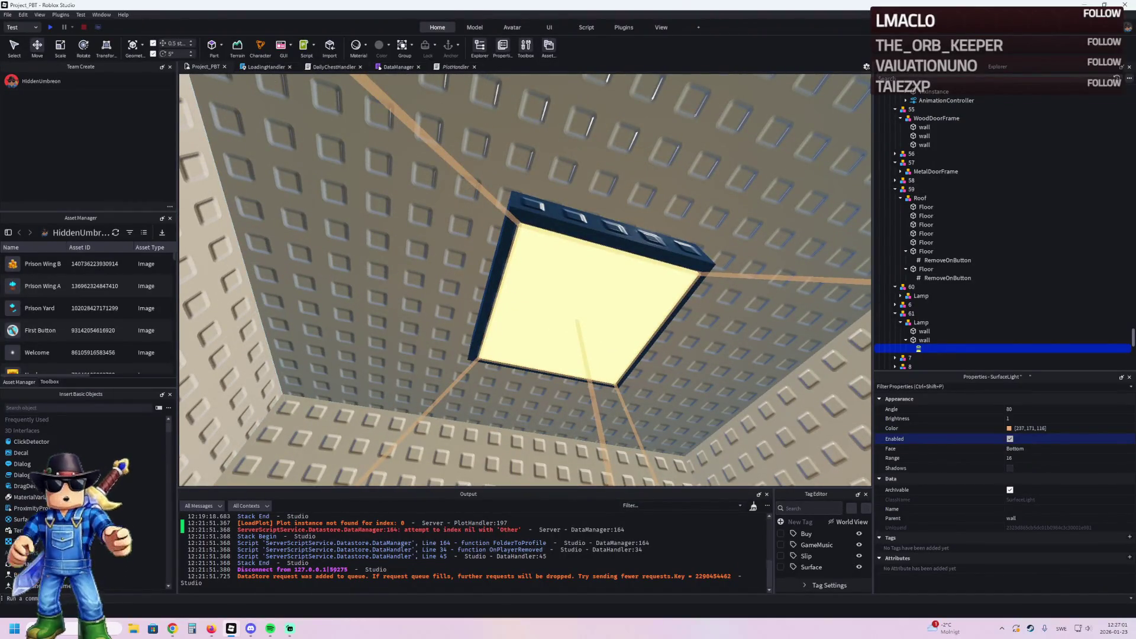
pyautogui.click(172, 628)
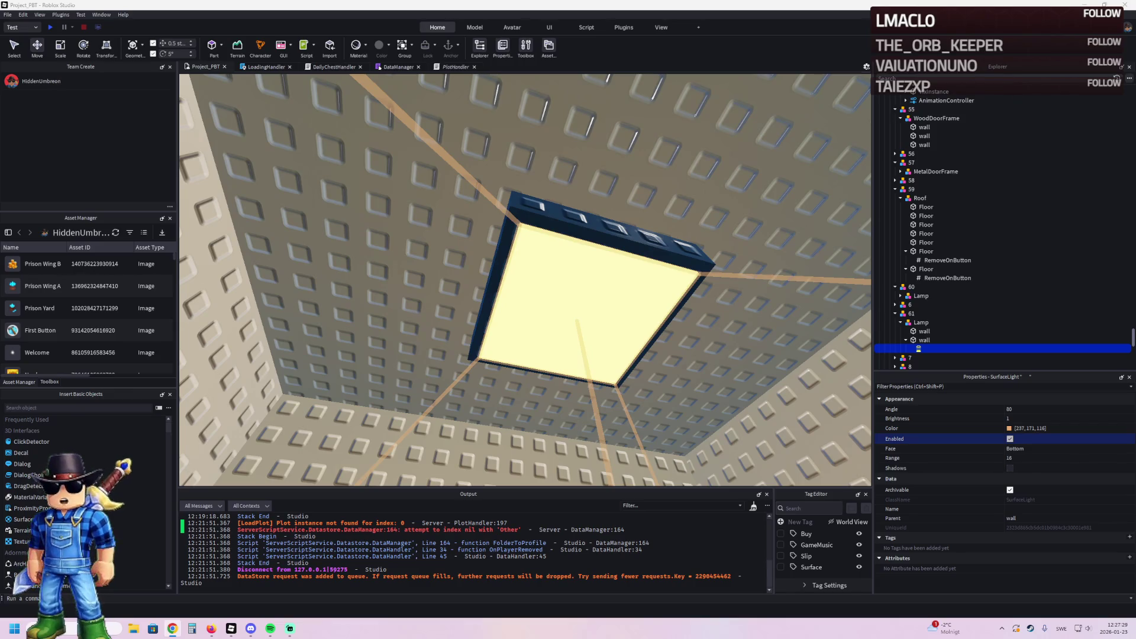
# Step: Inspect red button pad 57 and button 60's unlock requirement
pyautogui.moveTo(544, 337); pyautogui.dragTo(543, 337)
pyautogui.click(543, 337)
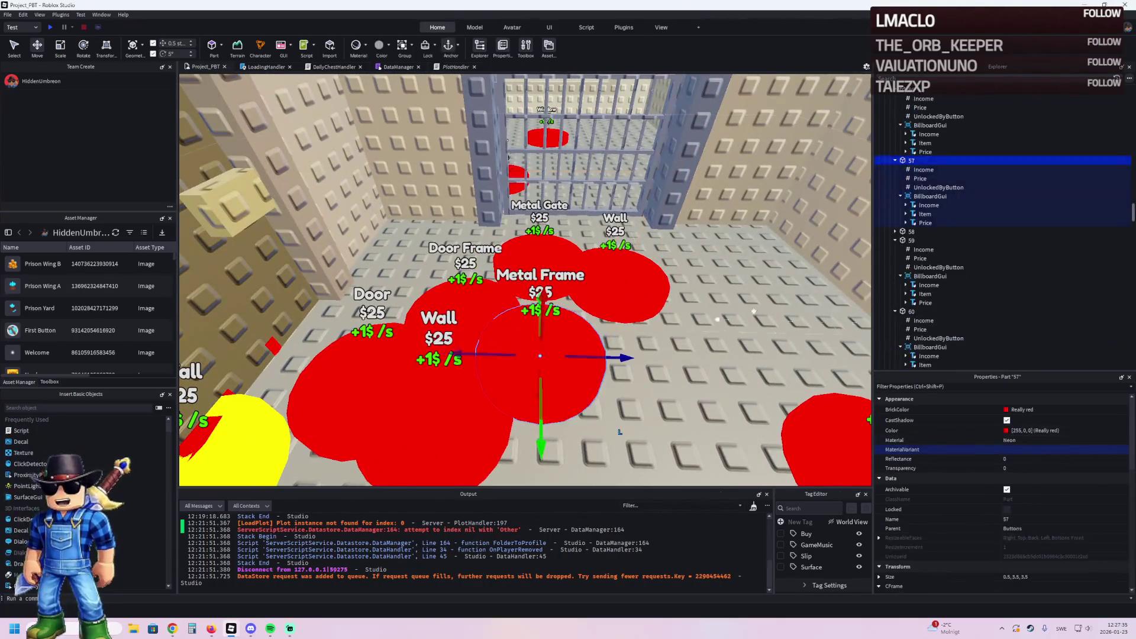
pyautogui.click(935, 338)
pyautogui.scroll(-1, 917, 332)
pyautogui.scroll(-1, 917, 332)
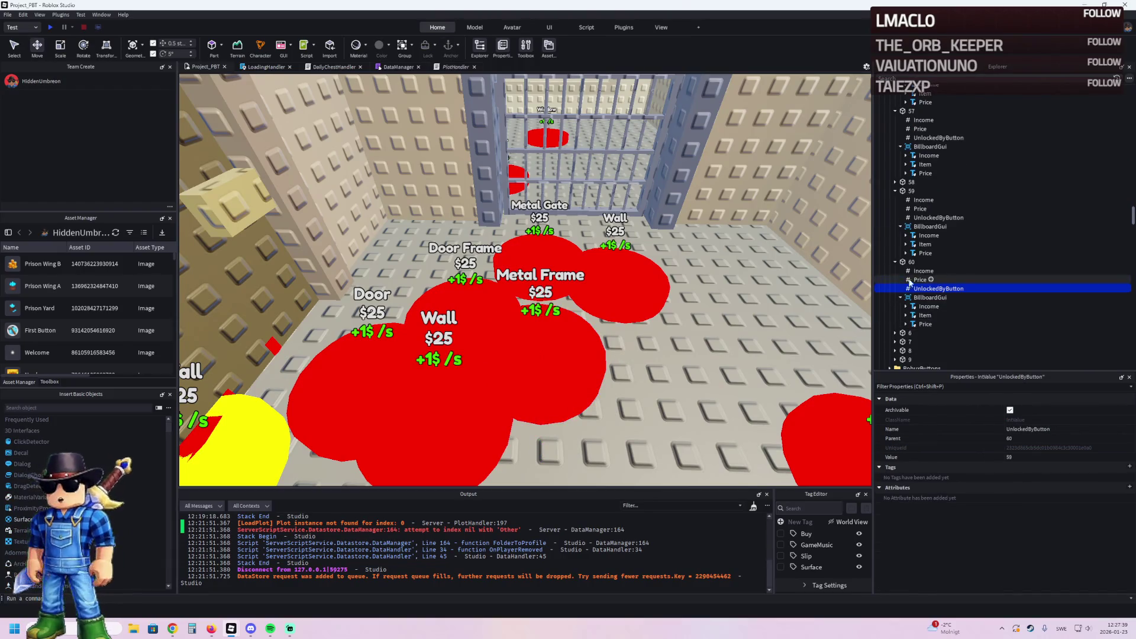
# Step: Duplicate button 60 and name the copy 61
pyautogui.click(911, 262)
pyautogui.hotkey('ctrl', 'd')
pyautogui.press('F2')
pyautogui.write('61')
pyautogui.press('Return')
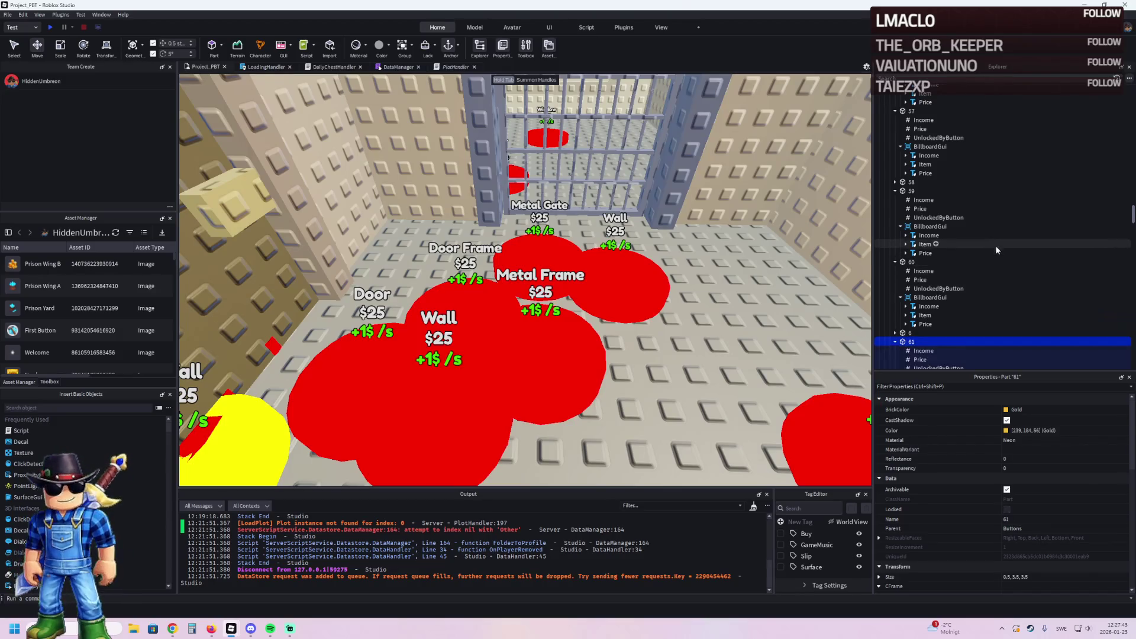
# Step: Set button 61's Price to 1450 and move its gold pad among the floor pads
pyautogui.scroll(-2, 1021, 271)
pyautogui.click(921, 310)
pyautogui.click(1033, 455)
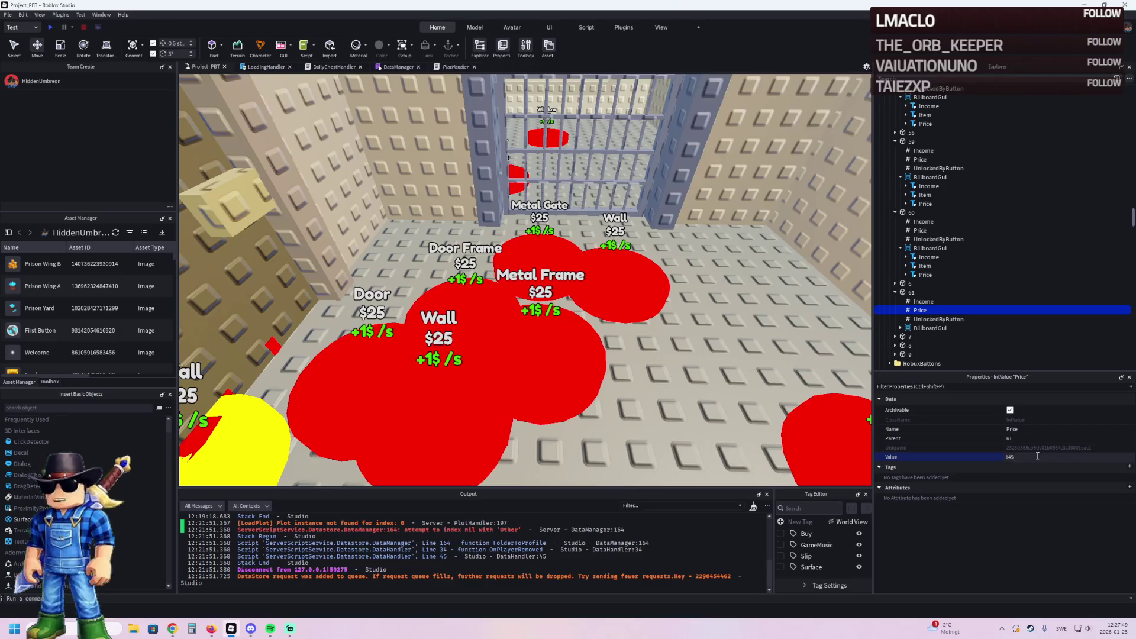
pyautogui.press('Return')
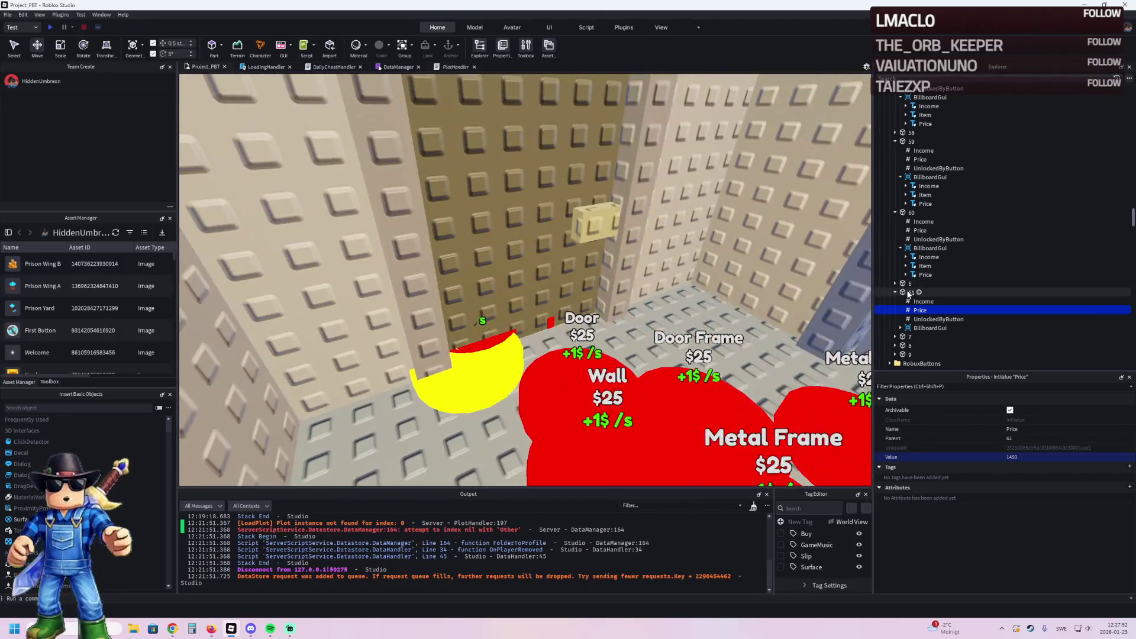
pyautogui.click(910, 292)
pyautogui.moveTo(421, 318)
pyautogui.mouseDown()
pyautogui.moveTo(459, 468)
pyautogui.moveTo(598, 476)
pyautogui.moveTo(595, 467)
pyautogui.moveTo(681, 415)
pyautogui.moveTo(799, 379)
pyautogui.mouseUp()
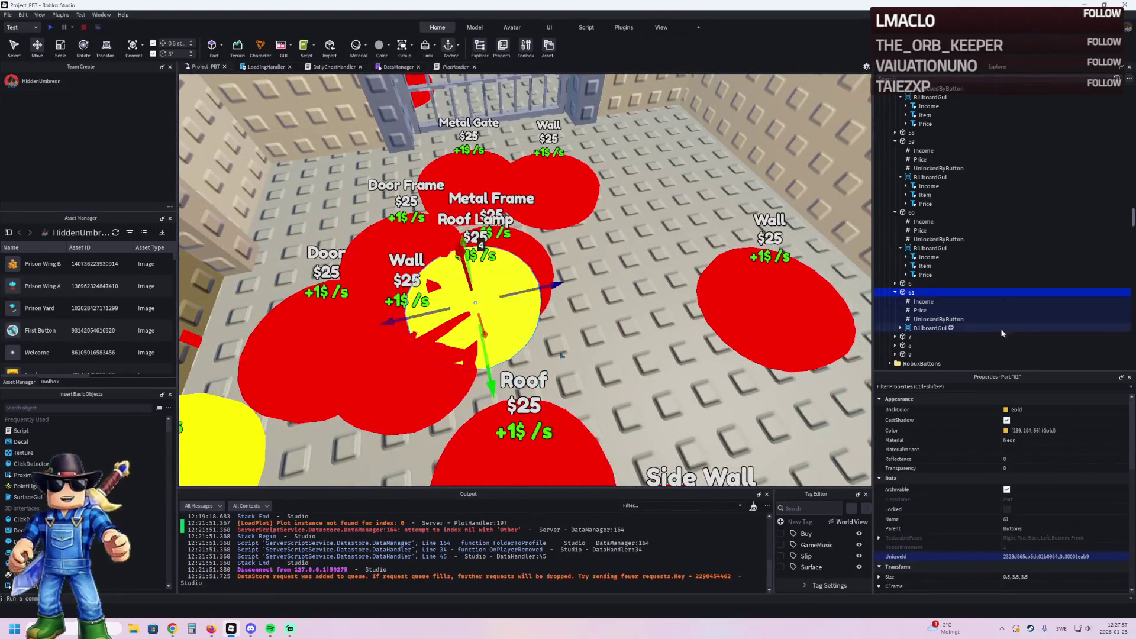
# Step: Set button 61's Income to 30 and begin editing its UnlockedByButton value
pyautogui.click(923, 301)
pyautogui.click(1020, 457)
pyautogui.write('30')
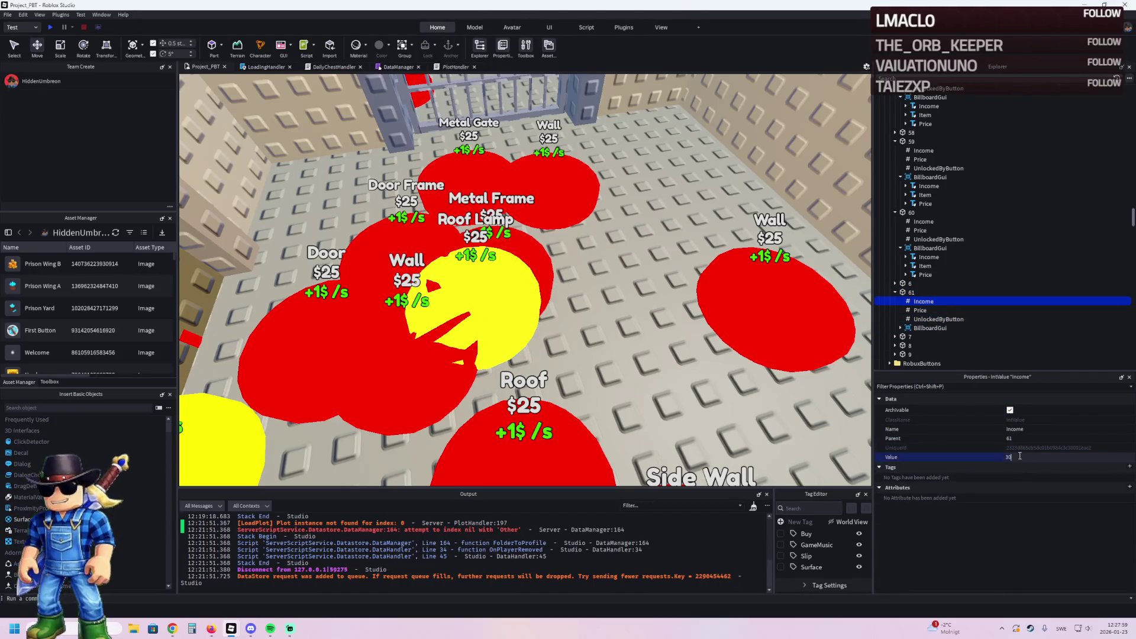
pyautogui.press('Return')
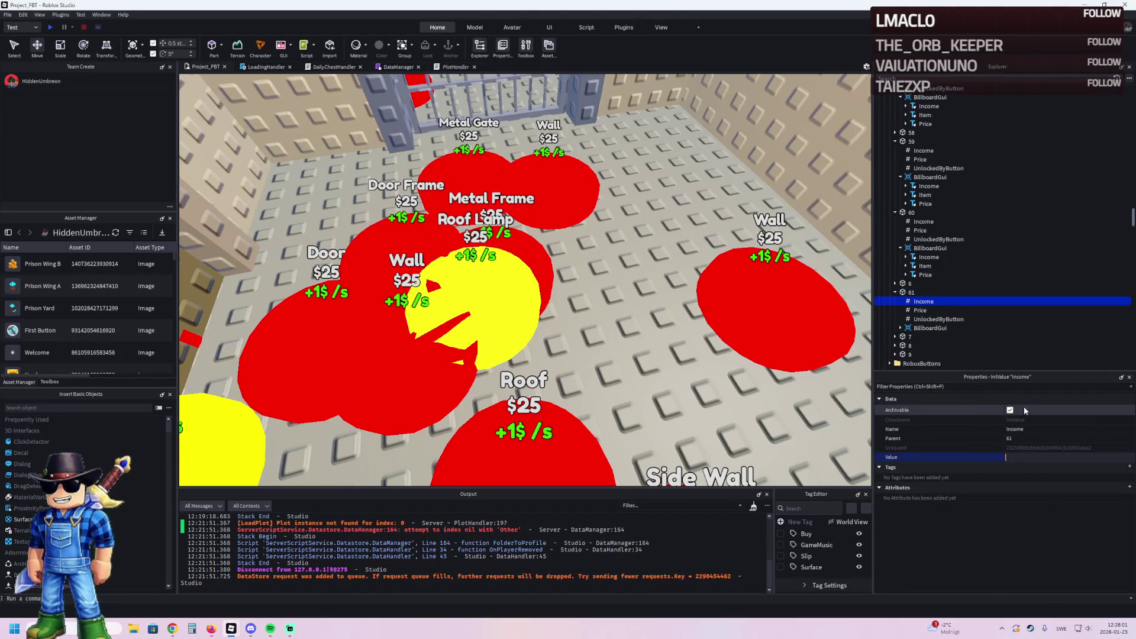
pyautogui.click(939, 319)
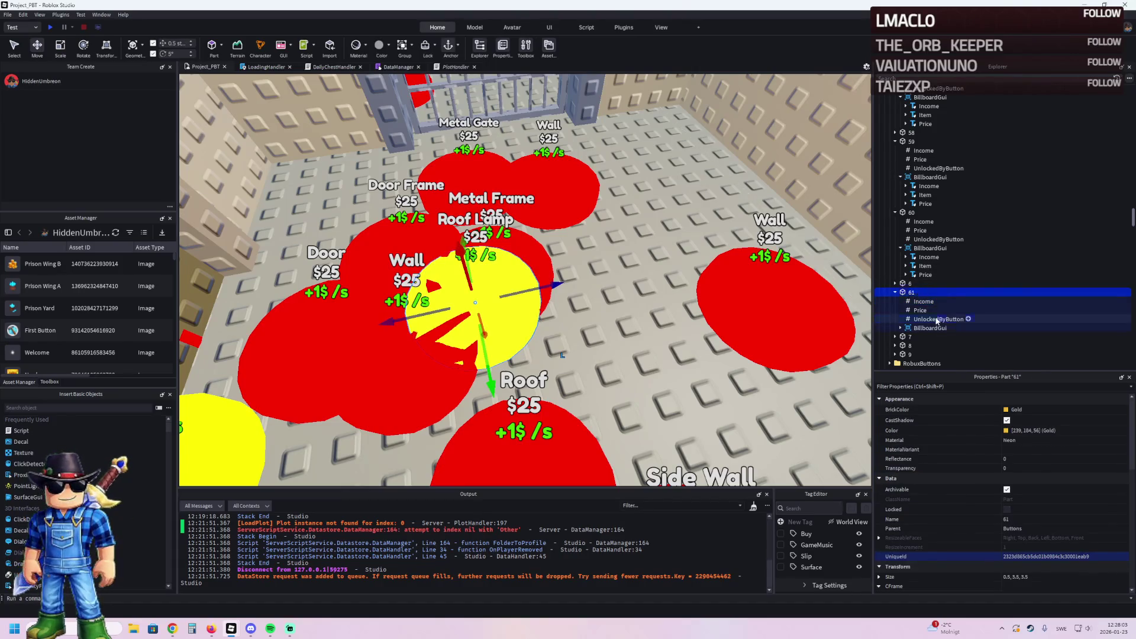
pyautogui.click(1028, 457)
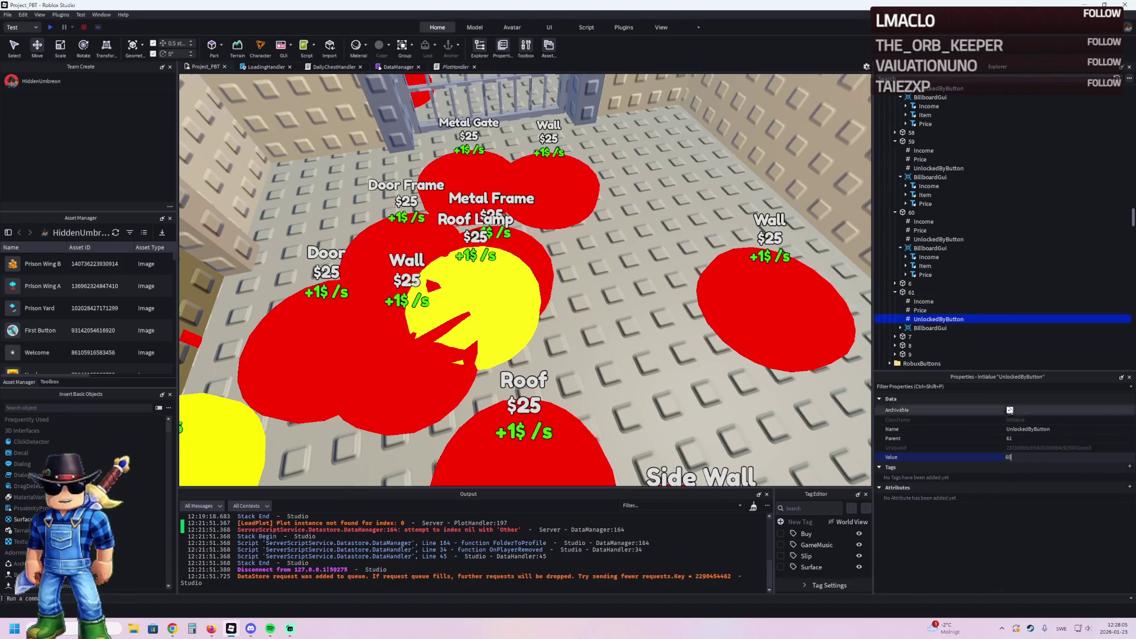
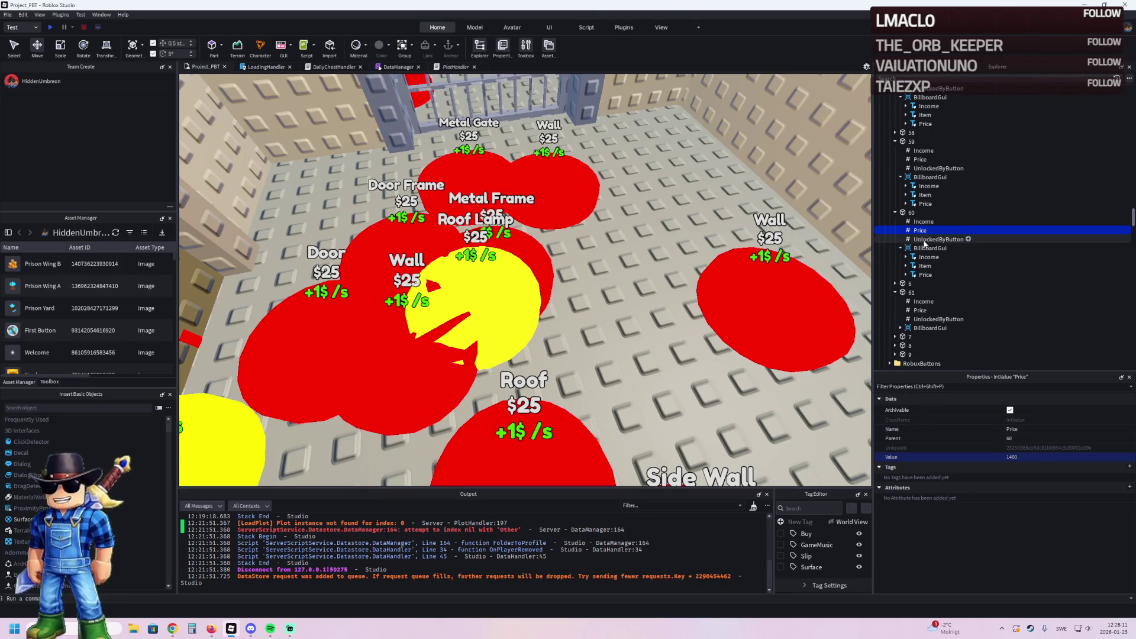
# Step: Set button part 61's BrickColor to Really red, then select the ceiling lamp model 61
pyautogui.click(930, 319)
pyautogui.click(911, 292)
pyautogui.click(1005, 410)
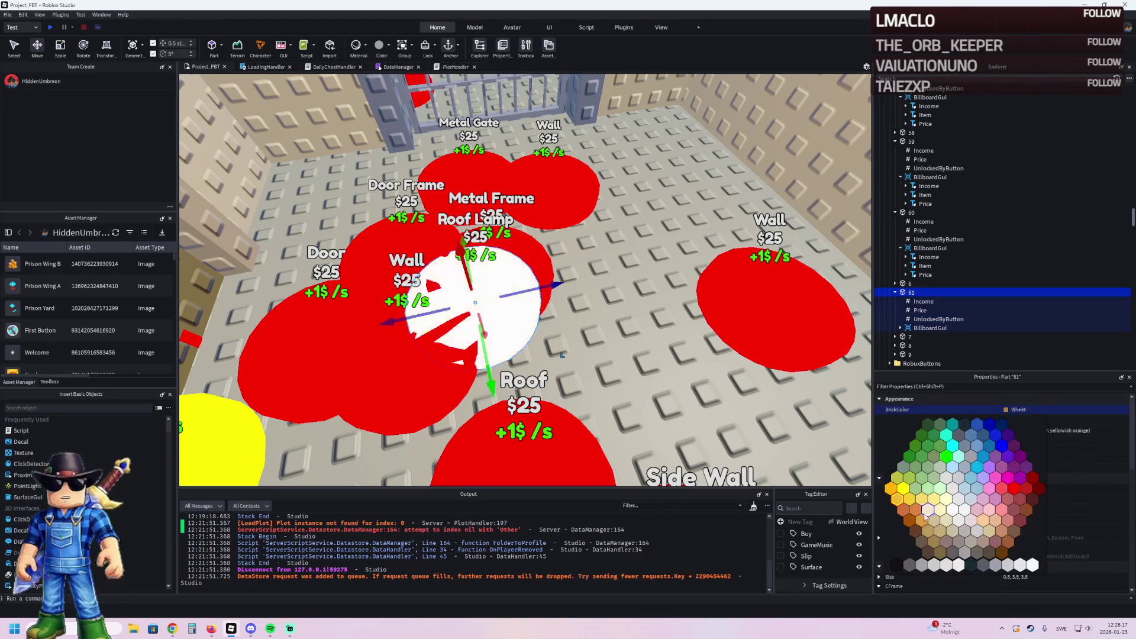
pyautogui.click(1015, 488)
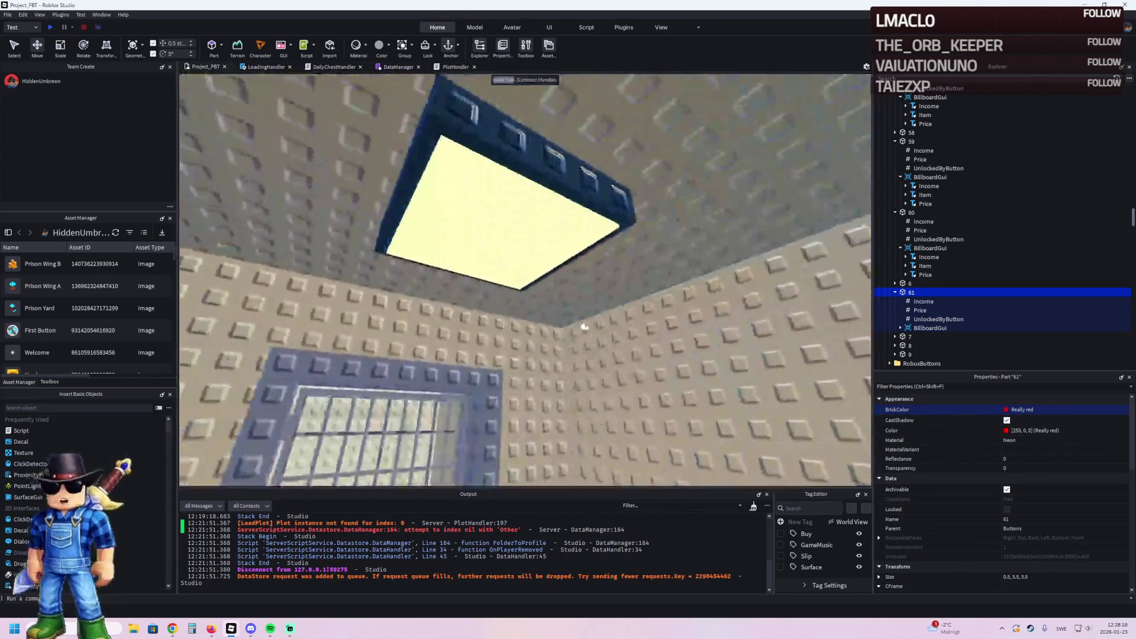
pyautogui.click(536, 181)
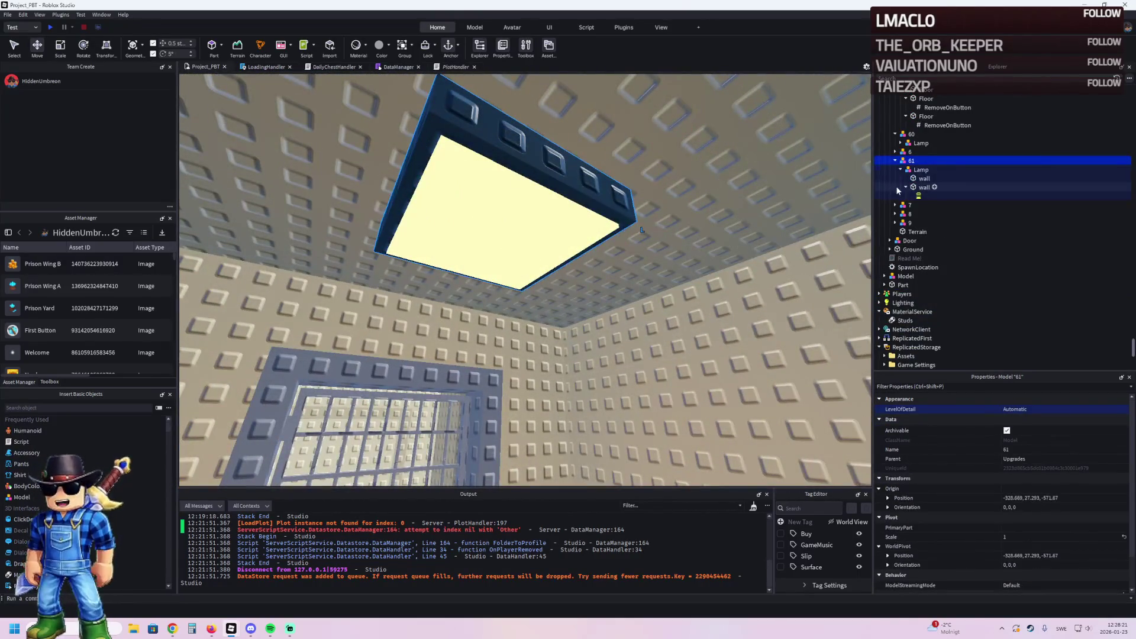
pyautogui.click(900, 169)
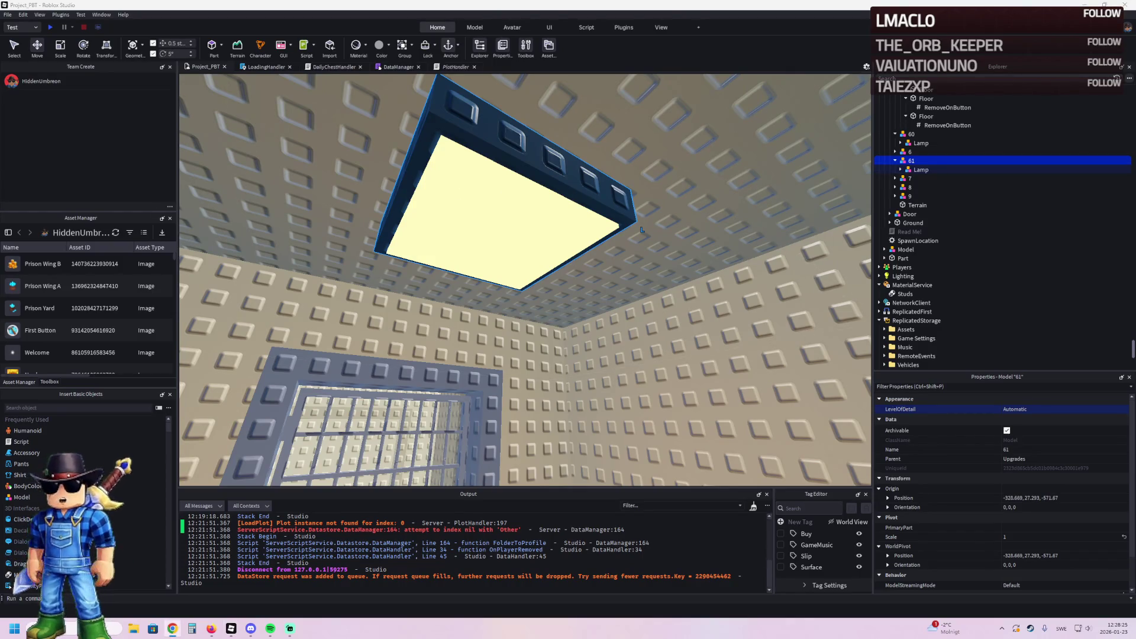
# Step: Fly through the cell doorways to the outdoor area and frame the Secret Lucky Block model
pyautogui.press('q')
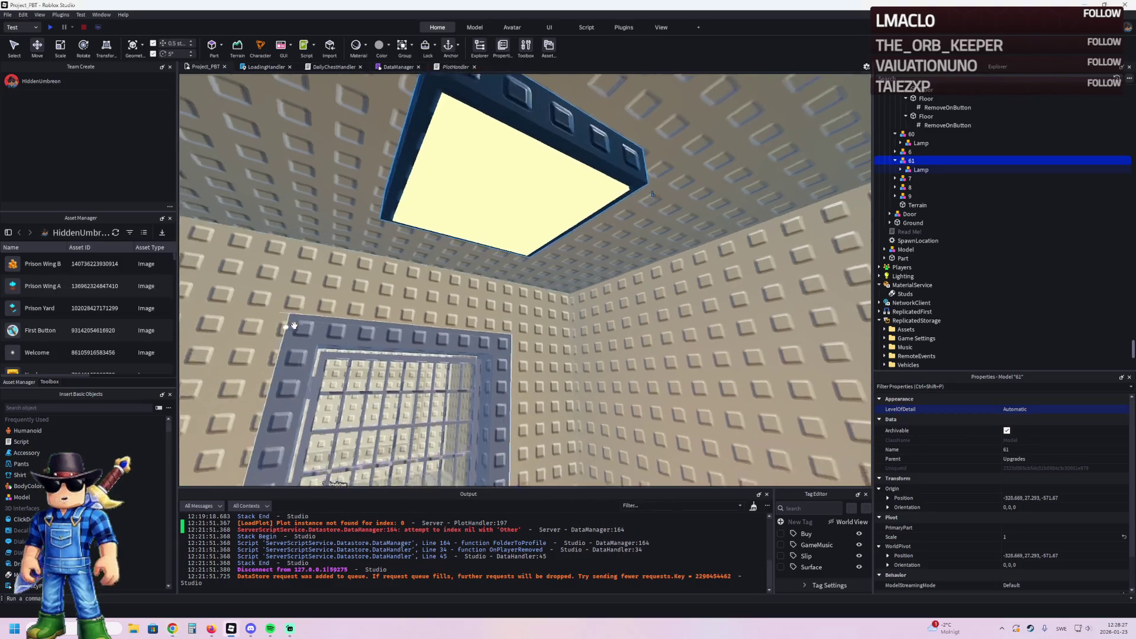
pyautogui.press('a')
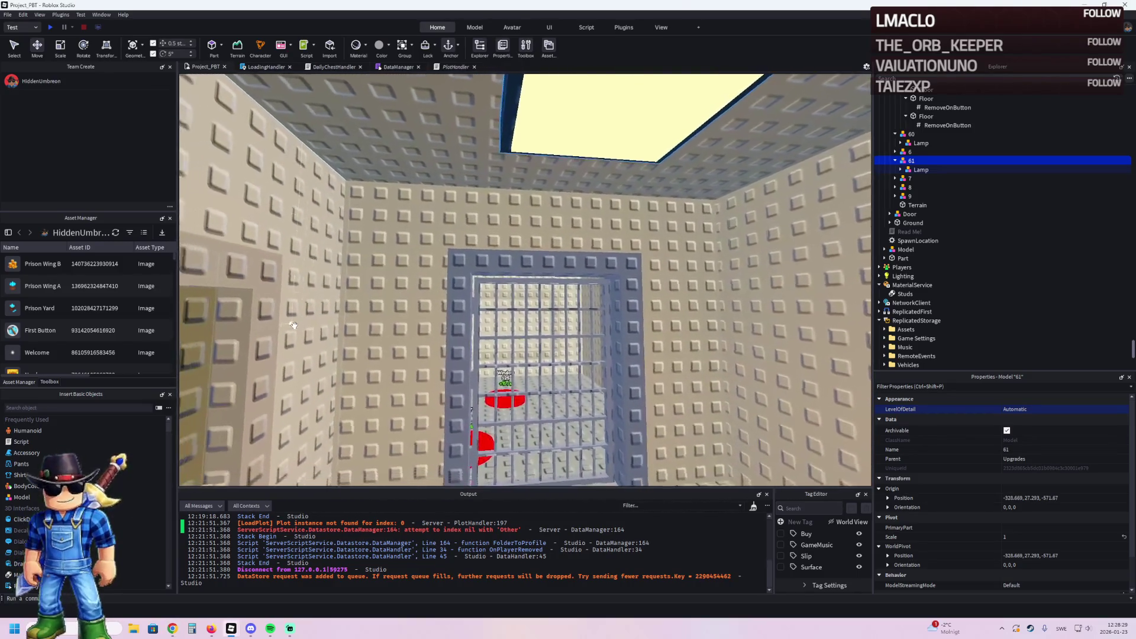
pyautogui.press('w')
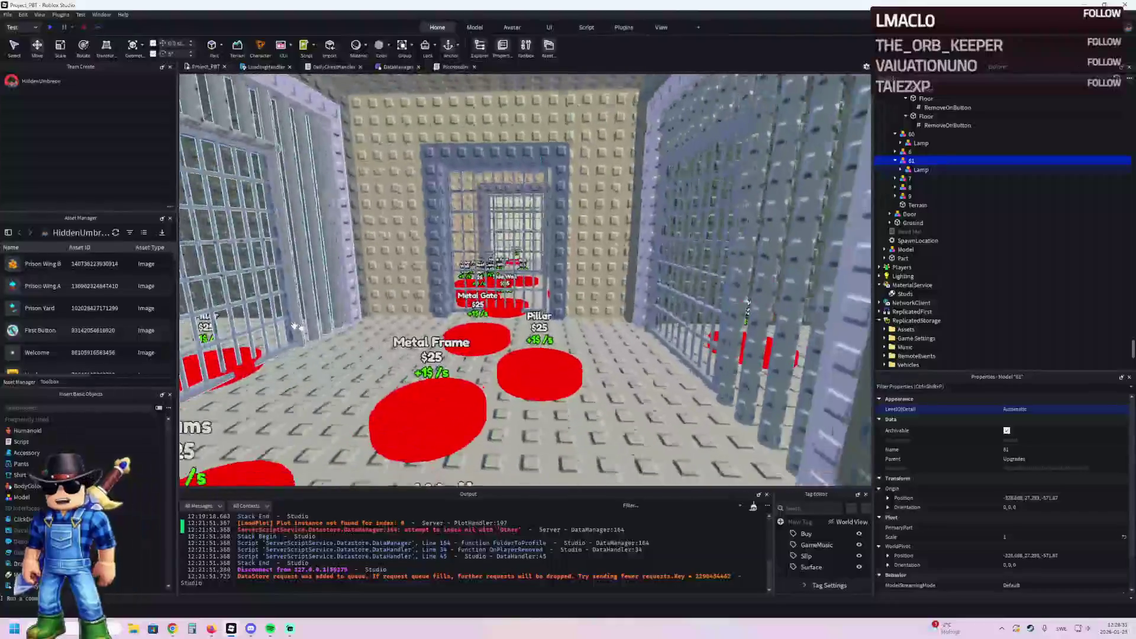
pyautogui.press('w')
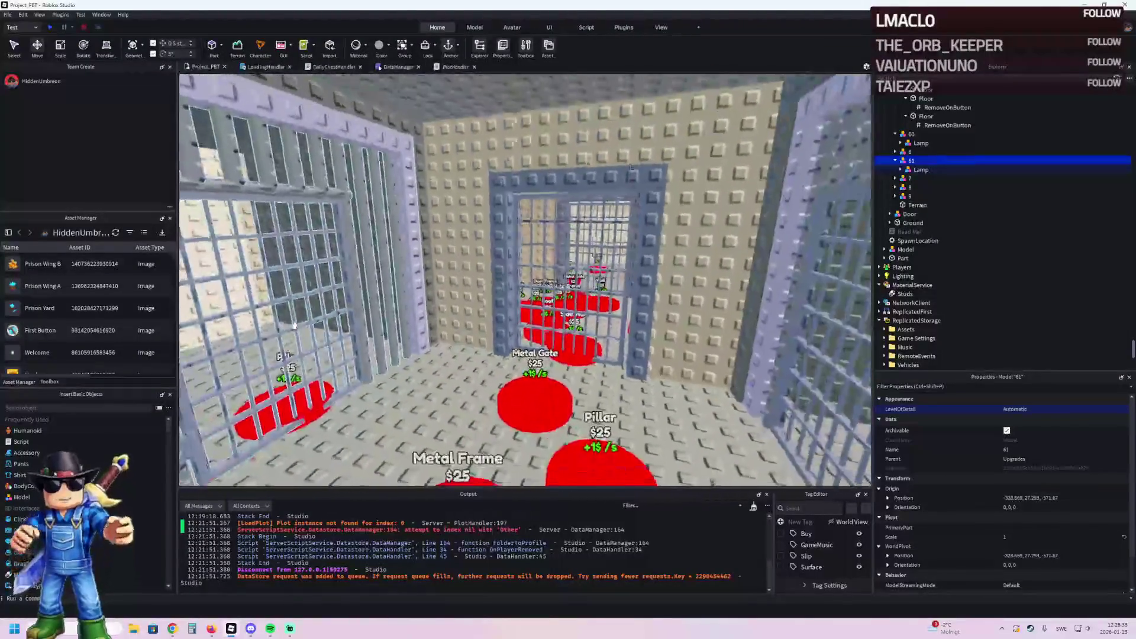
pyautogui.press('w')
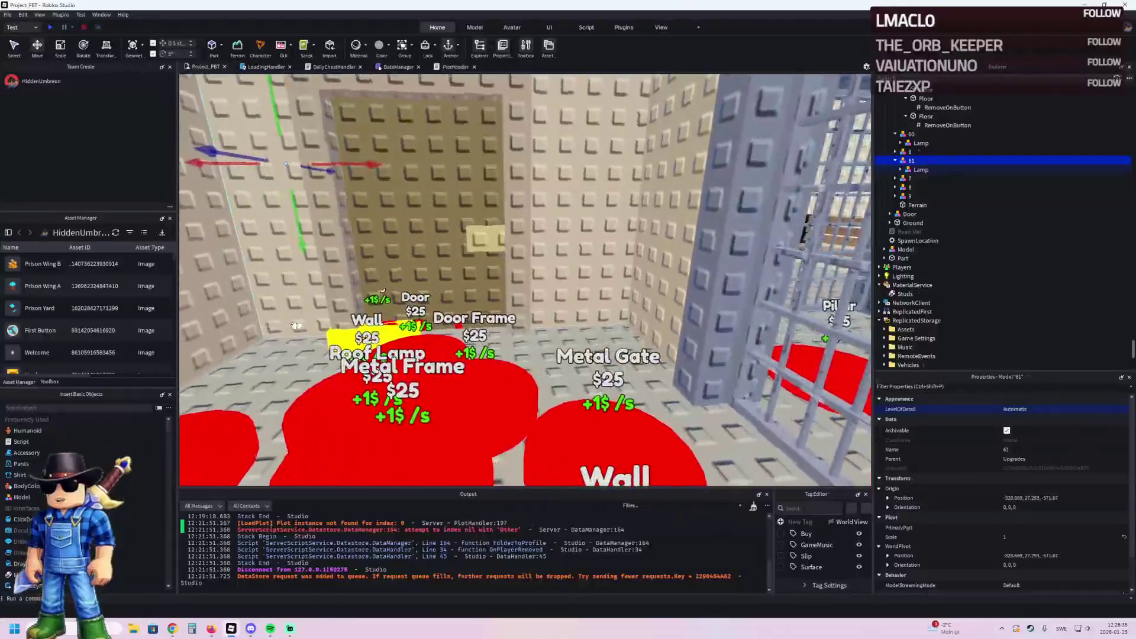
pyautogui.press('w')
pyautogui.press('w')
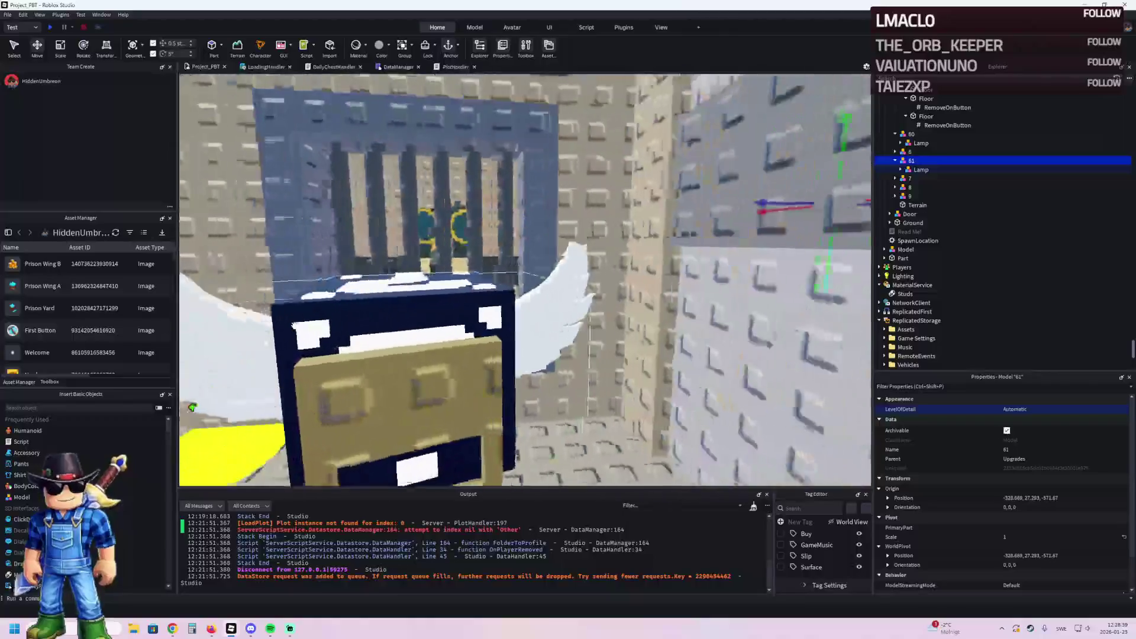
pyautogui.press('w')
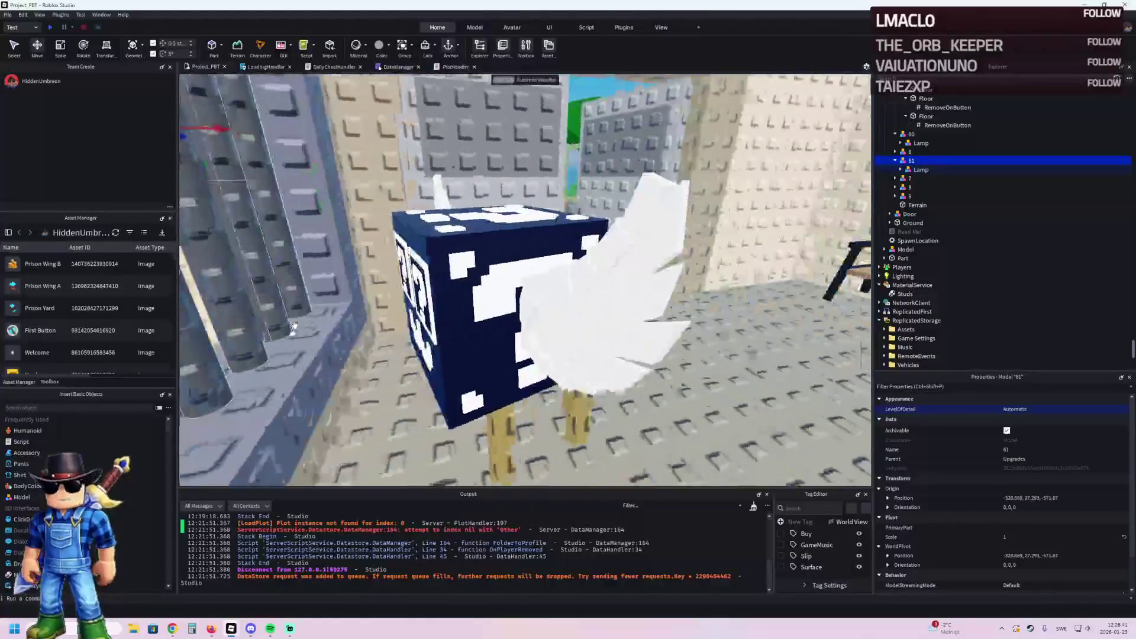
pyautogui.press('a')
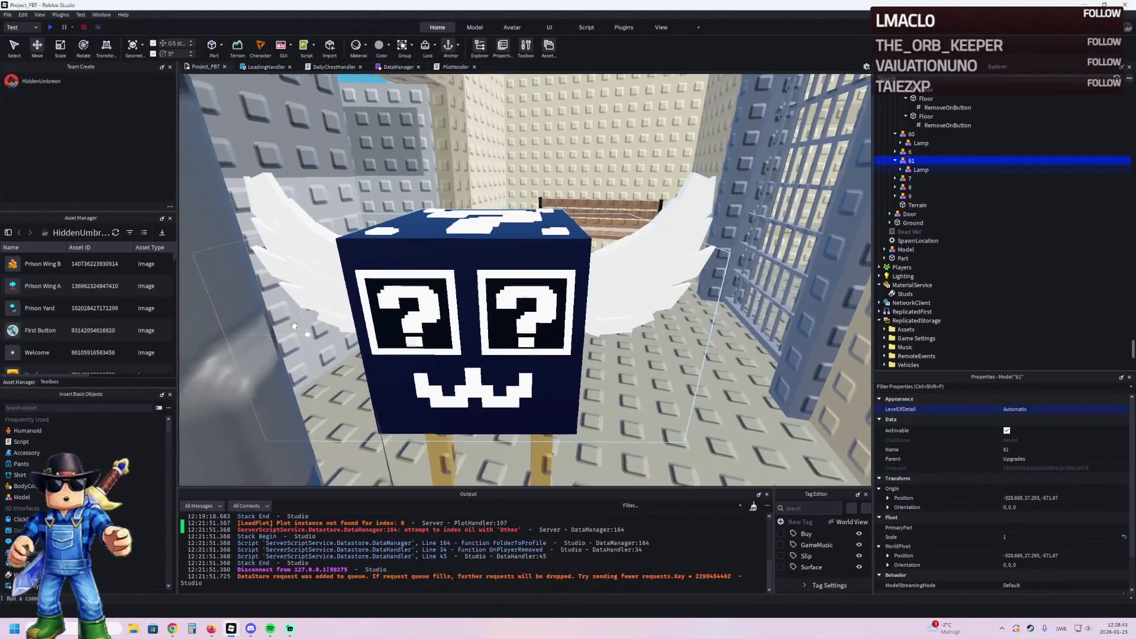
pyautogui.press('w')
pyautogui.press('w')
pyautogui.press('w')
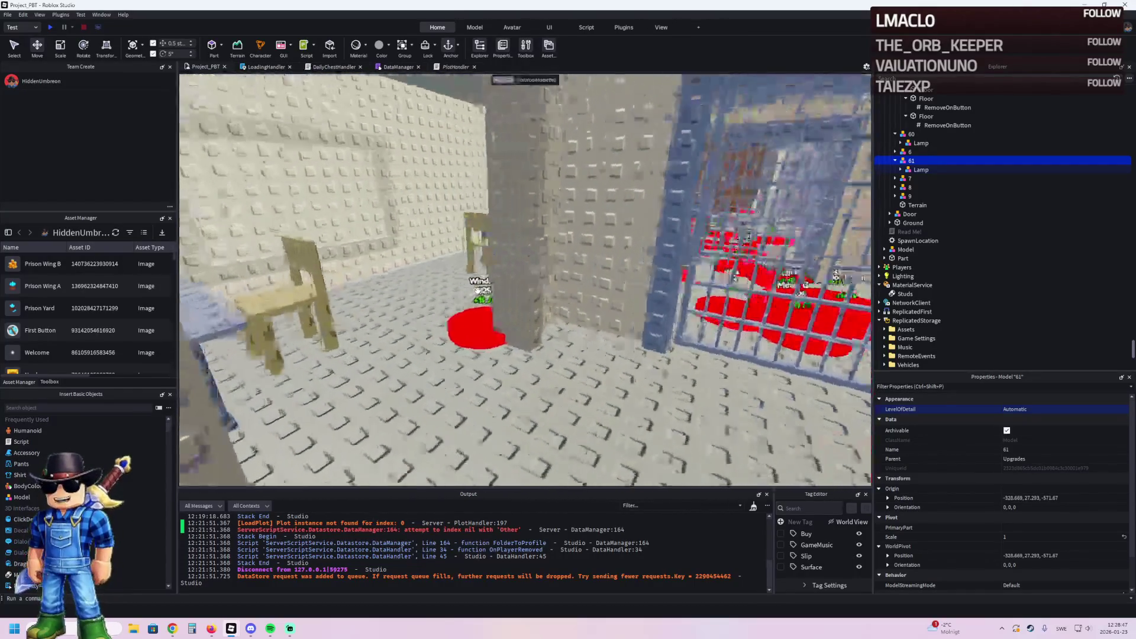
pyautogui.press('f')
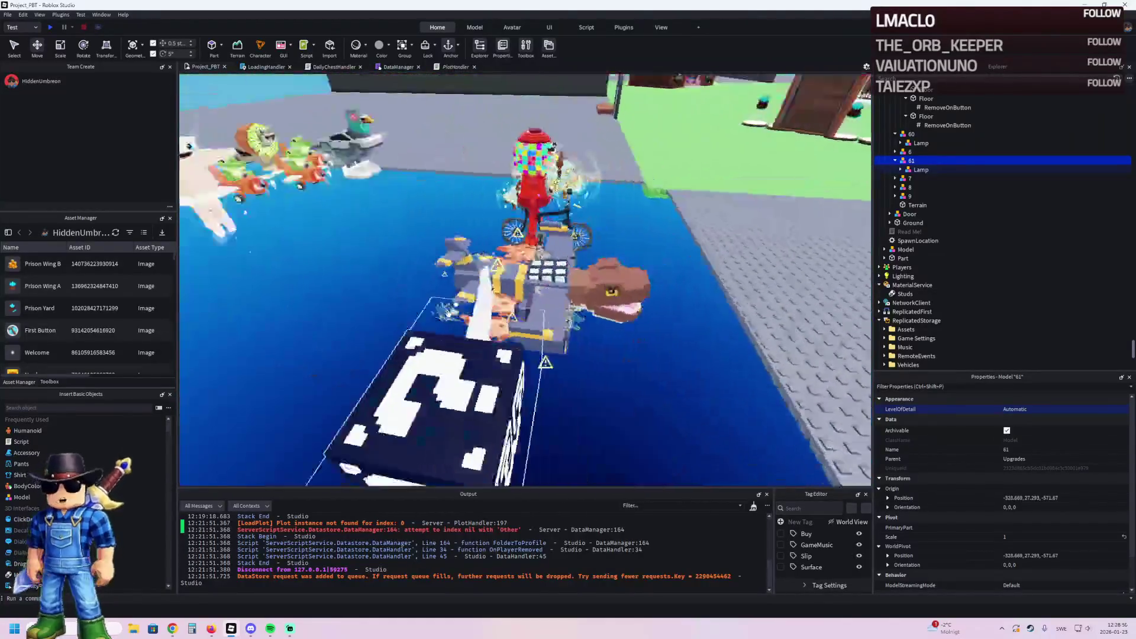
pyautogui.click(438, 408)
pyautogui.press('f')
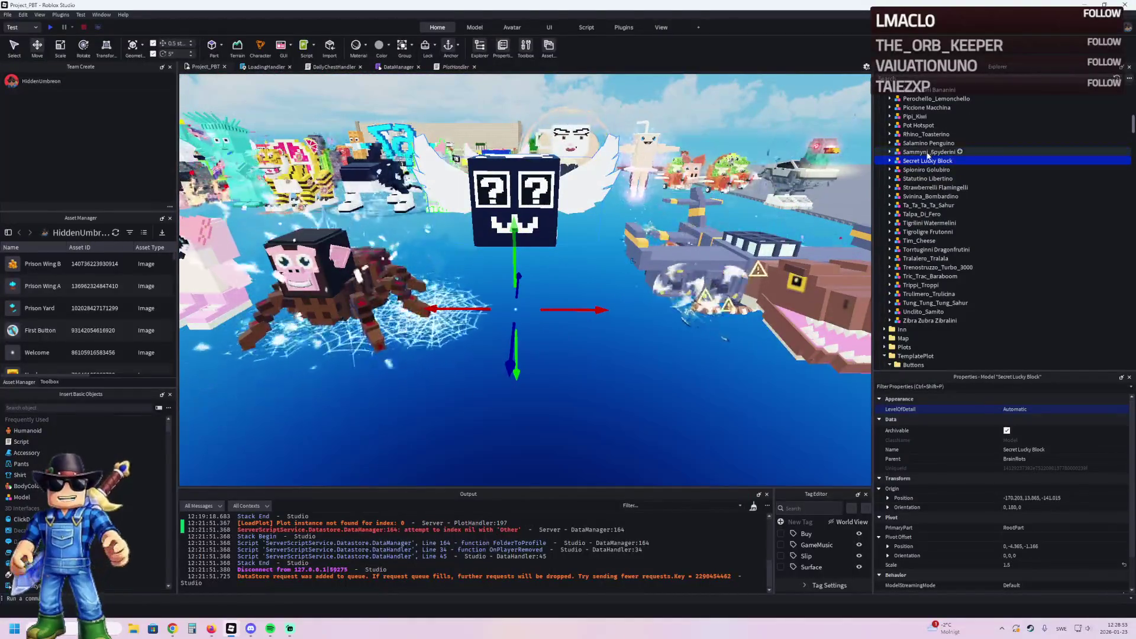
# Step: Rename the Secret Lucky Block's Cube.009 and Cube.001 meshes to Wing
pyautogui.click(890, 161)
pyautogui.click(914, 178)
pyautogui.click(918, 187)
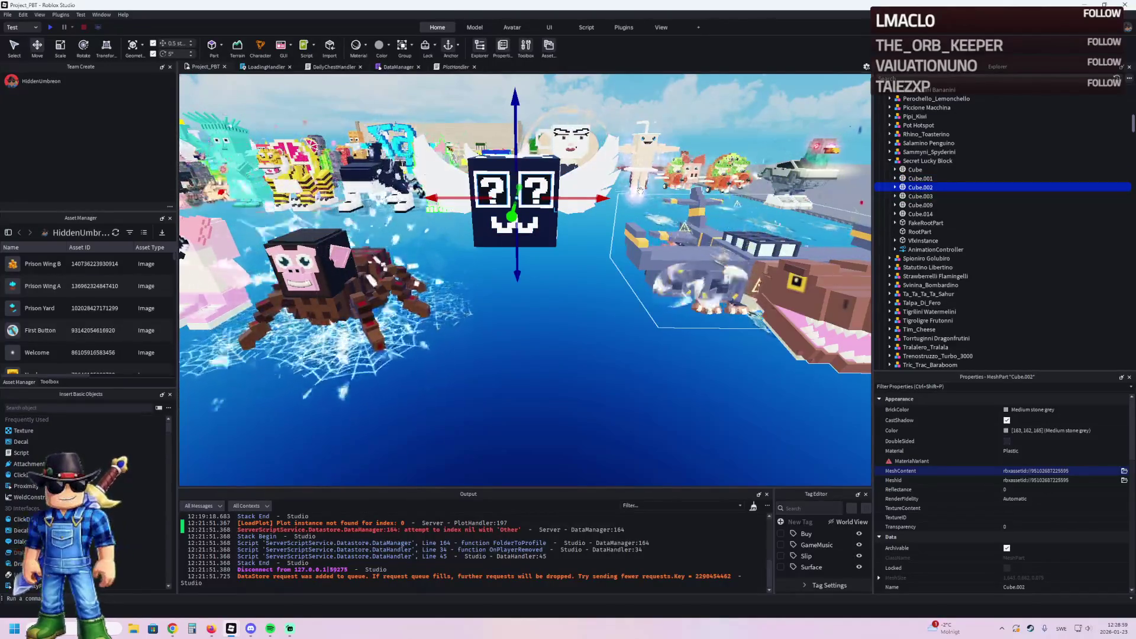
pyautogui.click(915, 205)
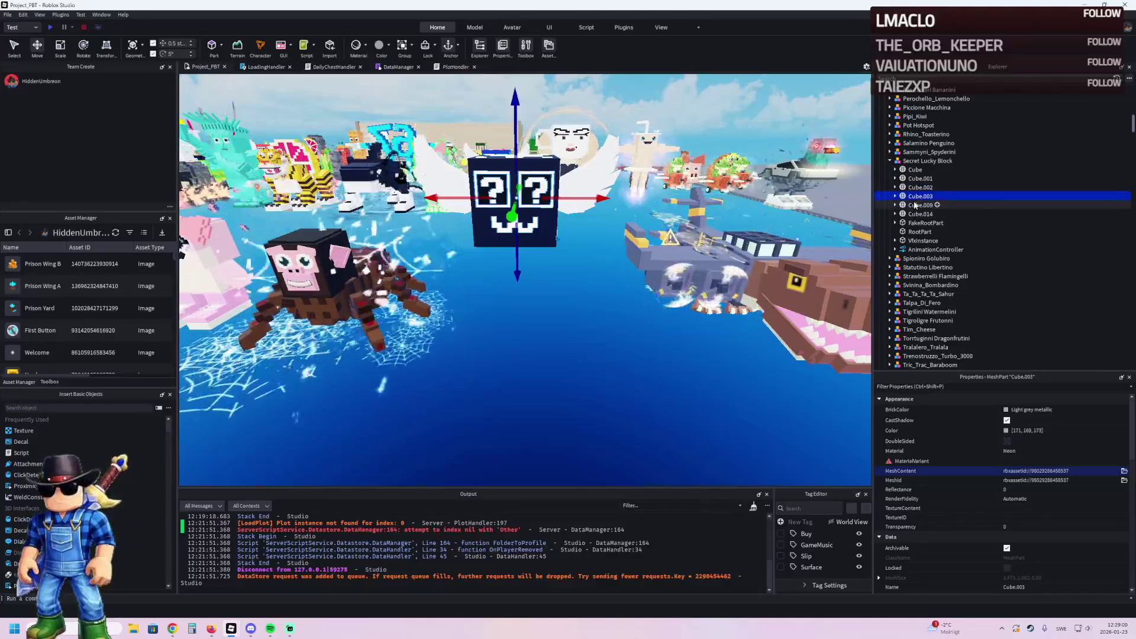
pyautogui.doubleClick(974, 205)
pyautogui.write('Wing')
pyautogui.press('Return')
pyautogui.press('Up')
pyautogui.press('Up')
pyautogui.press('Up')
pyautogui.press('F2')
pyautogui.write('Wing')
pyautogui.press('Return')
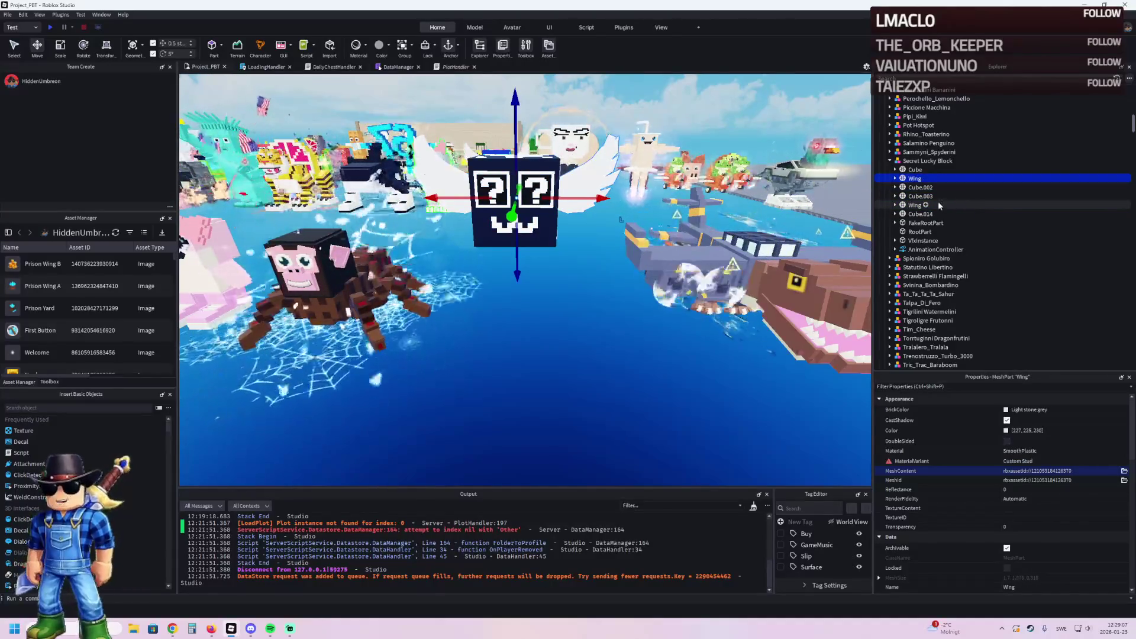
# Step: Try Pine Cone on both wings, undo it, and drag the lucky block onto the baseplate
pyautogui.keyDown('ctrl'); pyautogui.click(973, 205); pyautogui.keyUp('ctrl')
pyautogui.click(1009, 409)
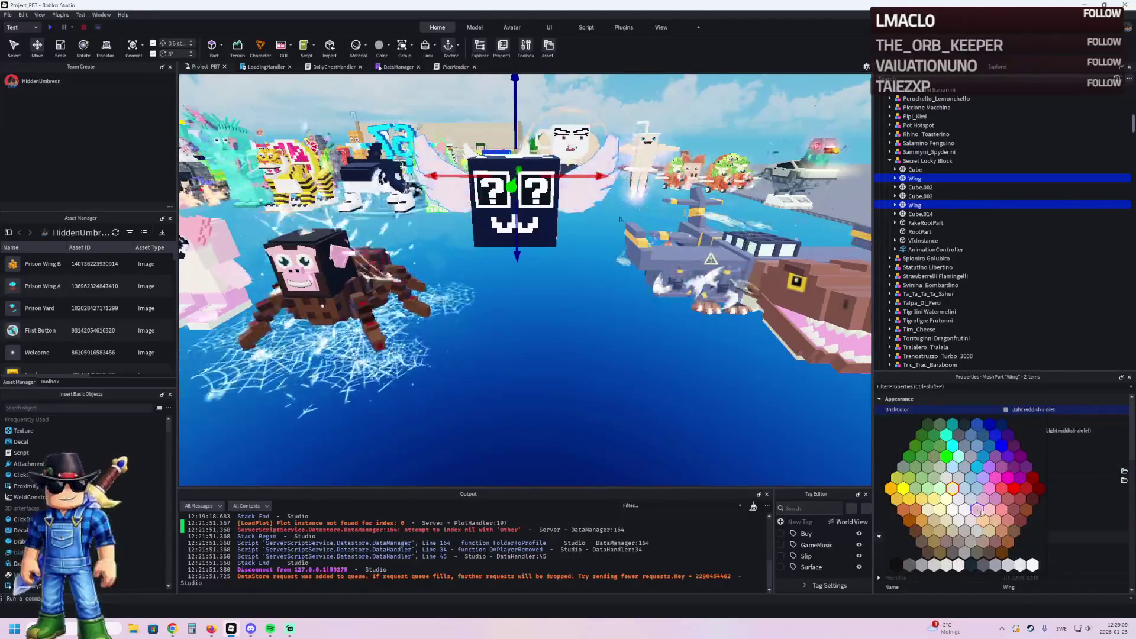
pyautogui.click(921, 543)
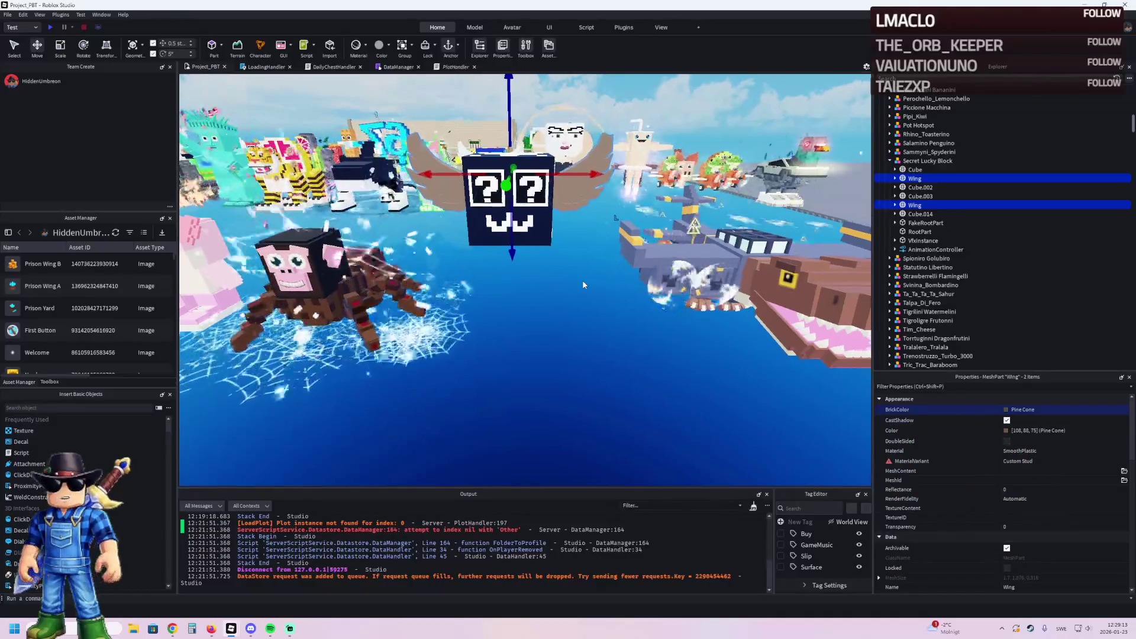
pyautogui.scroll(5, 582, 279)
pyautogui.scroll(-5, 525, 279)
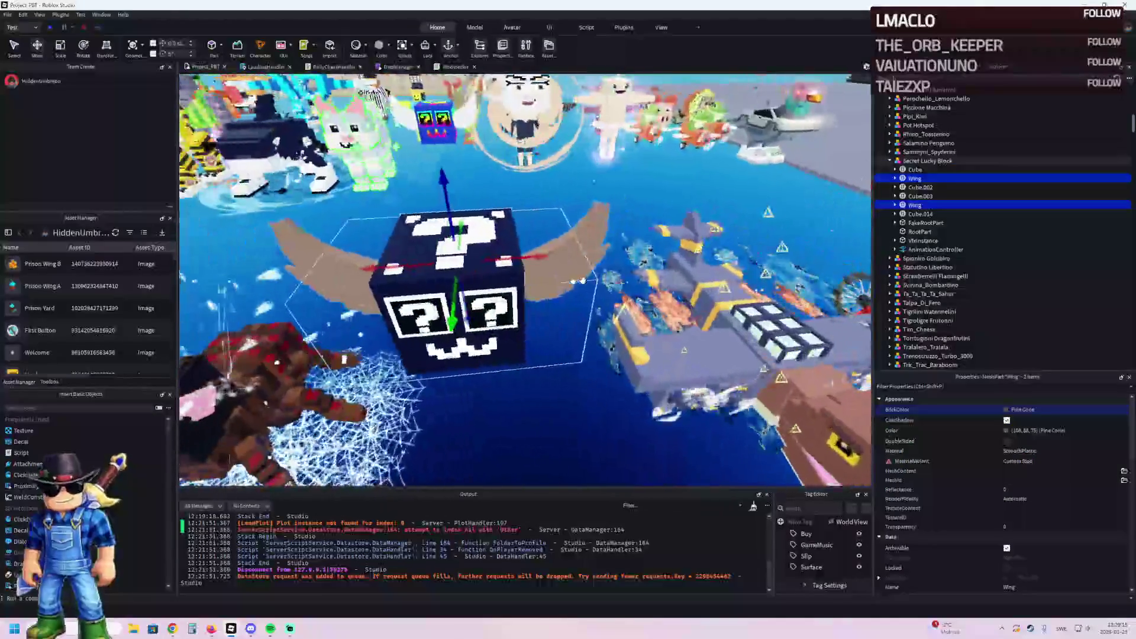
pyautogui.hotkey('ctrl', 'z')
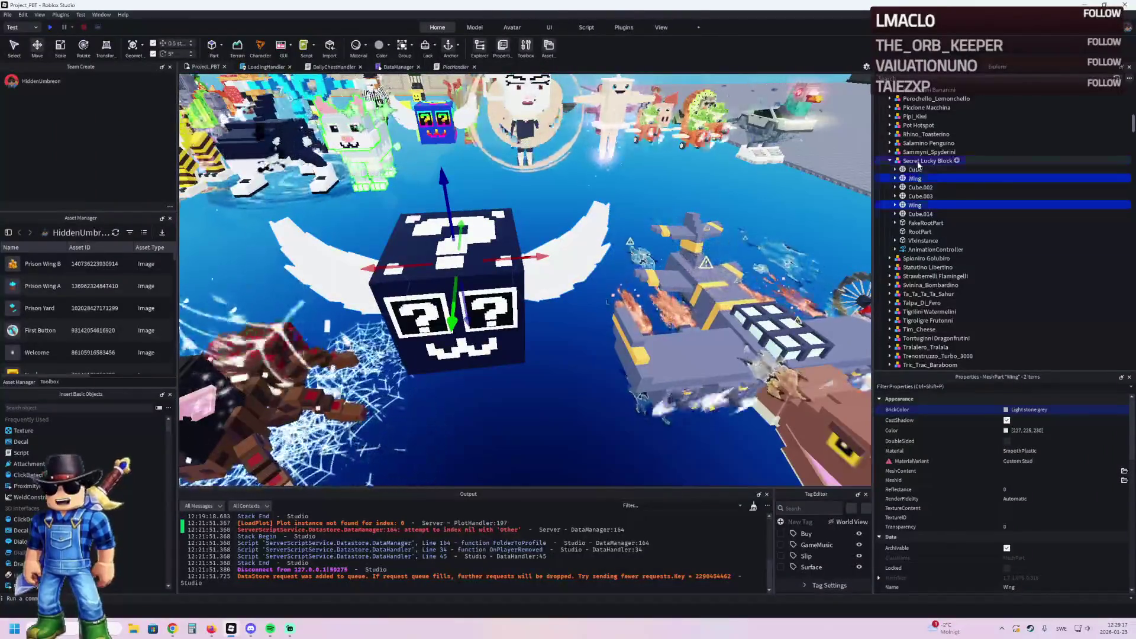
pyautogui.click(474, 364)
pyautogui.moveTo(474, 363)
pyautogui.mouseDown()
pyautogui.moveTo(426, 414)
pyautogui.moveTo(431, 426)
pyautogui.moveTo(307, 426)
pyautogui.moveTo(239, 396)
pyautogui.moveTo(679, 128)
pyautogui.mouseUp()
# Step: Colour both Wing meshes of the second lucky block Pine Cone brown
pyautogui.press('f')
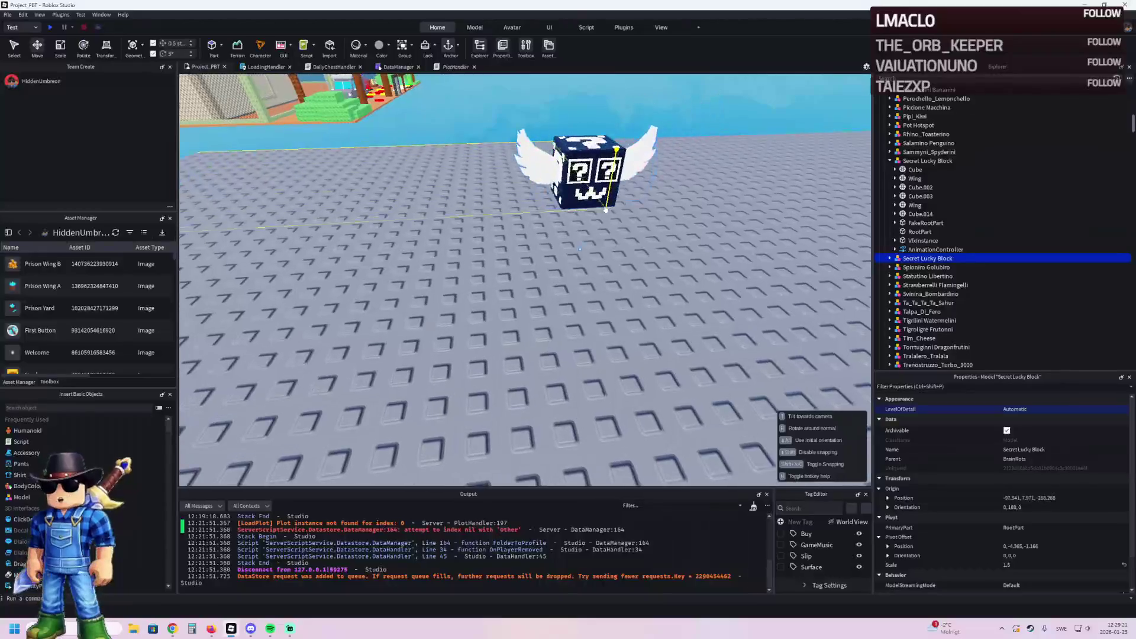
pyautogui.click(889, 259)
pyautogui.click(915, 266)
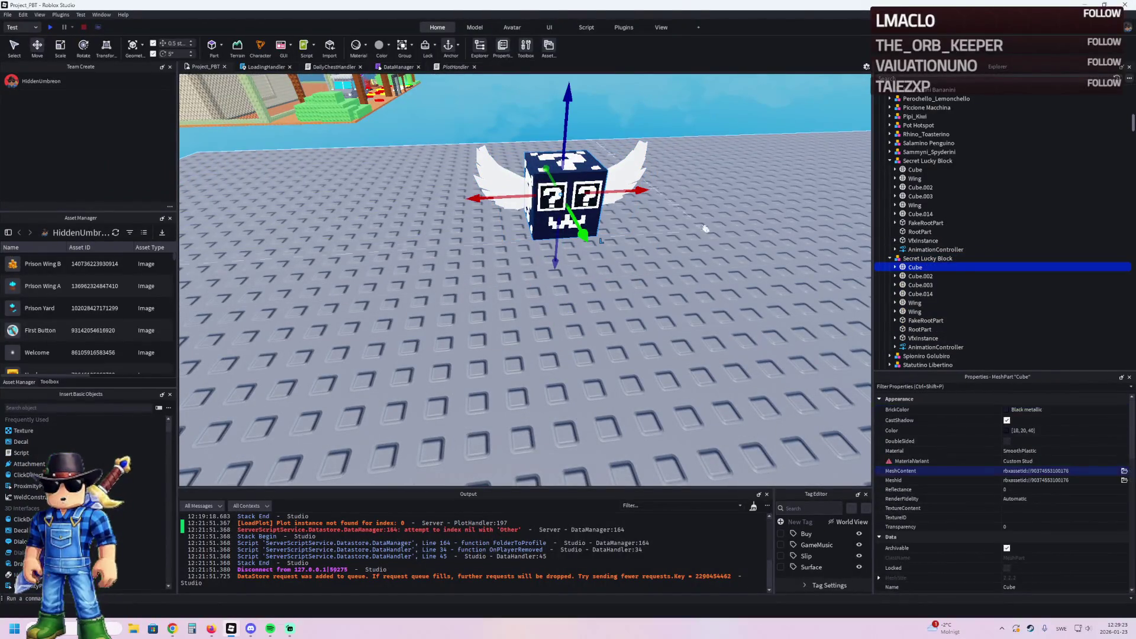
pyautogui.click(915, 302)
pyautogui.keyDown('ctrl'); pyautogui.click(915, 311); pyautogui.keyUp('ctrl')
pyautogui.click(1017, 410)
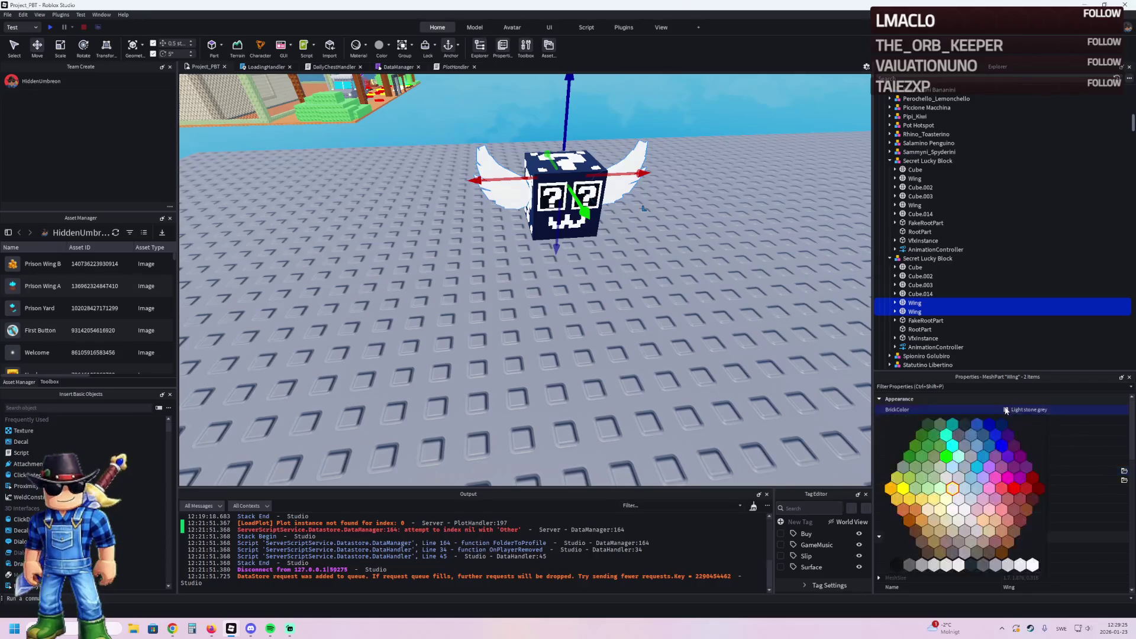
pyautogui.click(920, 524)
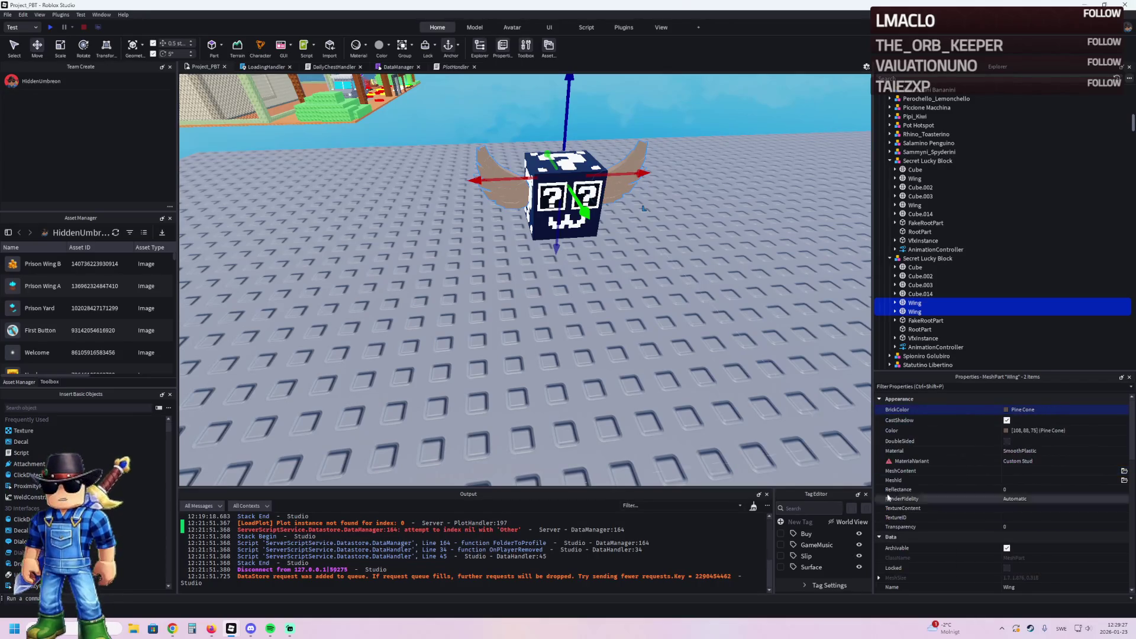
pyautogui.press('f')
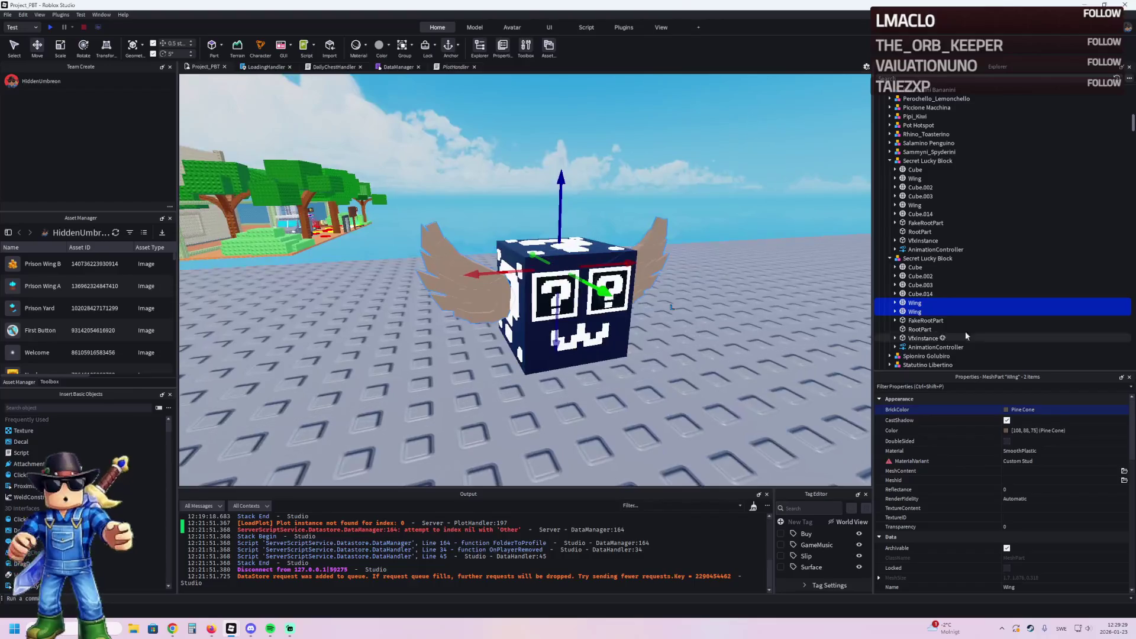
# Step: Delete RootPart, FakeRootPart and VfxInstance from the second lucky block
pyautogui.click(920, 329)
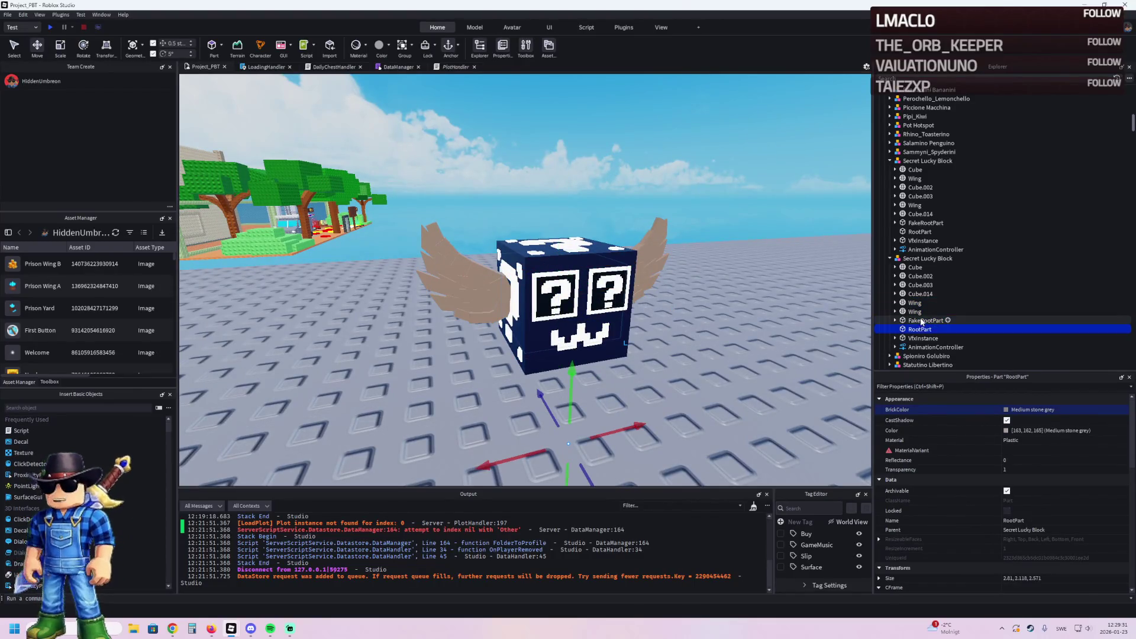
pyautogui.press('Delete')
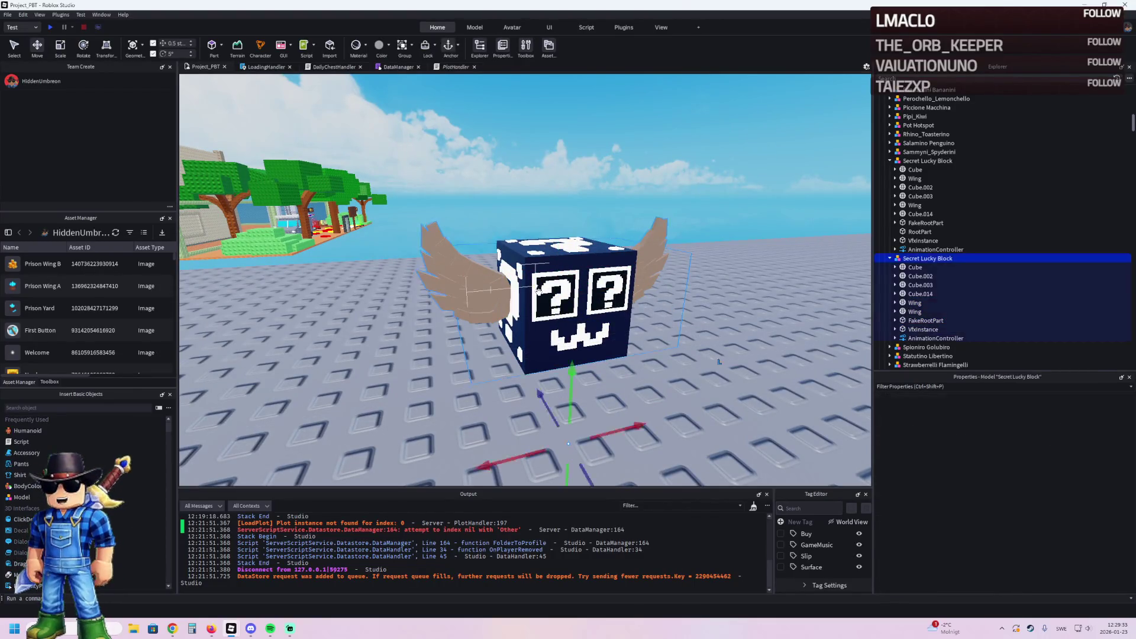
pyautogui.click(931, 323)
pyautogui.press('Delete')
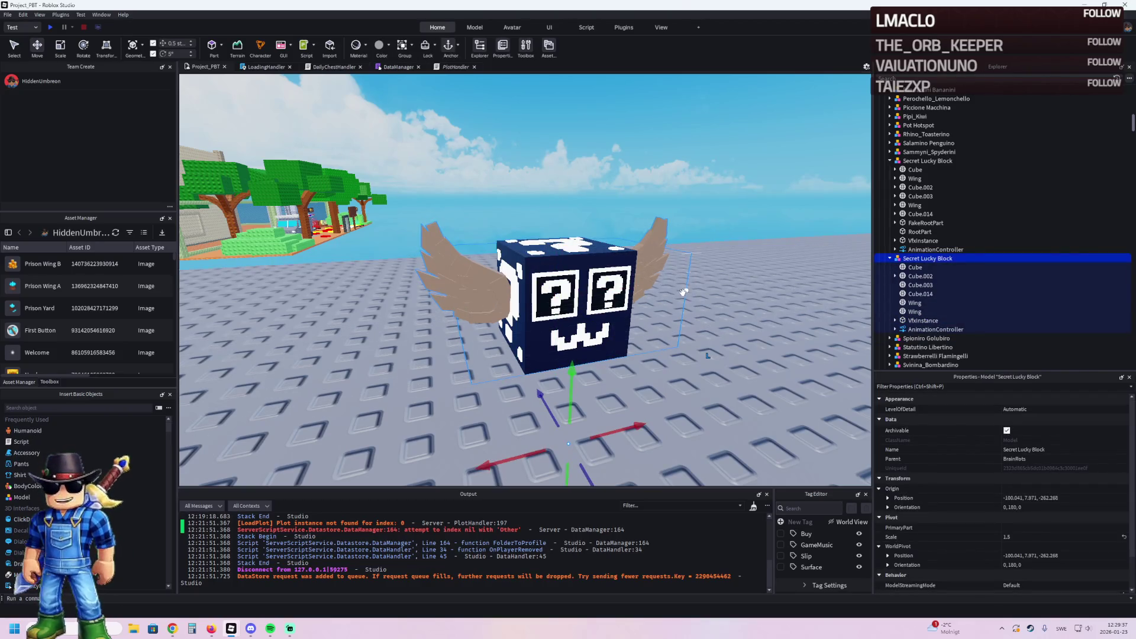
pyautogui.click(682, 292)
pyautogui.press('Delete')
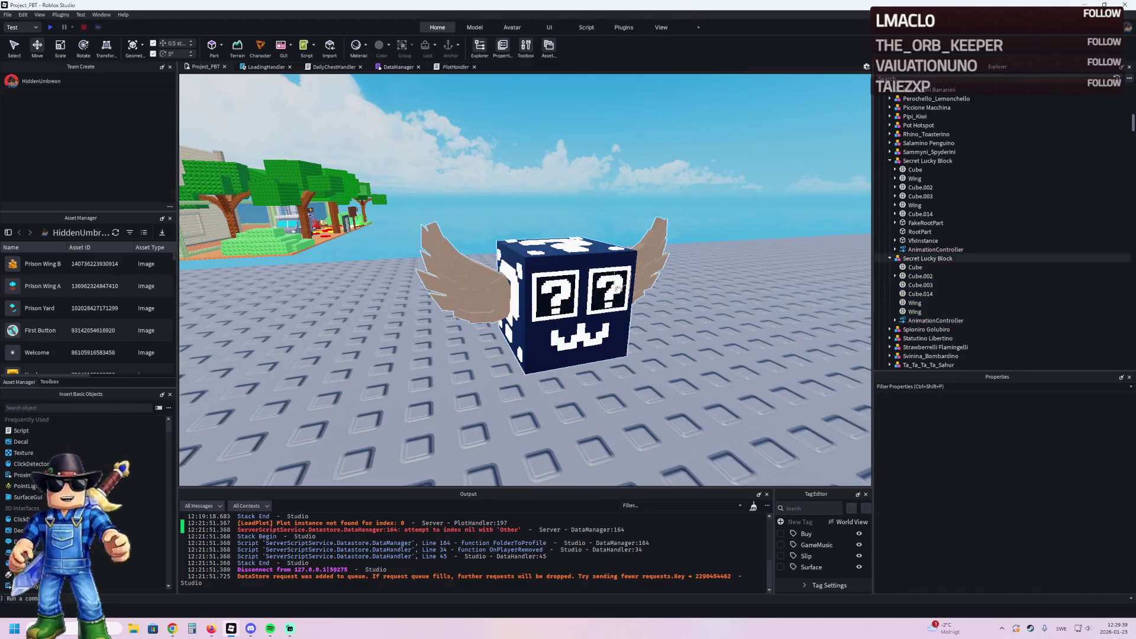
# Step: Change the lucky block's Cube colour to Persimmon, then to Mulberry
pyautogui.click(914, 267)
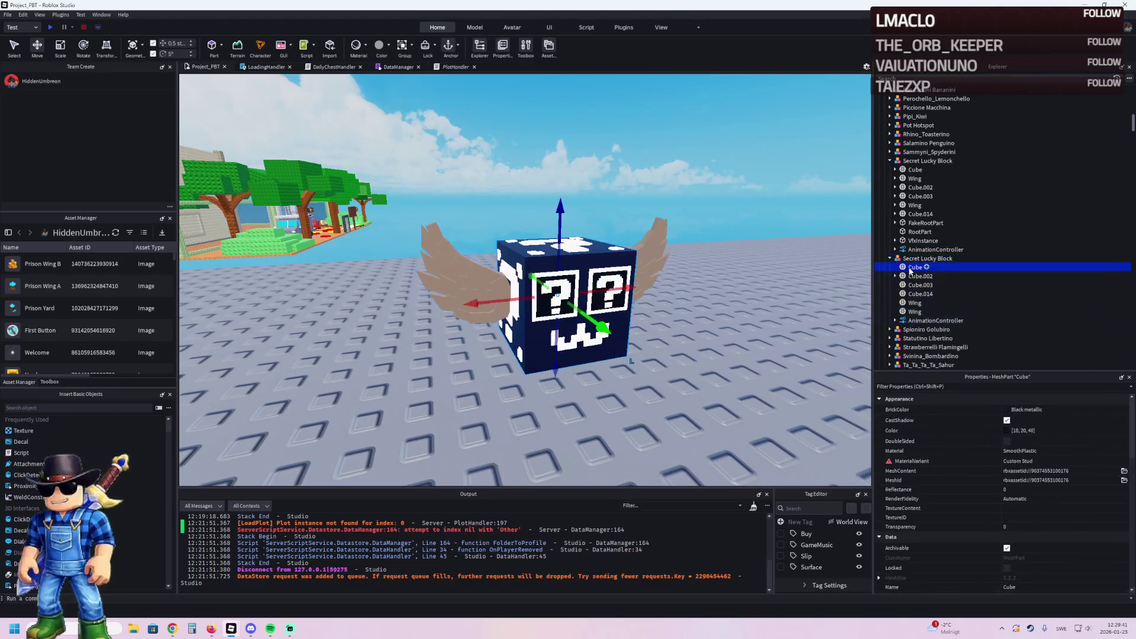
pyautogui.click(1013, 410)
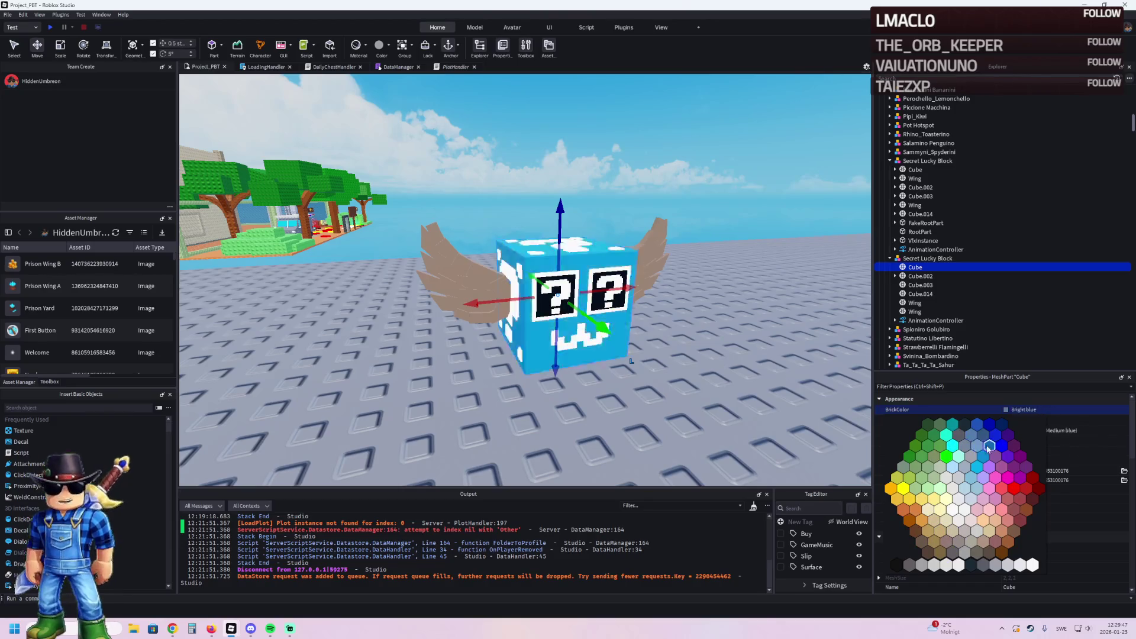
pyautogui.click(1002, 487)
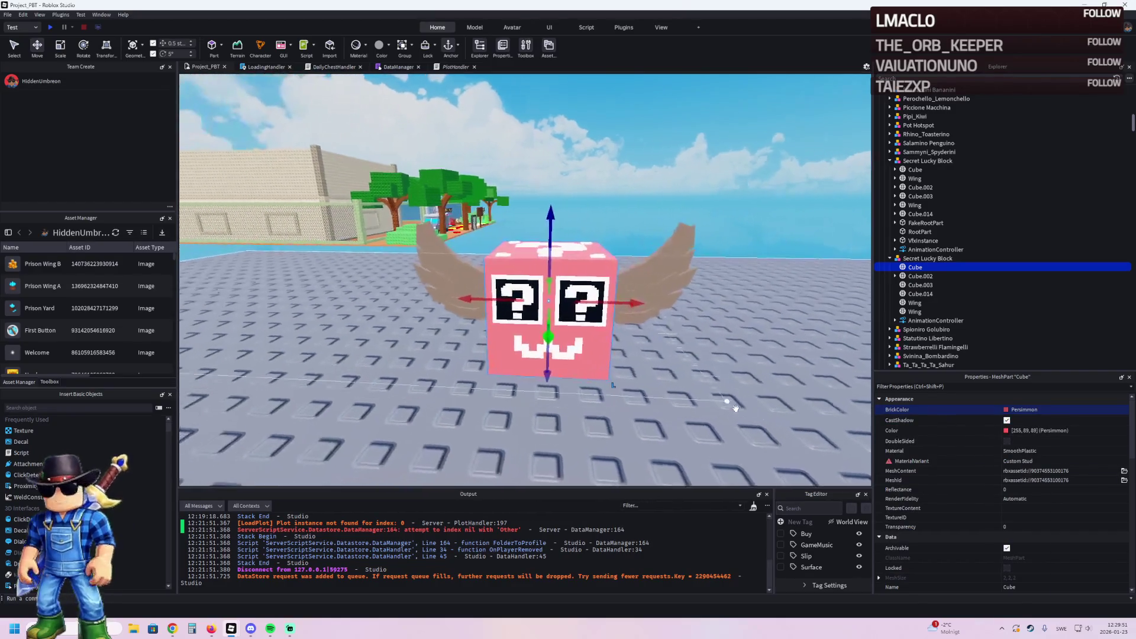
pyautogui.click(1008, 410)
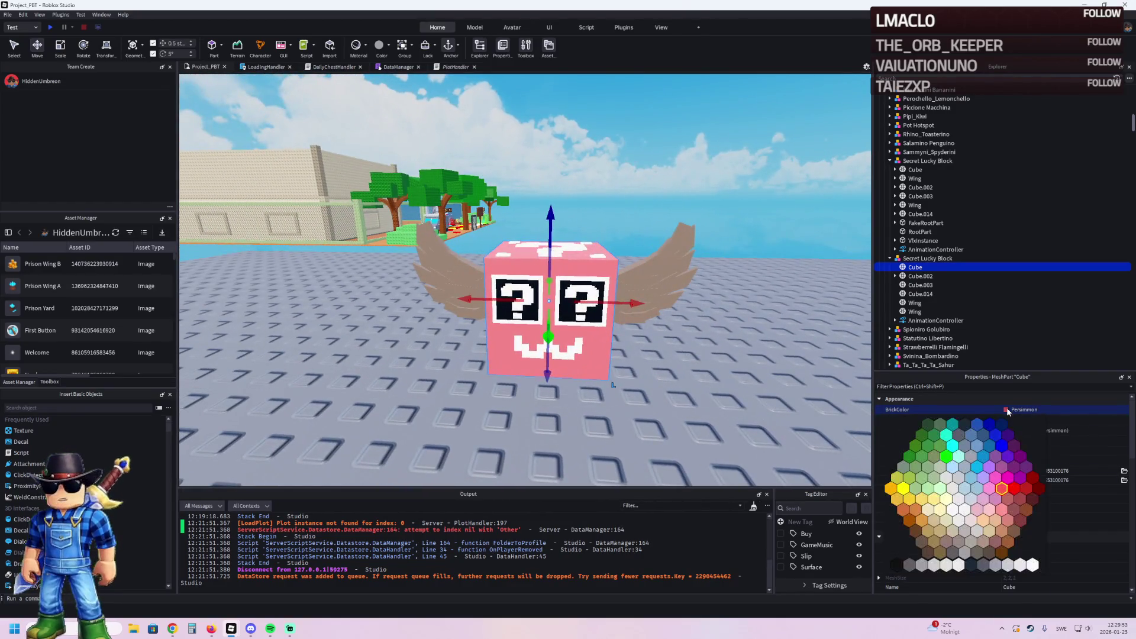
pyautogui.click(1014, 446)
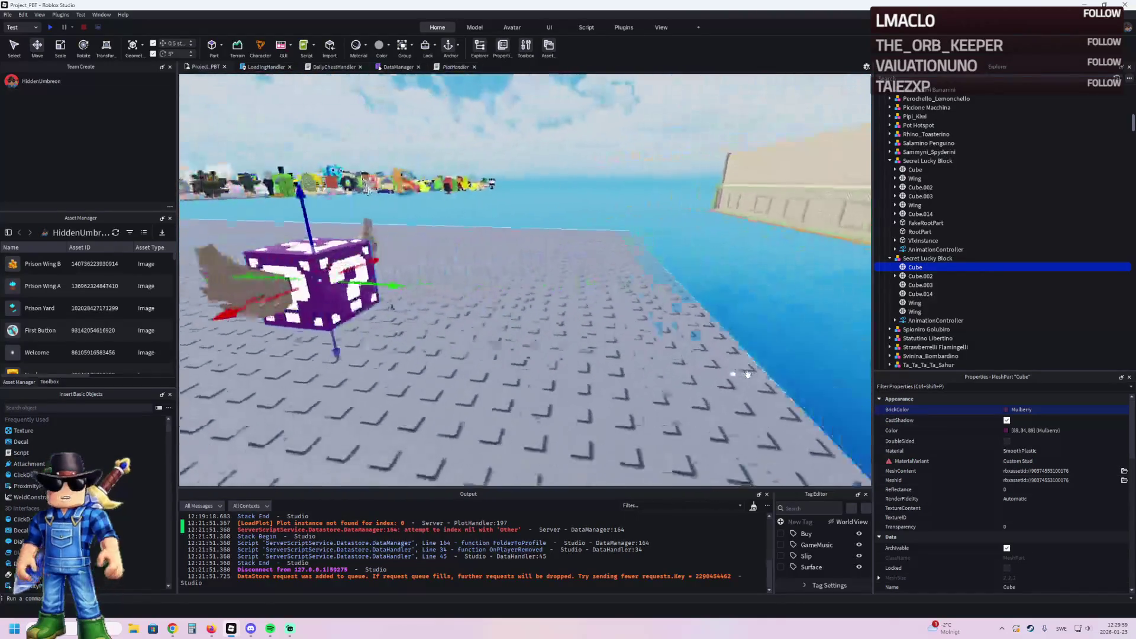
# Step: Check Cube.002 and Cube.003 colours without changing them, then raise the lucky block about 2.75 studs
pyautogui.click(946, 275)
pyautogui.click(895, 276)
pyautogui.press('Left')
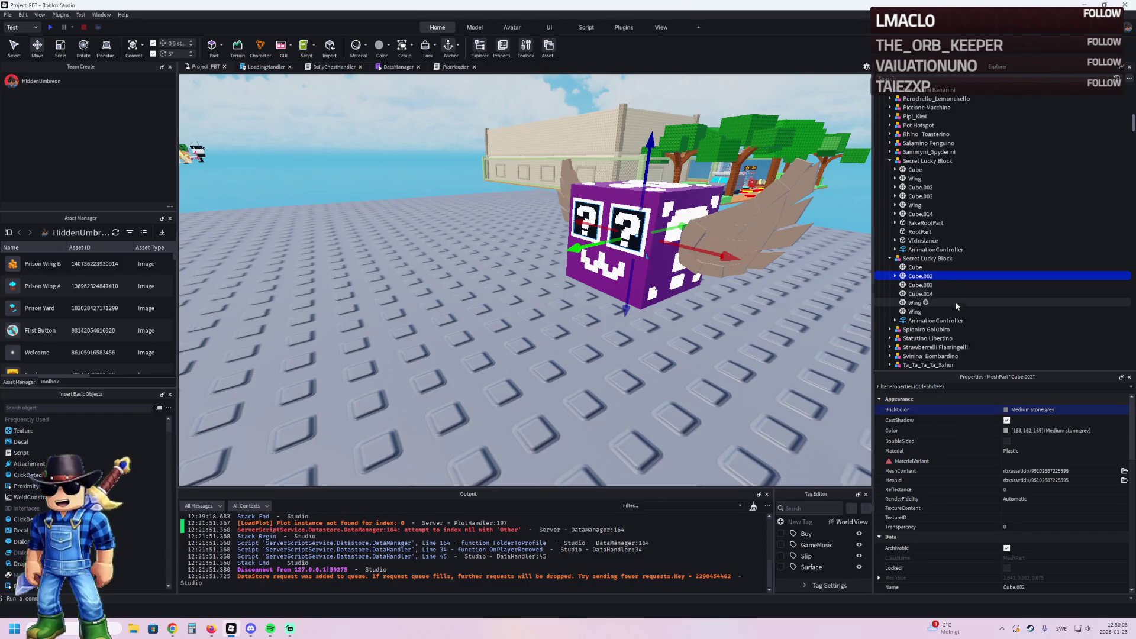
pyautogui.click(1007, 415)
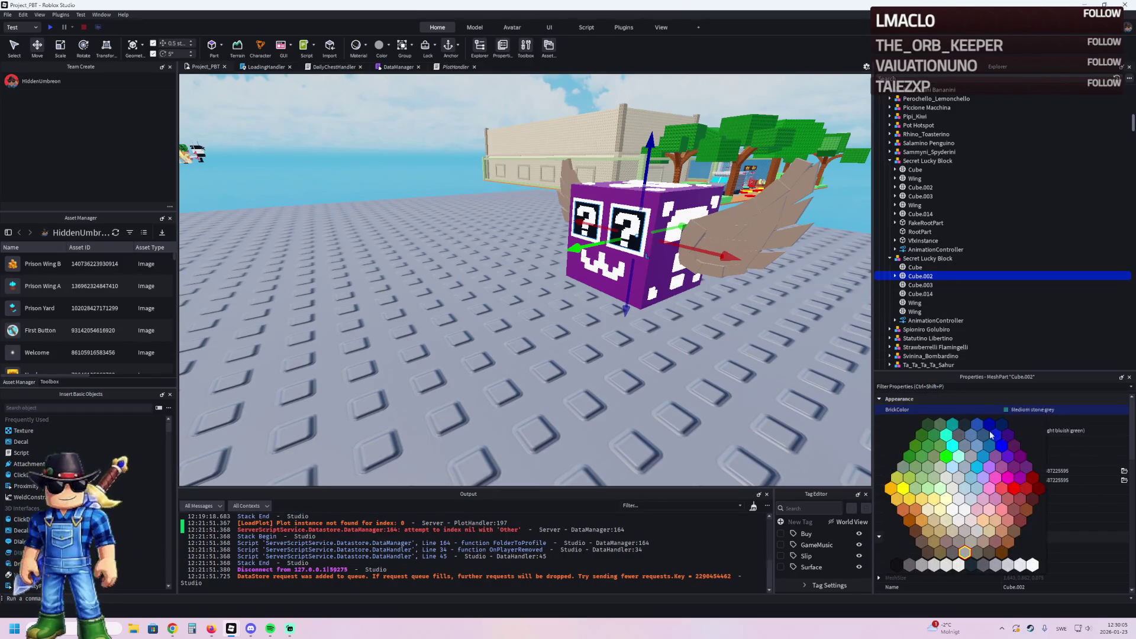
pyautogui.click(918, 286)
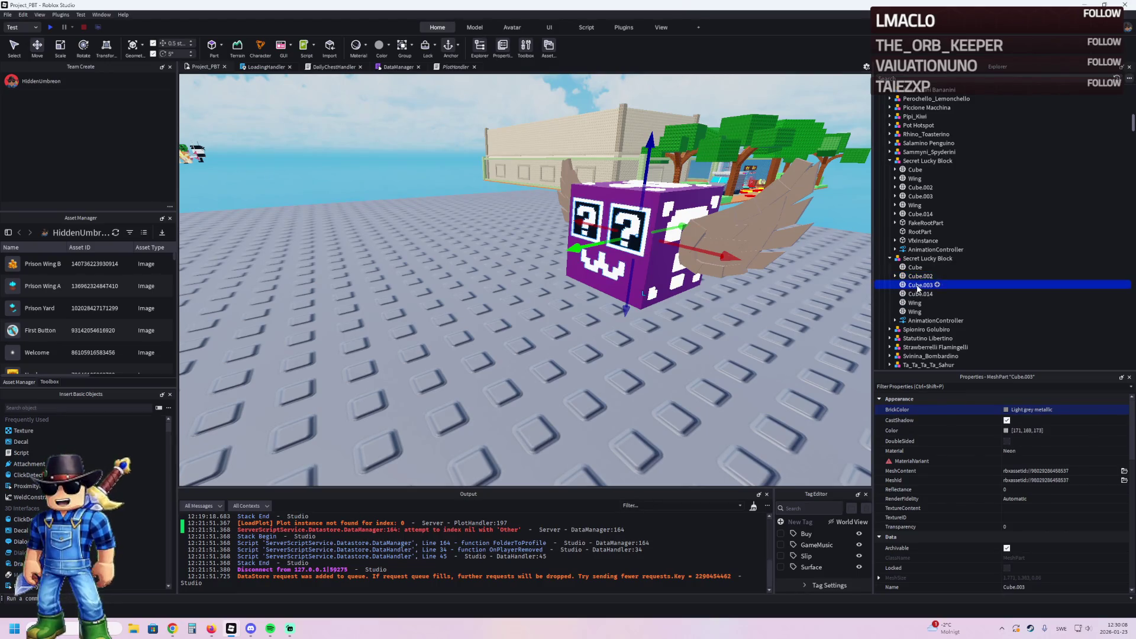
pyautogui.click(1009, 409)
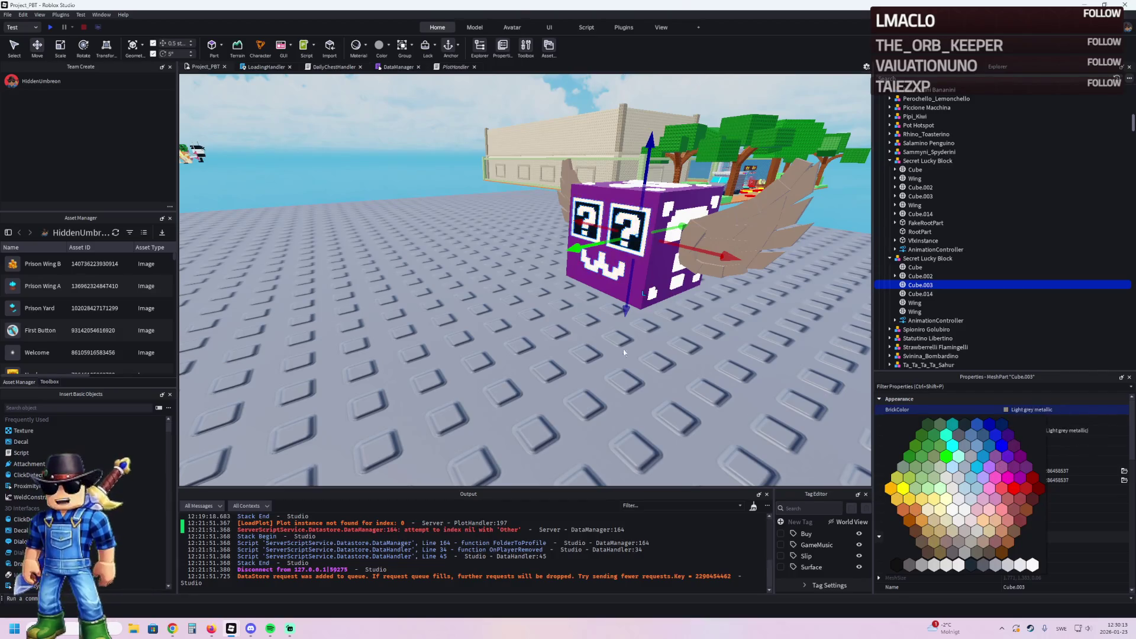
pyautogui.click(733, 371)
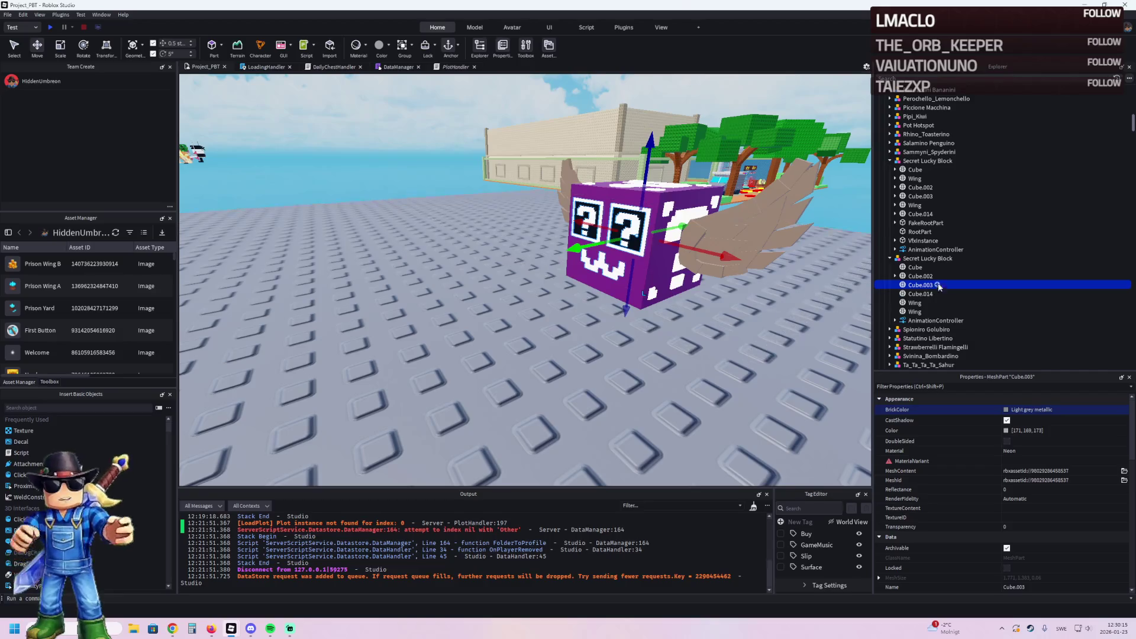
pyautogui.click(928, 259)
pyautogui.moveTo(586, 282); pyautogui.dragTo(382, 112)
# Step: Undo the raise, reset the lucky block's pivot to its centre, and drag it into the cell room
pyautogui.hotkey('ctrl', 'z')
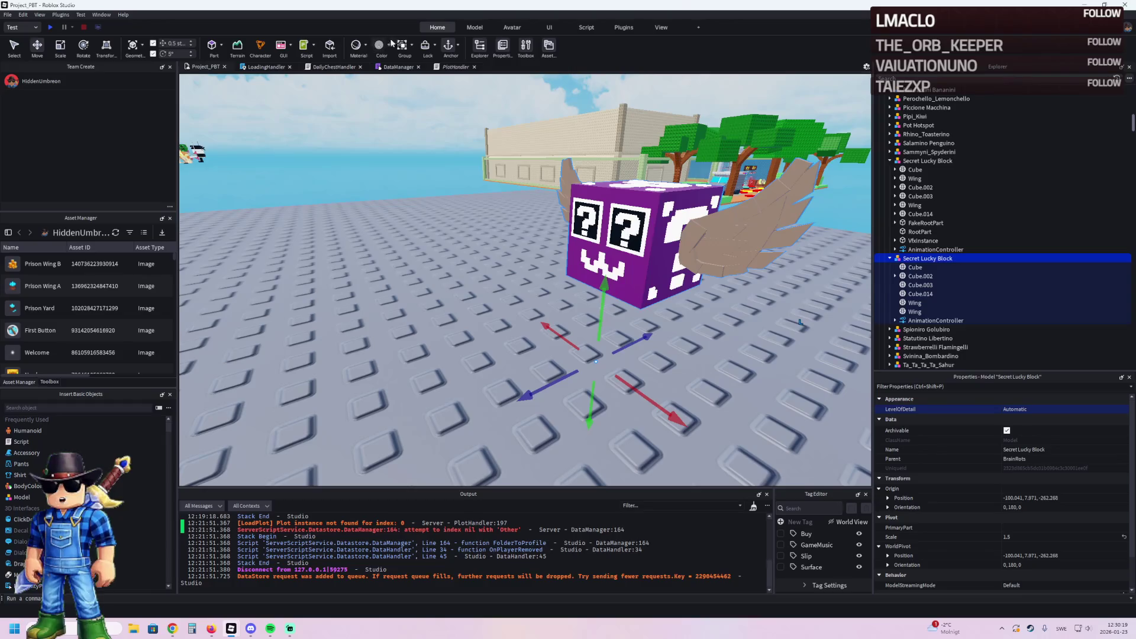
pyautogui.click(475, 28)
pyautogui.click(214, 52)
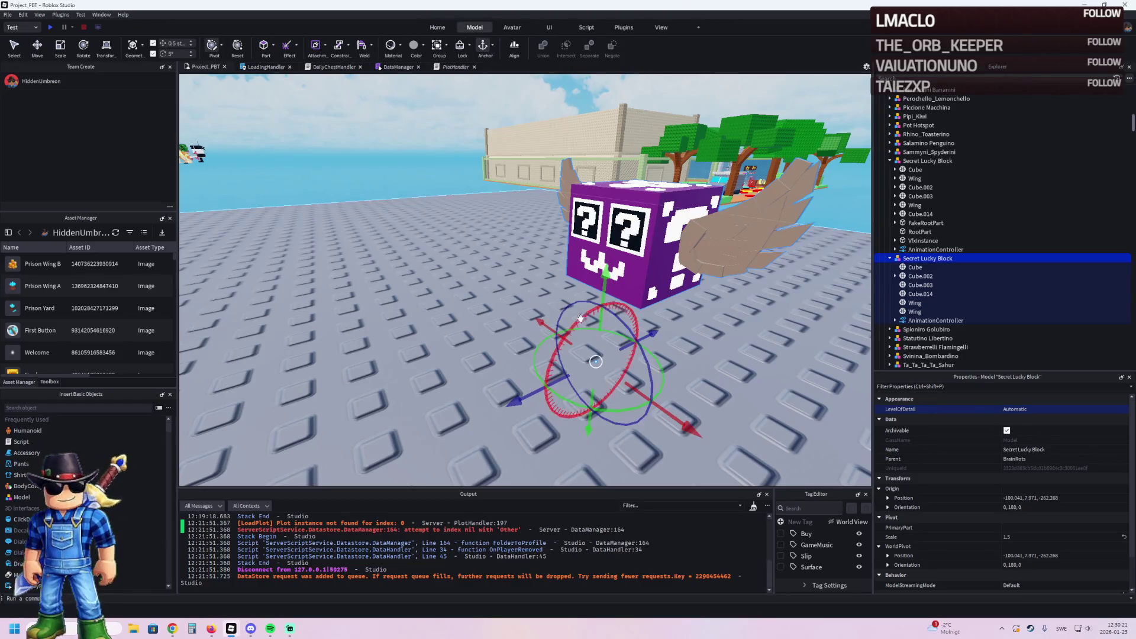
pyautogui.click(237, 48)
pyautogui.moveTo(643, 258)
pyautogui.mouseDown()
pyautogui.moveTo(578, 221)
pyautogui.moveTo(651, 231)
pyautogui.moveTo(592, 234)
pyautogui.moveTo(600, 225)
pyautogui.moveTo(651, 260)
pyautogui.moveTo(494, 223)
pyautogui.moveTo(488, 256)
pyautogui.mouseUp()
# Step: Bring the view close to the lucky block and nudge it slightly along Z
pyautogui.scroll(5, 645, 235)
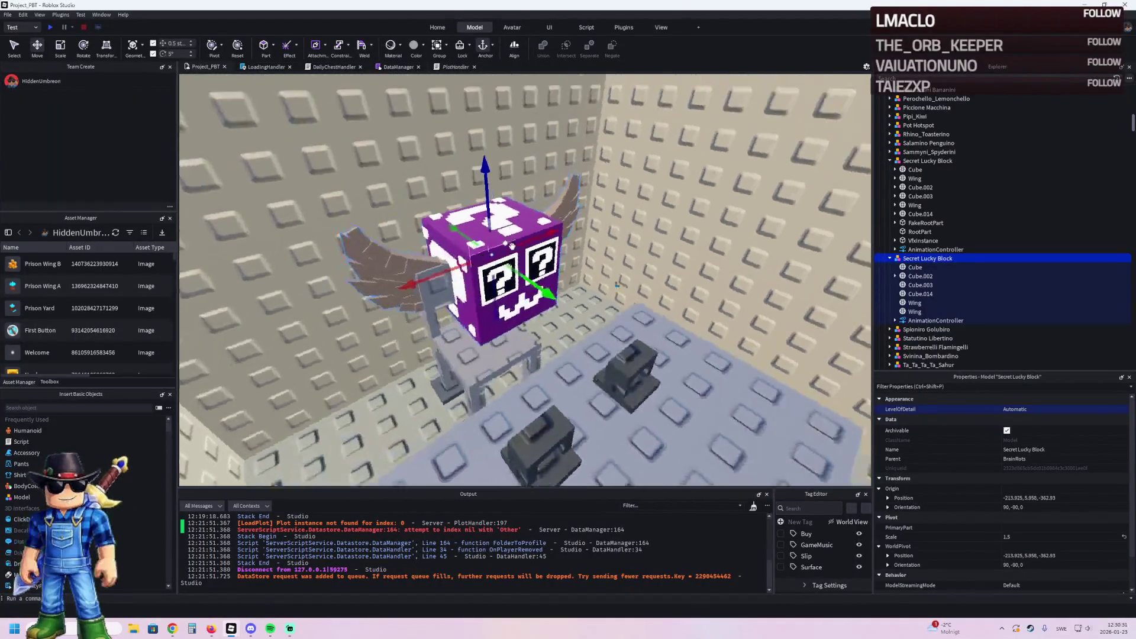
pyautogui.press('d')
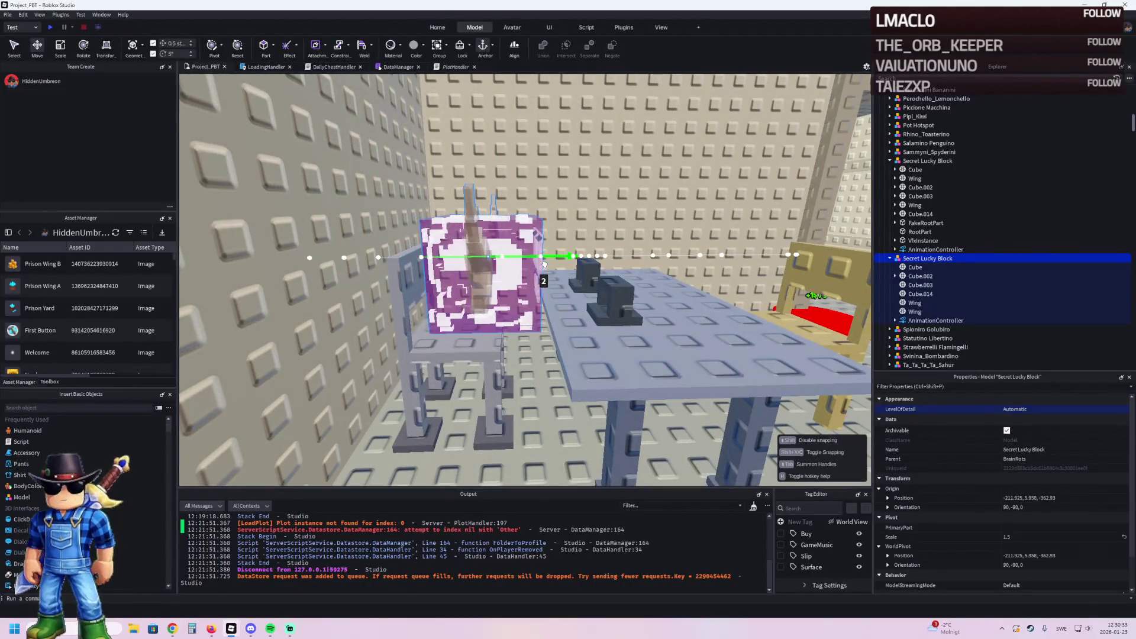
pyautogui.press('a')
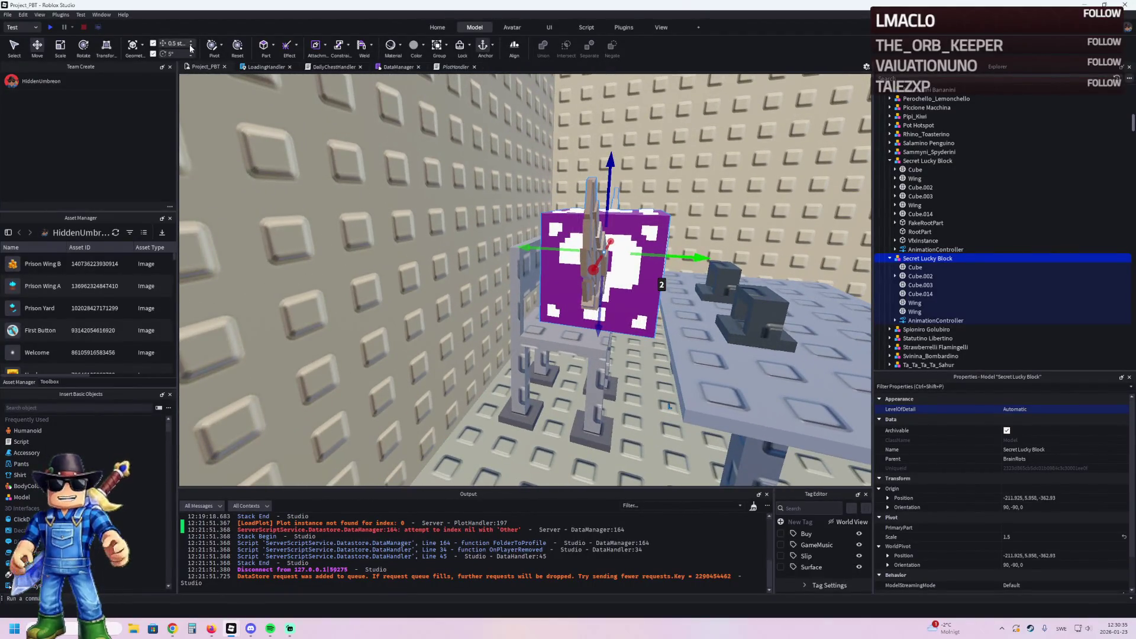
pyautogui.press('w')
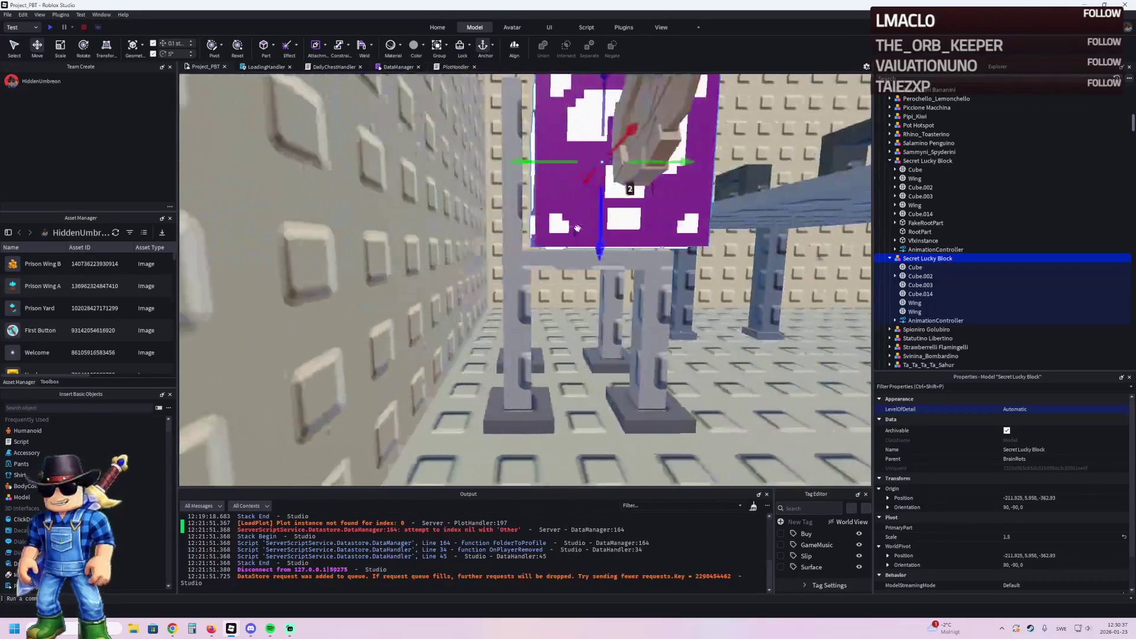
pyautogui.moveTo(523, 229); pyautogui.dragTo(526, 235)
pyautogui.press('f')
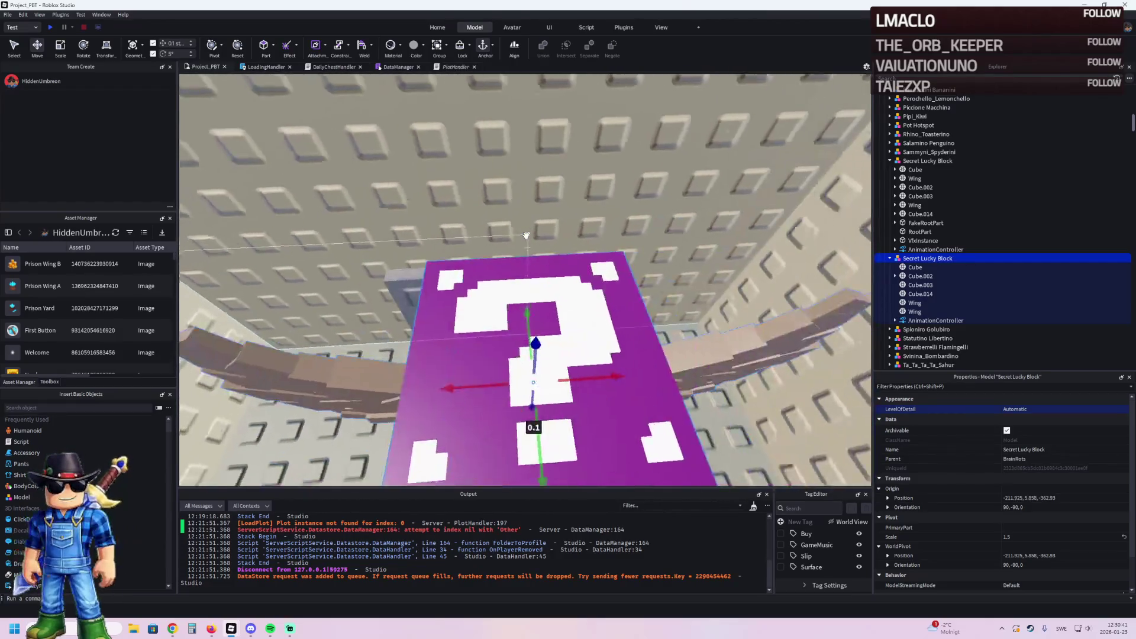
pyautogui.moveTo(586, 271)
pyautogui.mouseDown()
pyautogui.moveTo(485, 260)
pyautogui.moveTo(464, 288)
pyautogui.mouseUp()
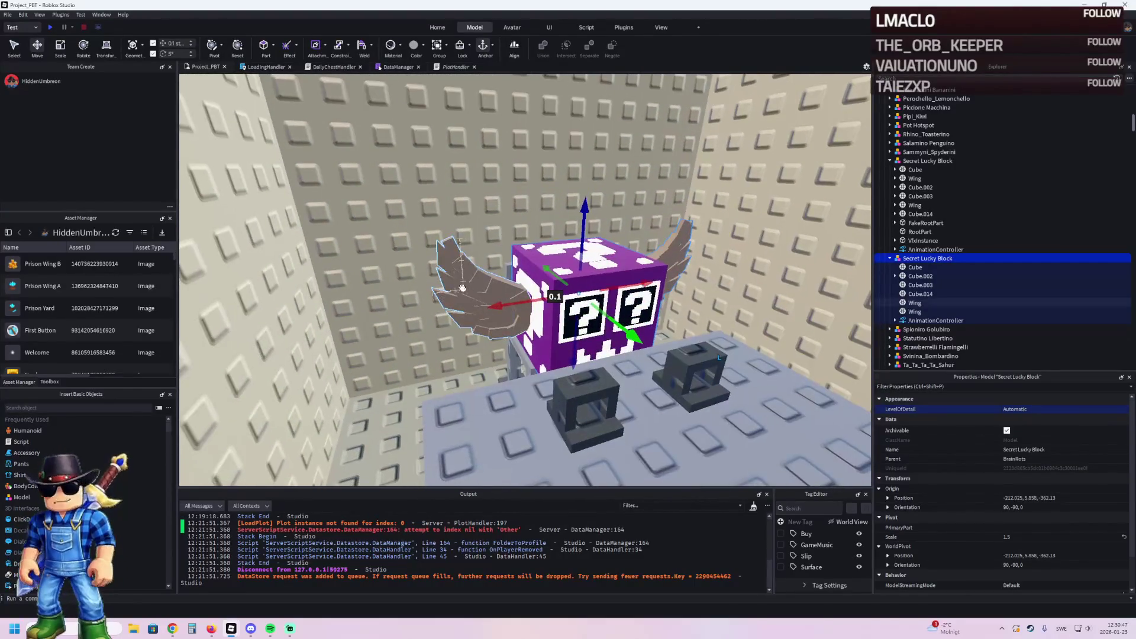
# Step: Rotate one of the block's wings by 45 degrees
pyautogui.click(463, 288)
pyautogui.hotkey('ctrl', '2')
pyautogui.moveTo(450, 334); pyautogui.dragTo(466, 348)
pyautogui.hotkey('ctrl', '2')
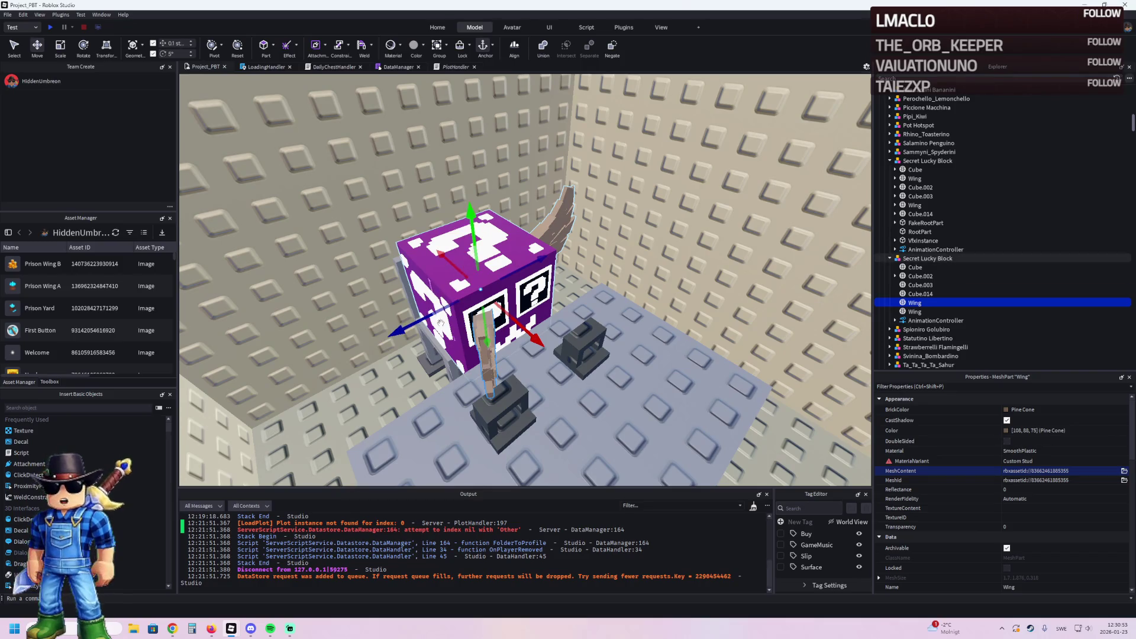
pyautogui.moveTo(430, 316)
pyautogui.mouseDown()
pyautogui.moveTo(408, 310)
pyautogui.moveTo(384, 332)
pyautogui.mouseUp()
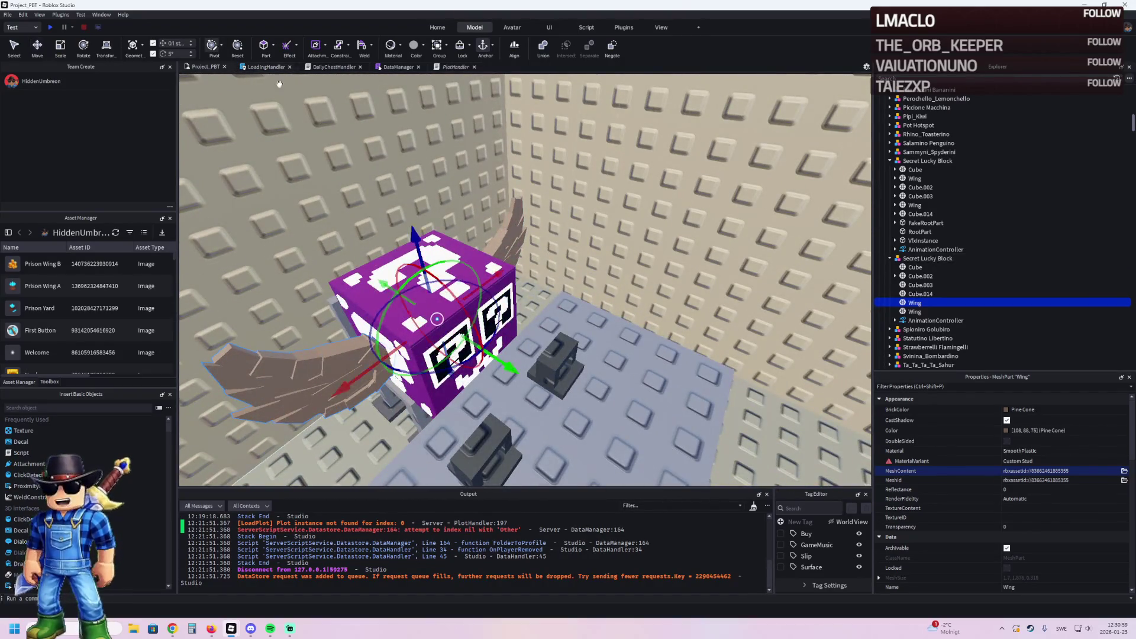
pyautogui.moveTo(483, 290); pyautogui.dragTo(436, 302)
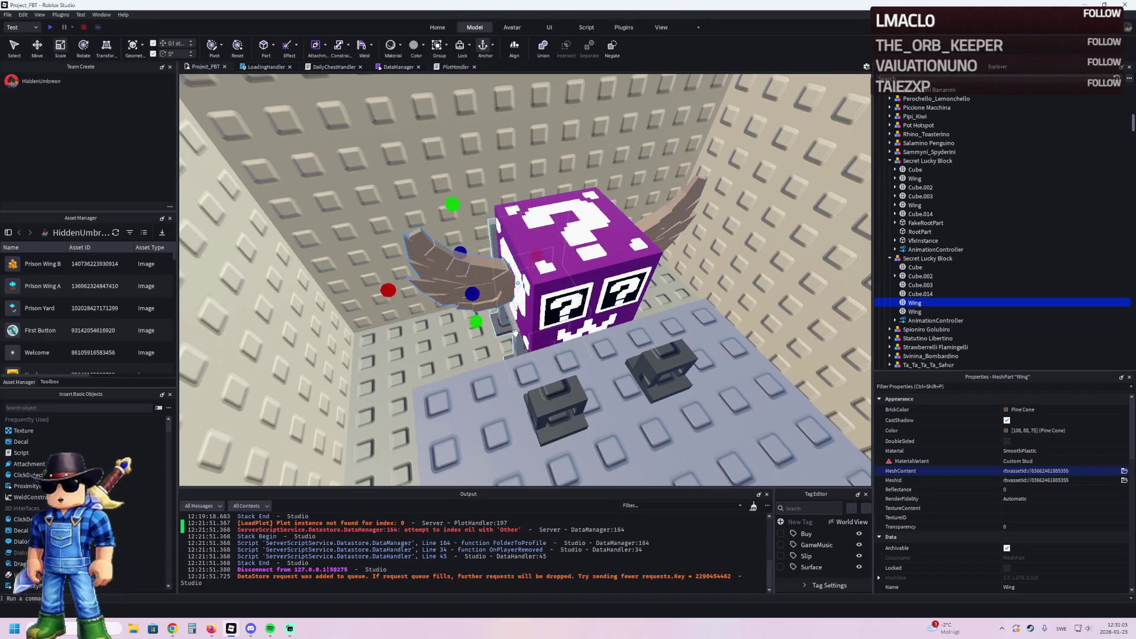
pyautogui.moveTo(505, 332); pyautogui.dragTo(522, 341)
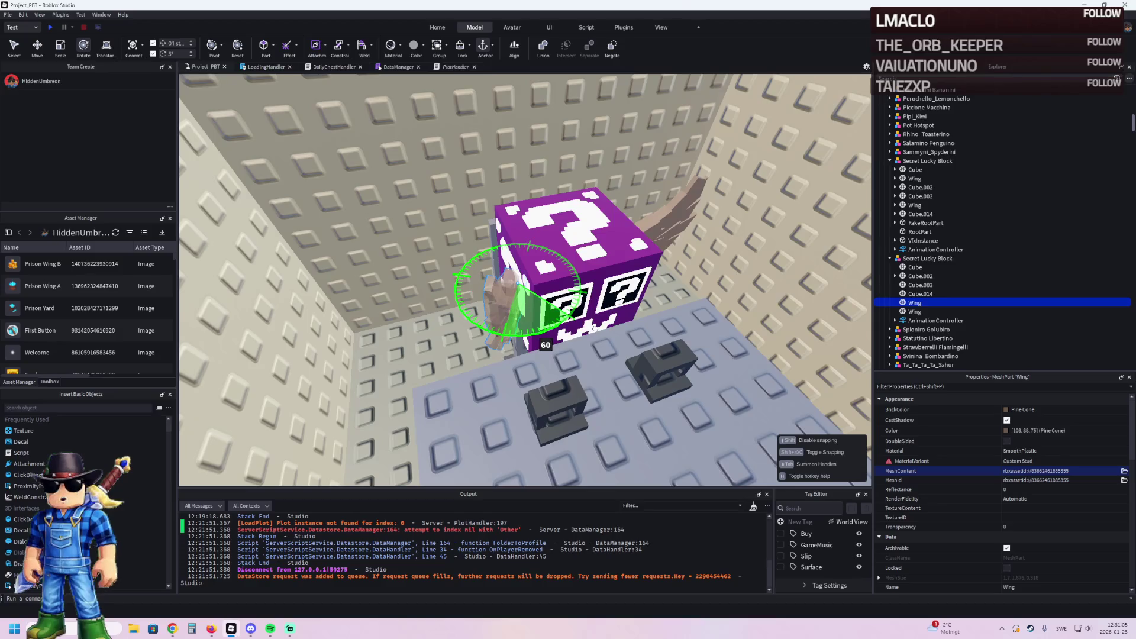
pyautogui.moveTo(595, 326); pyautogui.dragTo(618, 317)
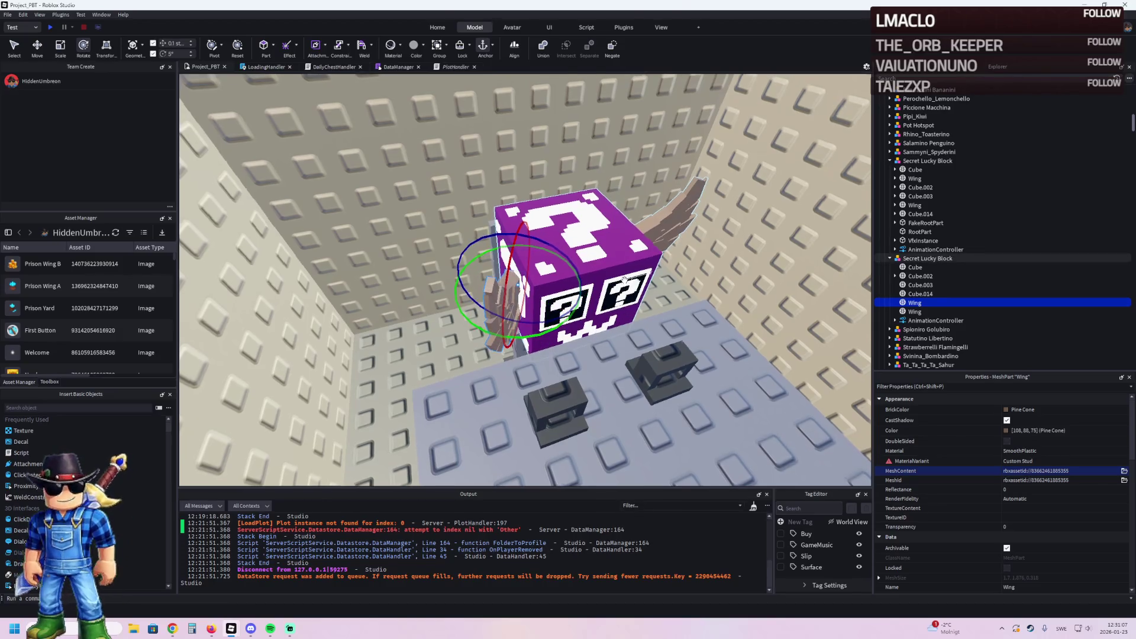
pyautogui.press('a')
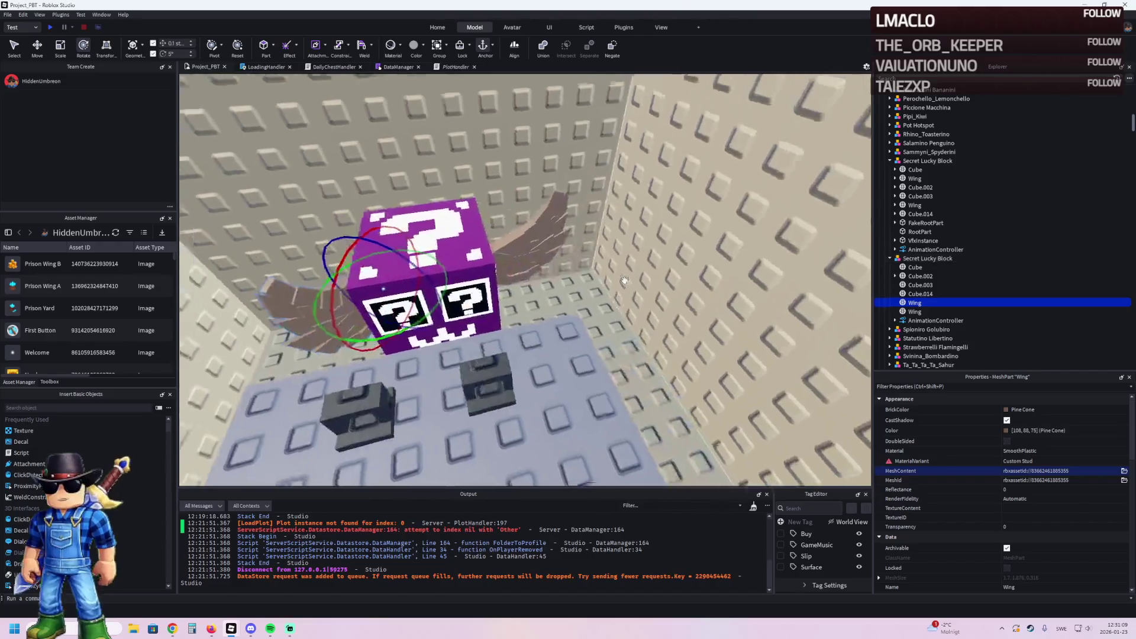
pyautogui.click(534, 271)
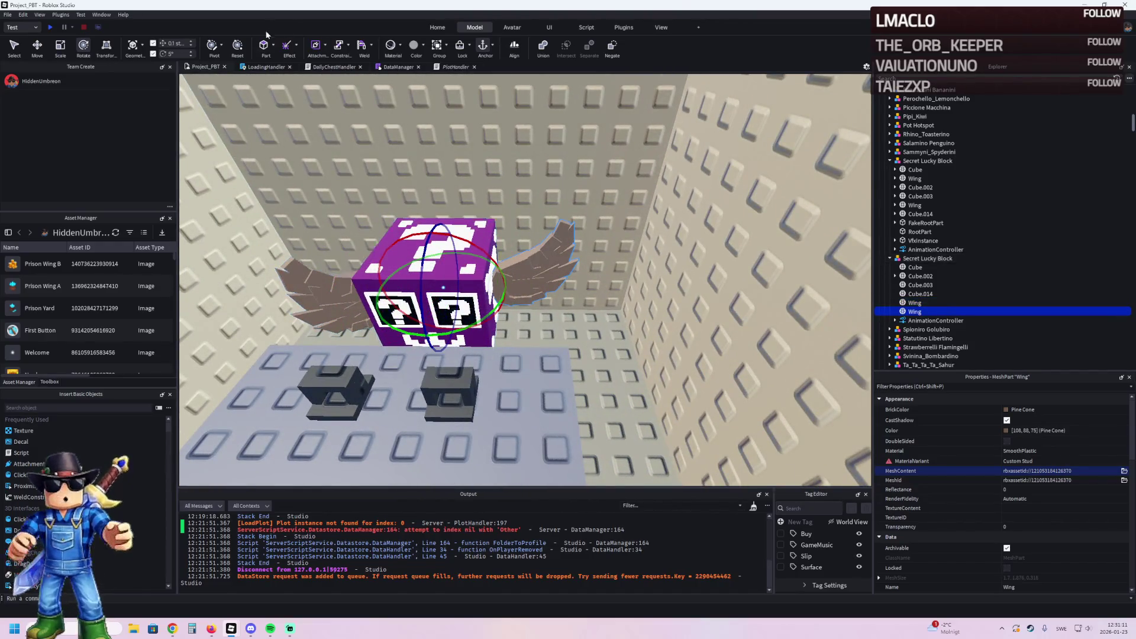
pyautogui.click(215, 48)
pyautogui.moveTo(535, 288); pyautogui.dragTo(582, 289)
pyautogui.hotkey('ctrl', '4')
pyautogui.moveTo(527, 329); pyautogui.dragTo(502, 335)
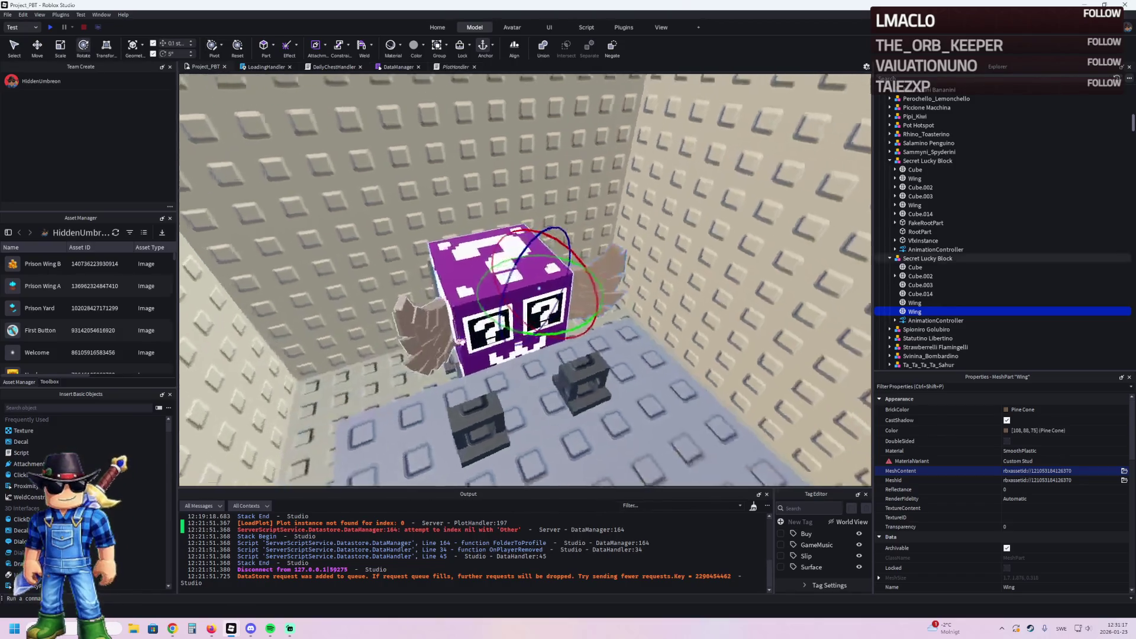
pyautogui.press('d')
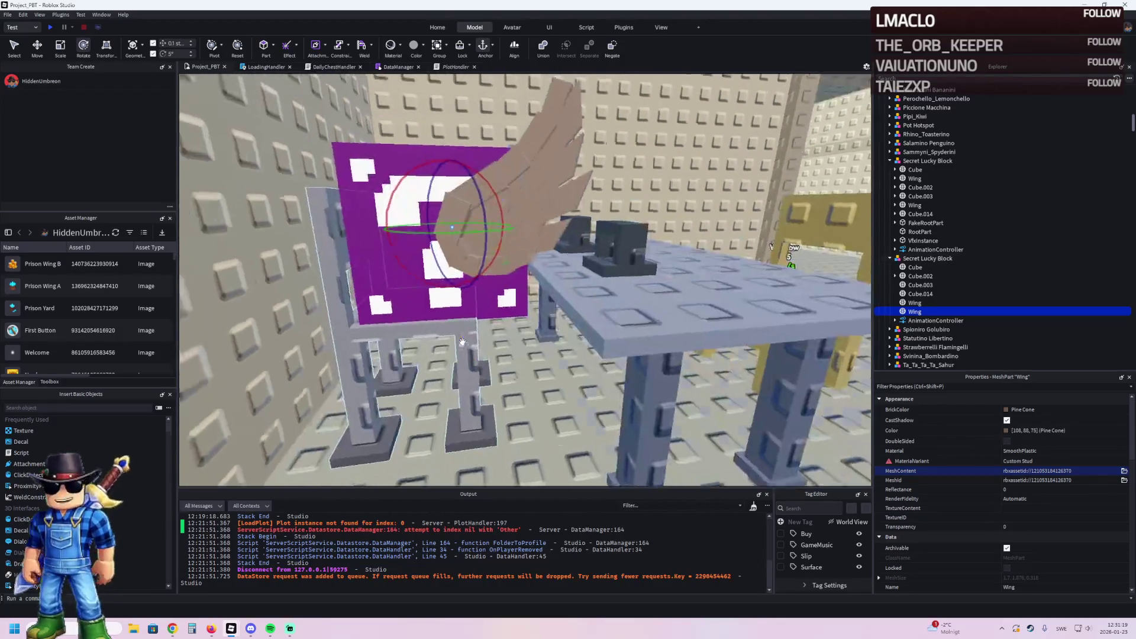
pyautogui.press('f')
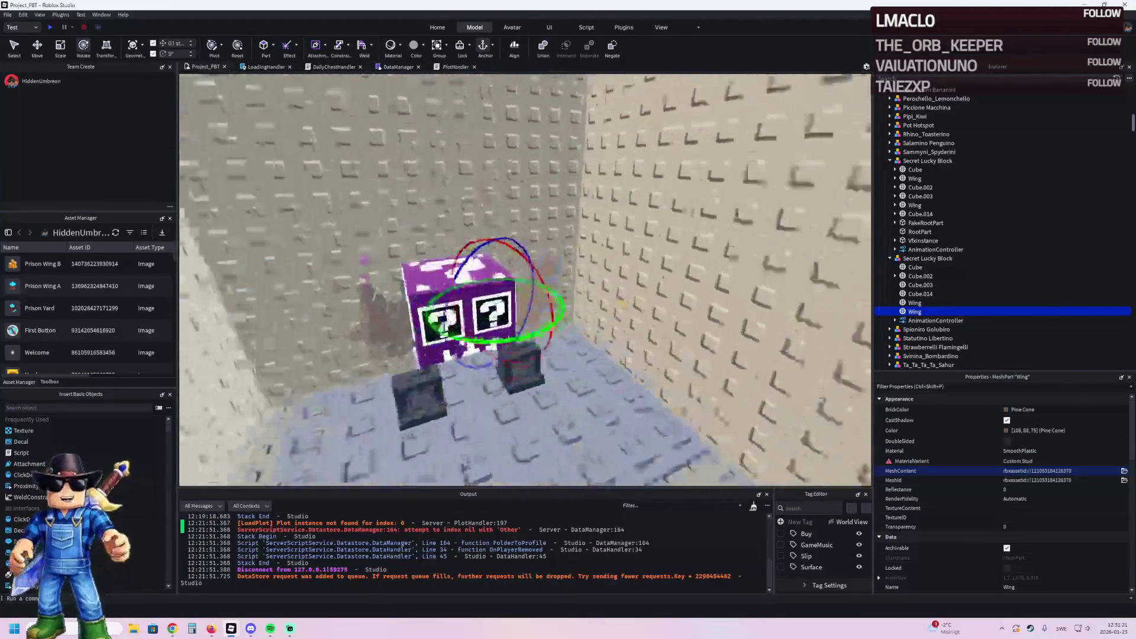
pyautogui.press('s')
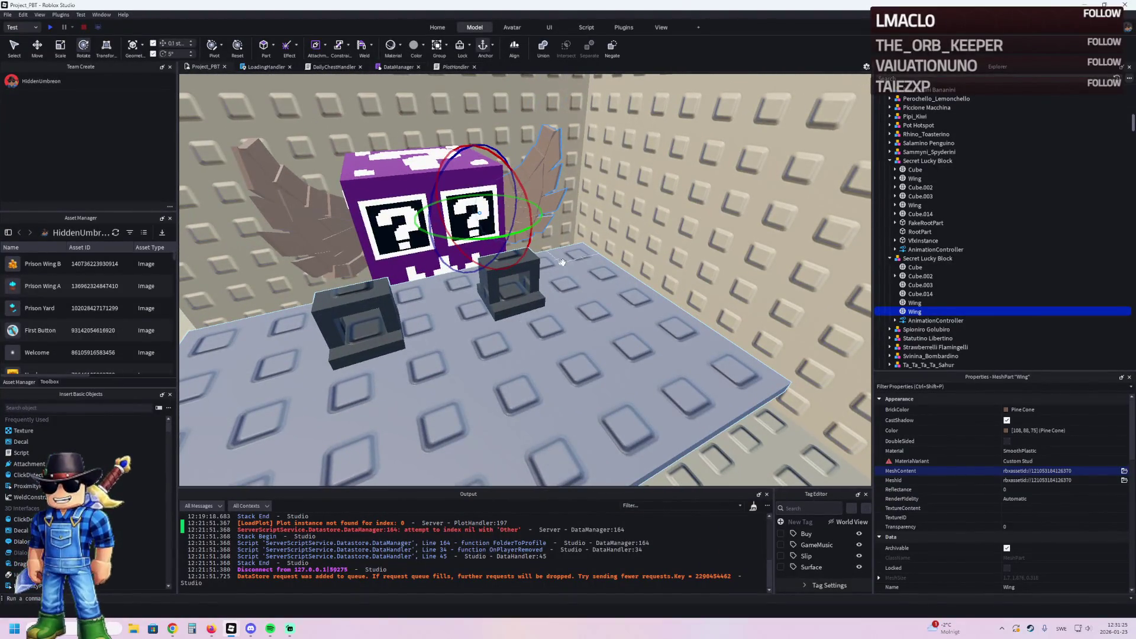
pyautogui.press('w')
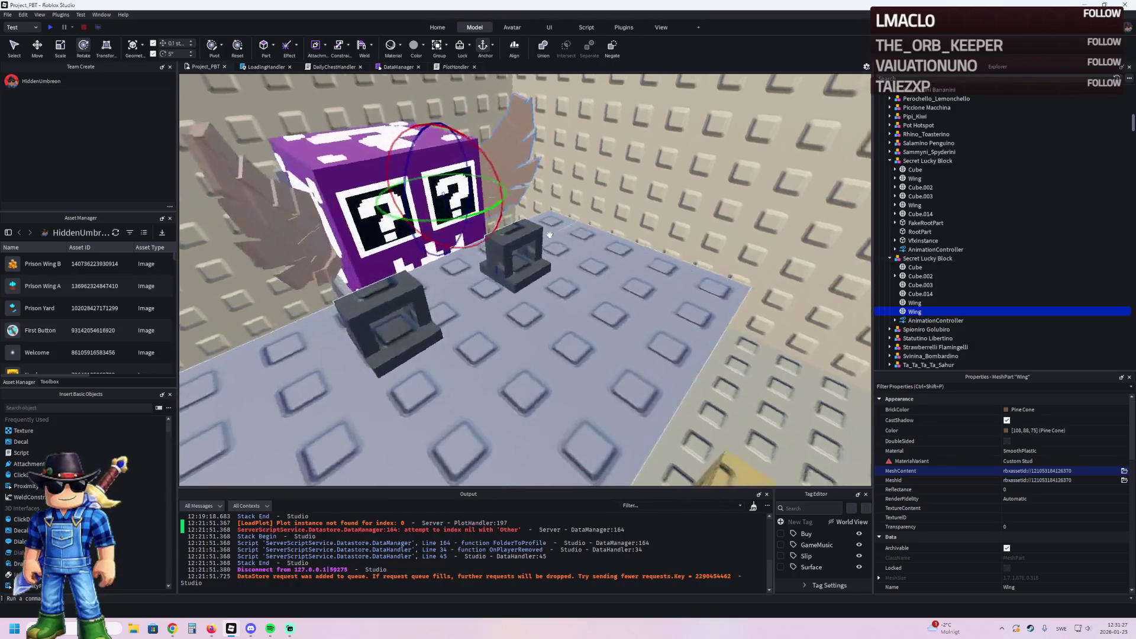
pyautogui.press('s')
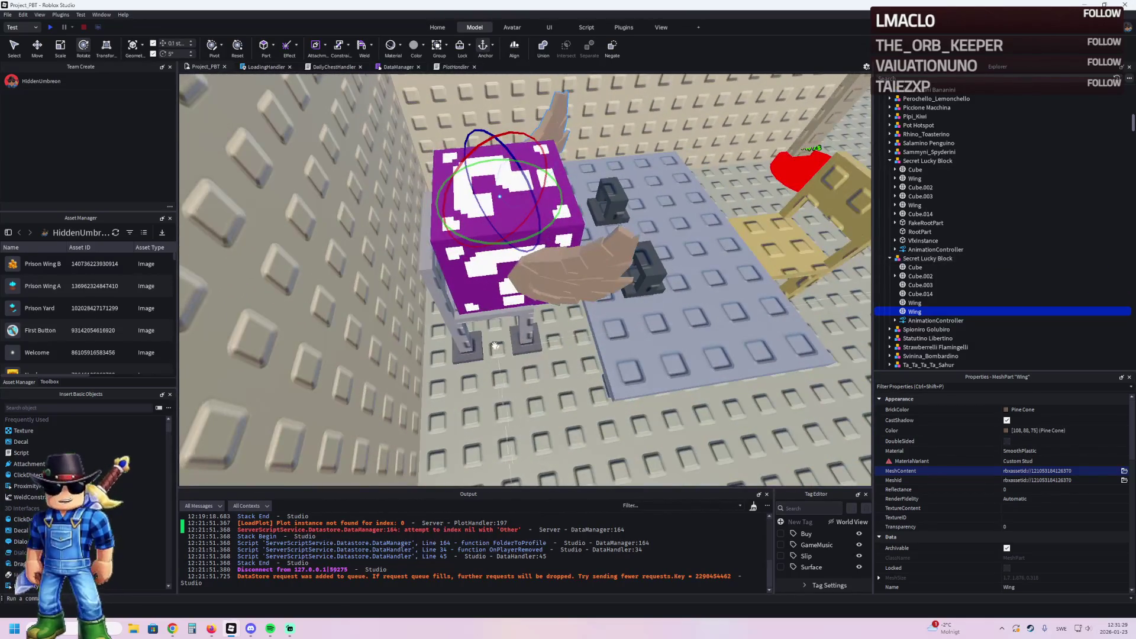
pyautogui.click(493, 314)
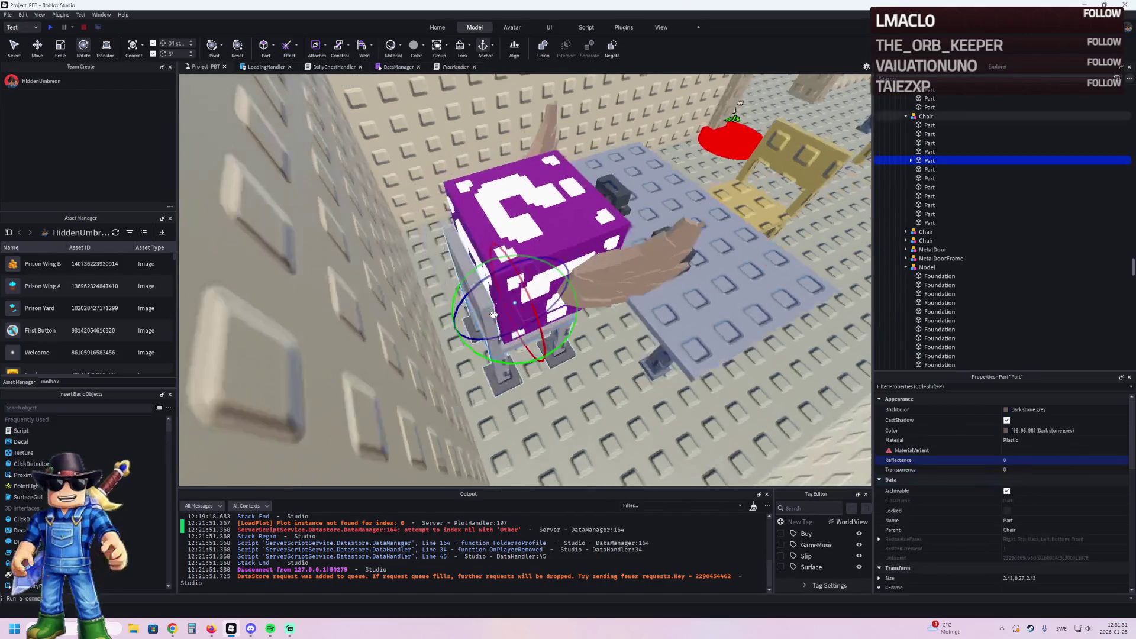
# Step: Duplicate the grey seat plate and move its Seat into the other chair part
pyautogui.click(504, 362)
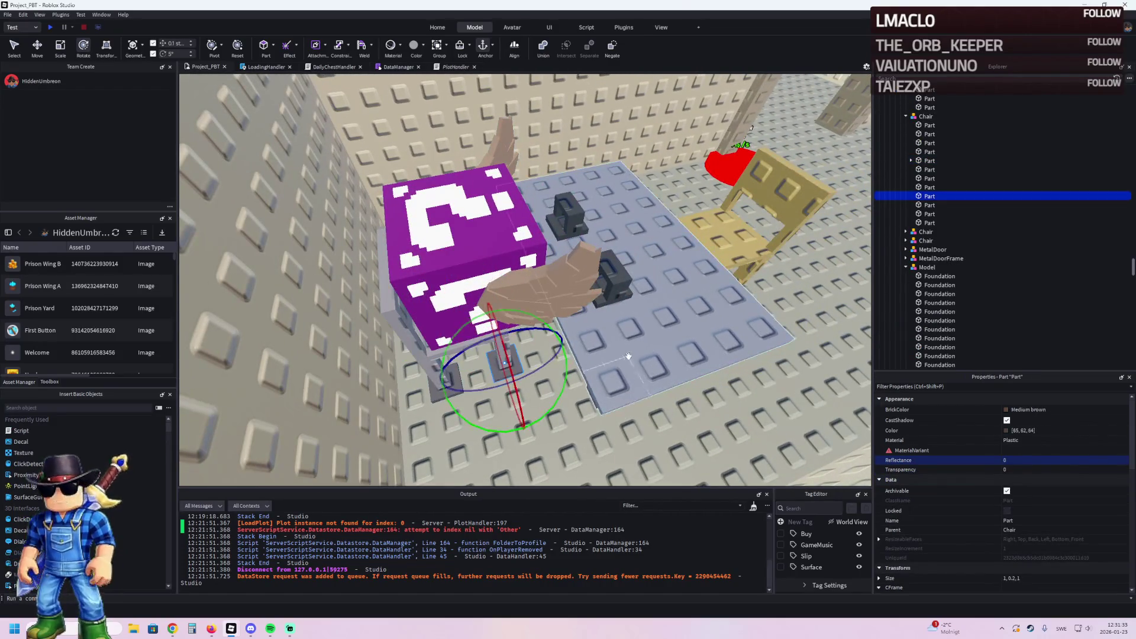
pyautogui.scroll(5, 615, 358)
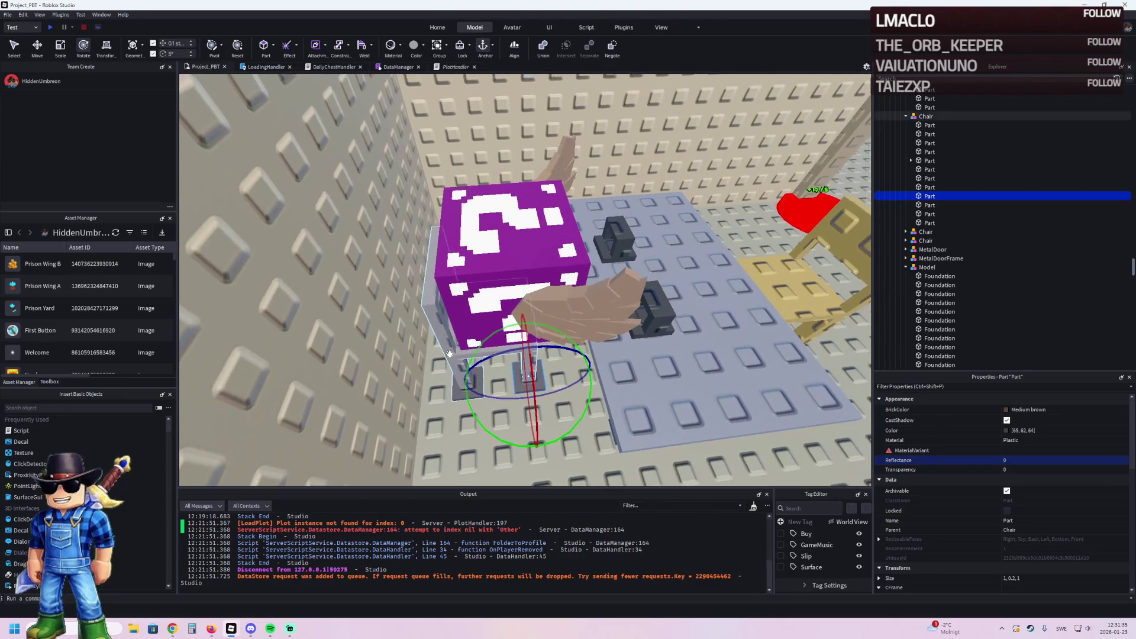
pyautogui.click(470, 356)
pyautogui.hotkey('ctrl', 'd')
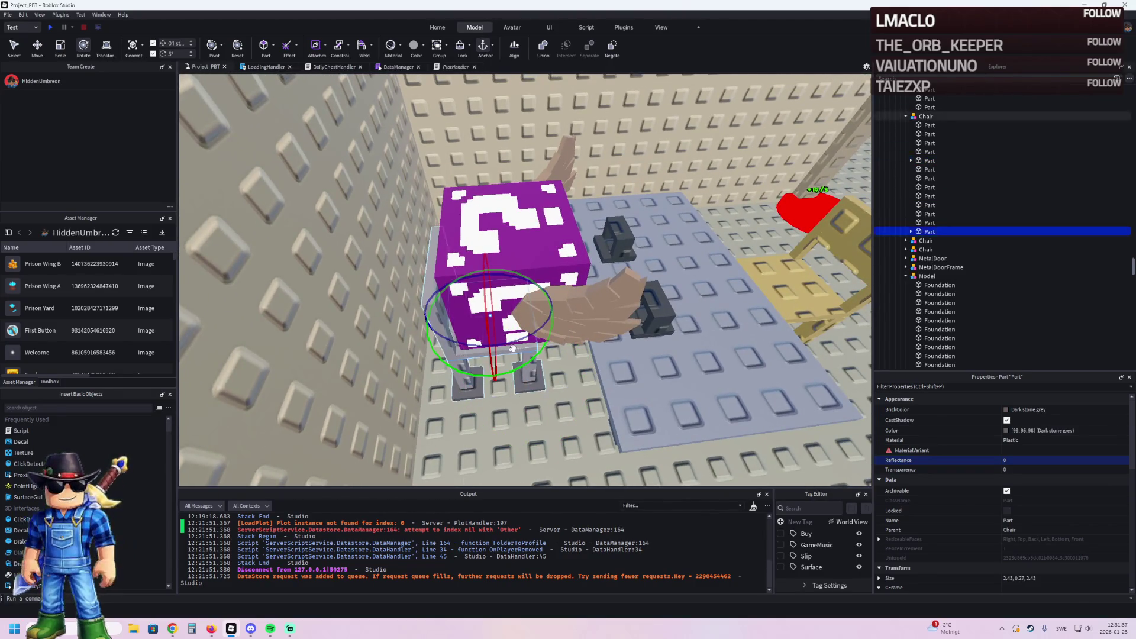
pyautogui.doubleClick(932, 161)
pyautogui.click(932, 170)
pyautogui.moveTo(932, 170); pyautogui.dragTo(926, 236)
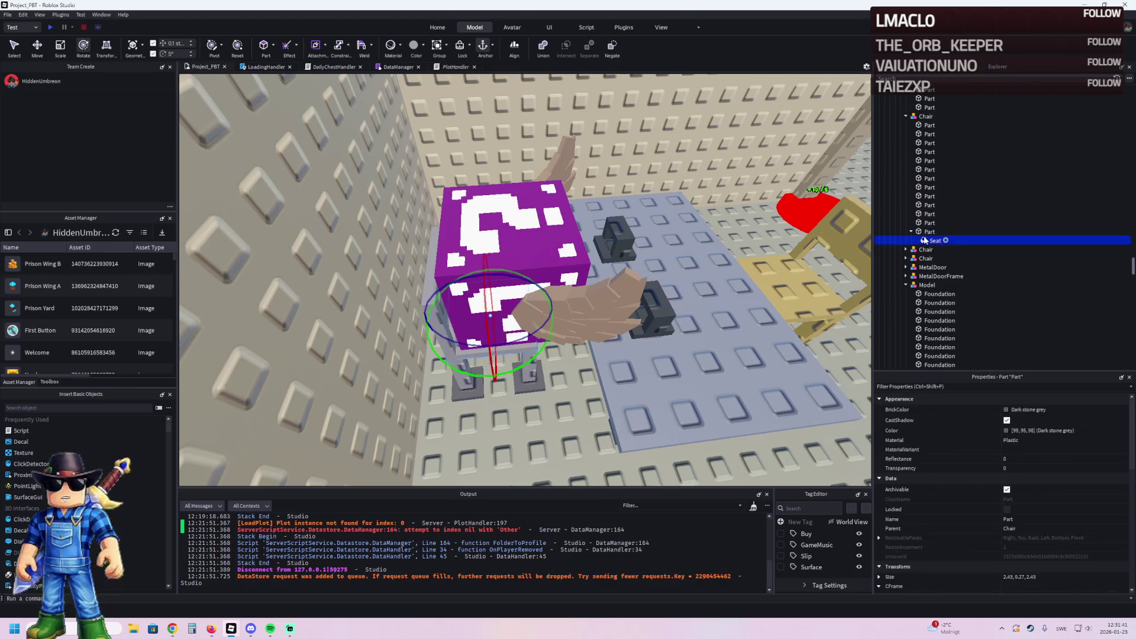
# Step: Shrink the duplicated plate and lower it by 0.2 studs
pyautogui.click(926, 232)
pyautogui.hotkey('ctrl', '3')
pyautogui.moveTo(497, 322); pyautogui.dragTo(519, 315)
pyautogui.click(1057, 576)
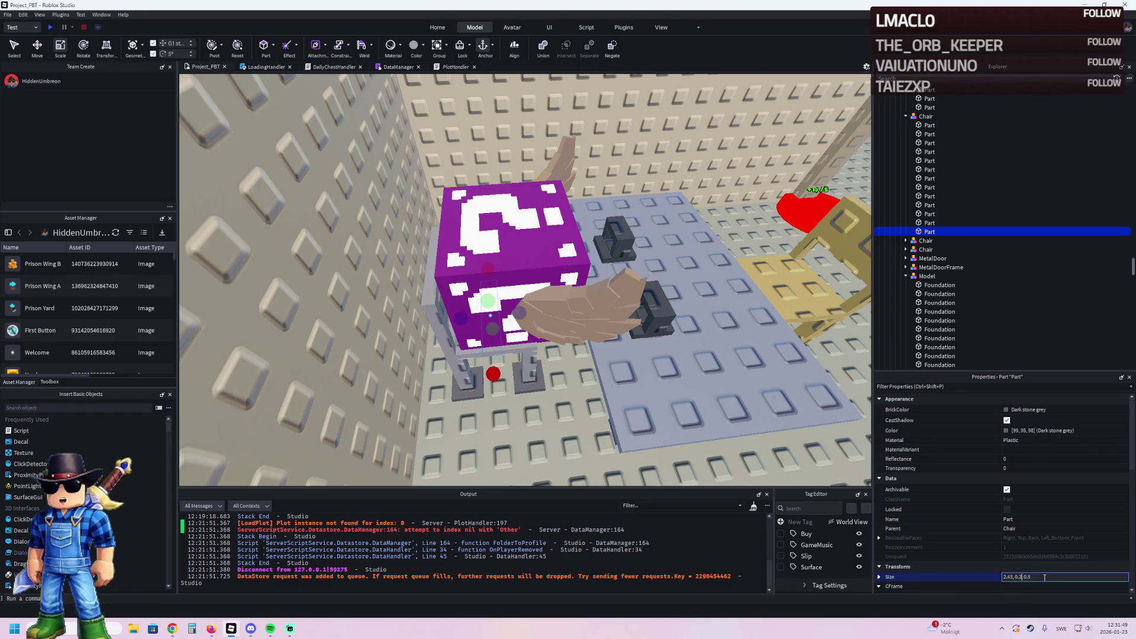
pyautogui.scroll(10, 587, 385)
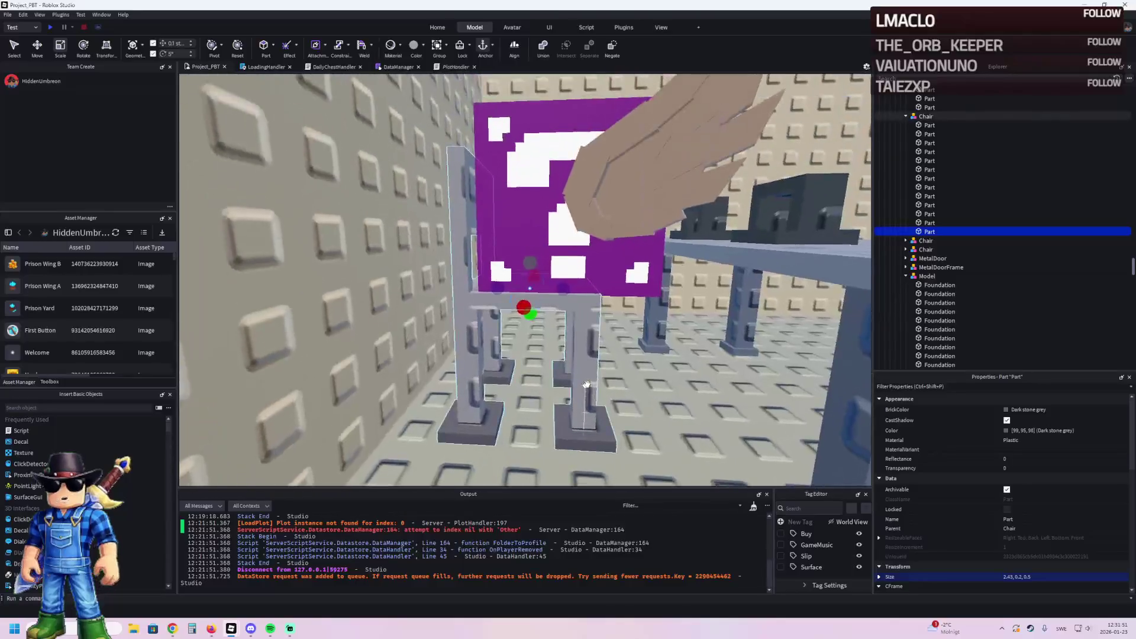
pyautogui.scroll(-5, 587, 385)
pyautogui.hotkey('ctrl', '2')
pyautogui.moveTo(536, 415); pyautogui.dragTo(536, 427)
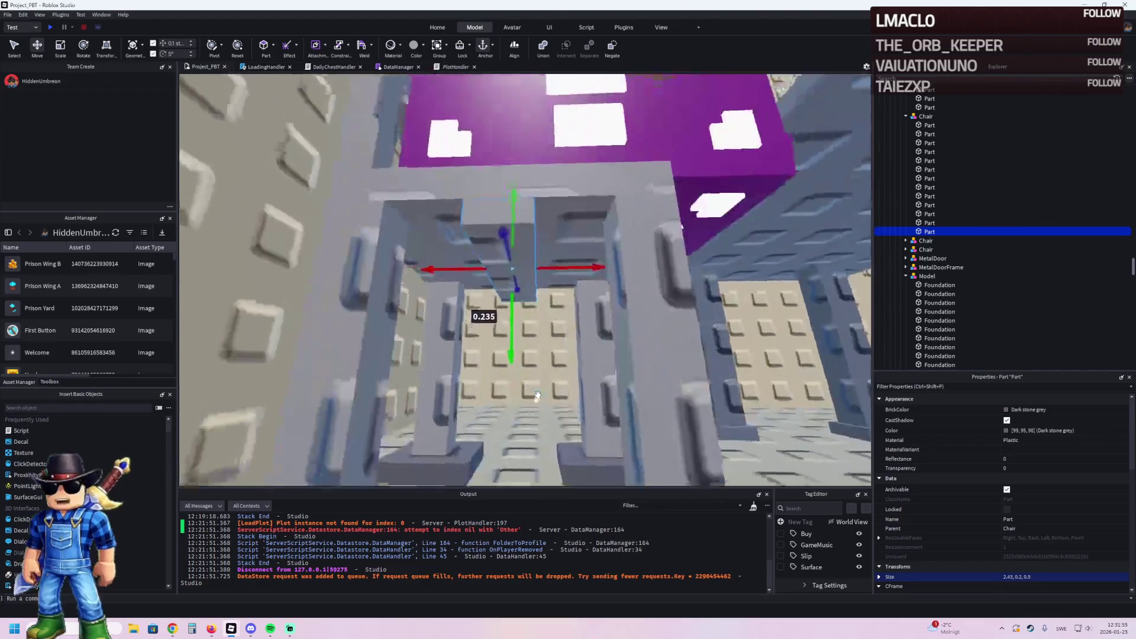
# Step: Lengthen the bar and set its length to exactly 4
pyautogui.scroll(5, 520, 315)
pyautogui.hotkey('ctrl', '3')
pyautogui.scroll(-5, 519, 315)
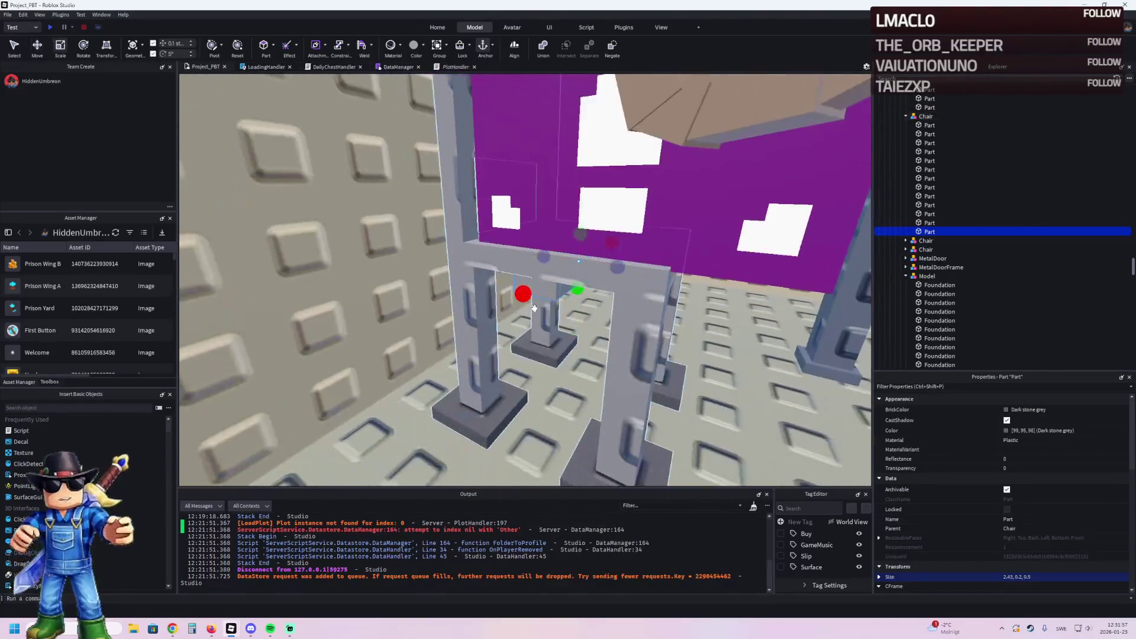
pyautogui.moveTo(520, 294); pyautogui.dragTo(484, 319)
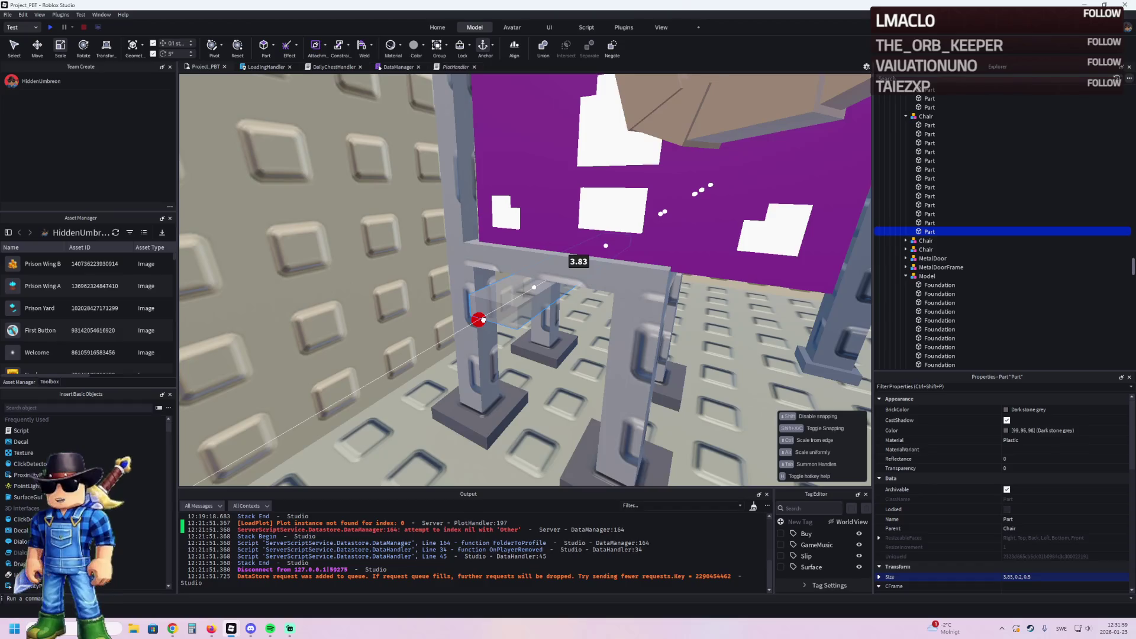
pyautogui.press('BackSpace')
pyautogui.press('BackSpace')
pyautogui.press('BackSpace')
pyautogui.write('4')
pyautogui.press('Return')
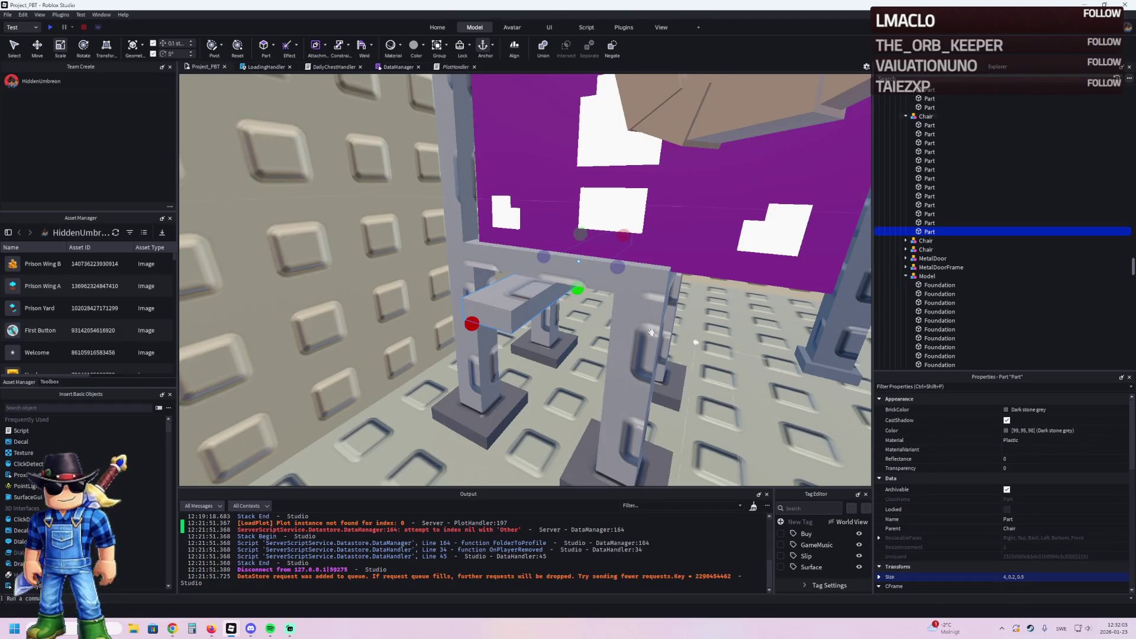
# Step: Duplicate the bar, rotate the copy 90 degrees into a T, and raise it 1.3 studs
pyautogui.press('a')
pyautogui.hotkey('ctrl', 'd')
pyautogui.hotkey('ctrl', 'r')
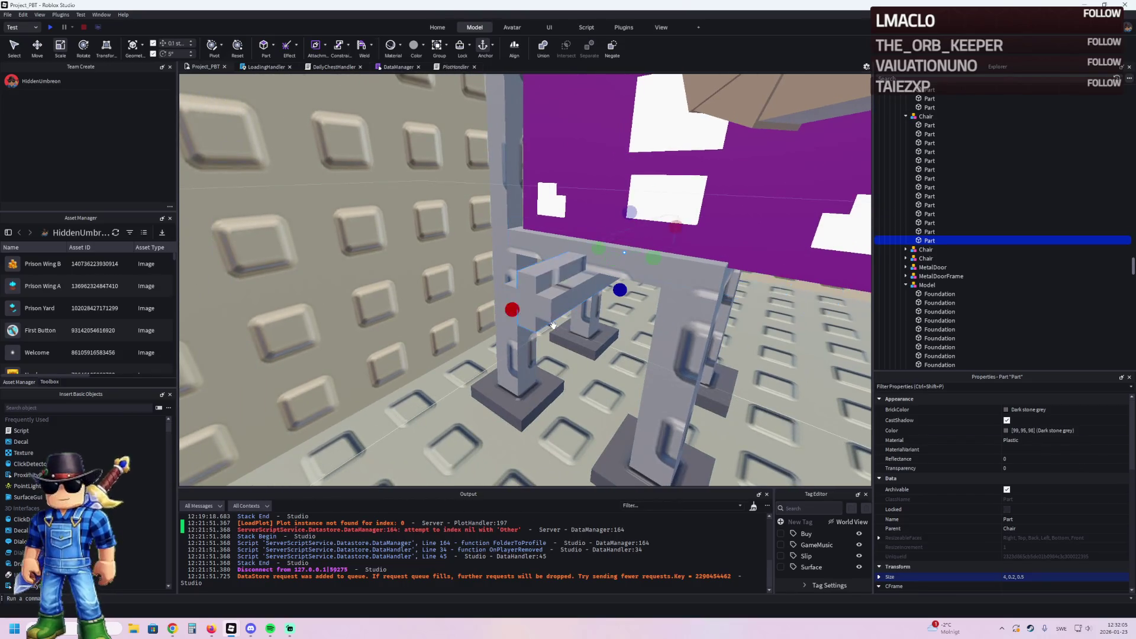
pyautogui.hotkey('ctrl', 'r')
pyautogui.moveTo(629, 299)
pyautogui.mouseDown()
pyautogui.moveTo(592, 278)
pyautogui.moveTo(523, 322)
pyautogui.moveTo(524, 290)
pyautogui.moveTo(471, 237)
pyautogui.mouseUp()
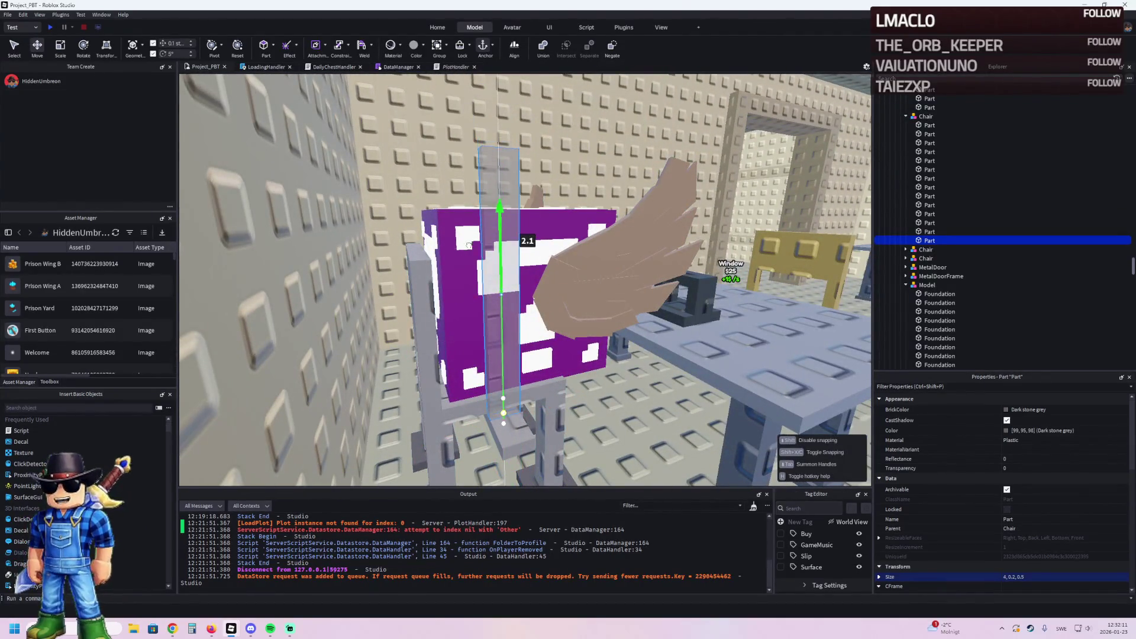
# Step: Trim the grey part to length 3 and place a copy 3.5 studs sideways
pyautogui.scroll(5, 468, 244)
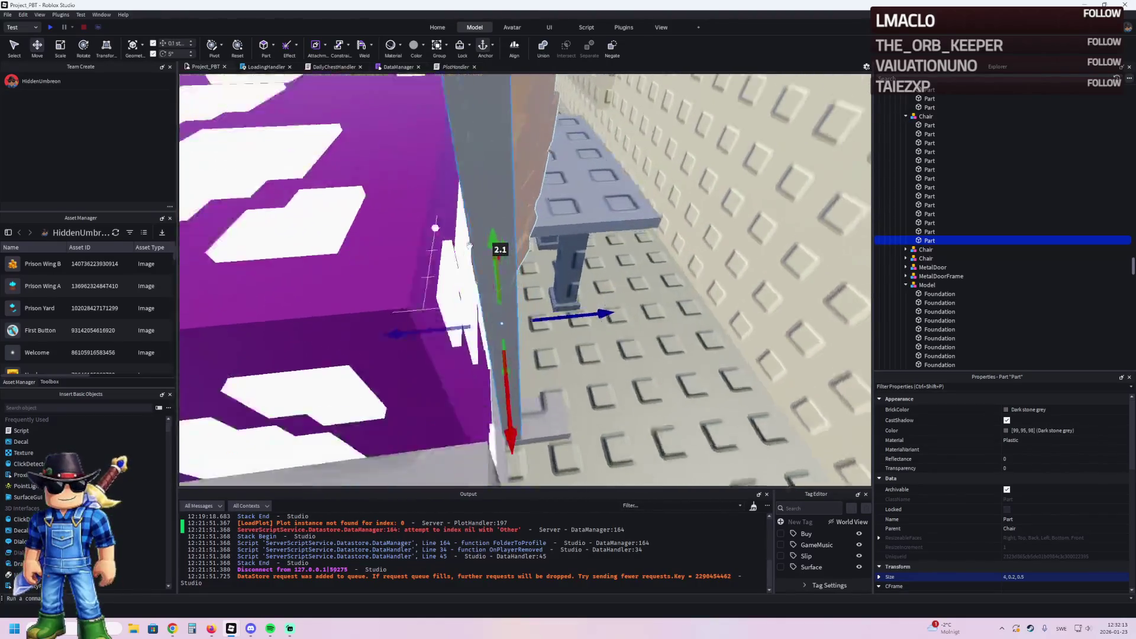
pyautogui.hotkey('ctrl', '3')
pyautogui.scroll(5, 508, 244)
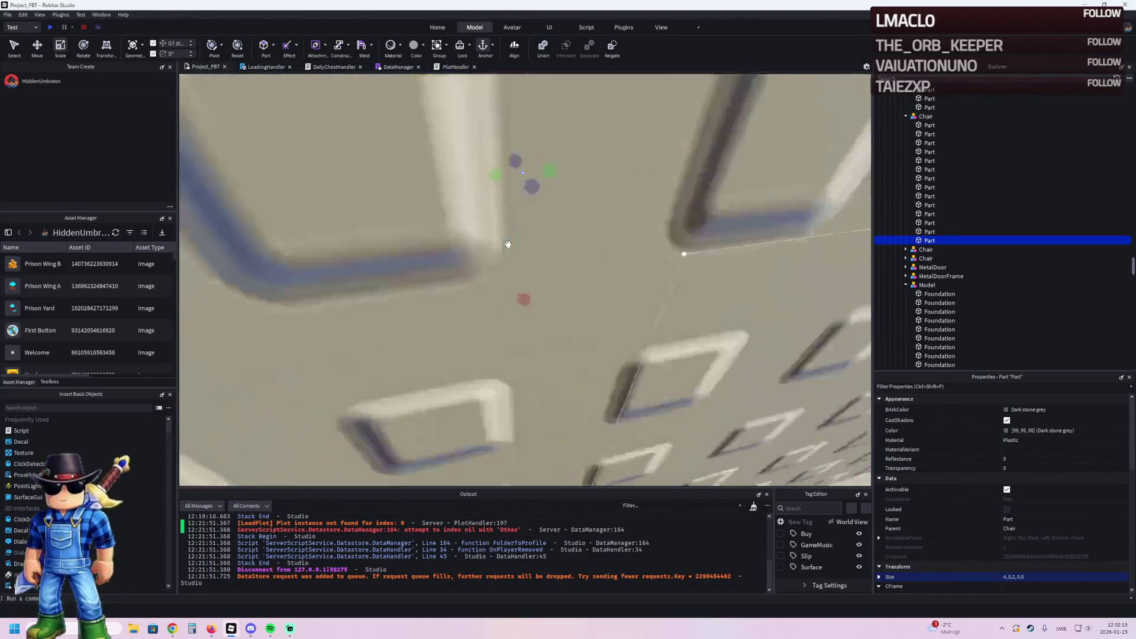
pyautogui.scroll(-5, 508, 244)
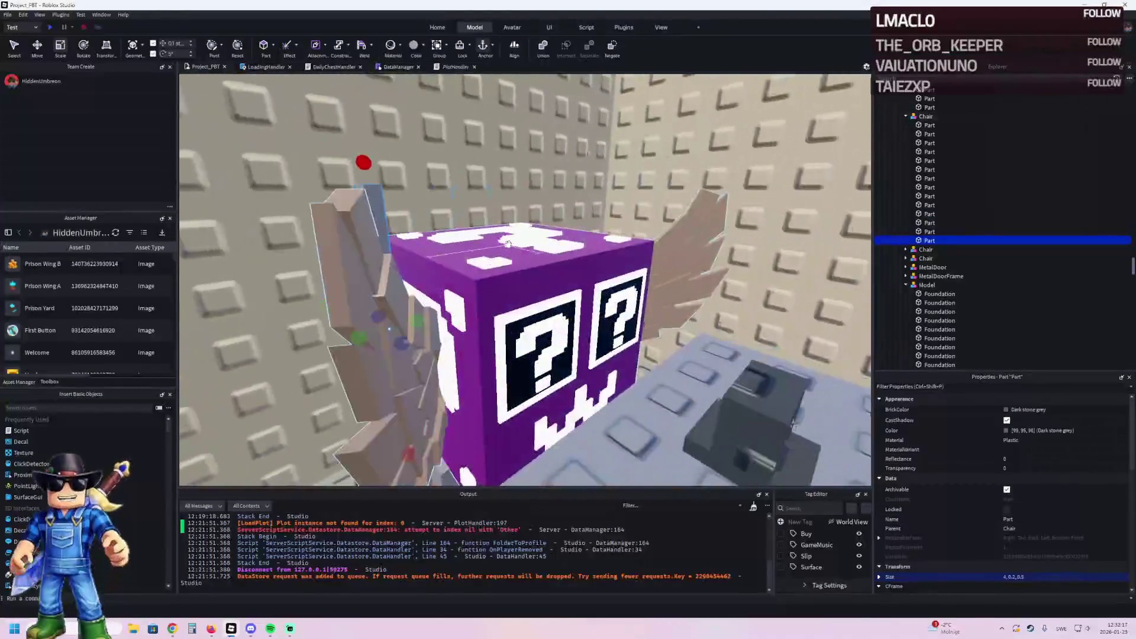
pyautogui.press('f')
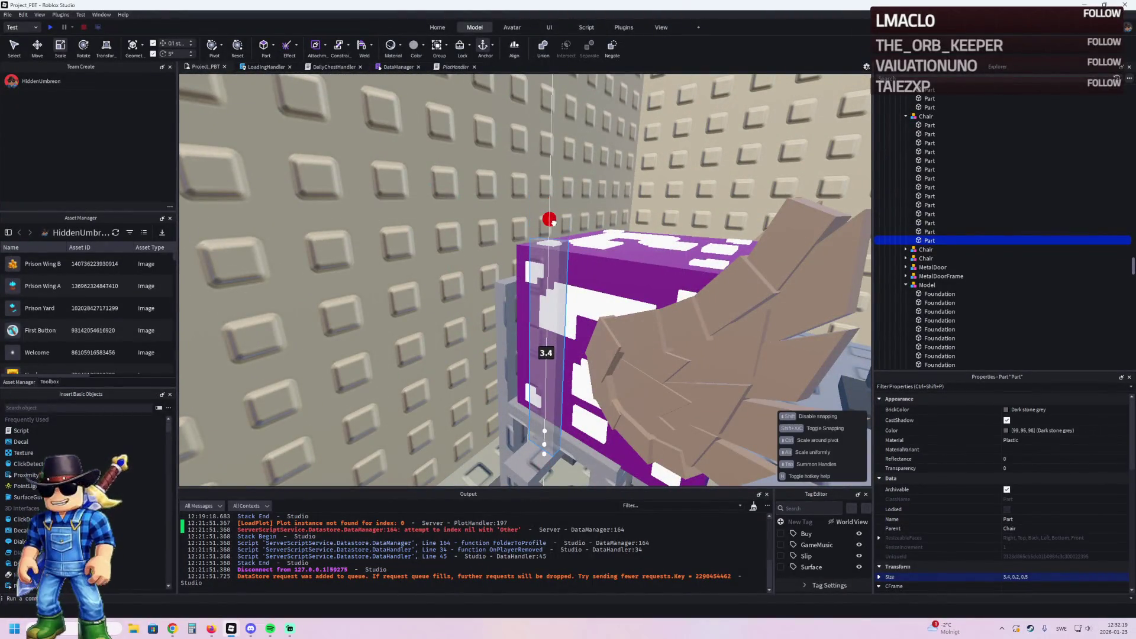
pyautogui.moveTo(540, 248); pyautogui.dragTo(548, 244)
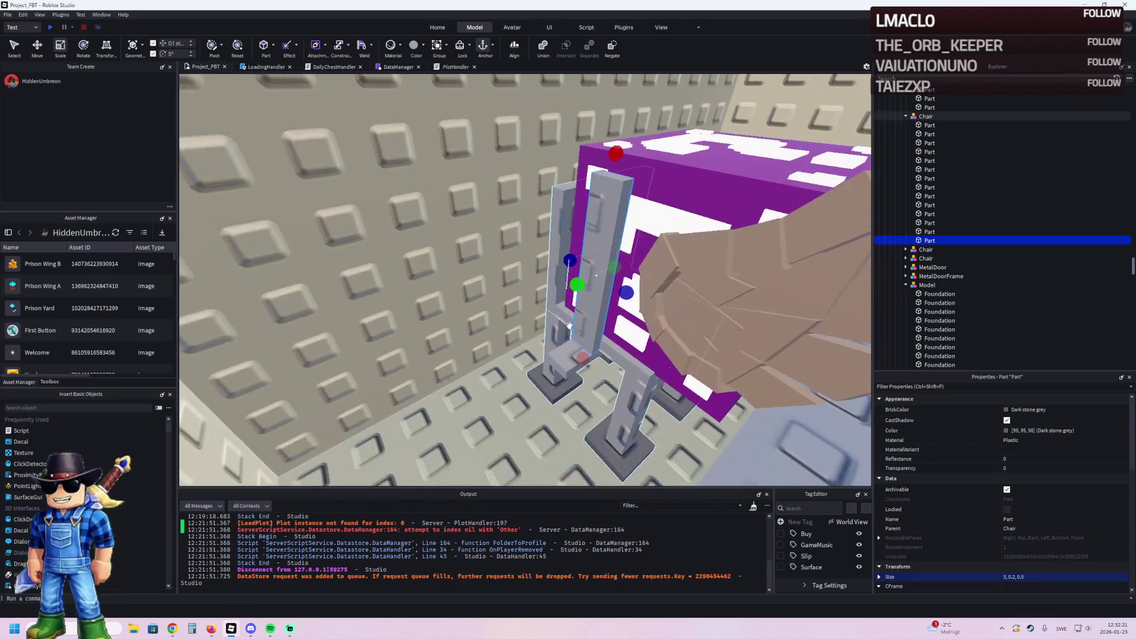
pyautogui.hotkey('ctrl', '2')
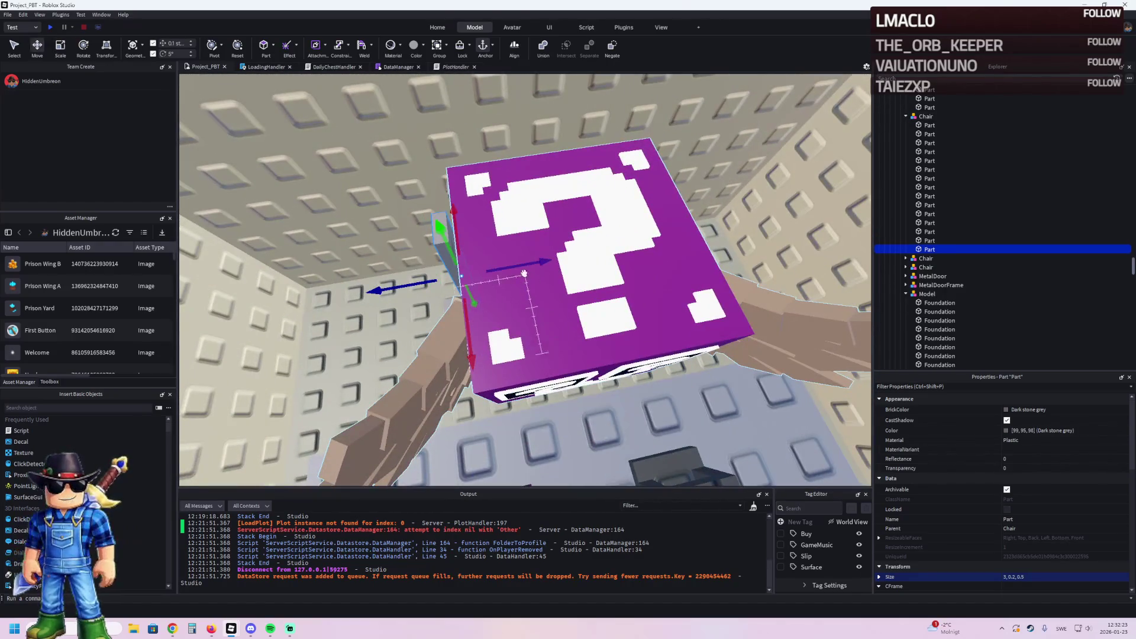
pyautogui.hotkey('ctrl', 'd')
pyautogui.moveTo(414, 294)
pyautogui.mouseDown()
pyautogui.moveTo(497, 276)
pyautogui.moveTo(522, 306)
pyautogui.mouseUp()
# Step: Resize the 4-stud bar to 3.5 and place a copy 3.2 studs higher
pyautogui.click(602, 319)
pyautogui.hotkey('ctrl', '4')
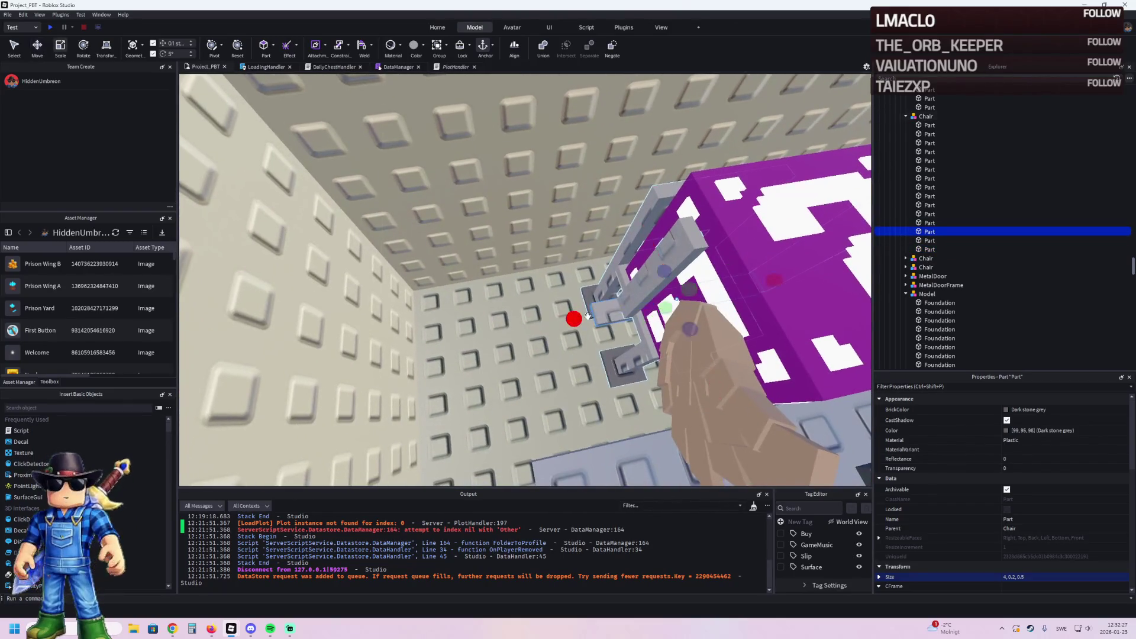
pyautogui.moveTo(601, 324); pyautogui.dragTo(601, 324)
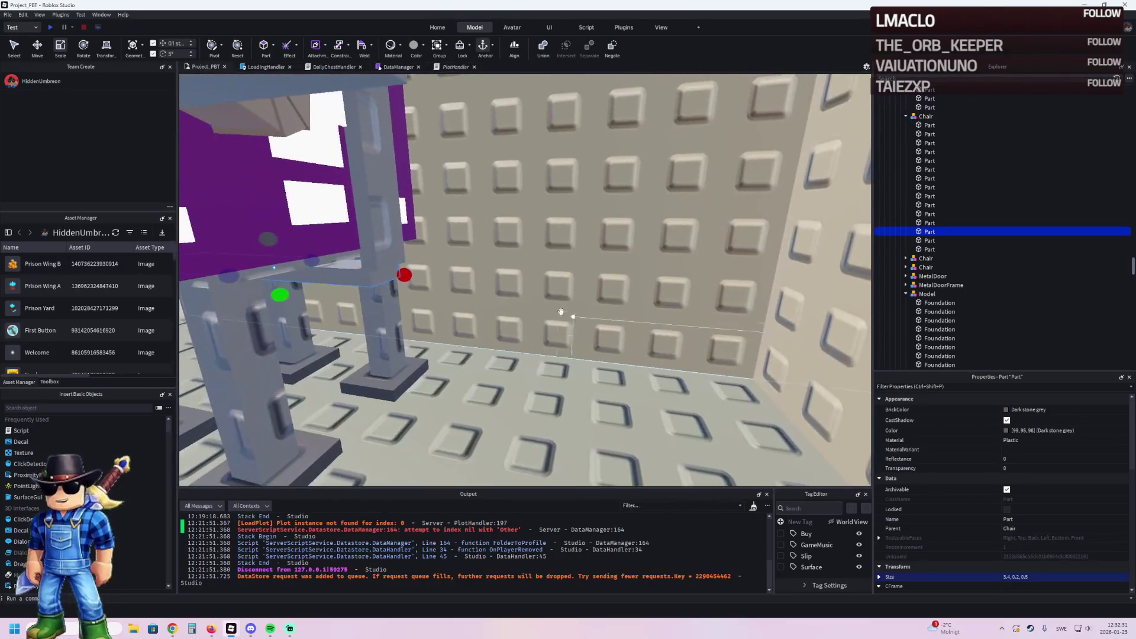
pyautogui.moveTo(402, 274); pyautogui.dragTo(412, 275)
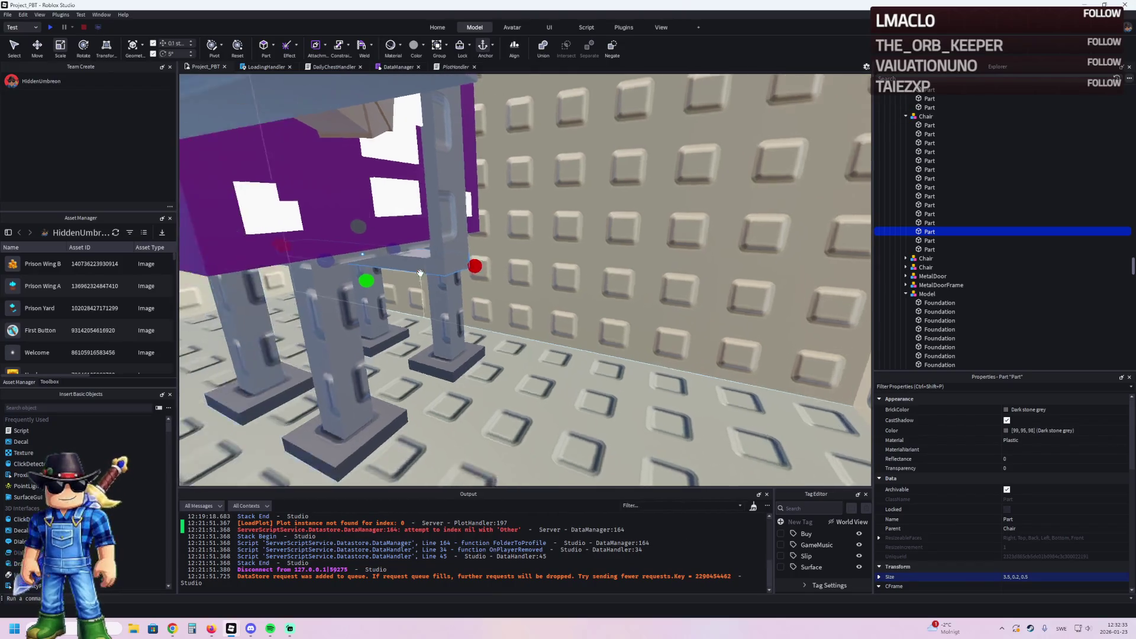
pyautogui.hotkey('ctrl', '2')
pyautogui.hotkey('ctrl', 'd')
pyautogui.moveTo(486, 294)
pyautogui.mouseDown()
pyautogui.moveTo(487, 202)
pyautogui.moveTo(444, 220)
pyautogui.moveTo(533, 132)
pyautogui.moveTo(407, 162)
pyautogui.moveTo(467, 156)
pyautogui.mouseUp()
pyautogui.scroll(5, 488, 204)
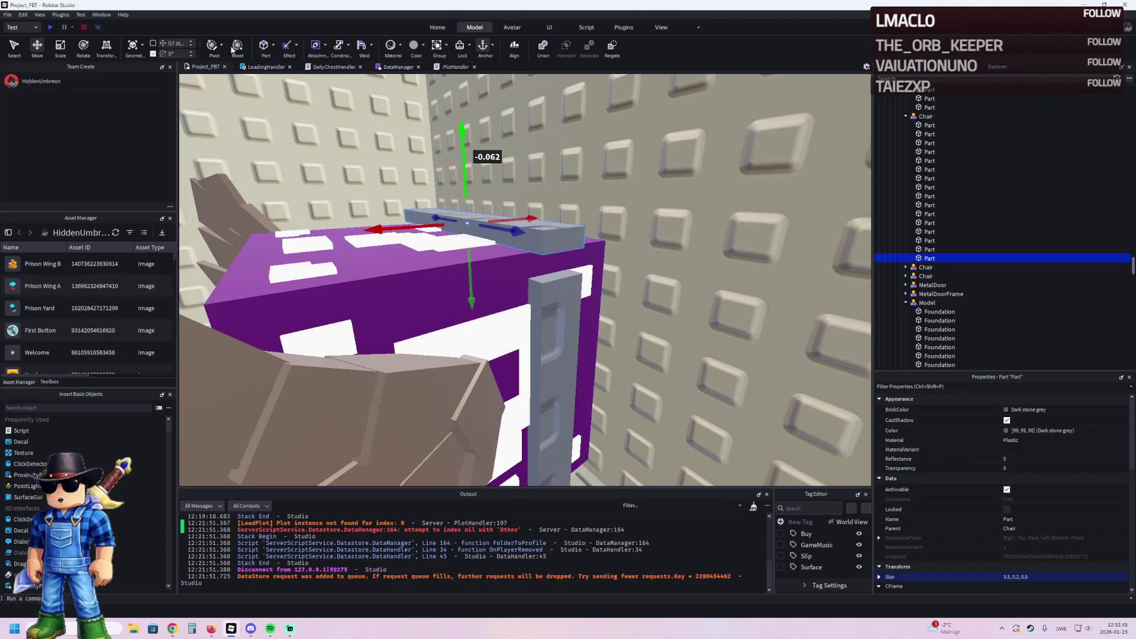
# Step: Extend the two vertical grey posts to heights 3.2 and 3.1
pyautogui.click(550, 332)
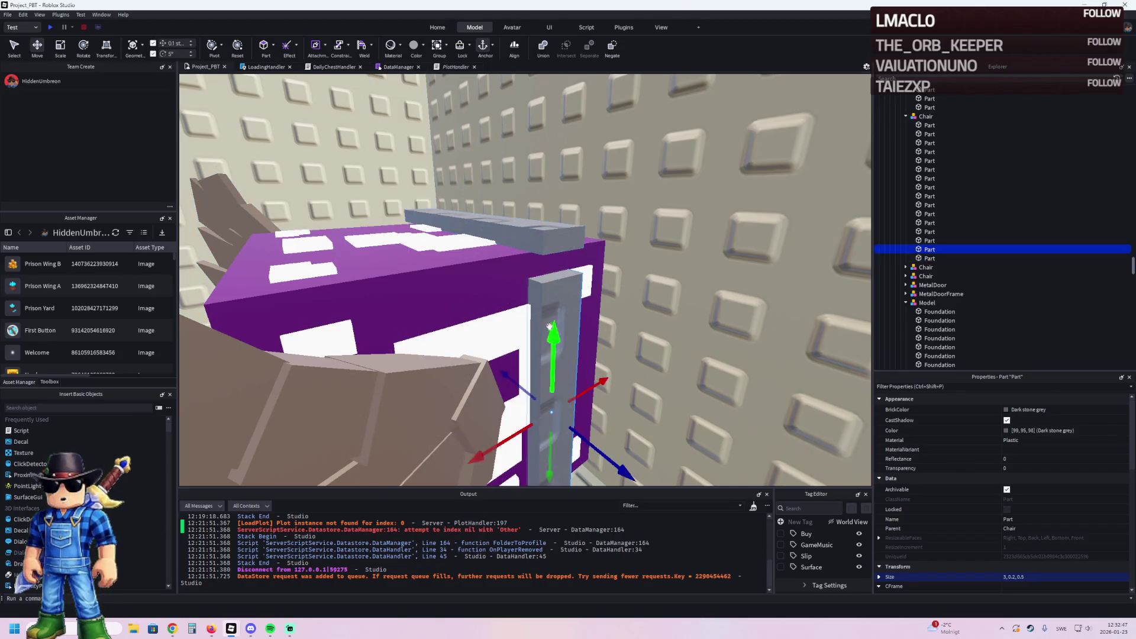
pyautogui.hotkey('ctrl', '3')
pyautogui.moveTo(554, 255); pyautogui.dragTo(569, 235)
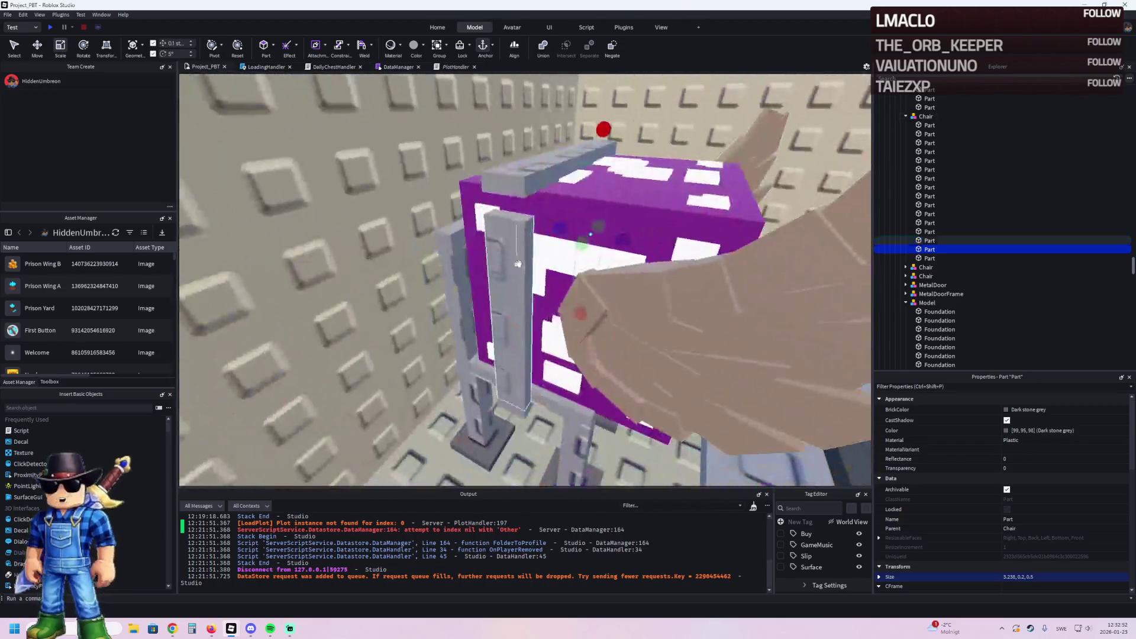
pyautogui.click(518, 264)
pyautogui.moveTo(507, 183); pyautogui.dragTo(507, 170)
# Step: Multi-select the chair parts, frame them, and show their BrickColor palette
pyautogui.keyDown('ctrl'); pyautogui.click(514, 332); pyautogui.keyUp('ctrl')
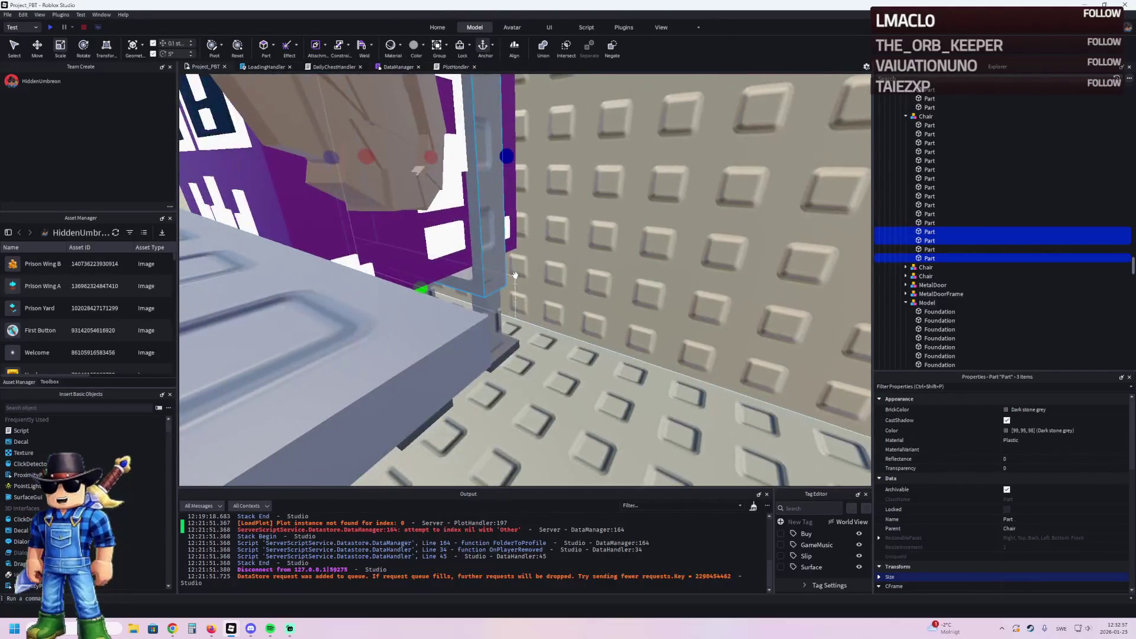
pyautogui.keyDown('ctrl'); pyautogui.click(468, 282); pyautogui.keyUp('ctrl')
pyautogui.keyDown('ctrl'); pyautogui.click(485, 287); pyautogui.keyUp('ctrl')
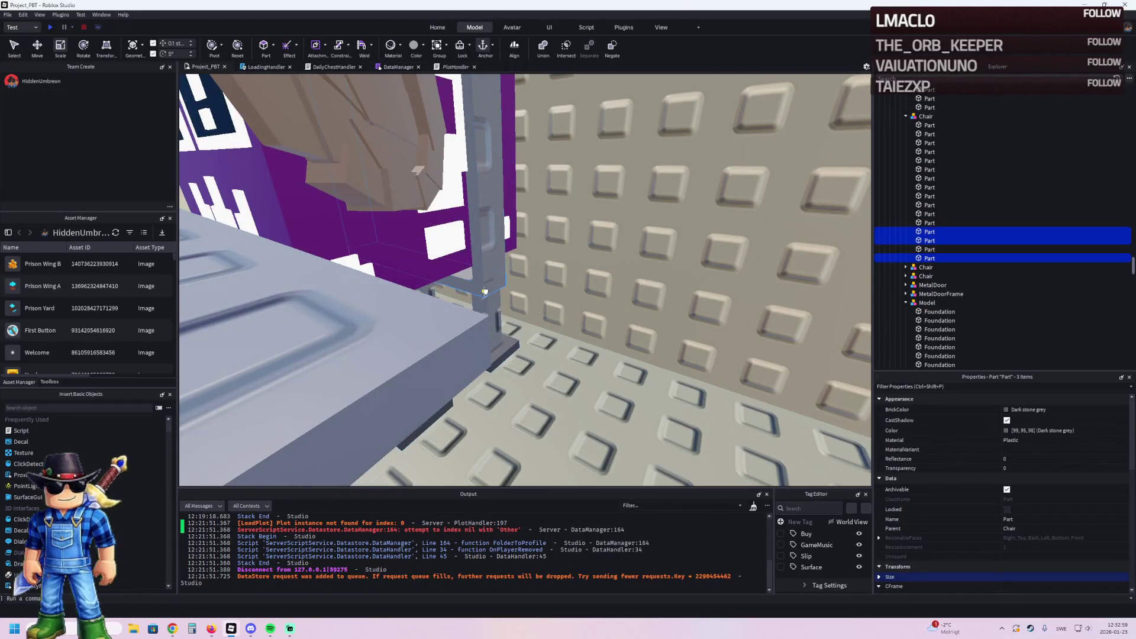
pyautogui.press('f')
pyautogui.click(1006, 410)
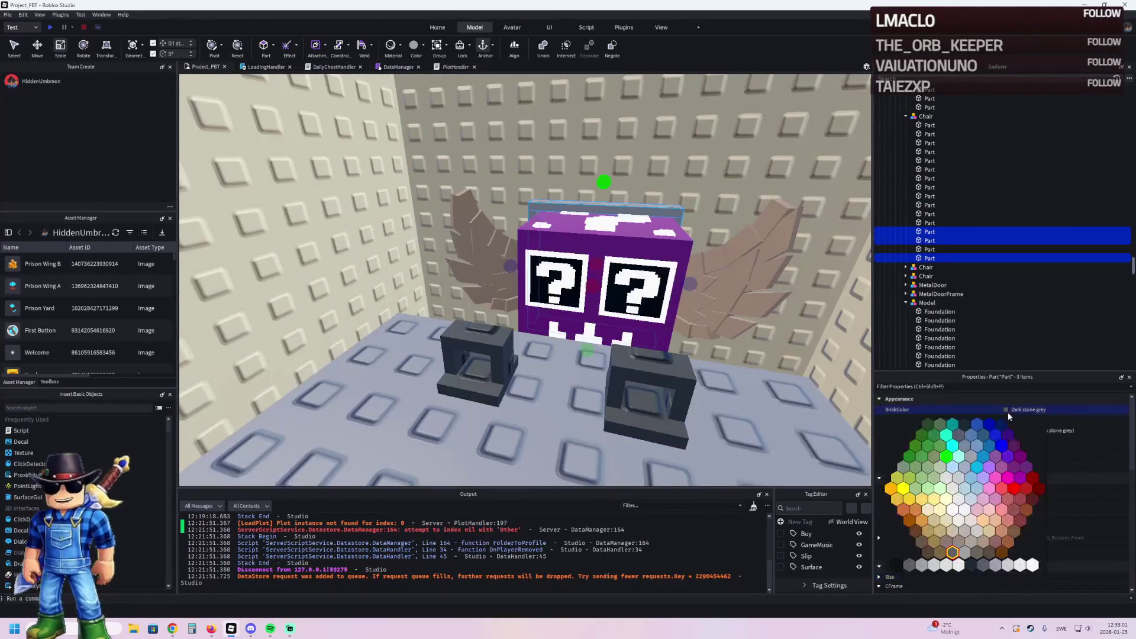
# Step: Set the three chair parts to Black, then select the Secret Lucky Block and wall model 48
pyautogui.click(982, 565)
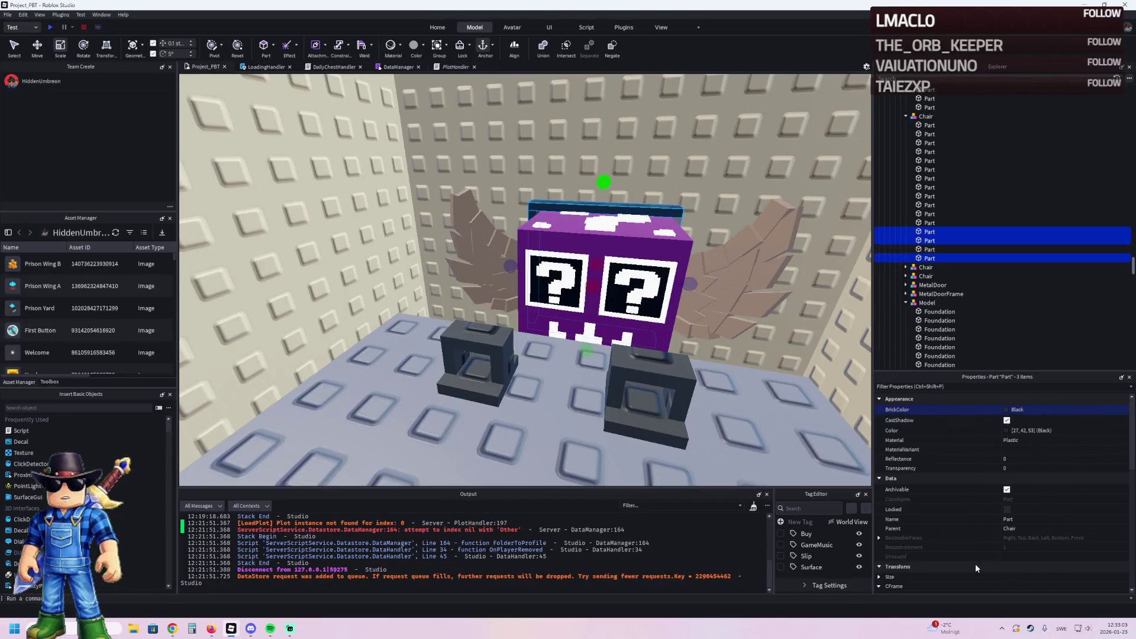
pyautogui.click(698, 276)
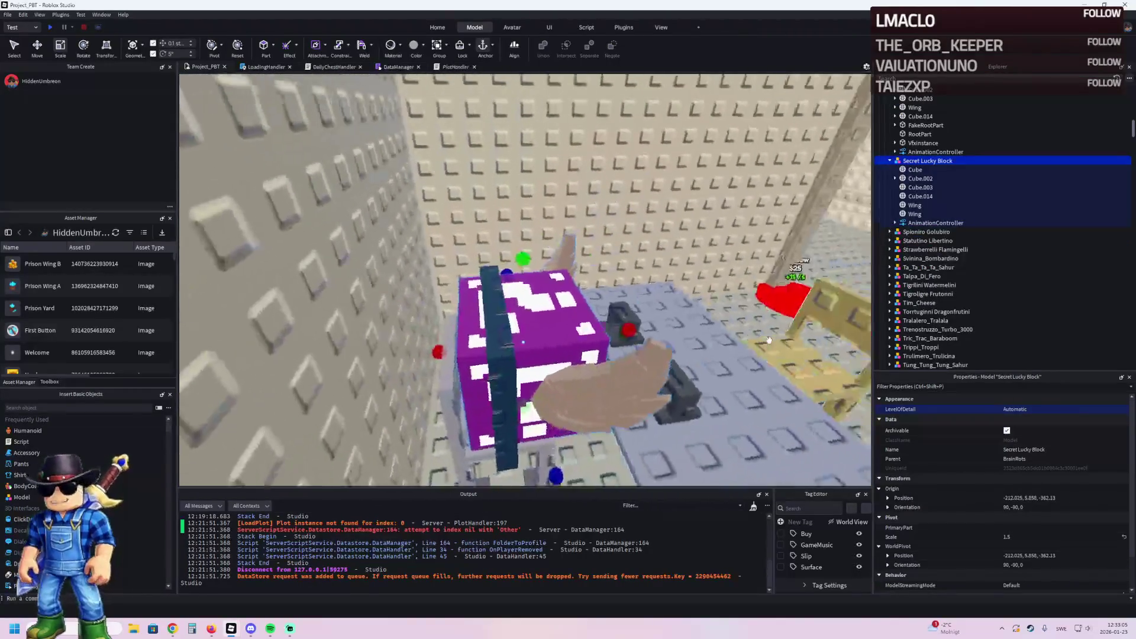
pyautogui.press('w')
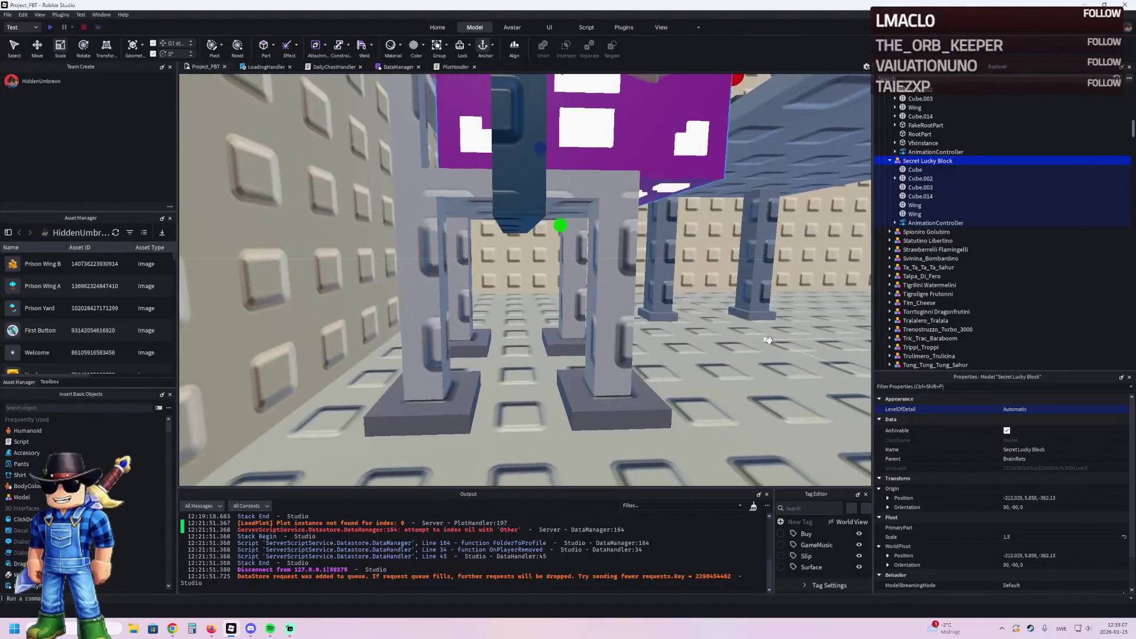
pyautogui.press('s')
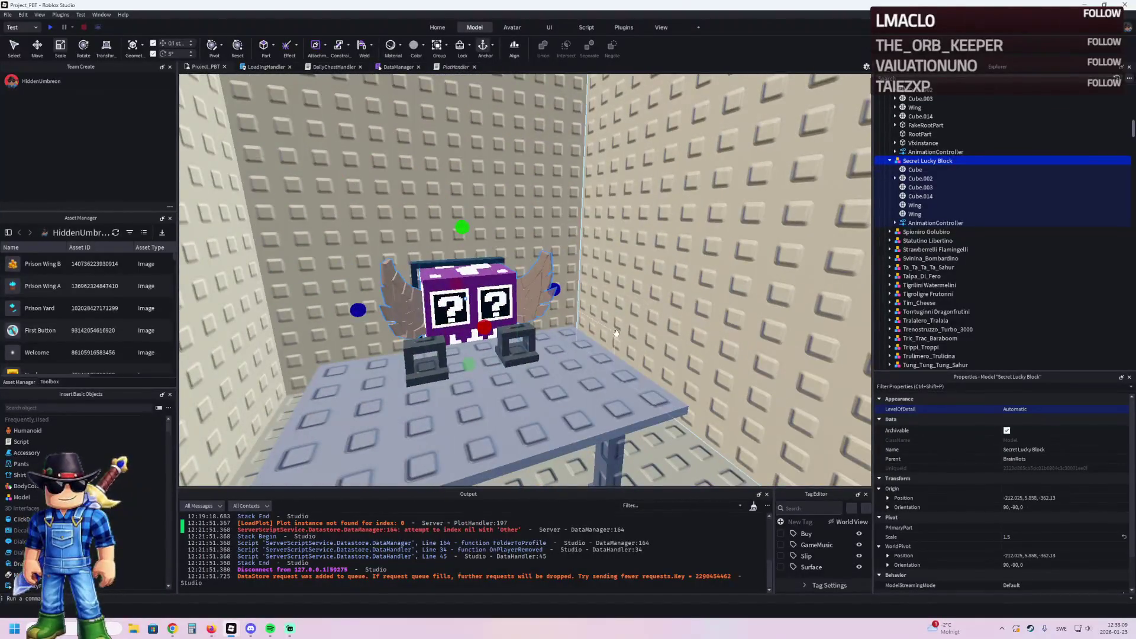
pyautogui.click(628, 318)
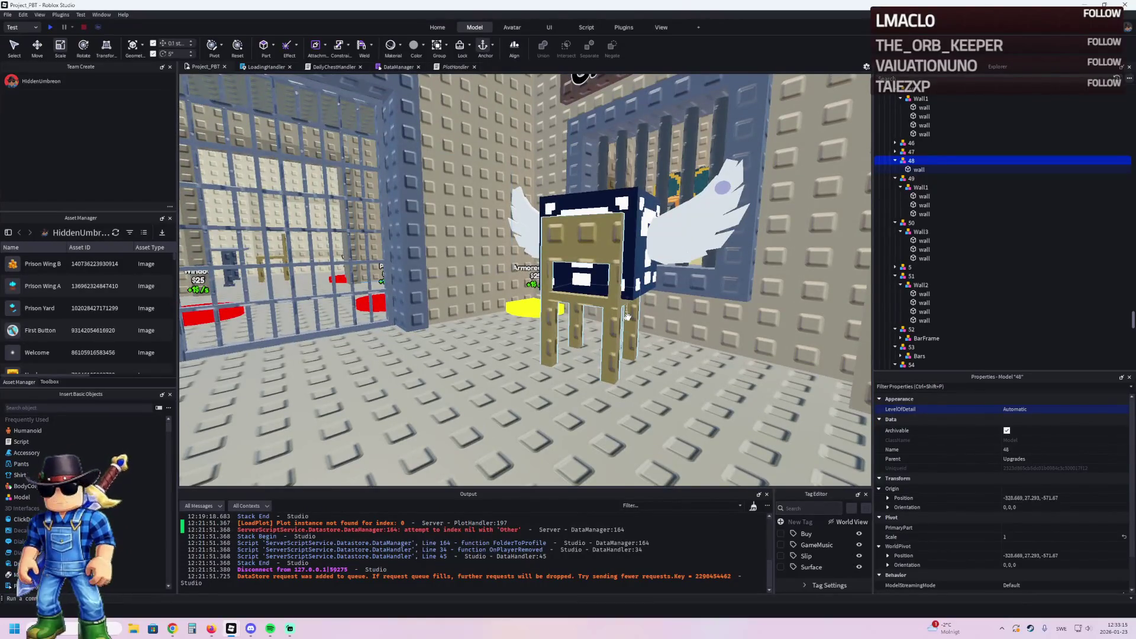
# Step: Delete the VfxInstance part from the Secret Lucky Block
pyautogui.press('w')
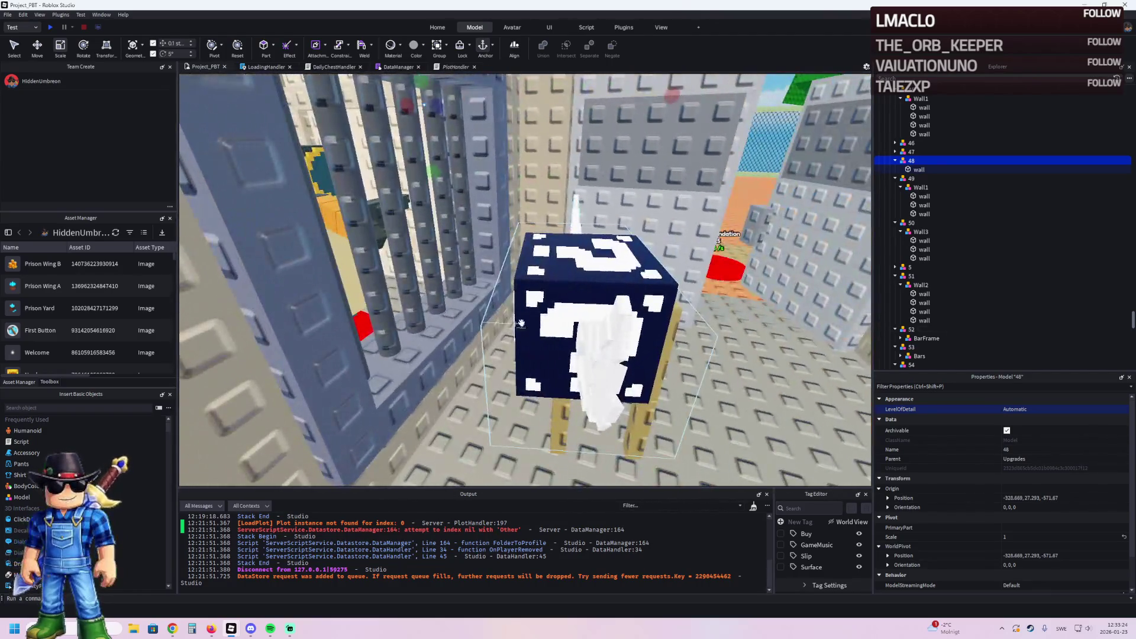
pyautogui.click(521, 323)
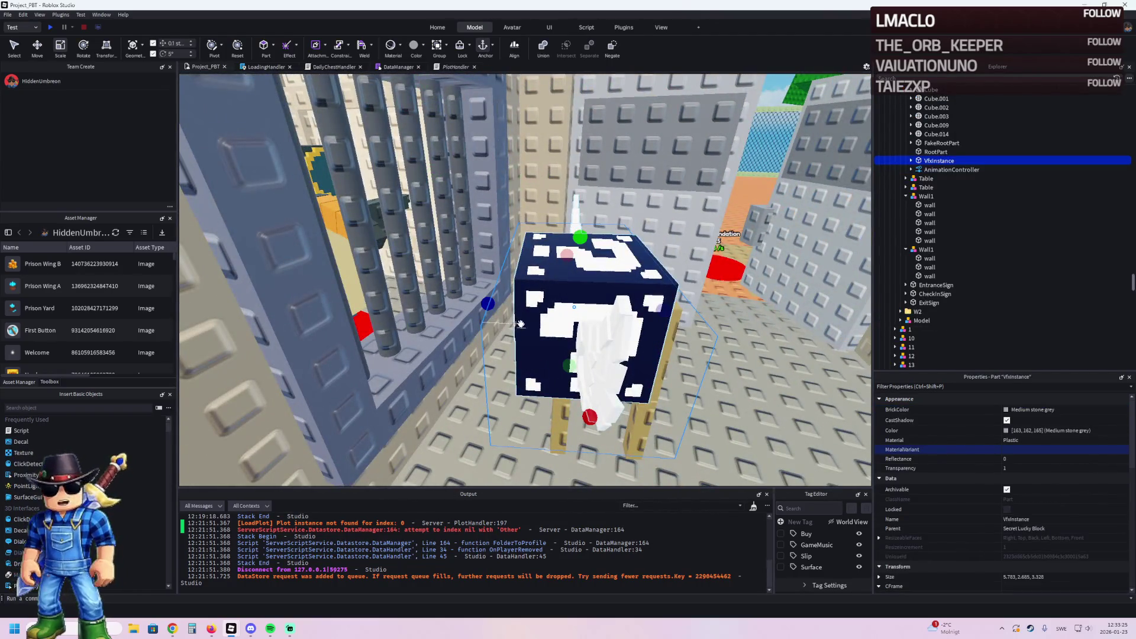
pyautogui.press('Delete')
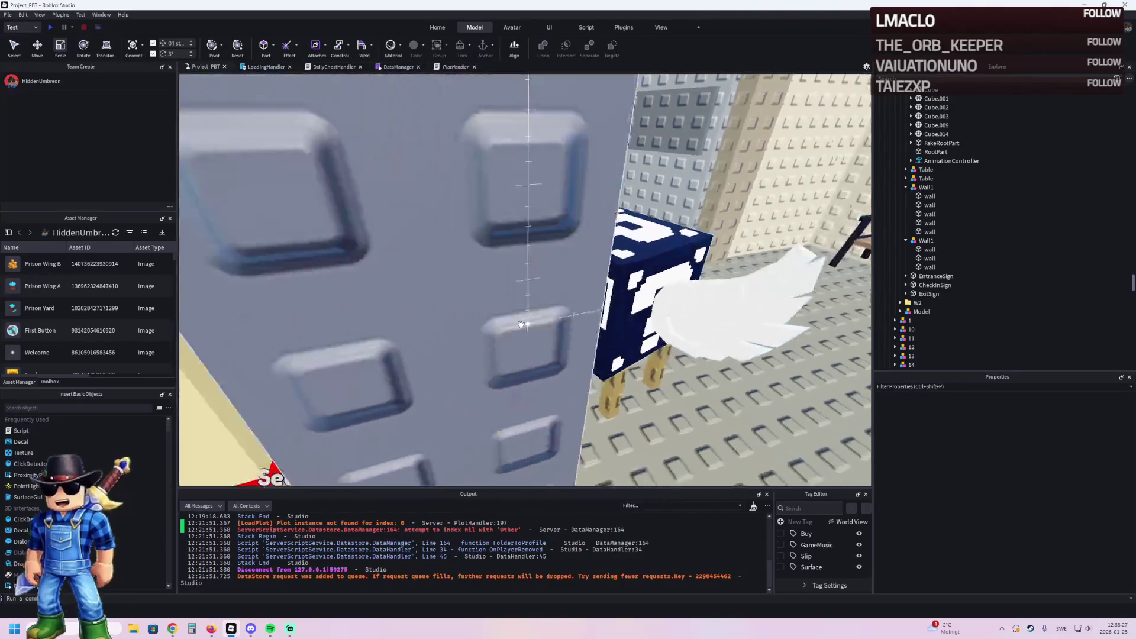
# Step: Bring the view back to the purple block and select its dark band part
pyautogui.press('w')
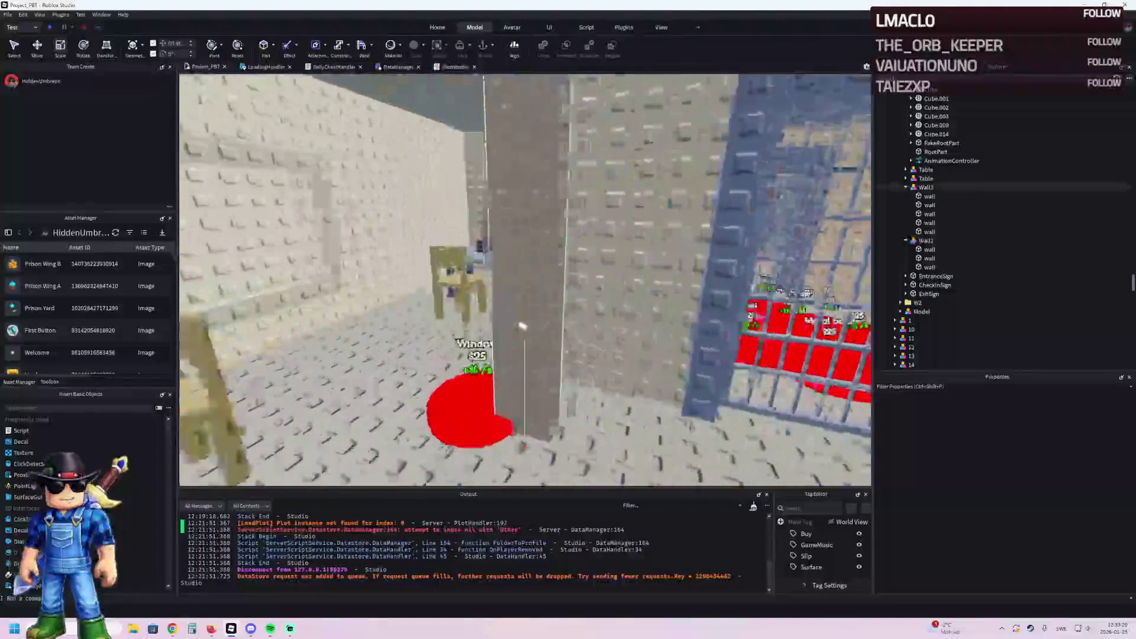
pyautogui.scroll(3, 521, 323)
pyautogui.press('s')
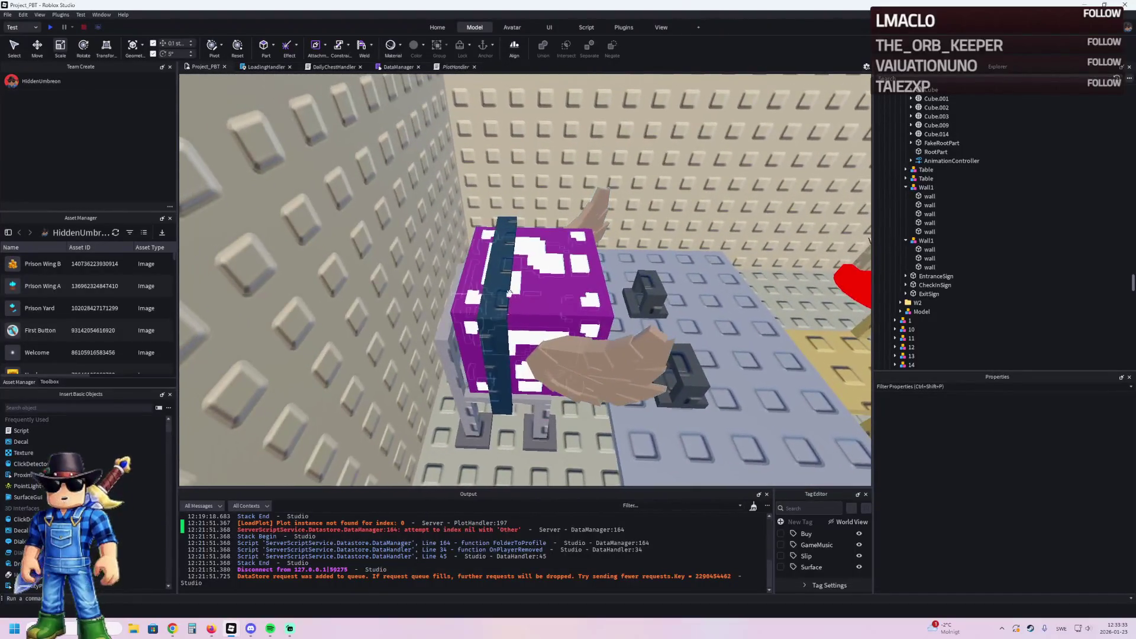
pyautogui.click(511, 293)
pyautogui.scroll(5, 645, 261)
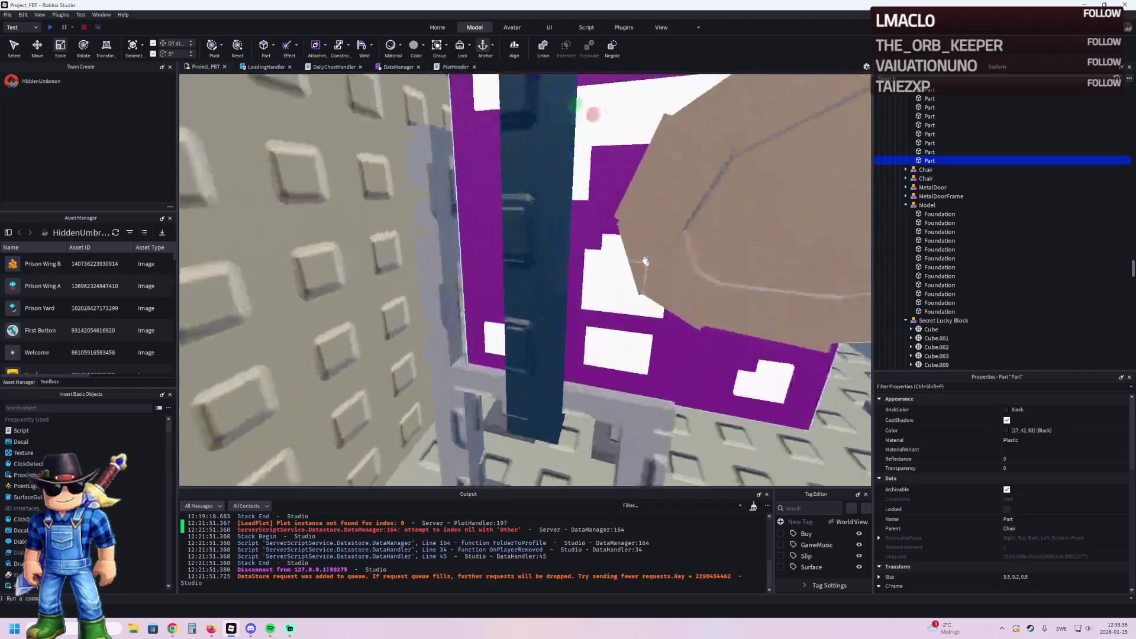
pyautogui.scroll(-5, 592, 236)
pyautogui.press('d')
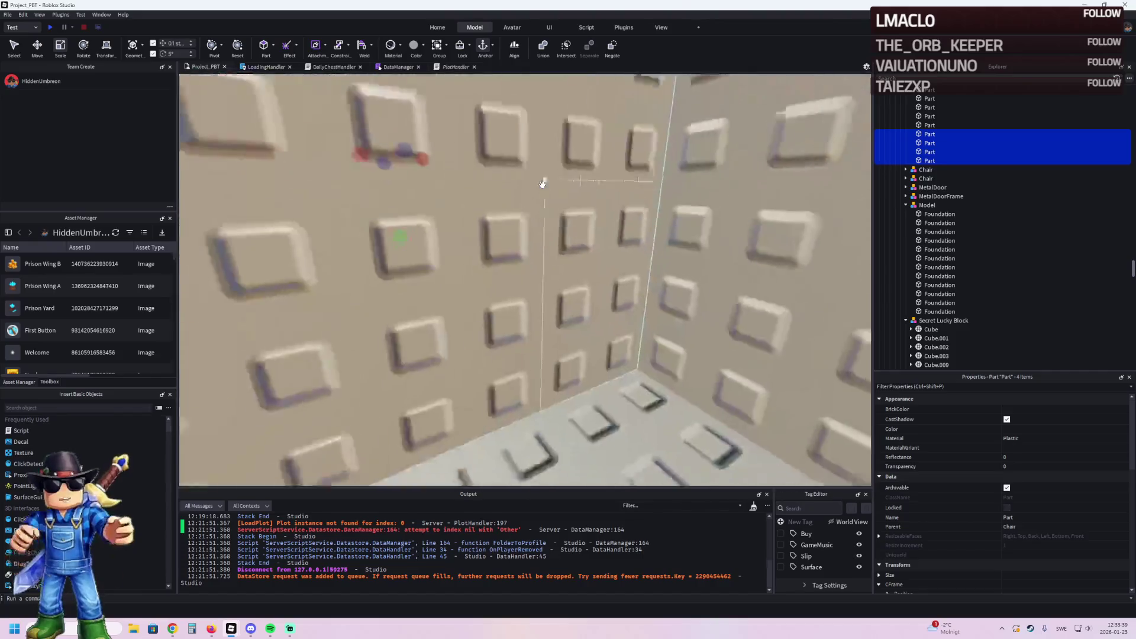
# Step: Select the Chair model's four band parts and set their BrickColor to Black
pyautogui.click(414, 248)
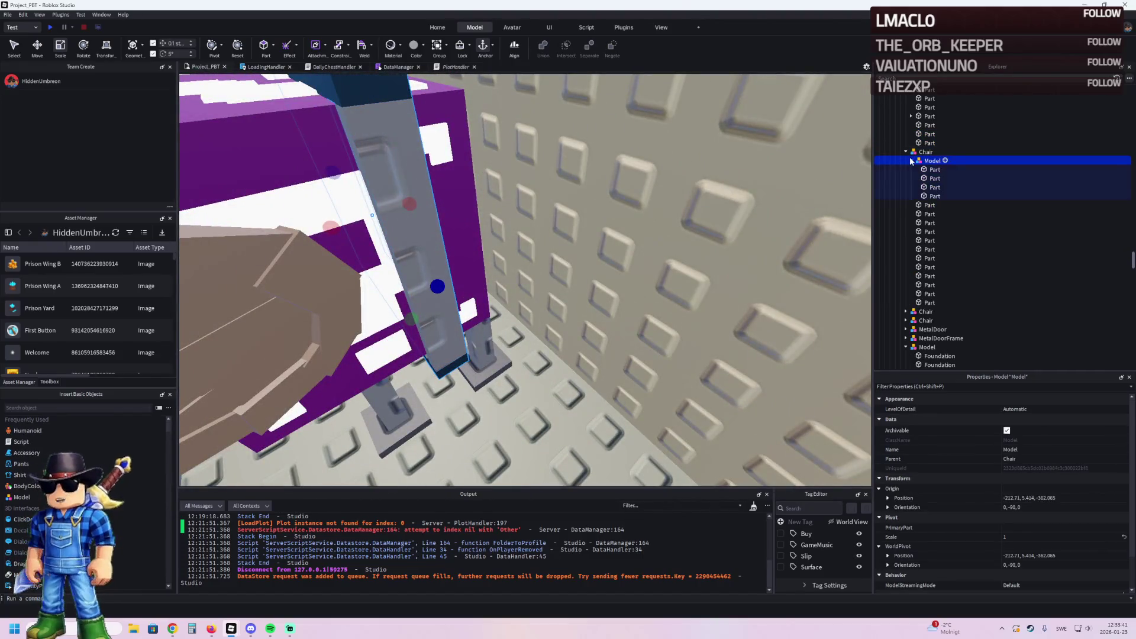
pyautogui.click(935, 169)
pyautogui.keyDown('shift'); pyautogui.click(934, 196); pyautogui.keyUp('shift')
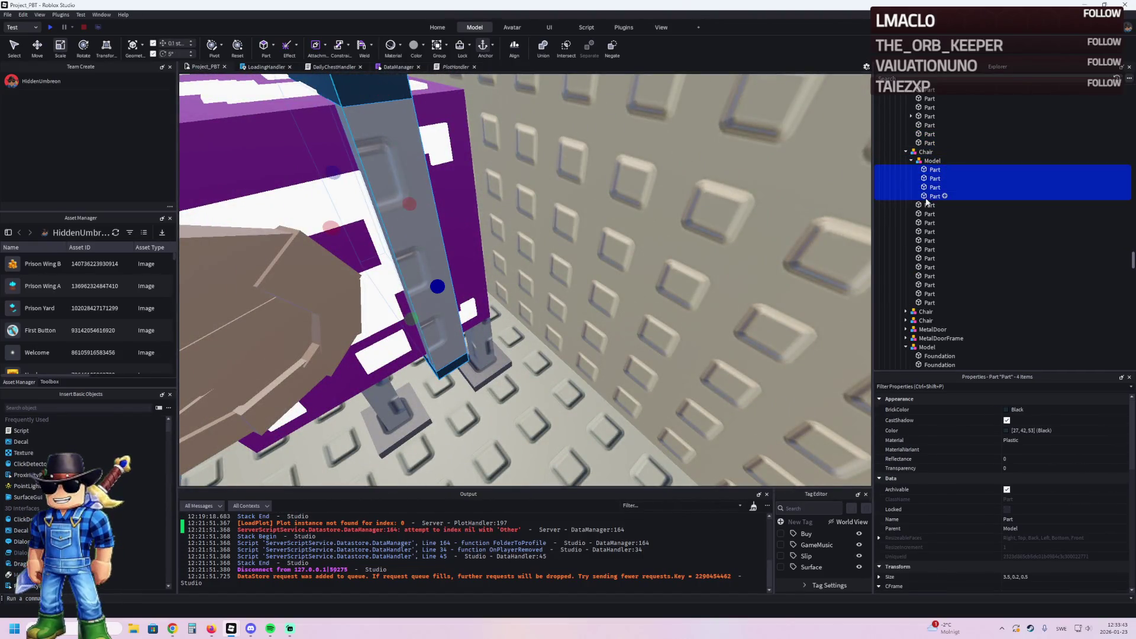
pyautogui.click(1006, 410)
pyautogui.click(971, 565)
pyautogui.press('f')
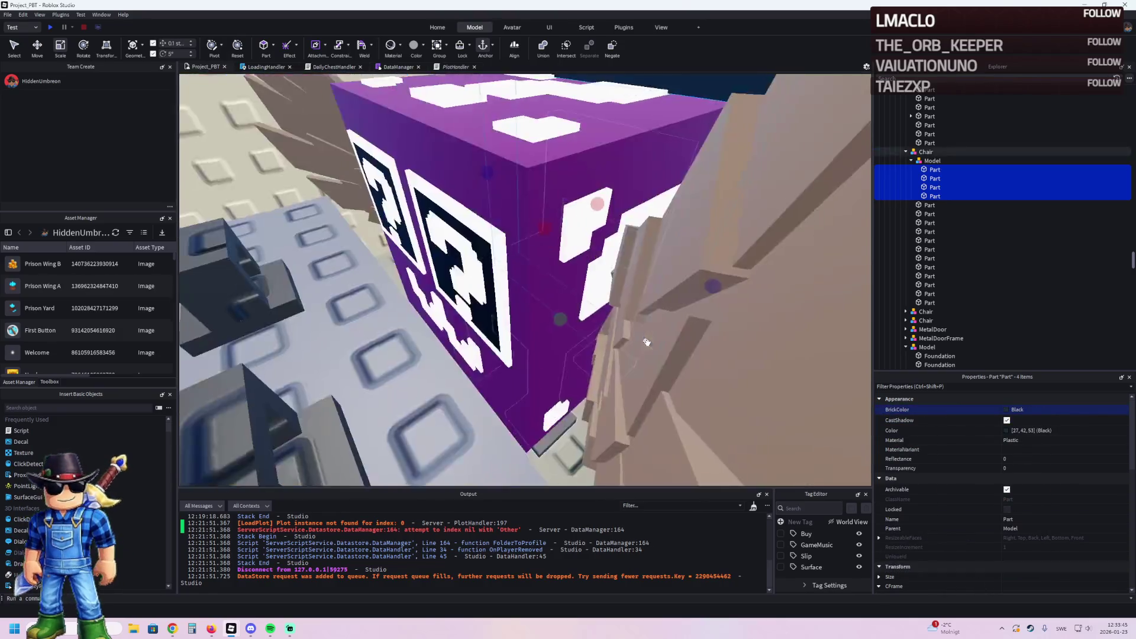
# Step: Duplicate the black band and rotate the copy so it crosses over the first
pyautogui.hotkey('ctrl', 'd')
pyautogui.hotkey('ctrl', 'r')
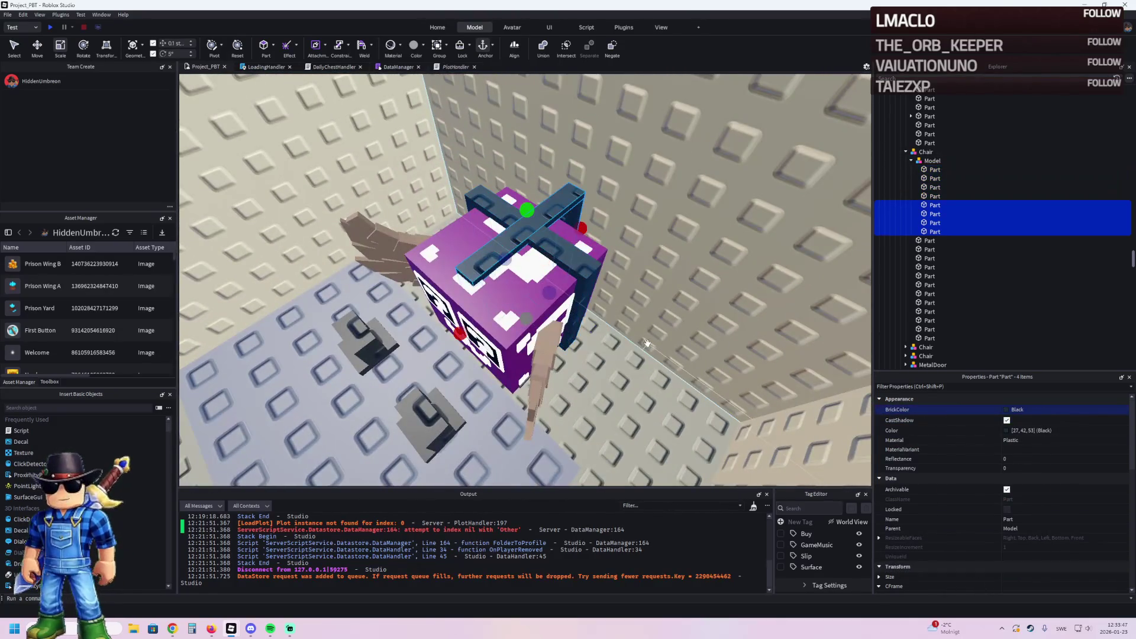
pyautogui.moveTo(588, 314)
pyautogui.mouseDown()
pyautogui.moveTo(570, 287)
pyautogui.moveTo(543, 284)
pyautogui.mouseUp()
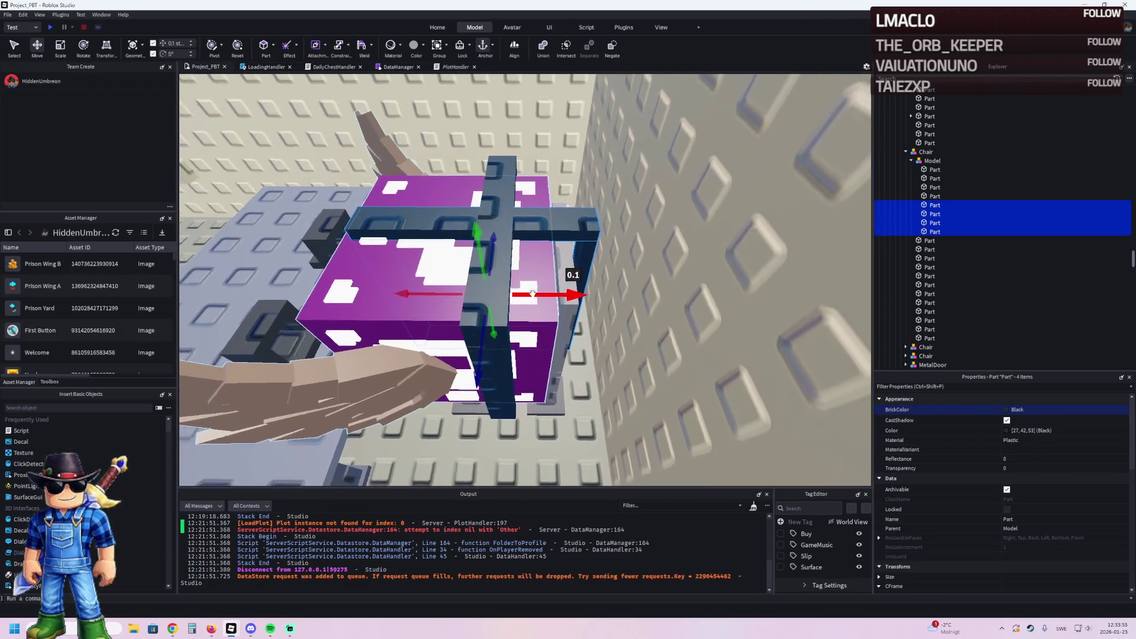
pyautogui.scroll(-5, 531, 293)
pyautogui.scroll(10, 532, 293)
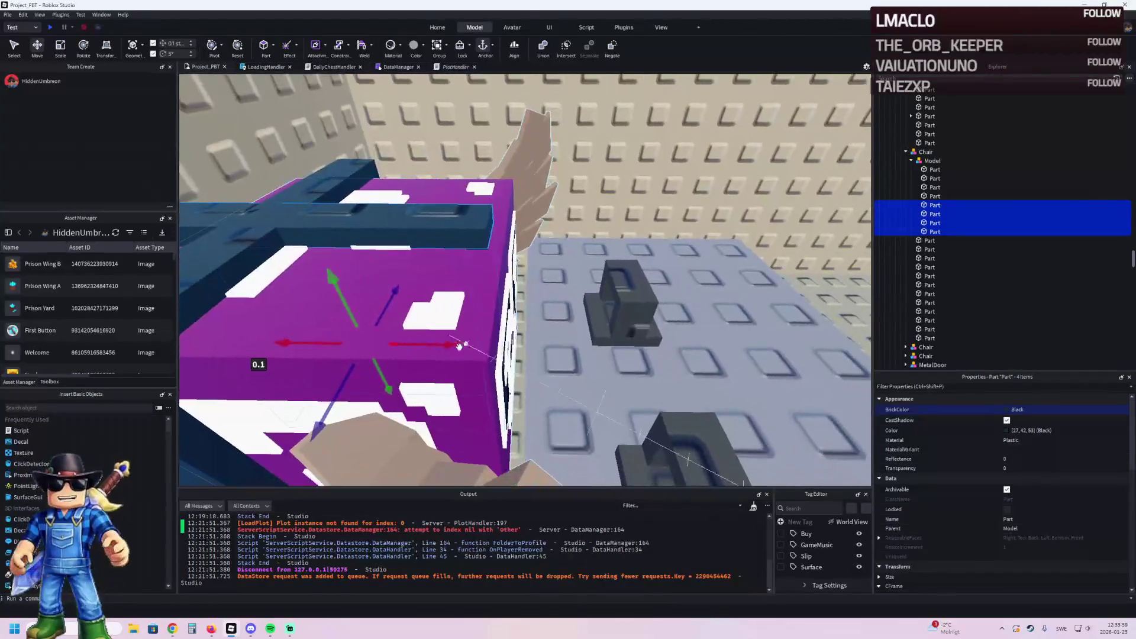
pyautogui.scroll(-5, 475, 344)
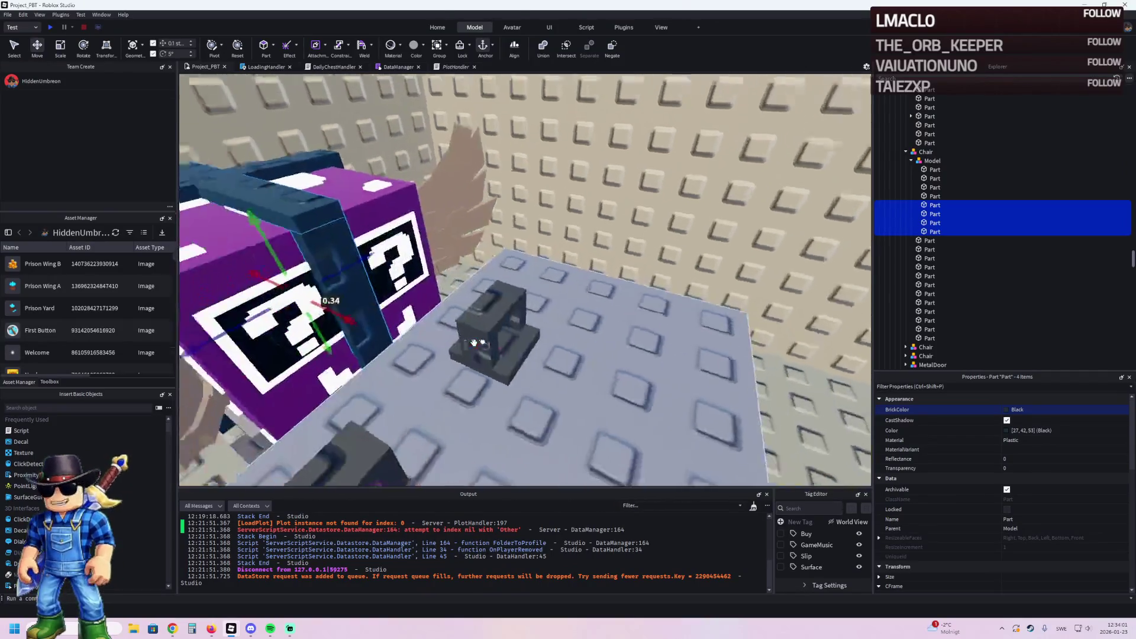
pyautogui.scroll(5, 473, 342)
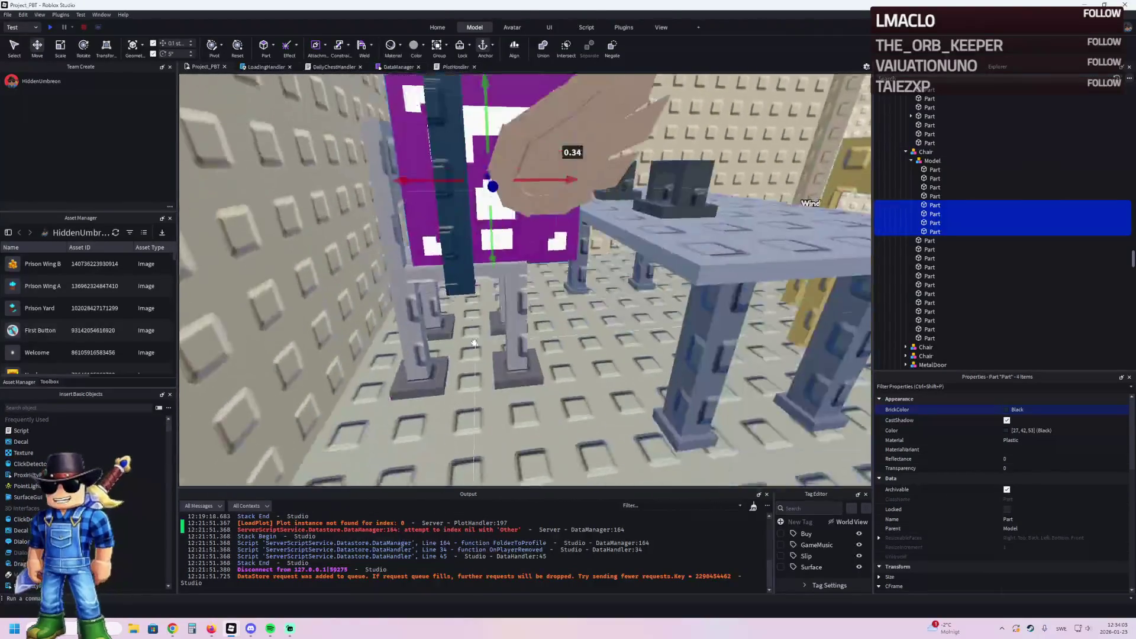
pyautogui.scroll(-5, 473, 342)
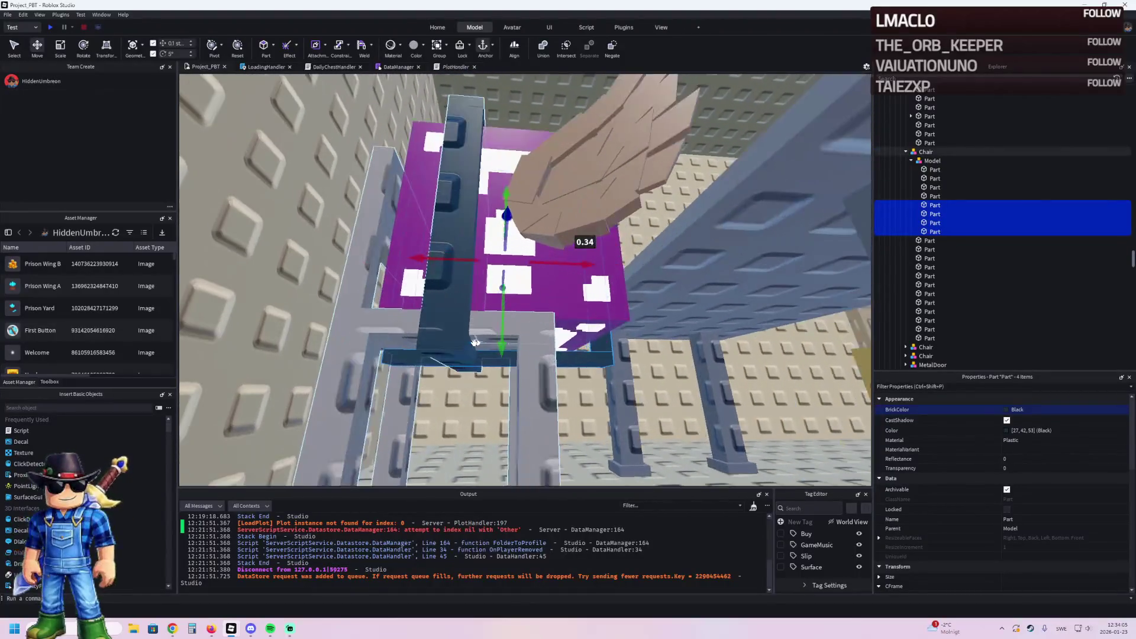
pyautogui.scroll(3, 473, 342)
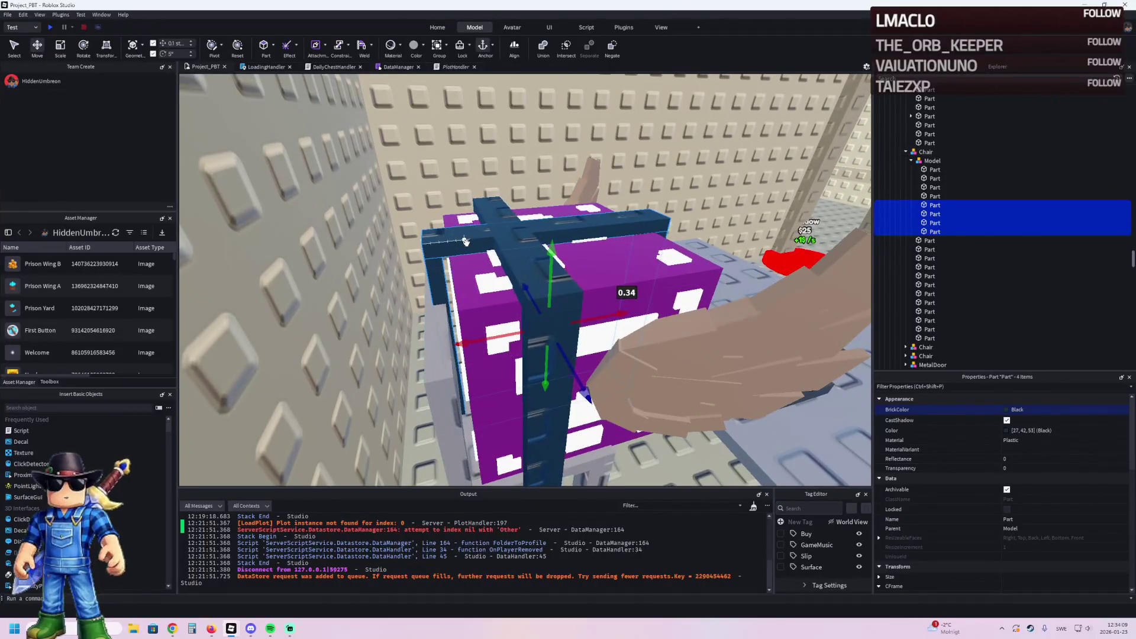
pyautogui.click(435, 277)
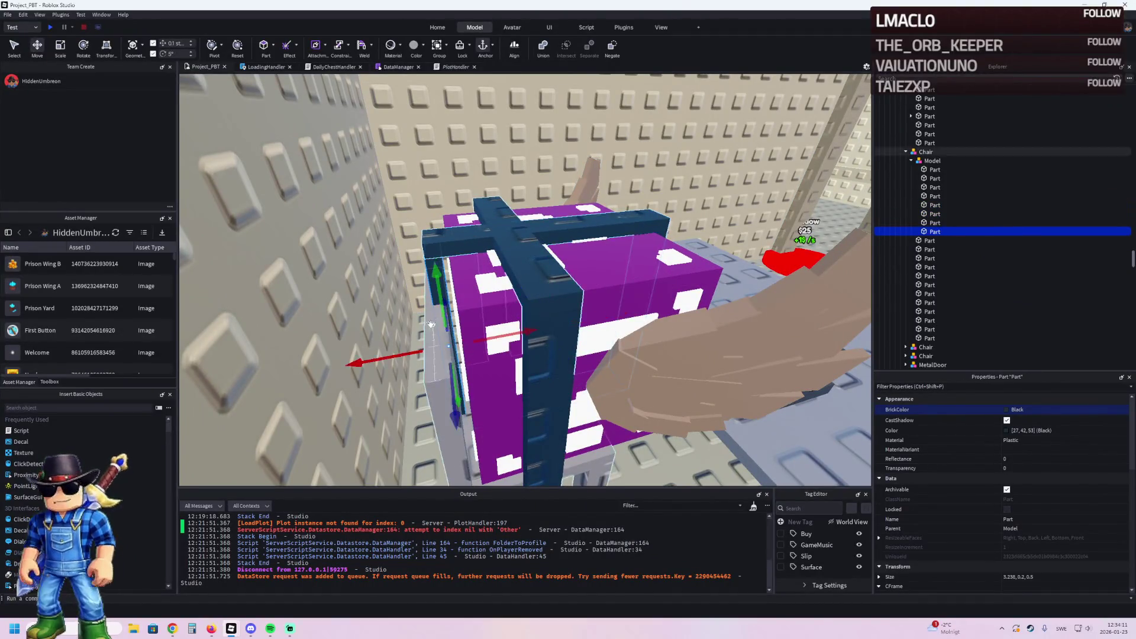
# Step: Resize the band's top bar part to 1.805 studs long
pyautogui.press('a')
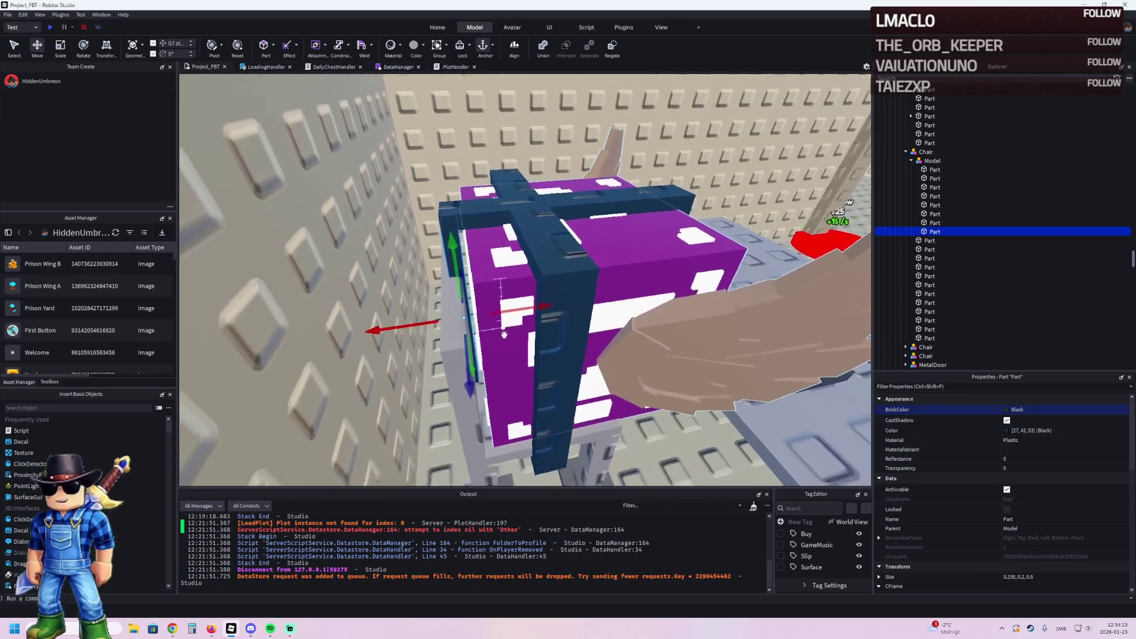
pyautogui.press('d')
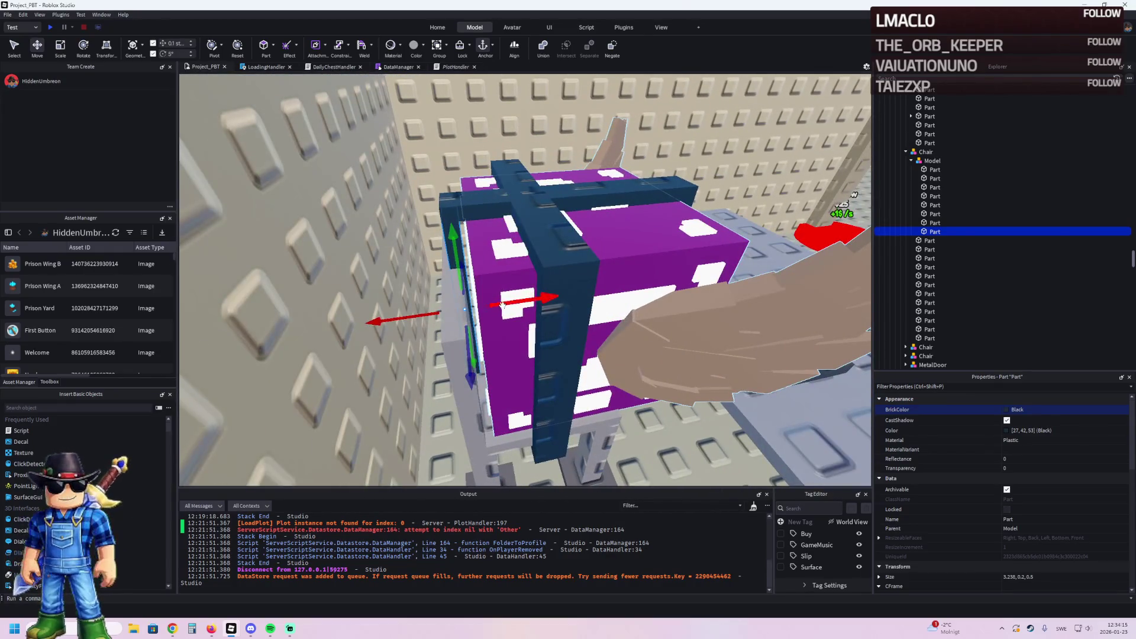
pyautogui.press('e')
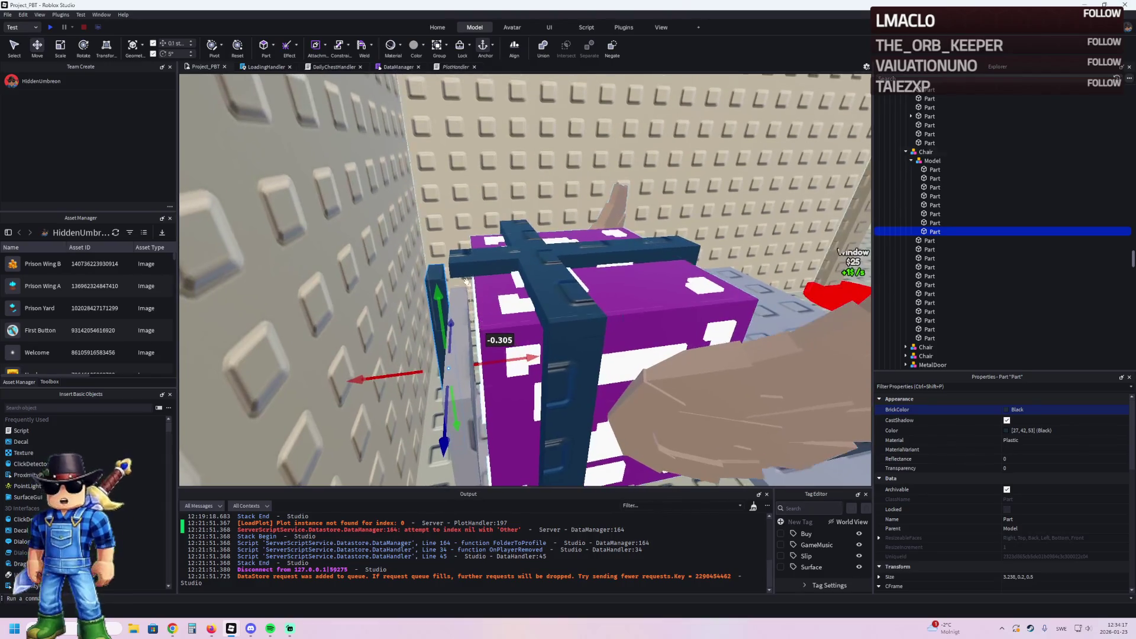
pyautogui.click(459, 259)
pyautogui.hotkey('ctrl', '3')
pyautogui.moveTo(441, 264); pyautogui.dragTo(425, 265)
pyautogui.moveTo(695, 243)
pyautogui.mouseDown()
pyautogui.moveTo(556, 255)
pyautogui.moveTo(524, 276)
pyautogui.mouseUp()
pyautogui.scroll(10, 524, 275)
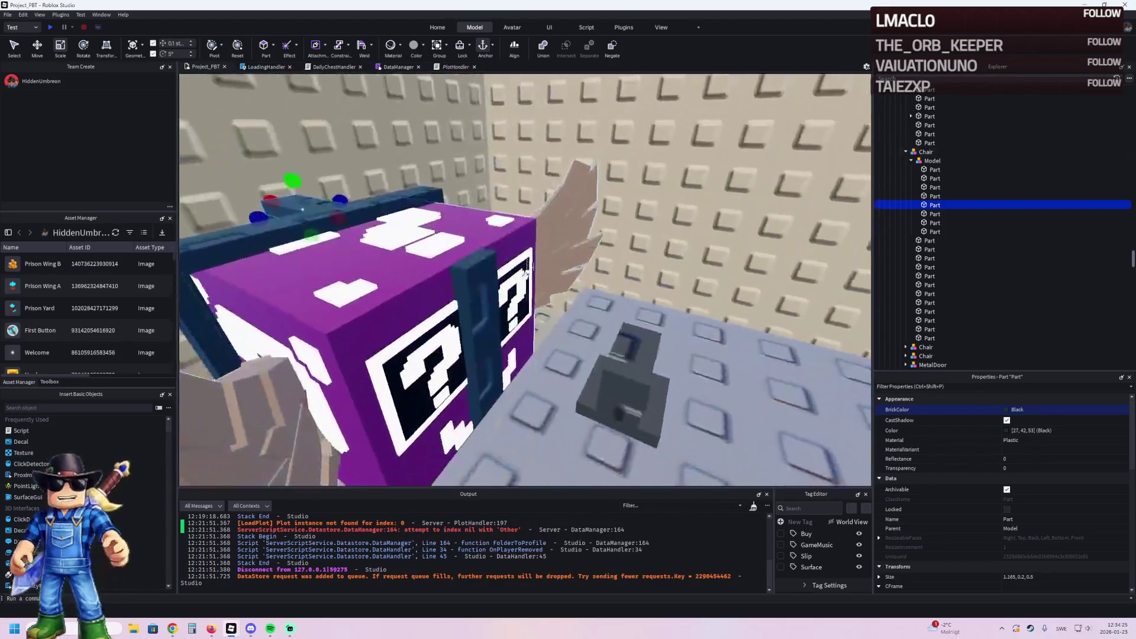
# Step: Move the dark blue bar, set its size to 1, 0.2, 0.5, then delete it
pyautogui.click(494, 289)
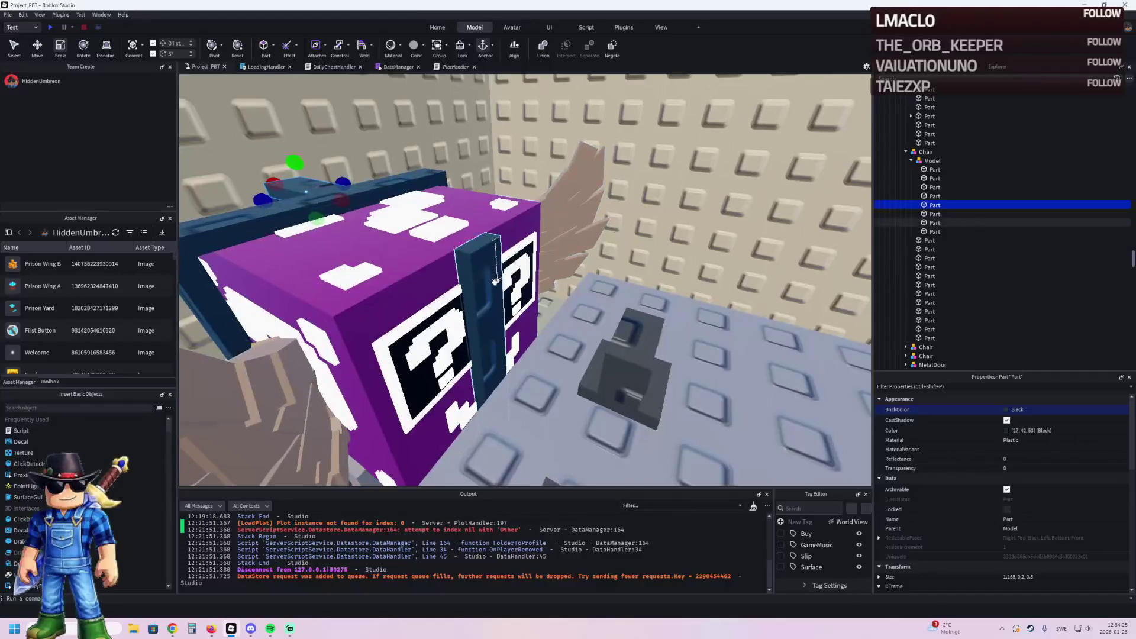
pyautogui.click(511, 324)
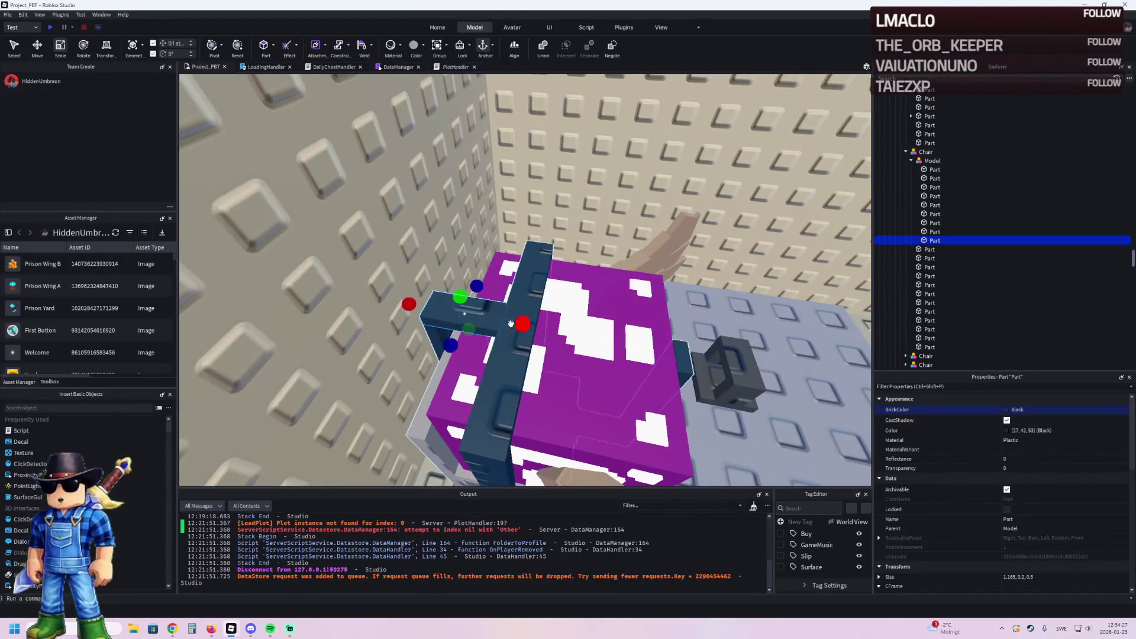
pyautogui.moveTo(504, 323)
pyautogui.mouseDown()
pyautogui.moveTo(509, 351)
pyautogui.moveTo(472, 344)
pyautogui.moveTo(537, 284)
pyautogui.mouseUp()
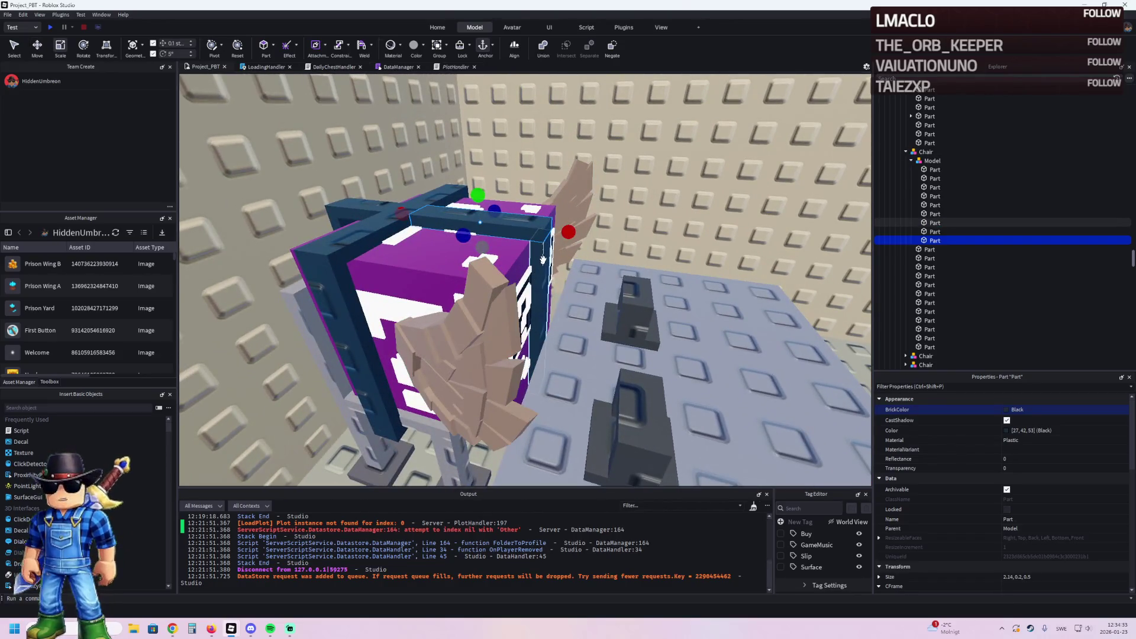
pyautogui.scroll(5, 554, 284)
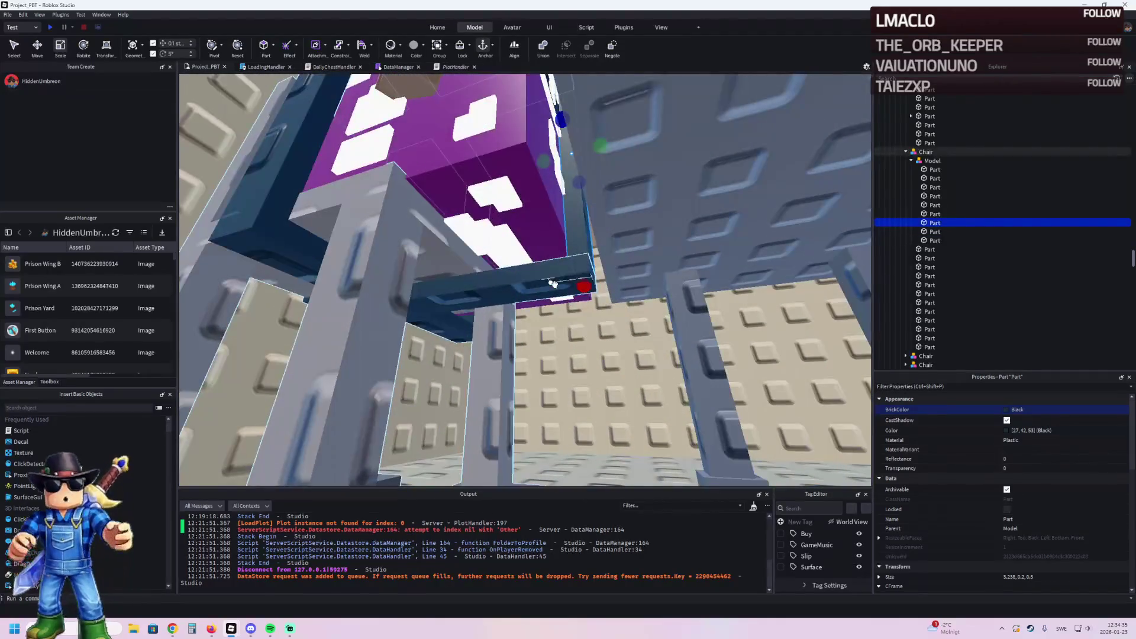
pyautogui.scroll(-5, 554, 284)
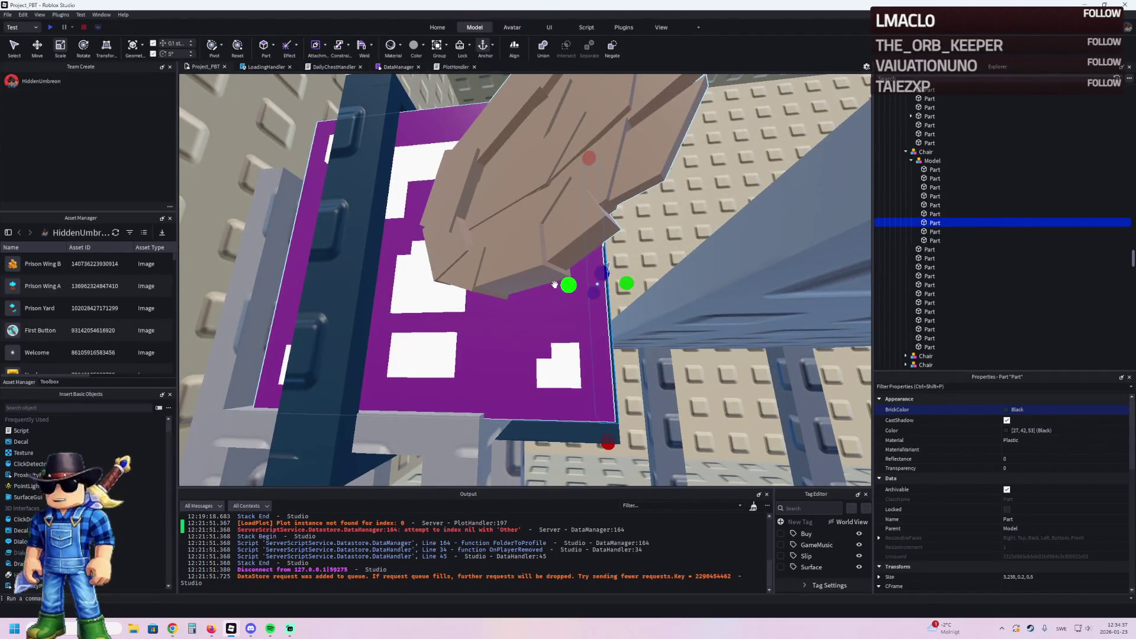
pyautogui.scroll(5, 554, 285)
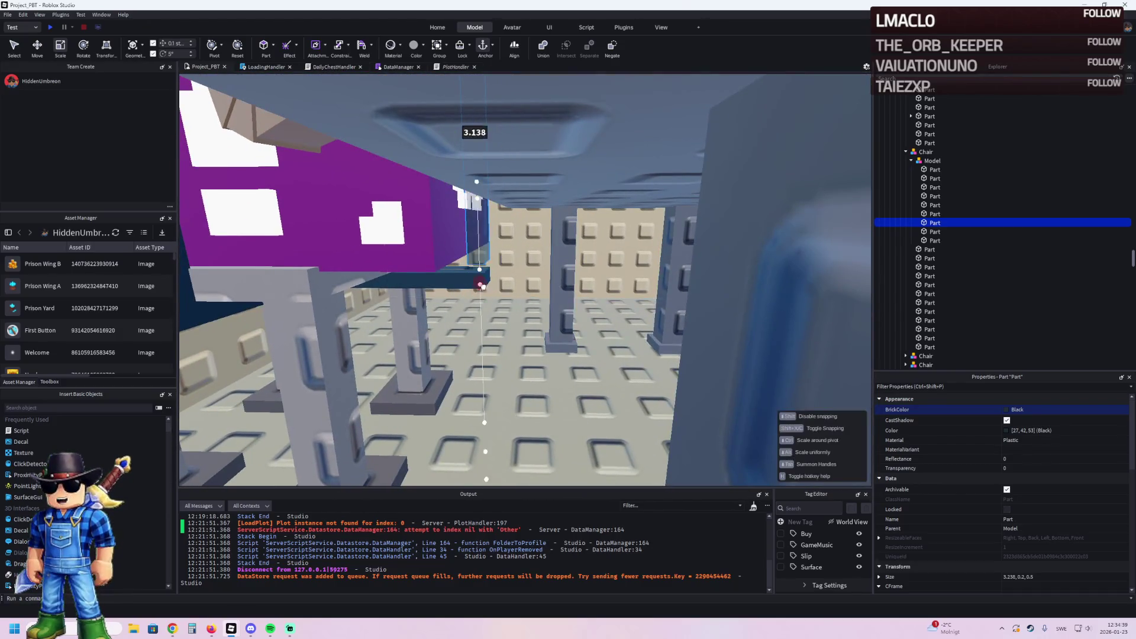
pyautogui.moveTo(483, 287); pyautogui.dragTo(483, 287)
pyautogui.scroll(3, 483, 286)
pyautogui.click(1012, 577)
pyautogui.write('1')
pyautogui.press('Return')
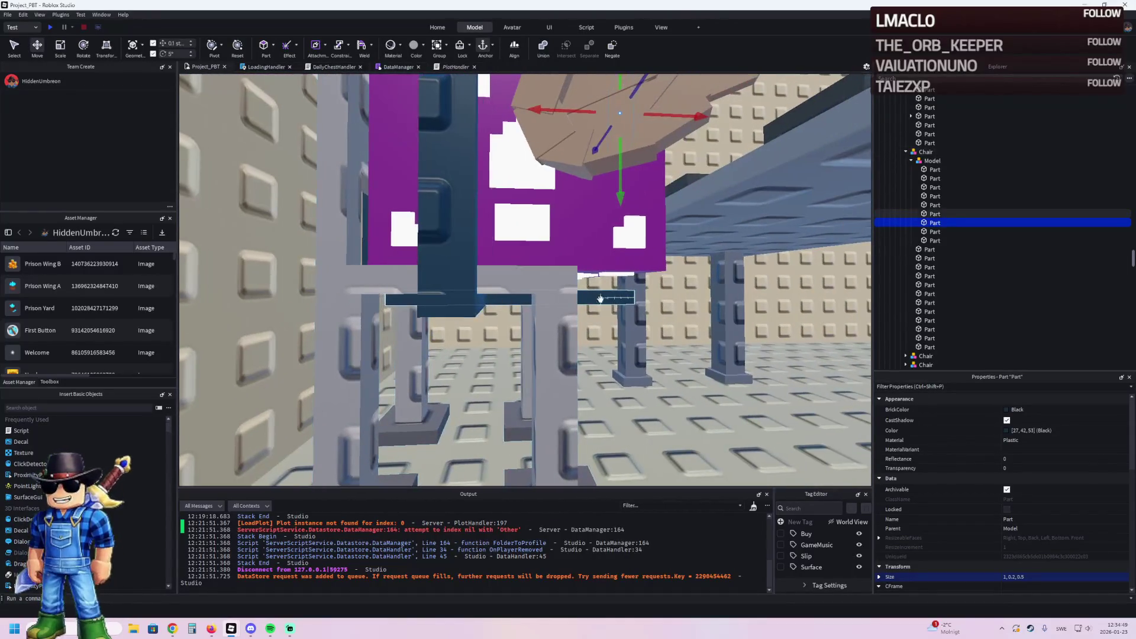
pyautogui.press('Delete')
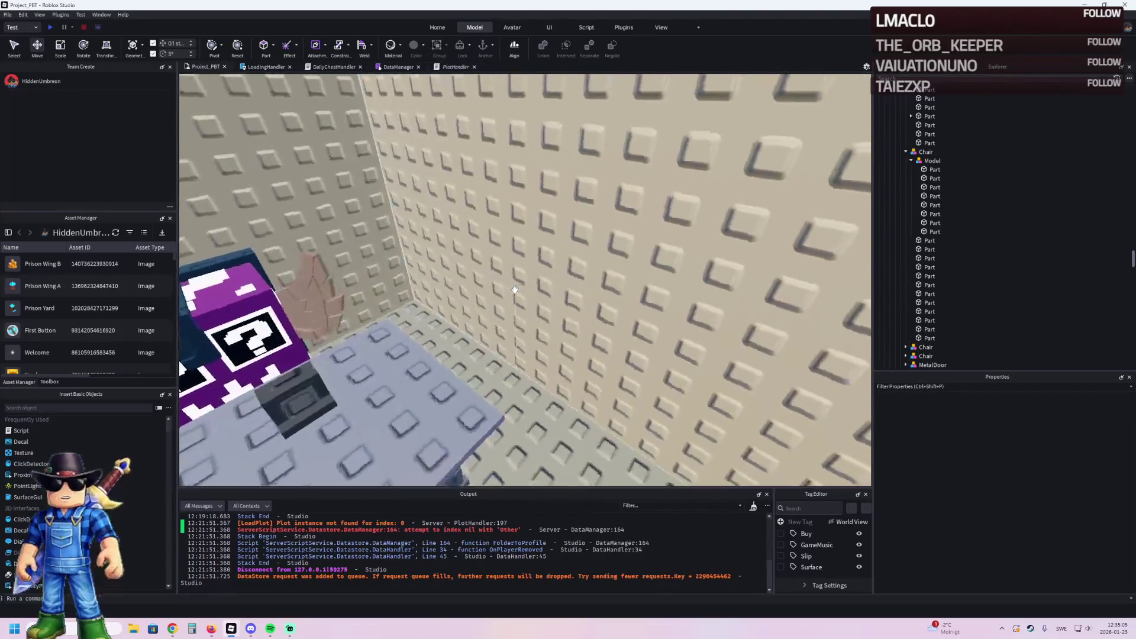
# Step: Filter Explorer for 'trippi', frame Trippi_Troppi, then switch to the 'triple t sahur' search
pyautogui.write('trippi')
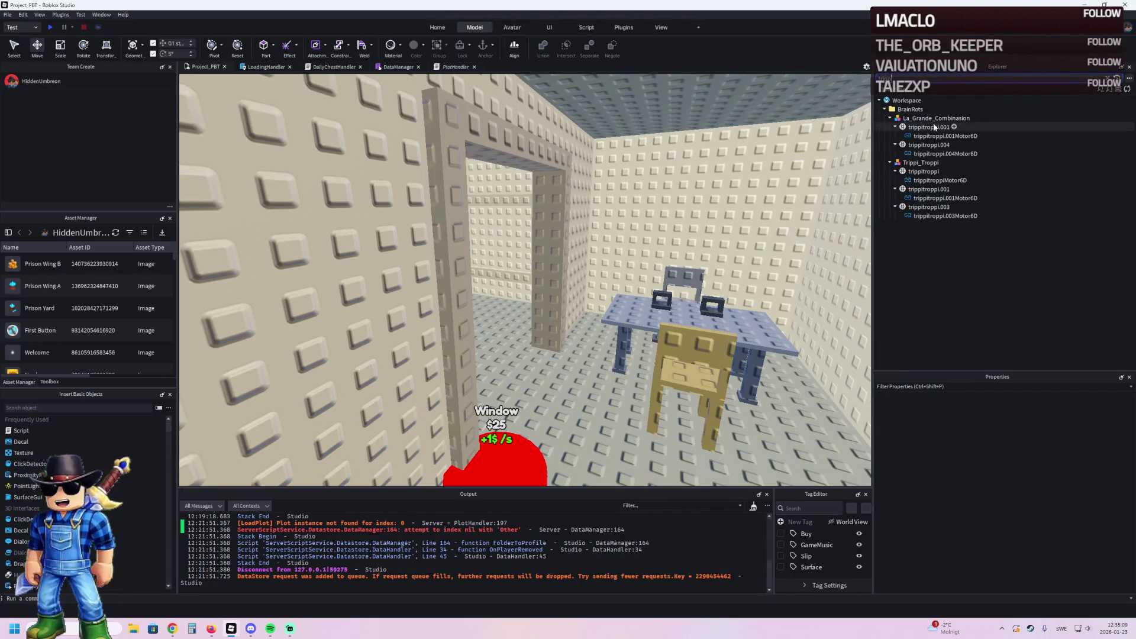
pyautogui.click(923, 163)
pyautogui.press('f')
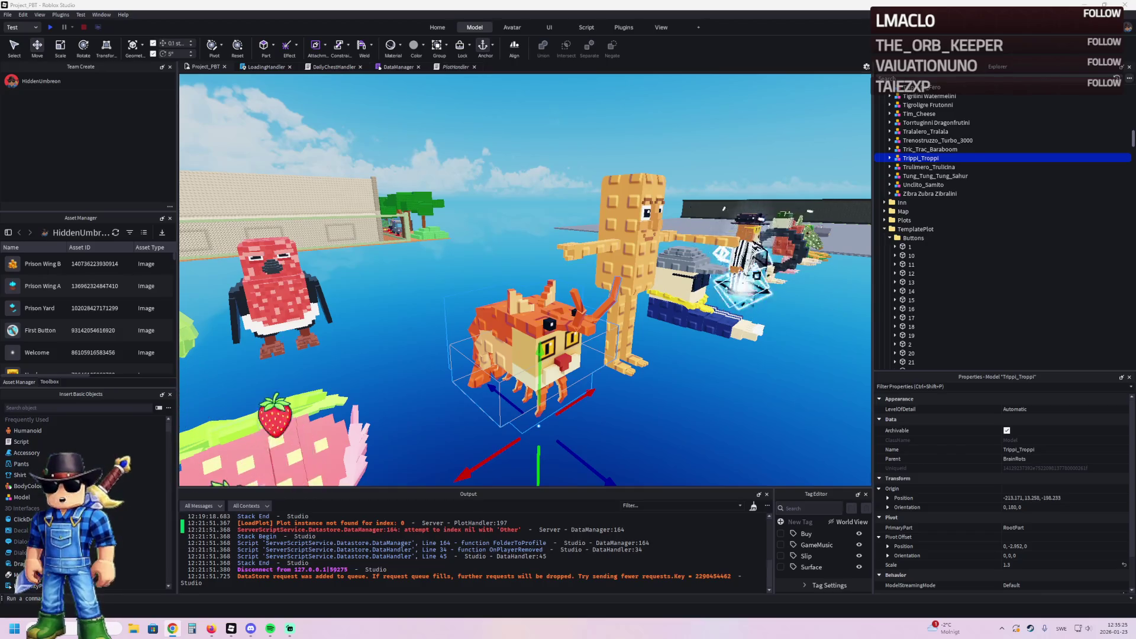
pyautogui.hotkey('alt', 'Tab')
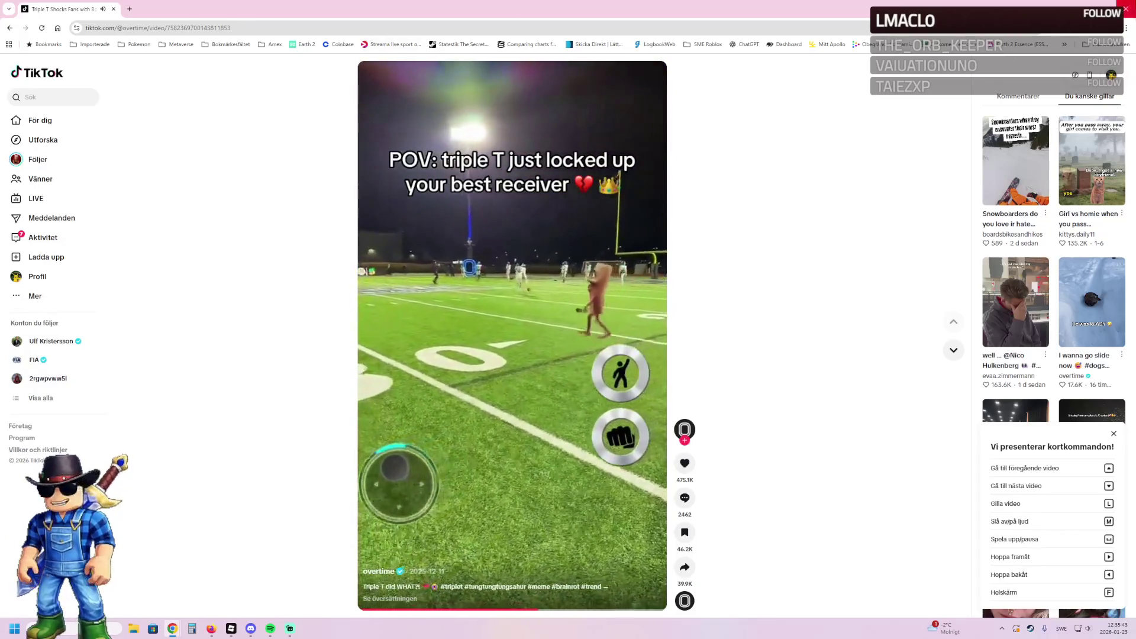
# Step: Leave the triple T TikTok clip and return to Roblox Studio
pyautogui.hotkey('alt', 'Tab')
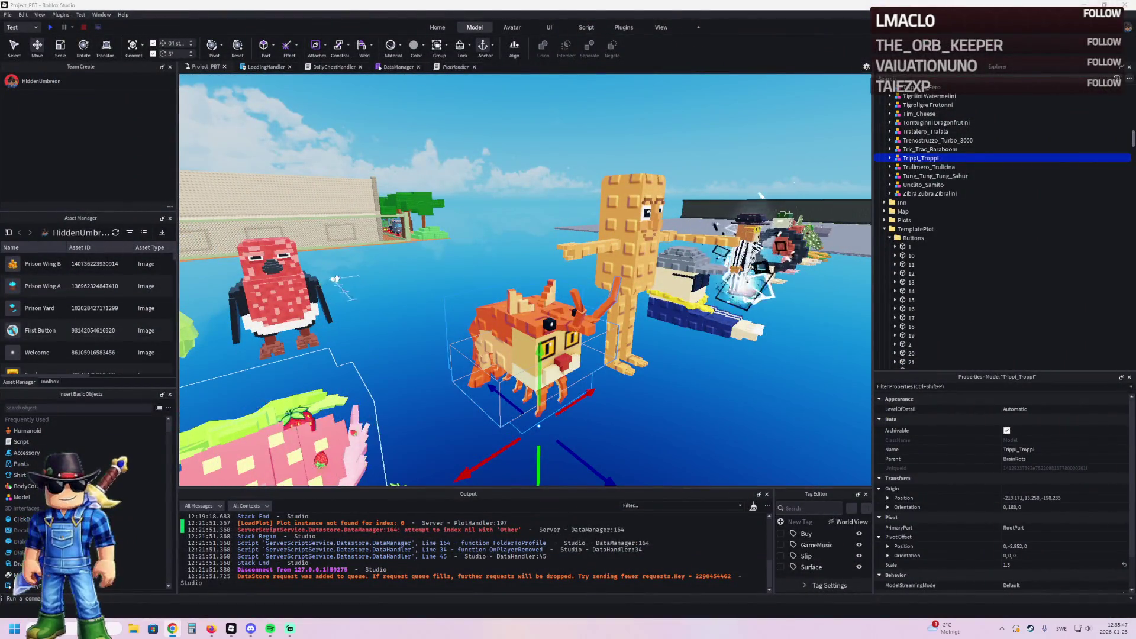
# Step: Select the Tung_Tung_Tung_Sahur waffle model and frame it among the characters
pyautogui.press('w')
pyautogui.click(500, 243)
pyautogui.press('w')
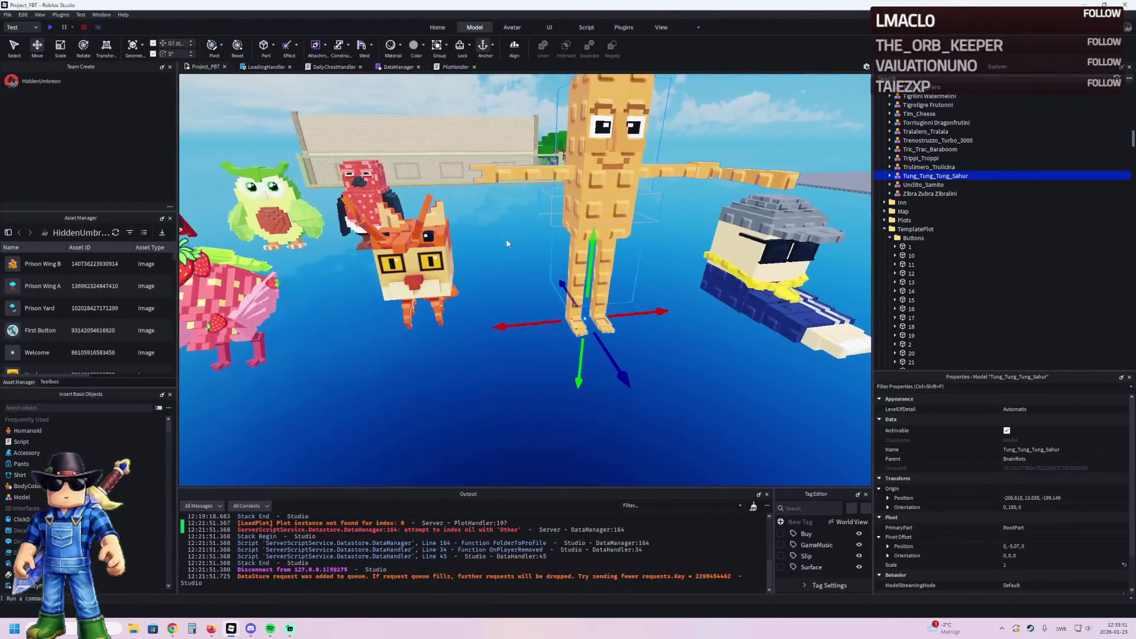
pyautogui.press('d')
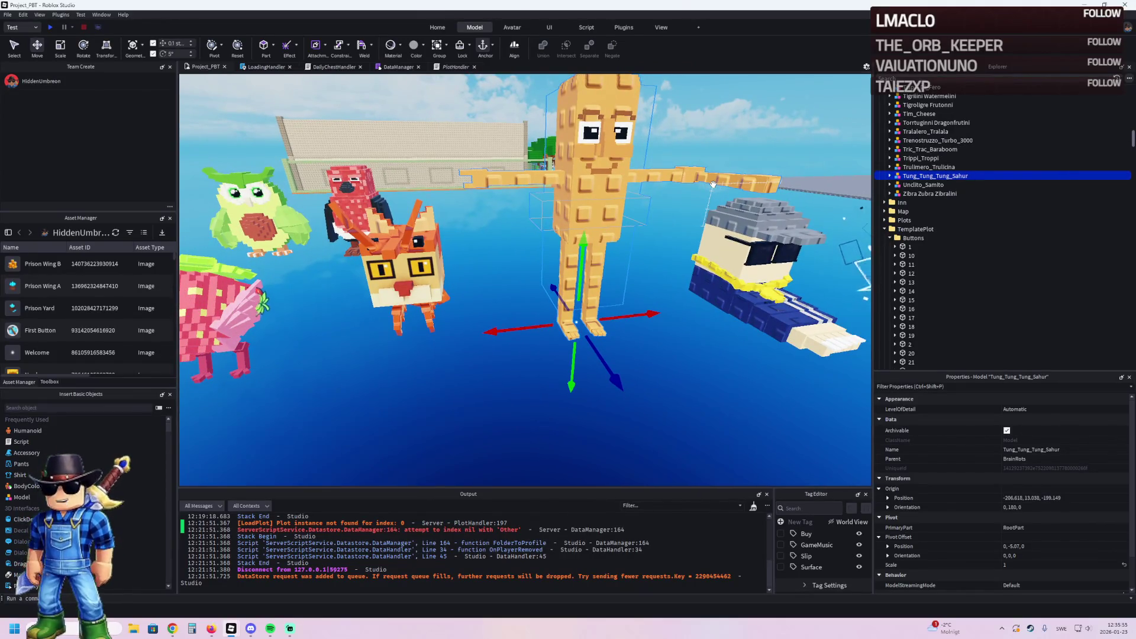
pyautogui.press('f')
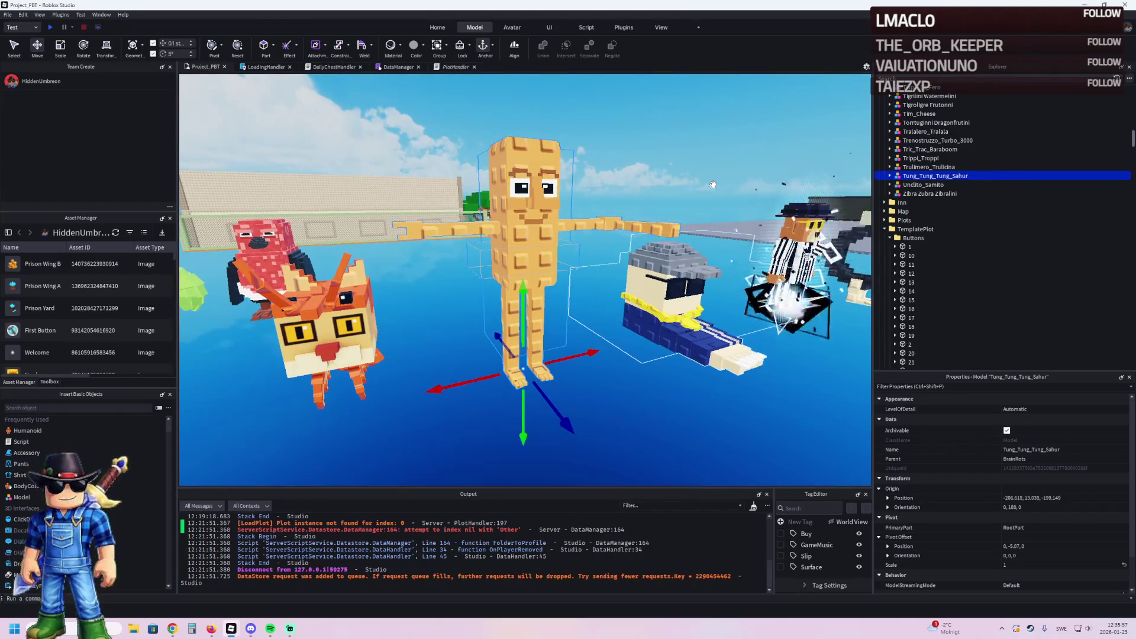
pyautogui.moveTo(713, 184)
pyautogui.mouseDown()
pyautogui.moveTo(622, 205)
pyautogui.moveTo(610, 166)
pyautogui.moveTo(621, 204)
pyautogui.mouseUp()
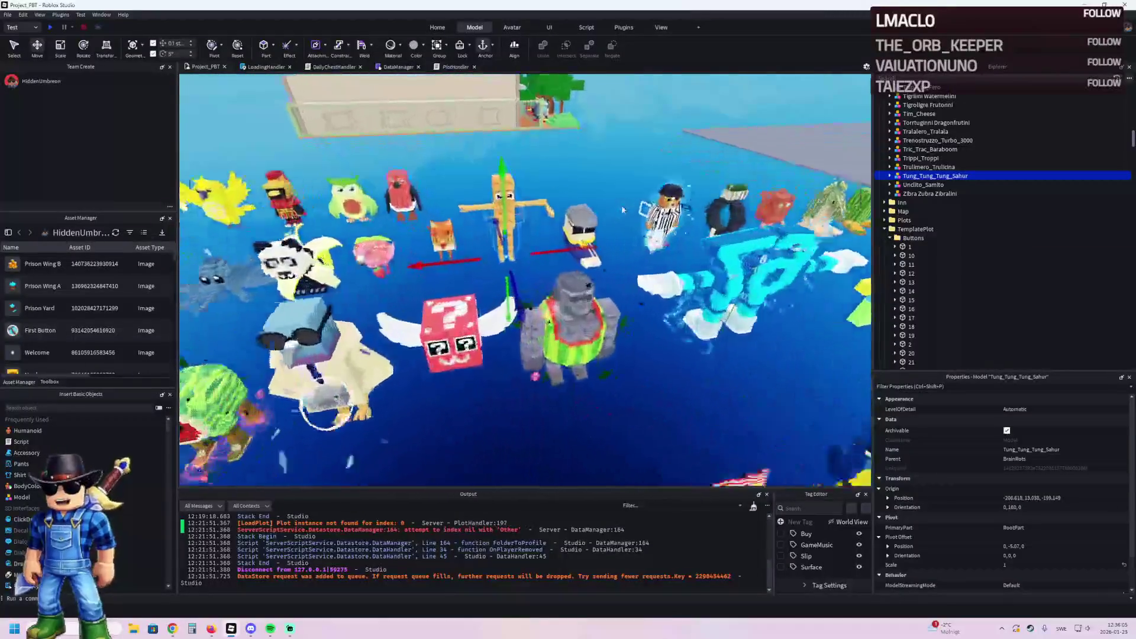
pyautogui.scroll(5, 622, 209)
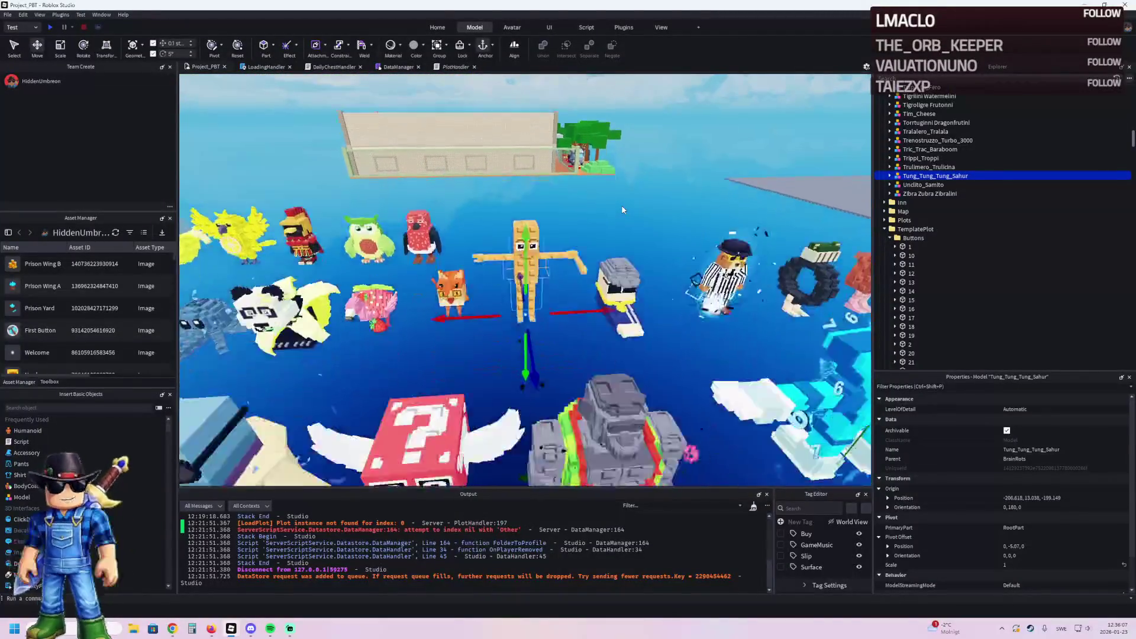
pyautogui.scroll(3, 621, 207)
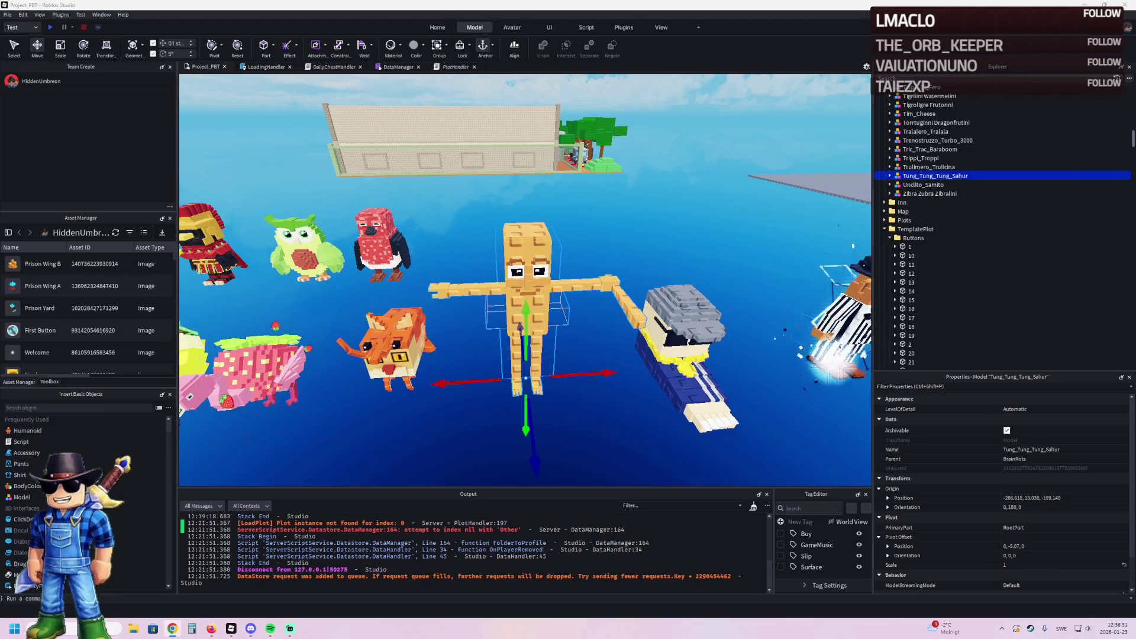
# Step: Fly from the character row through the building wall to the lucky block on the table
pyautogui.press('w')
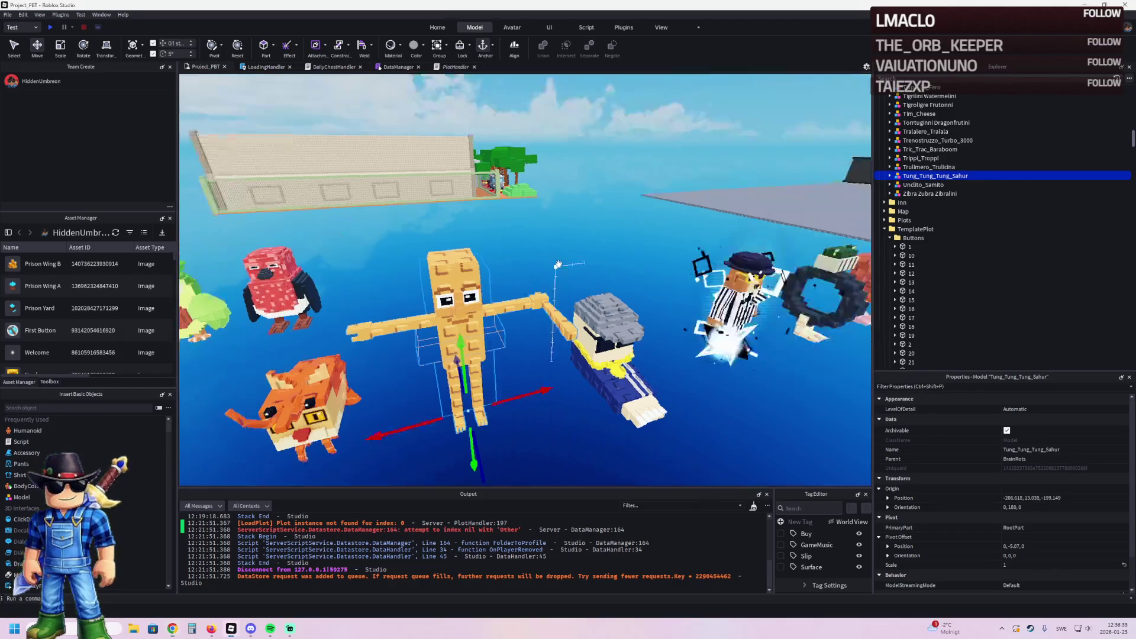
pyautogui.press('w')
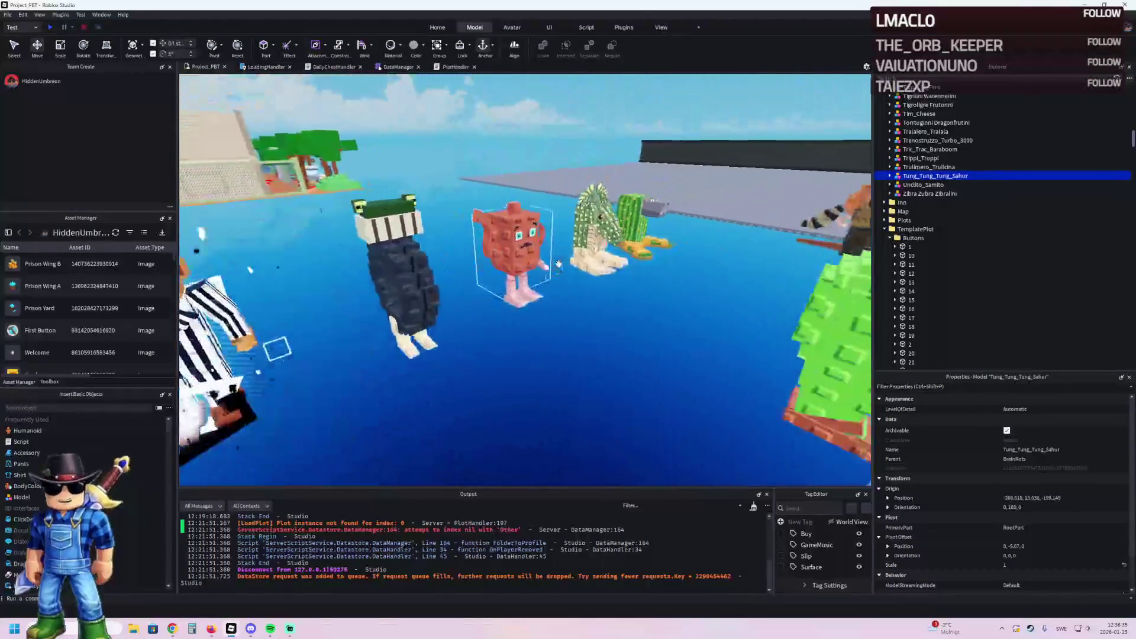
pyautogui.press('w')
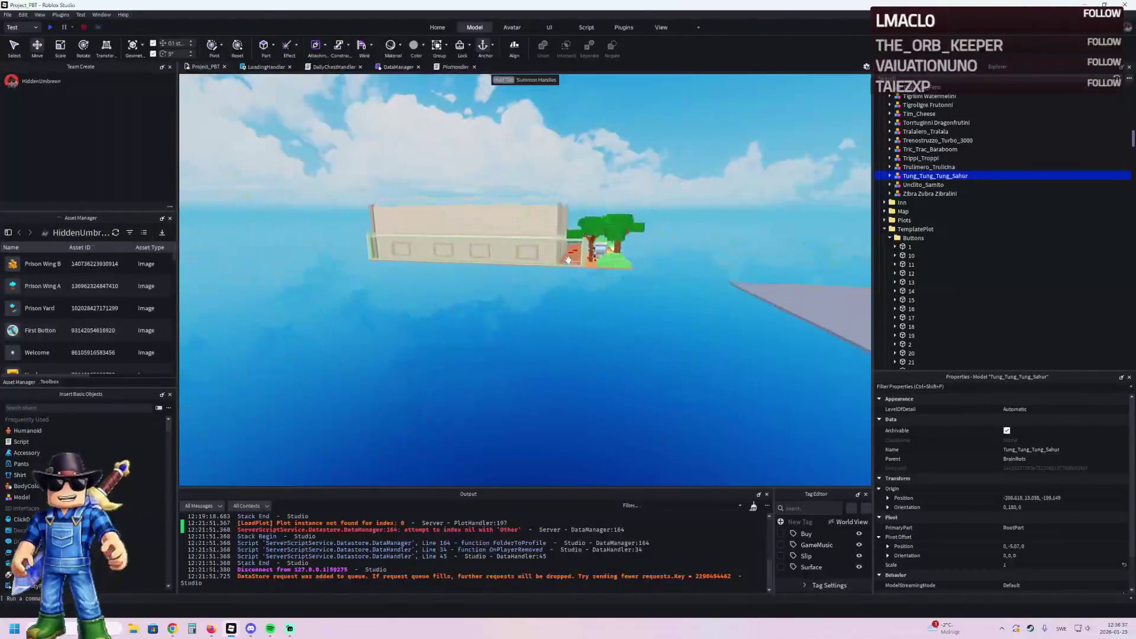
pyautogui.press('w')
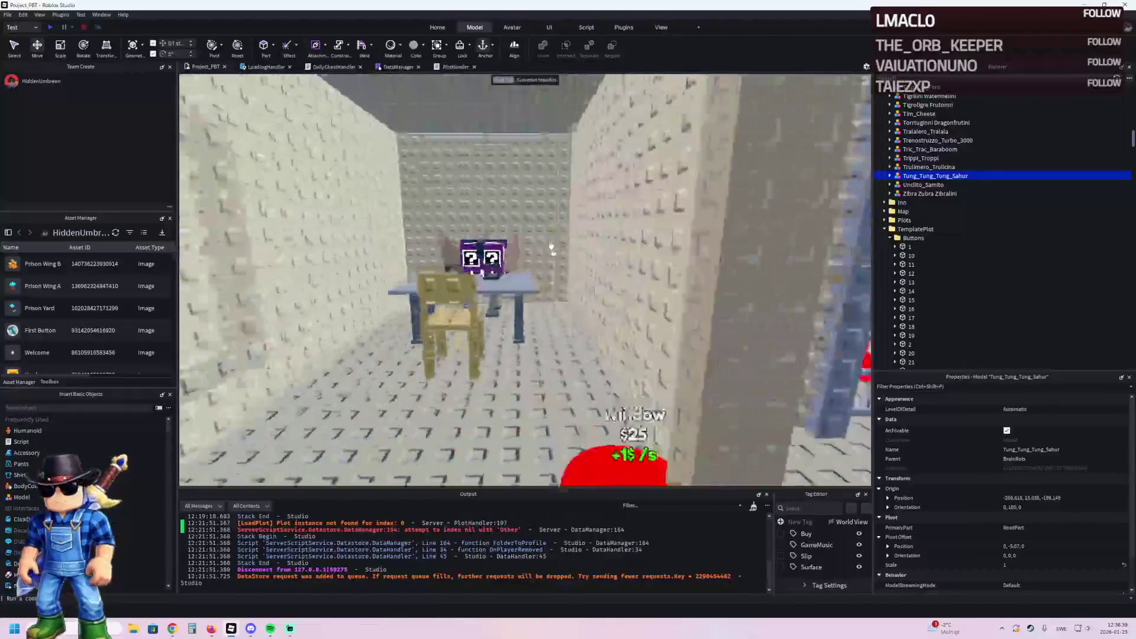
pyautogui.press('w')
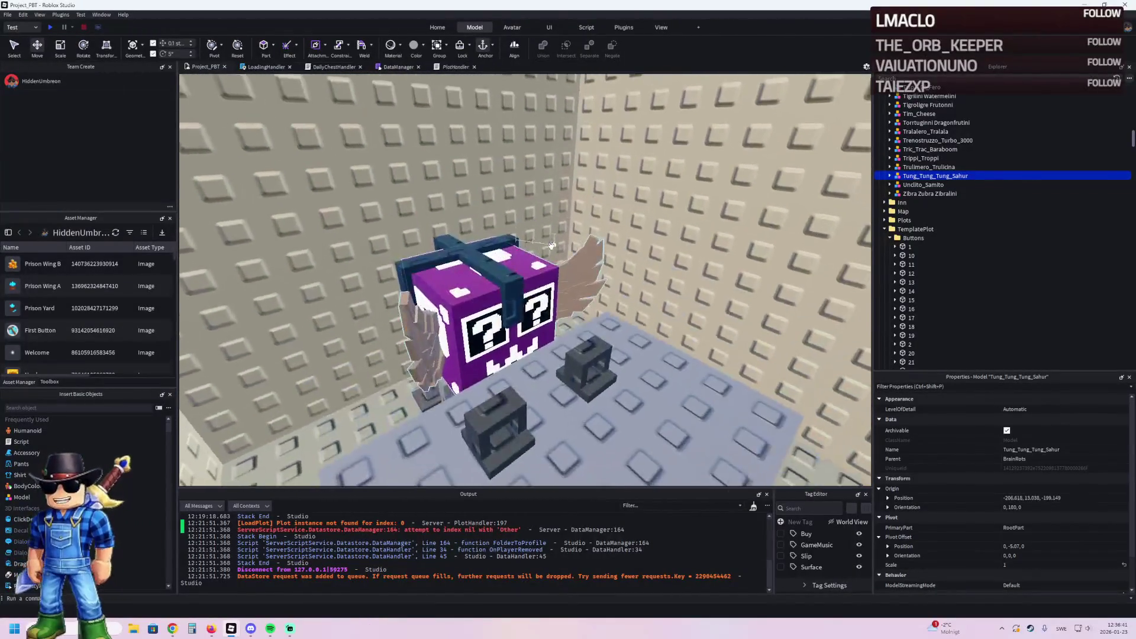
pyautogui.press('d')
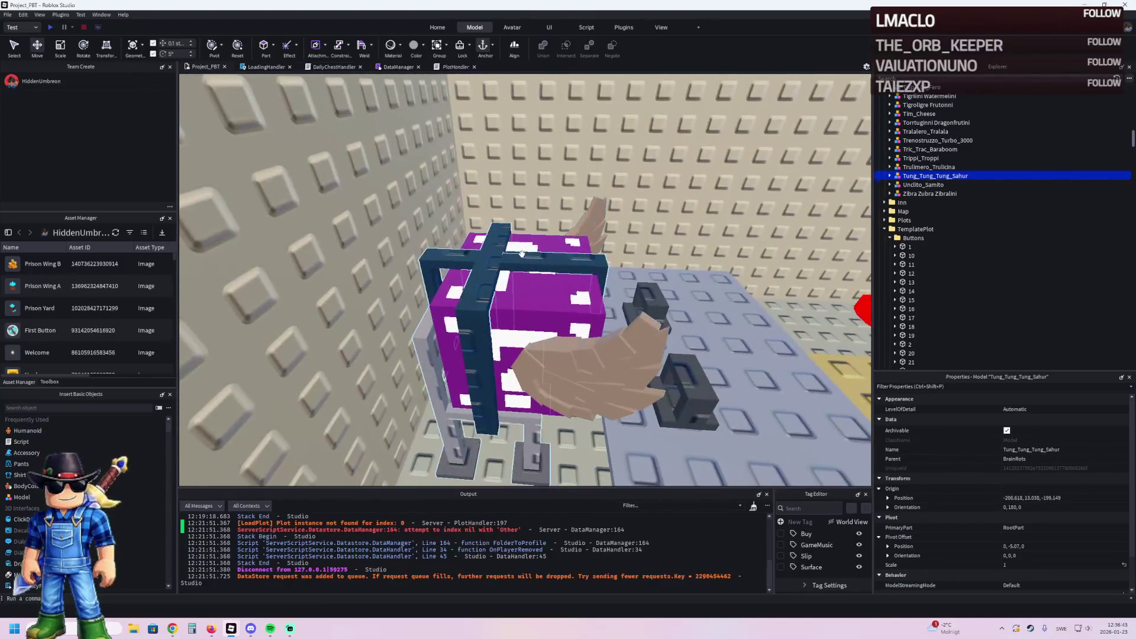
pyautogui.press('d')
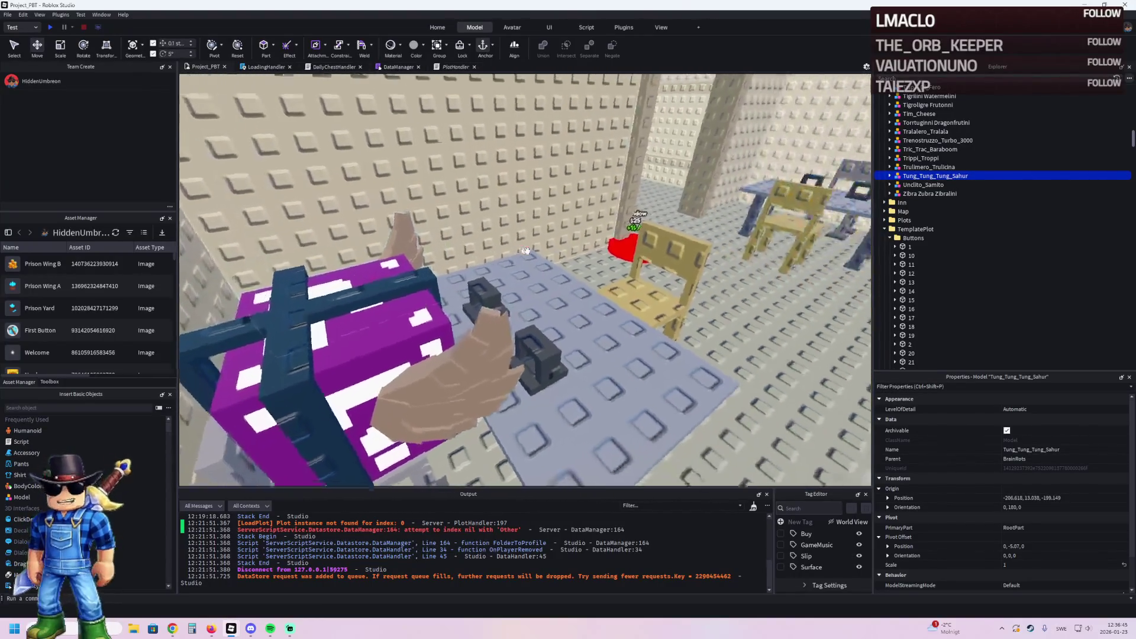
pyautogui.press('a')
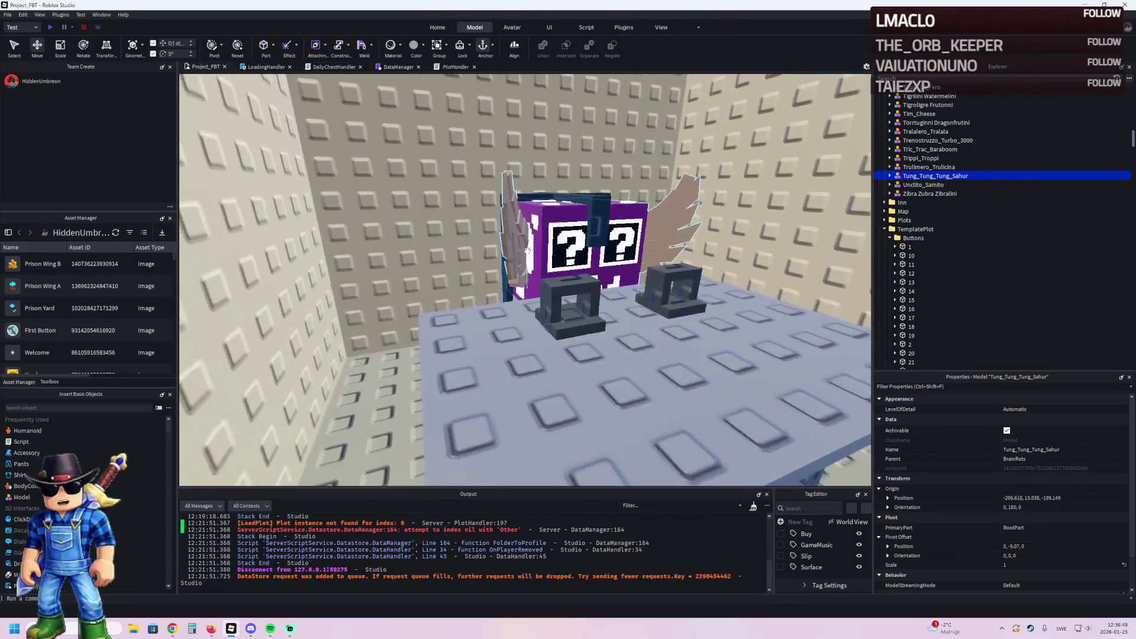
# Step: Look toward the Pillar button corner, then return and select a Secret Lucky Block piece
pyautogui.press('s')
pyautogui.press('w')
pyautogui.press('s')
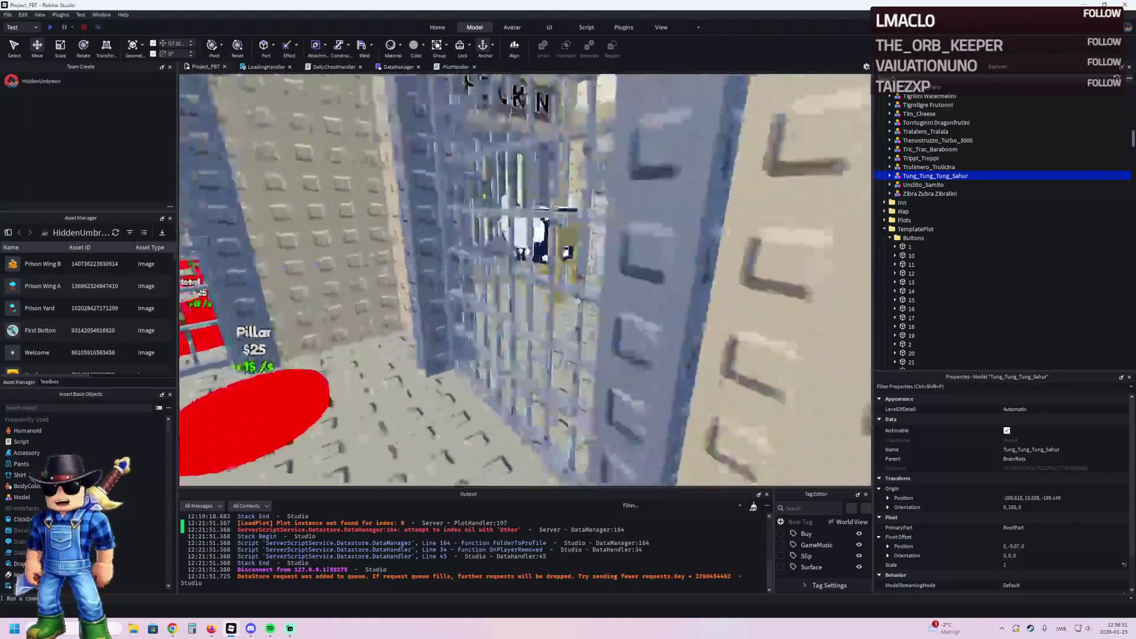
pyautogui.press('d')
pyautogui.press('e')
pyautogui.press('w')
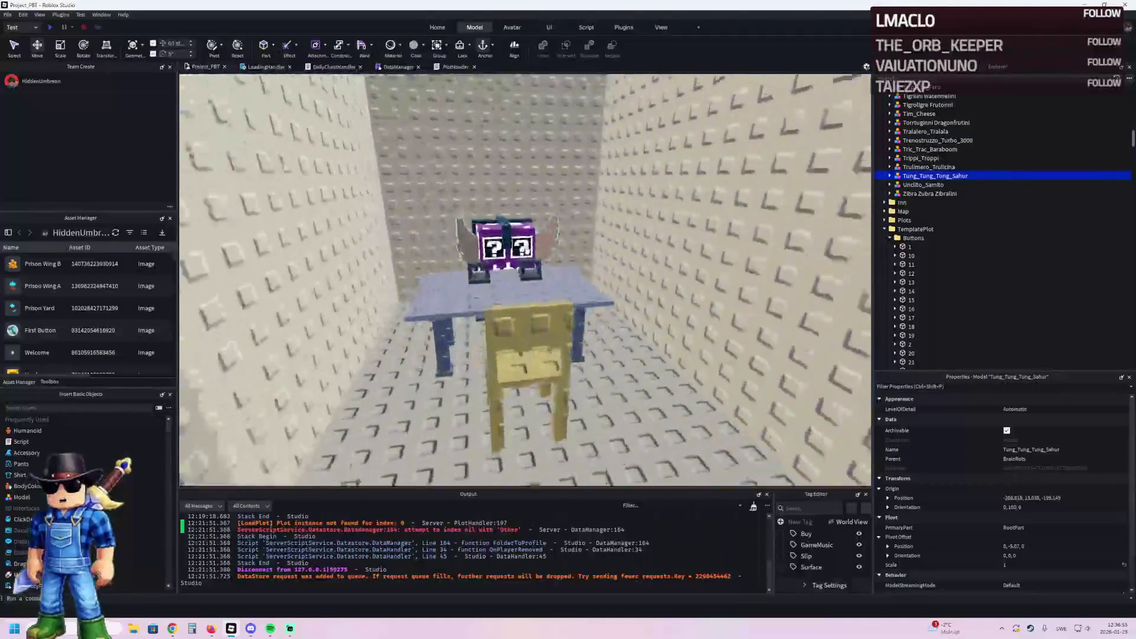
pyautogui.click(526, 251)
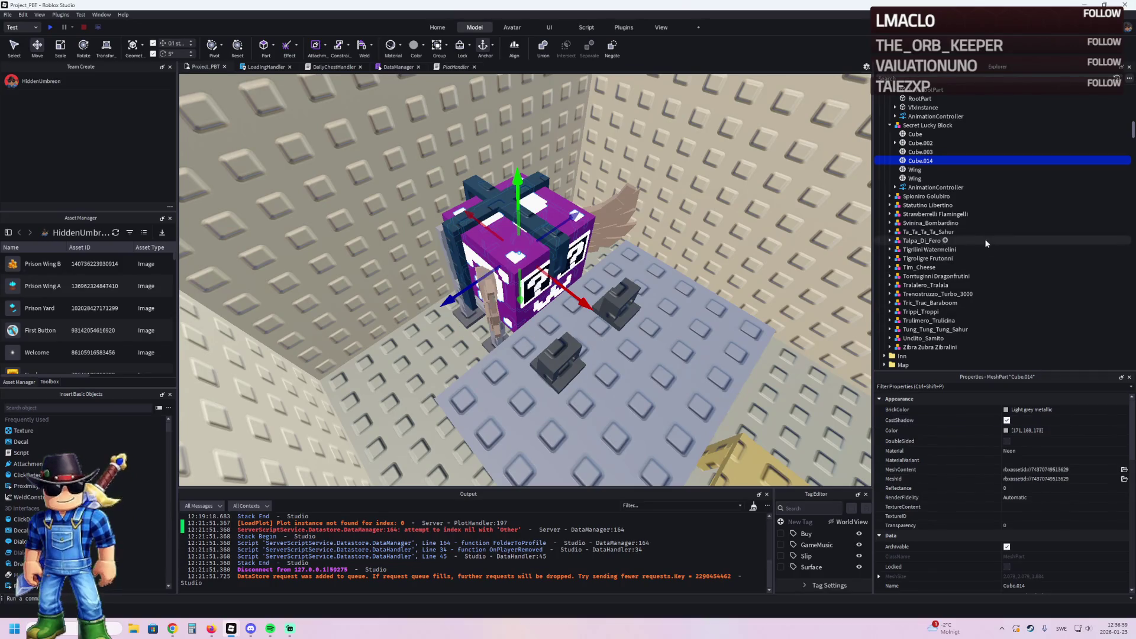
# Step: Set the lucky block's Cube colour to dark maroon #59171a
pyautogui.press('Up')
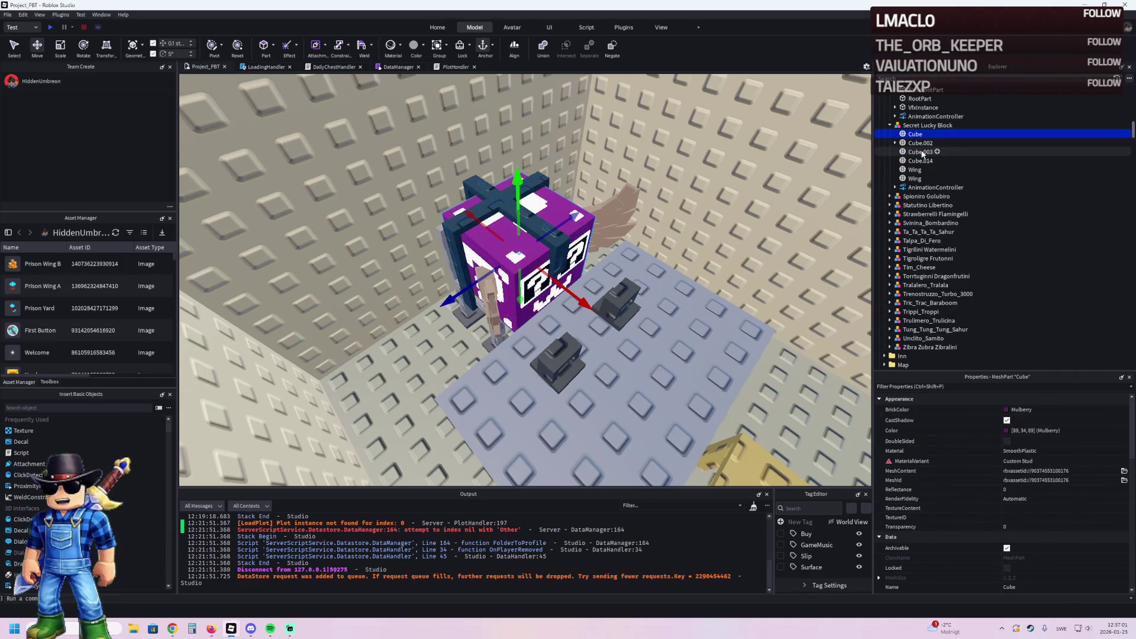
pyautogui.click(1004, 431)
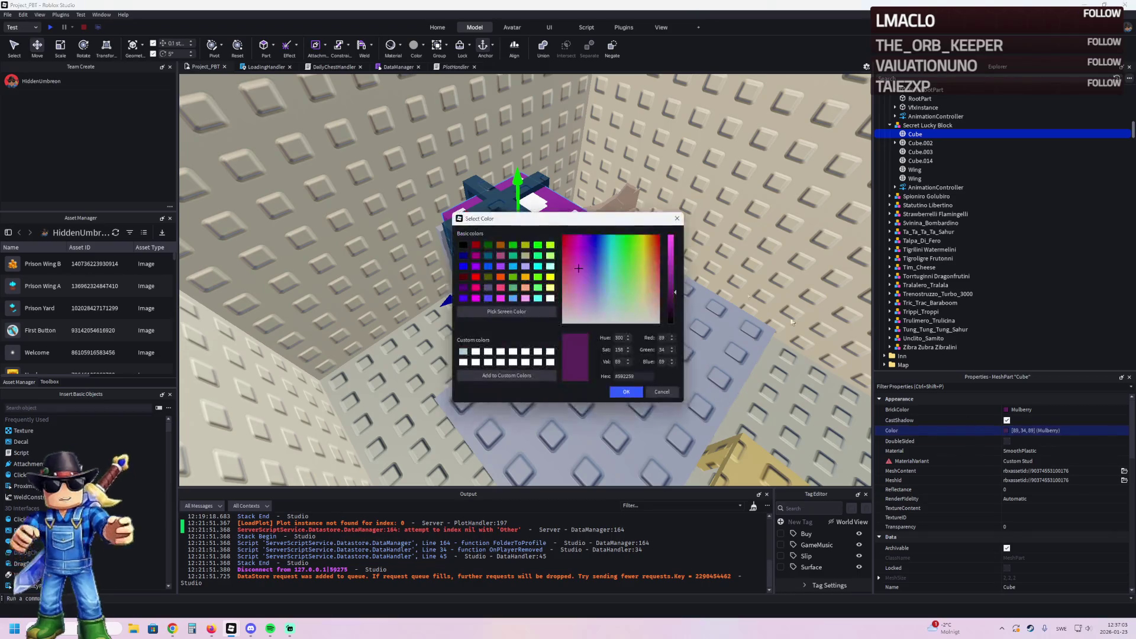
pyautogui.moveTo(595, 217)
pyautogui.mouseDown()
pyautogui.moveTo(649, 249)
pyautogui.moveTo(706, 326)
pyautogui.mouseUp()
pyautogui.click(676, 367)
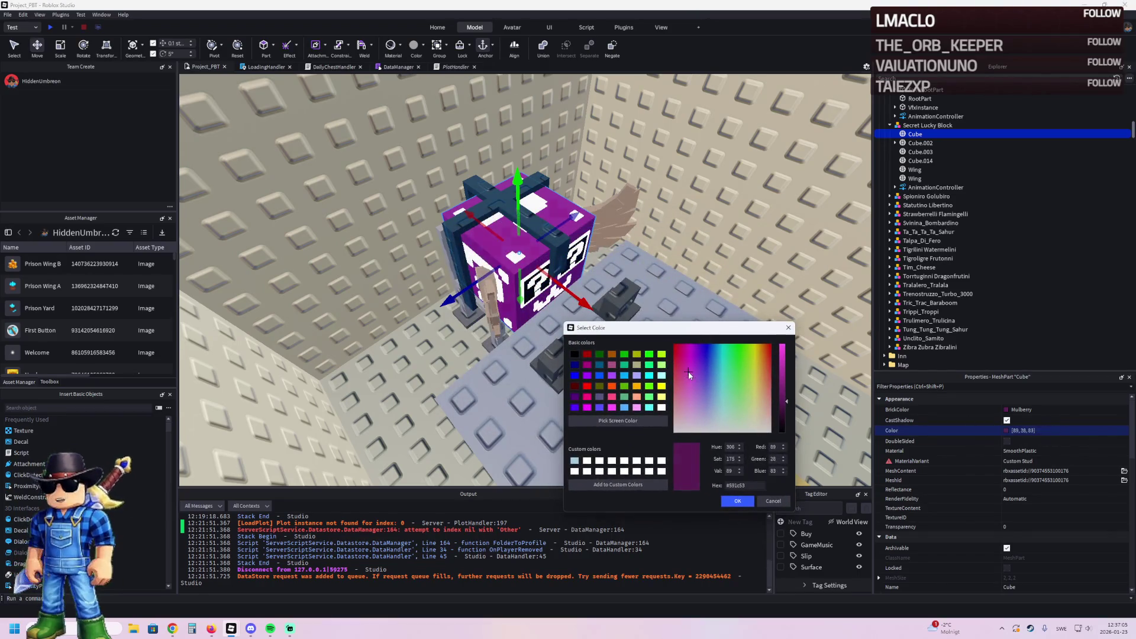
pyautogui.moveTo(677, 371); pyautogui.dragTo(683, 372)
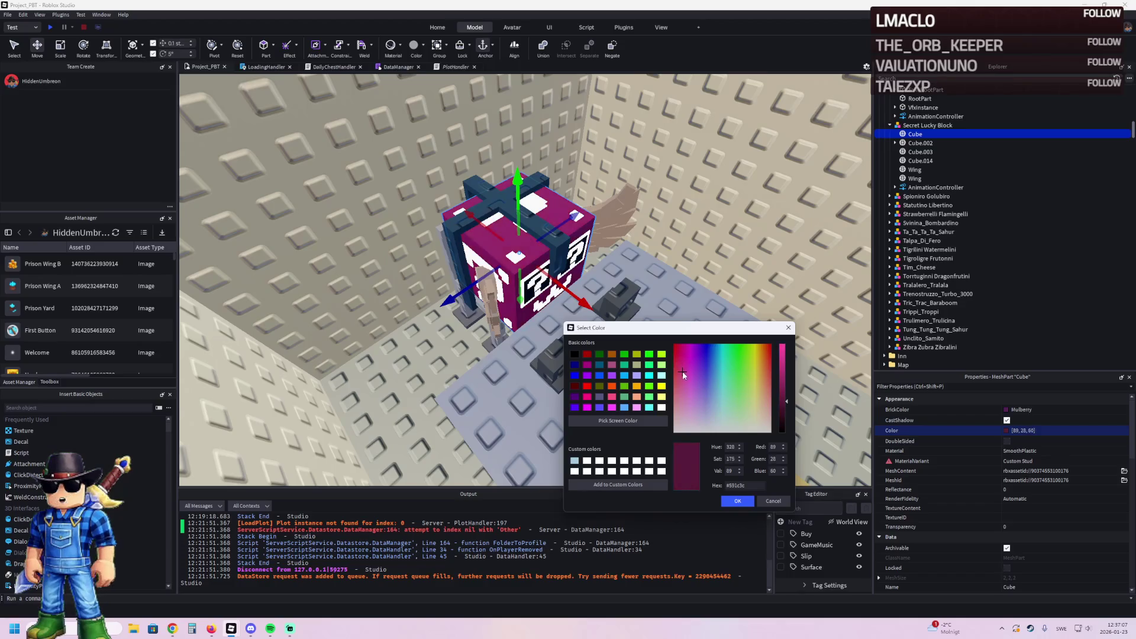
pyautogui.click(737, 502)
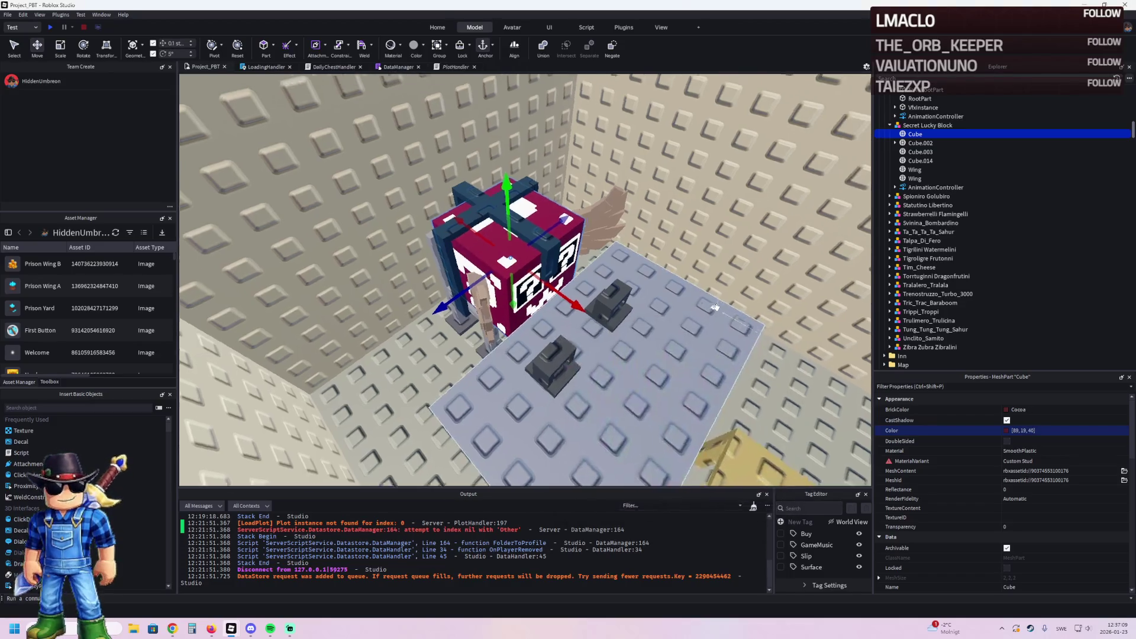
pyautogui.press('f')
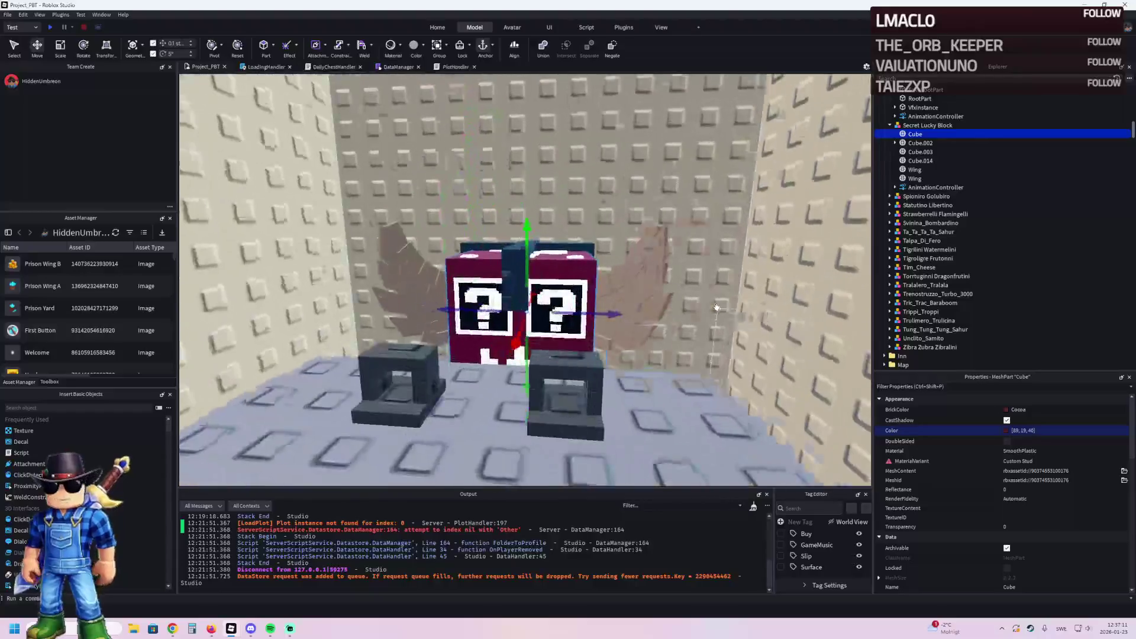
# Step: Set Cube.003's markings colour to light red 255,123,123
pyautogui.click(773, 220)
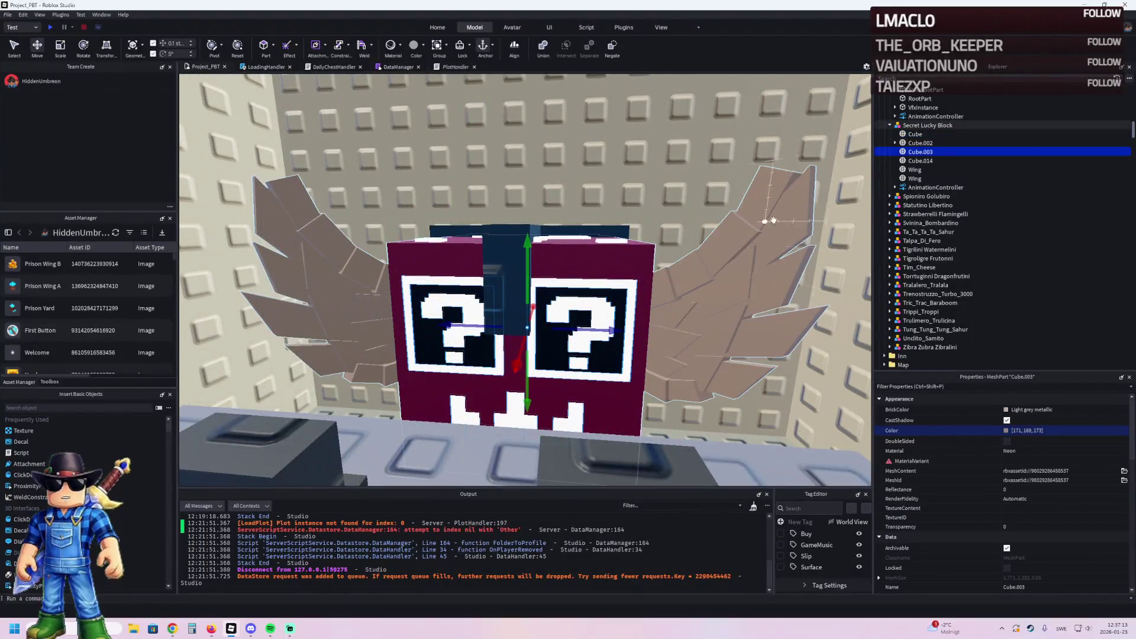
pyautogui.click(1006, 409)
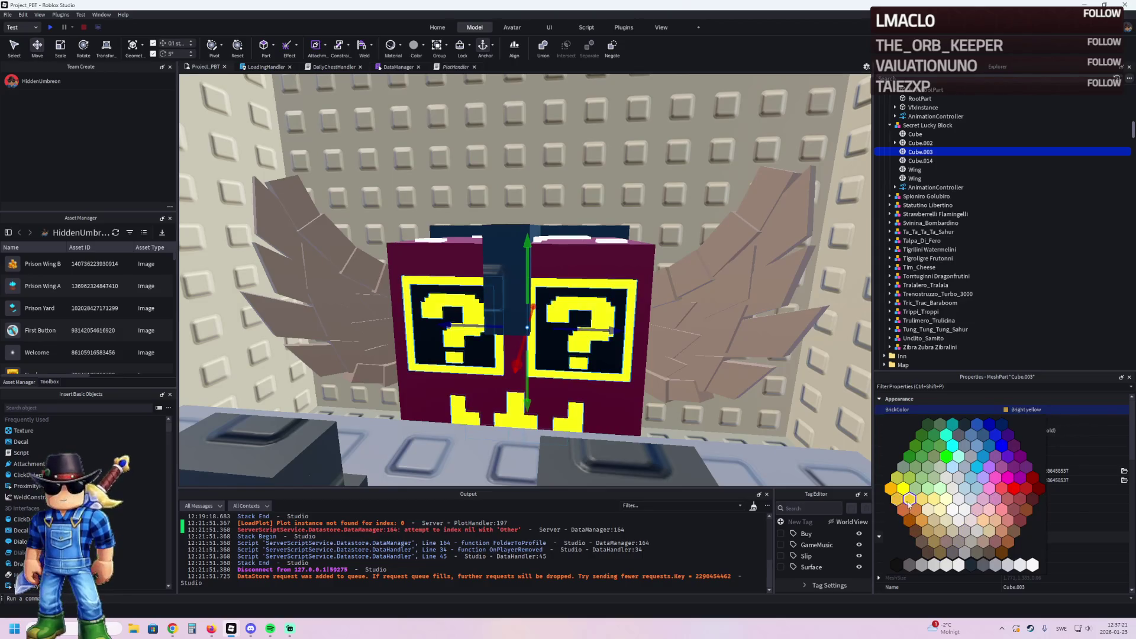
pyautogui.click(996, 495)
pyautogui.click(1006, 430)
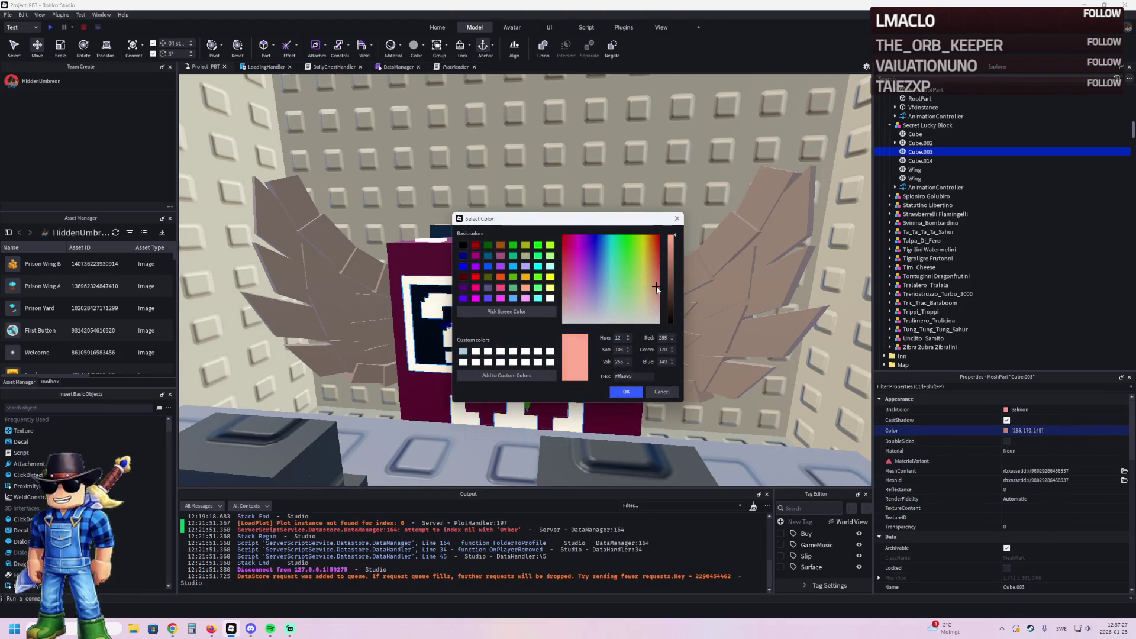
pyautogui.moveTo(658, 299); pyautogui.dragTo(659, 277)
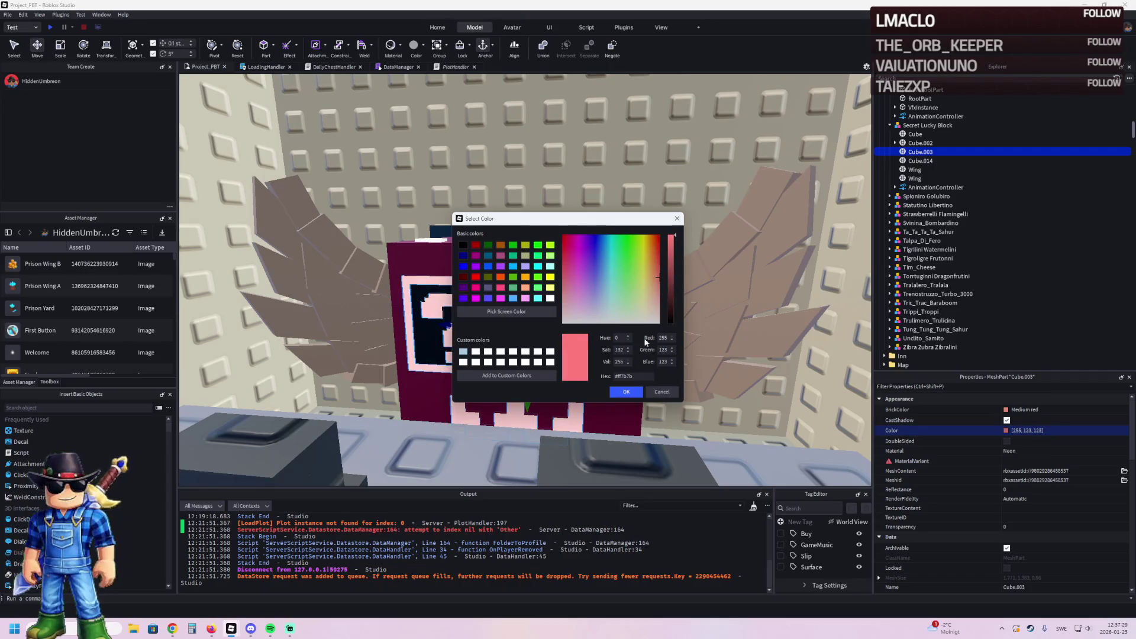
pyautogui.click(626, 392)
pyautogui.click(624, 396)
pyautogui.scroll(-5, 779, 400)
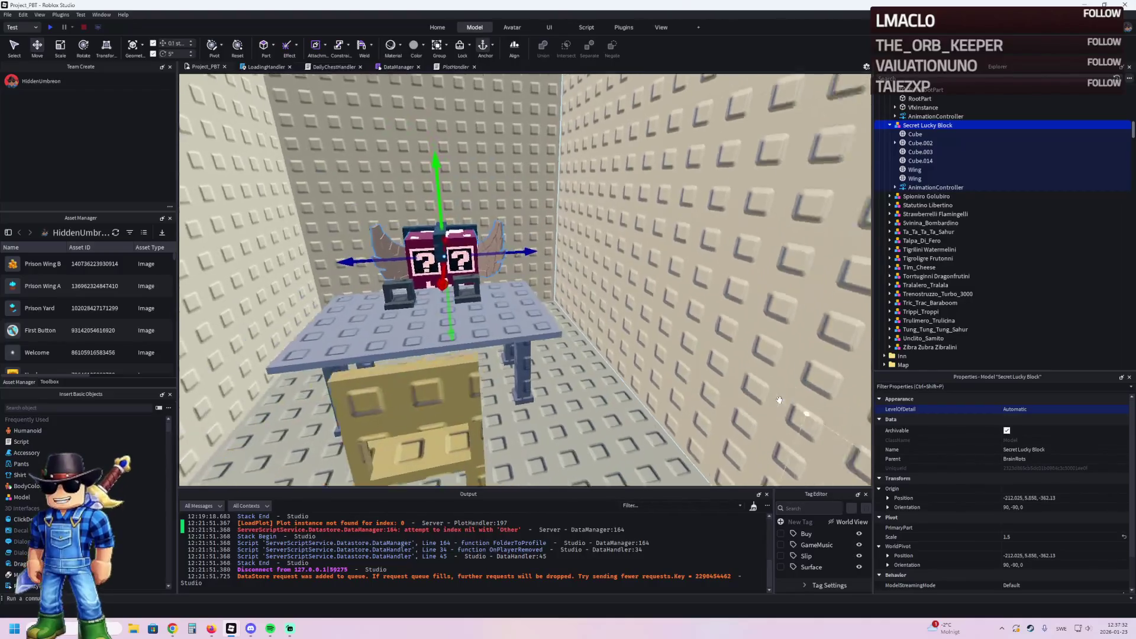
pyautogui.scroll(5, 778, 400)
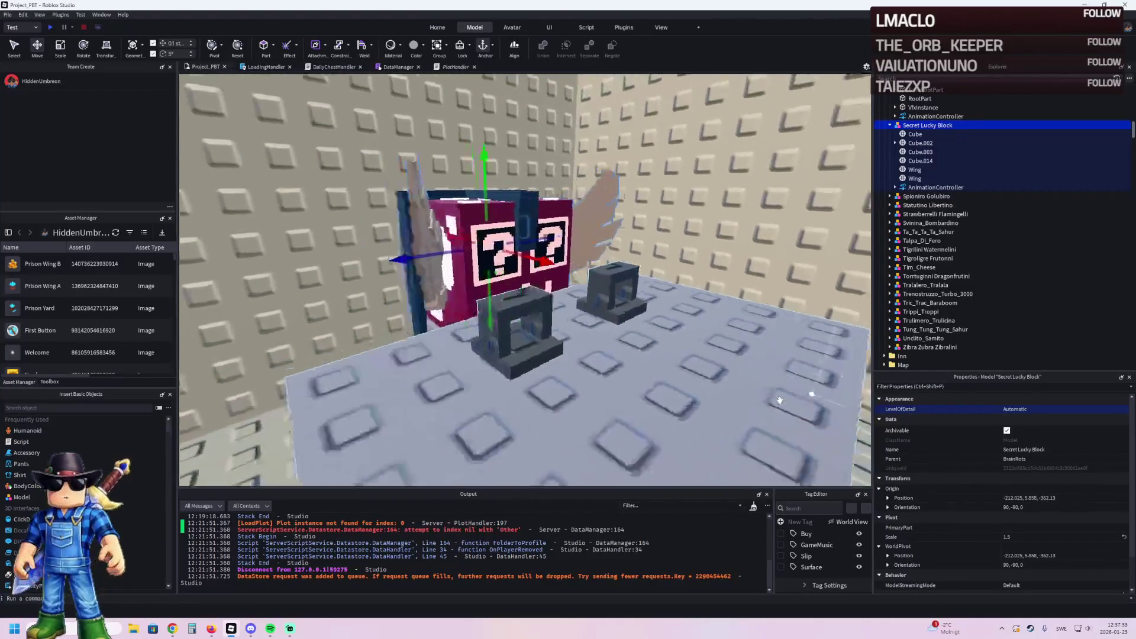
pyautogui.scroll(3, 778, 399)
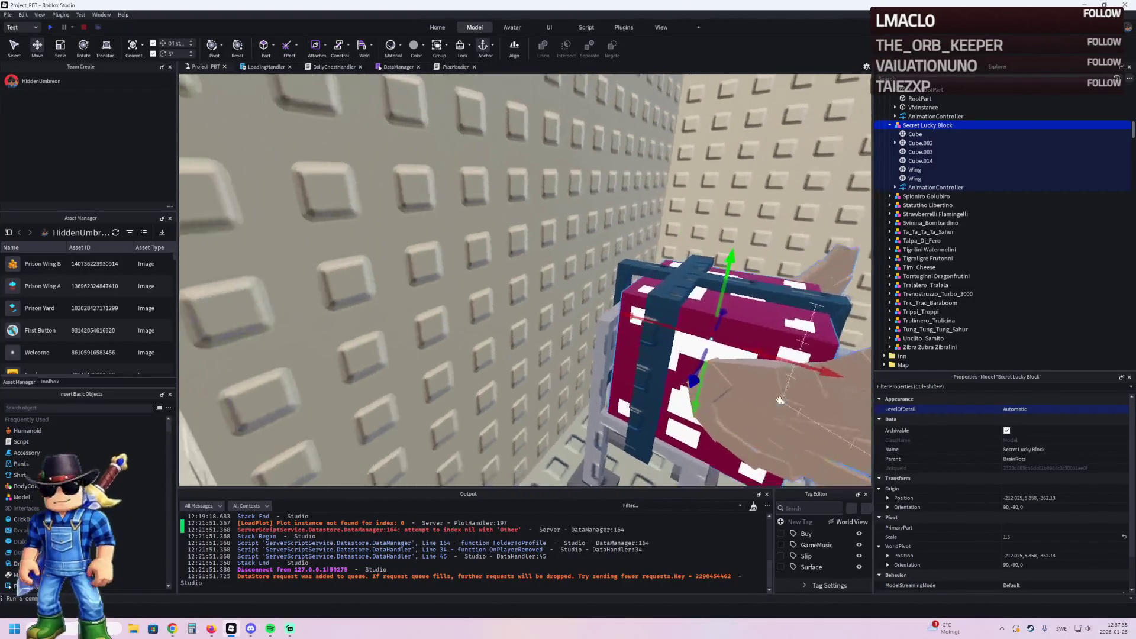
pyautogui.press('f')
pyautogui.scroll(-5, 778, 400)
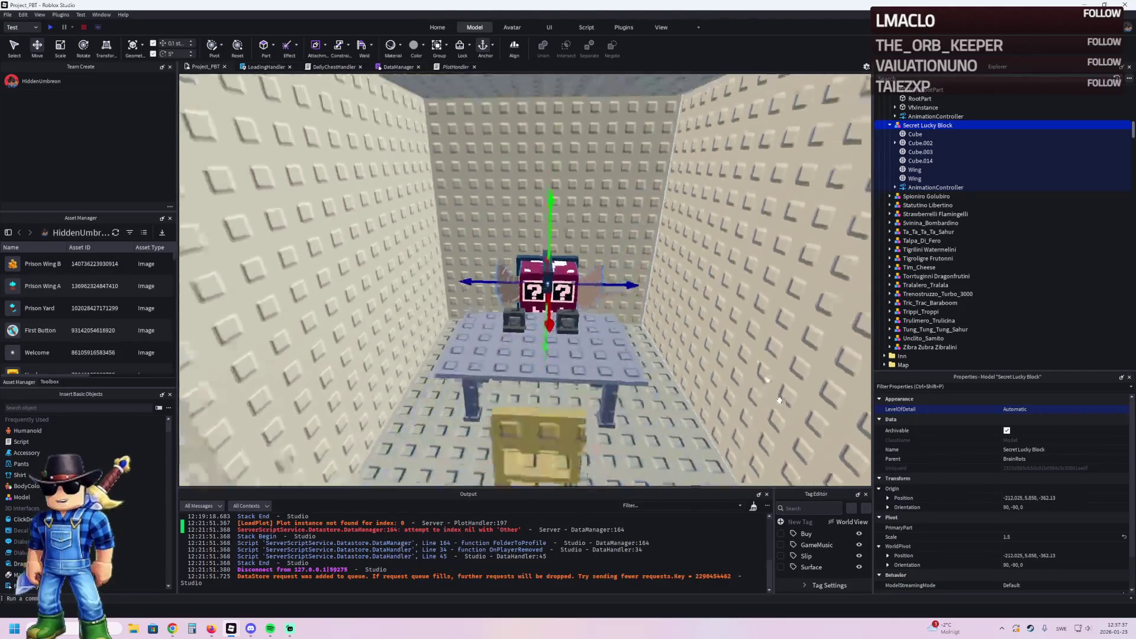
pyautogui.scroll(2, 779, 400)
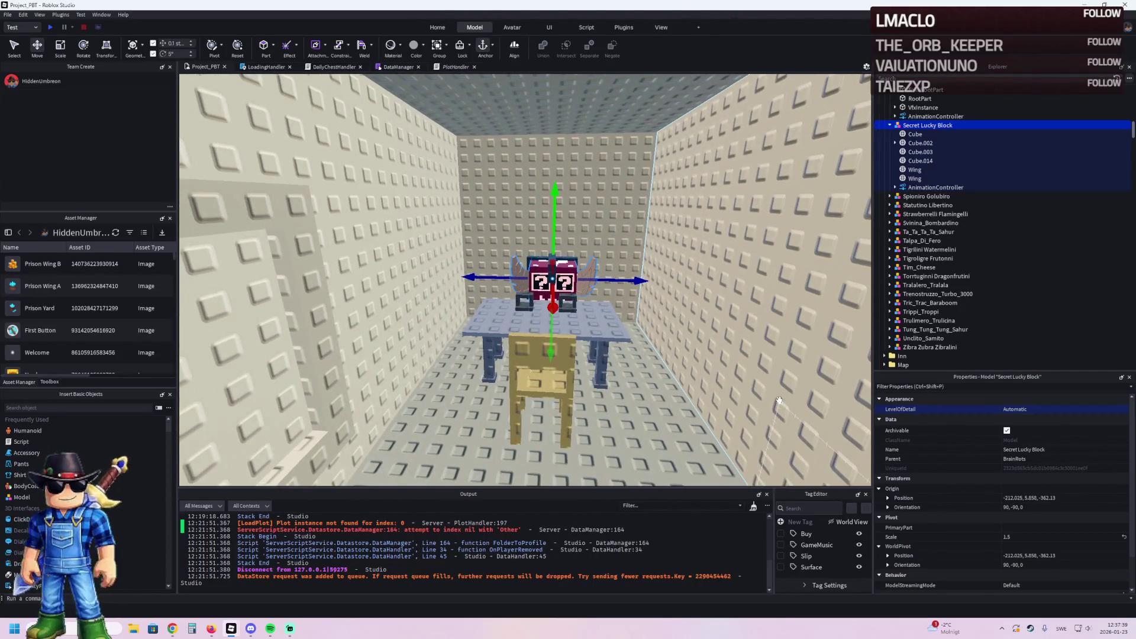
pyautogui.scroll(10, 778, 400)
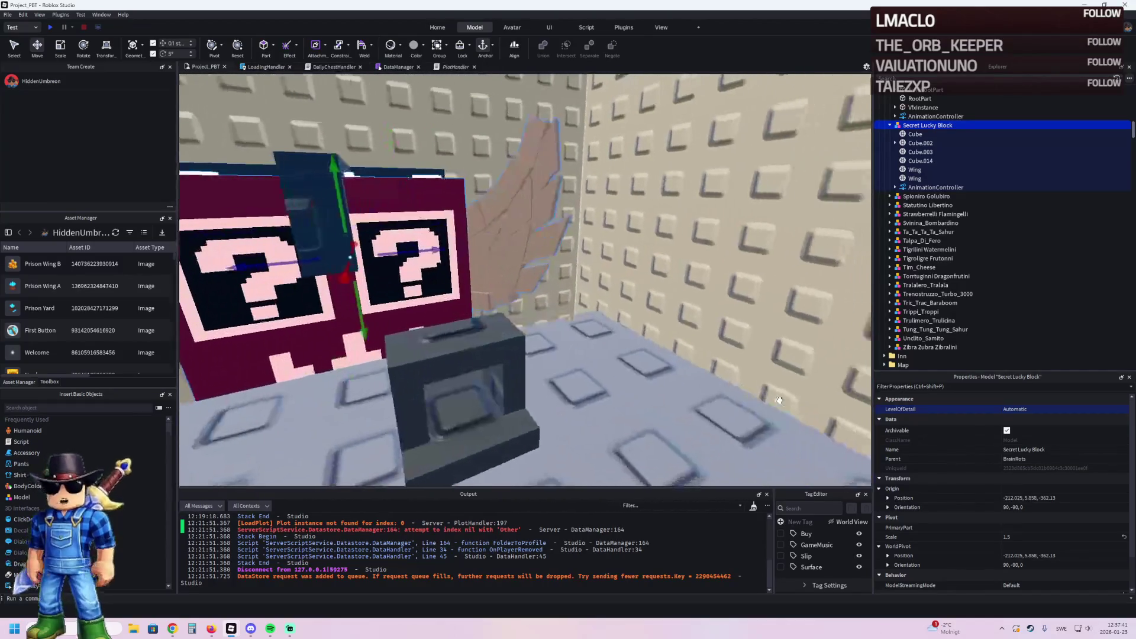
pyautogui.moveTo(779, 399); pyautogui.dragTo(626, 400)
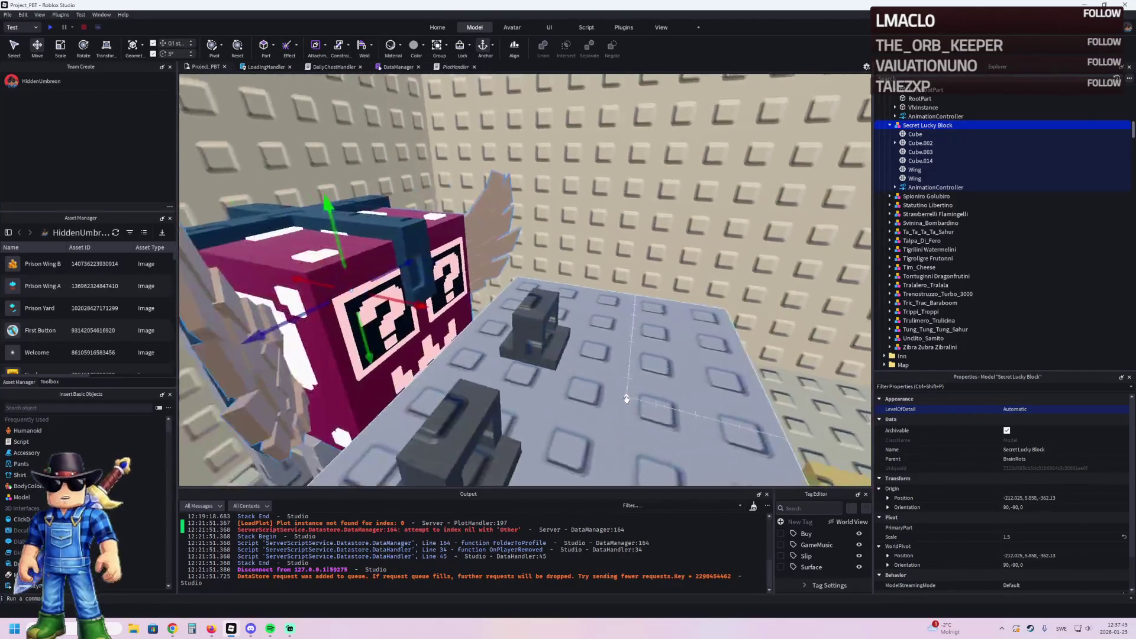
pyautogui.scroll(5, 626, 399)
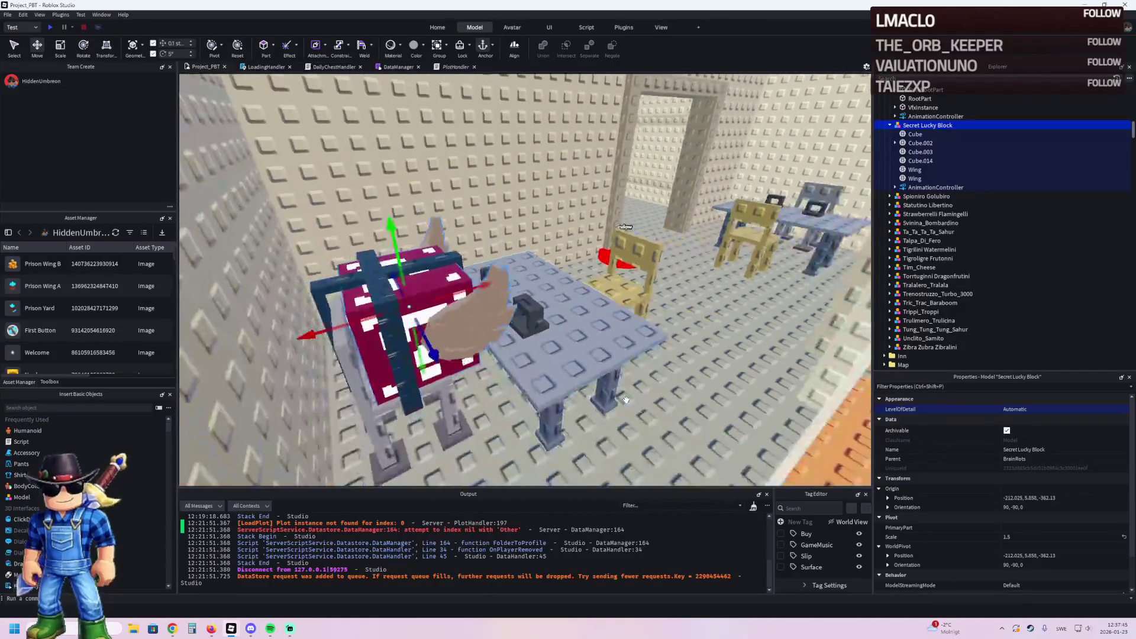
pyautogui.press('f')
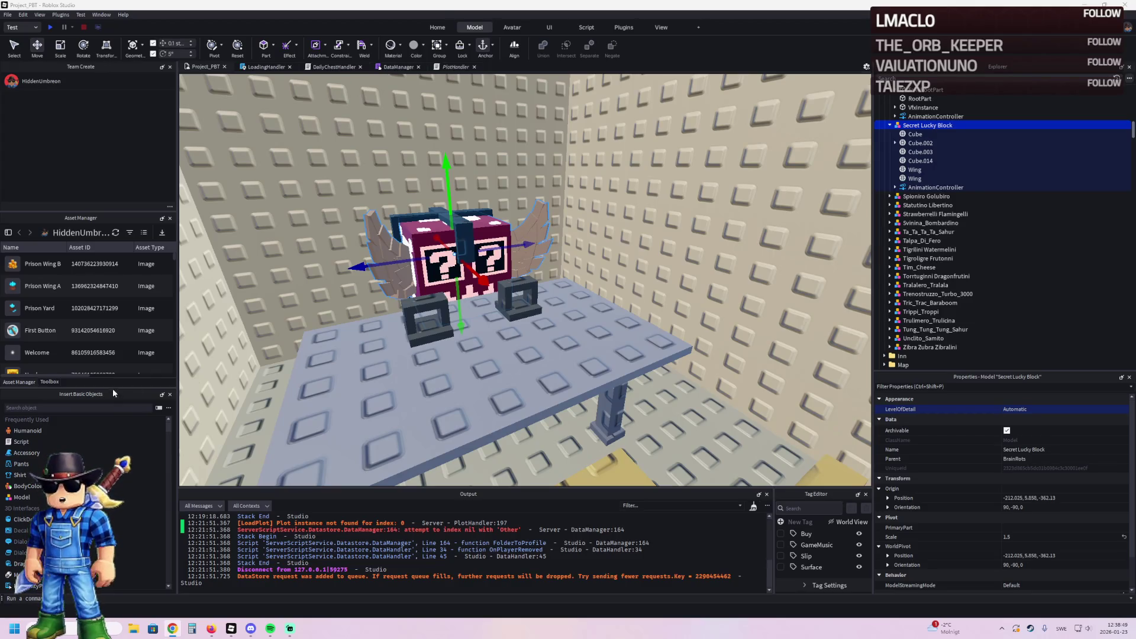
pyautogui.scroll(15, 475, 308)
# Step: Duplicate upgrade model 61, rename the copy 62, and select its Lamp
pyautogui.scroll(-10, 475, 307)
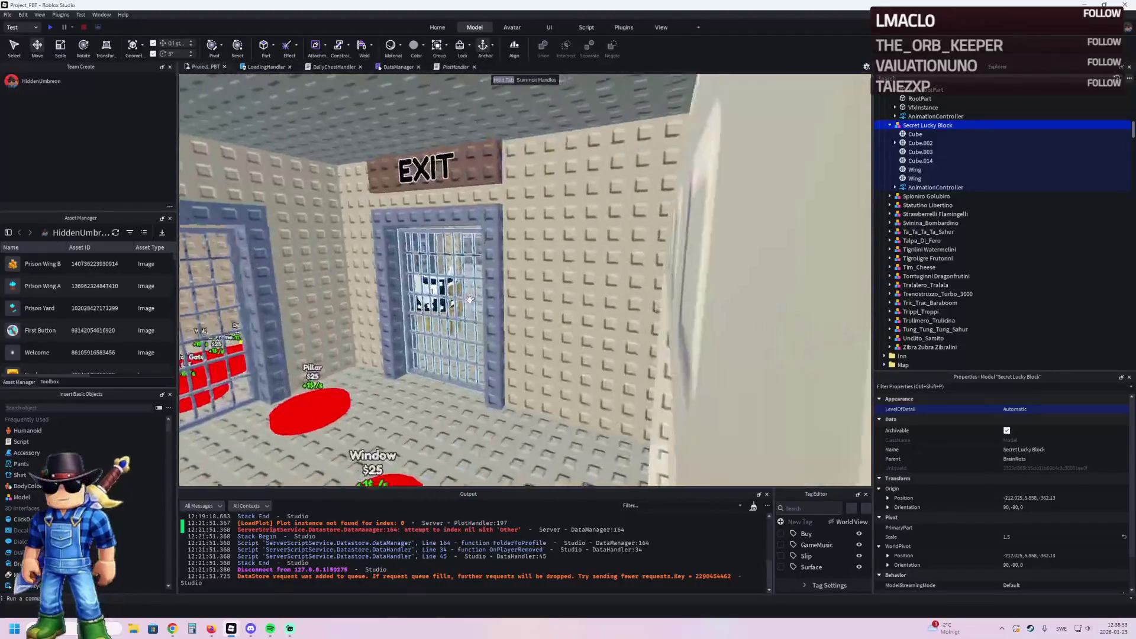
pyautogui.scroll(-10, 469, 300)
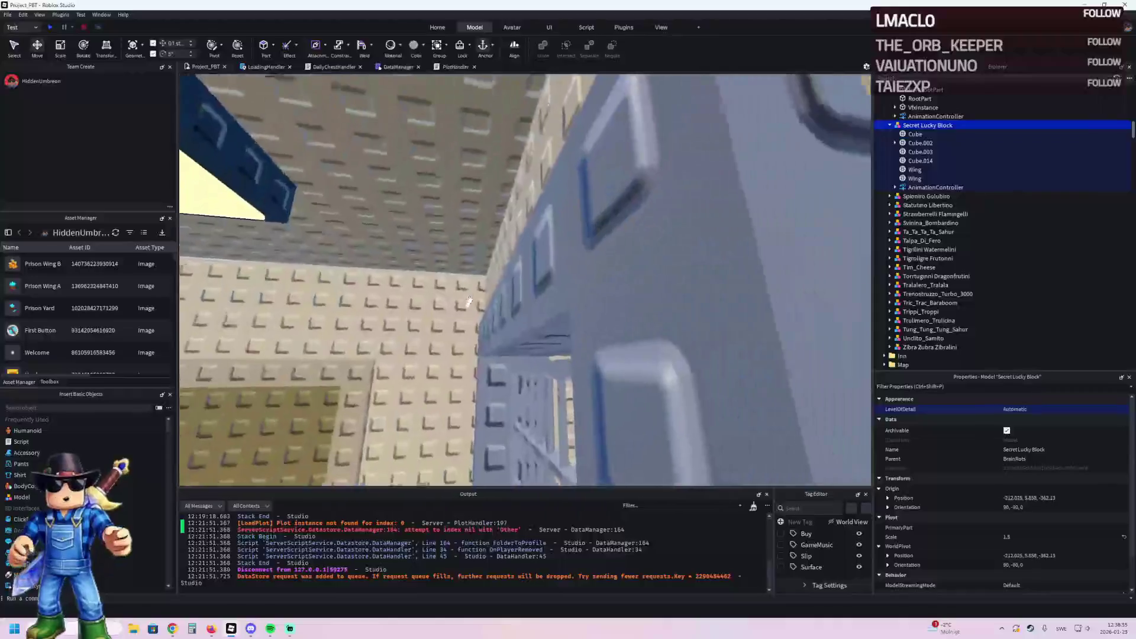
pyautogui.scroll(-8, 469, 300)
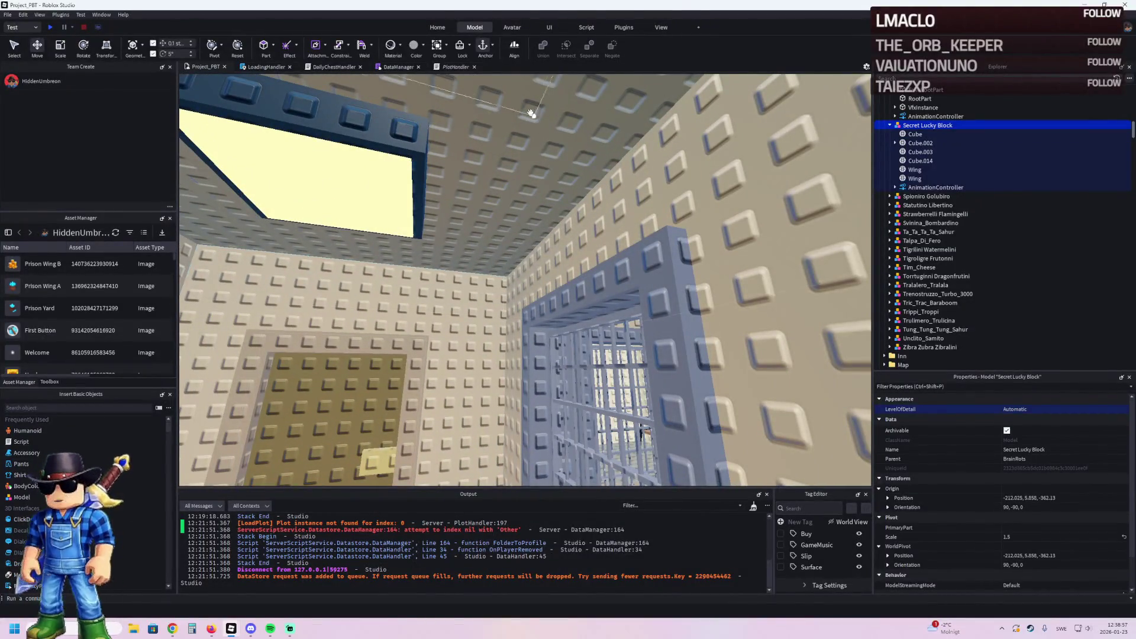
pyautogui.click(361, 146)
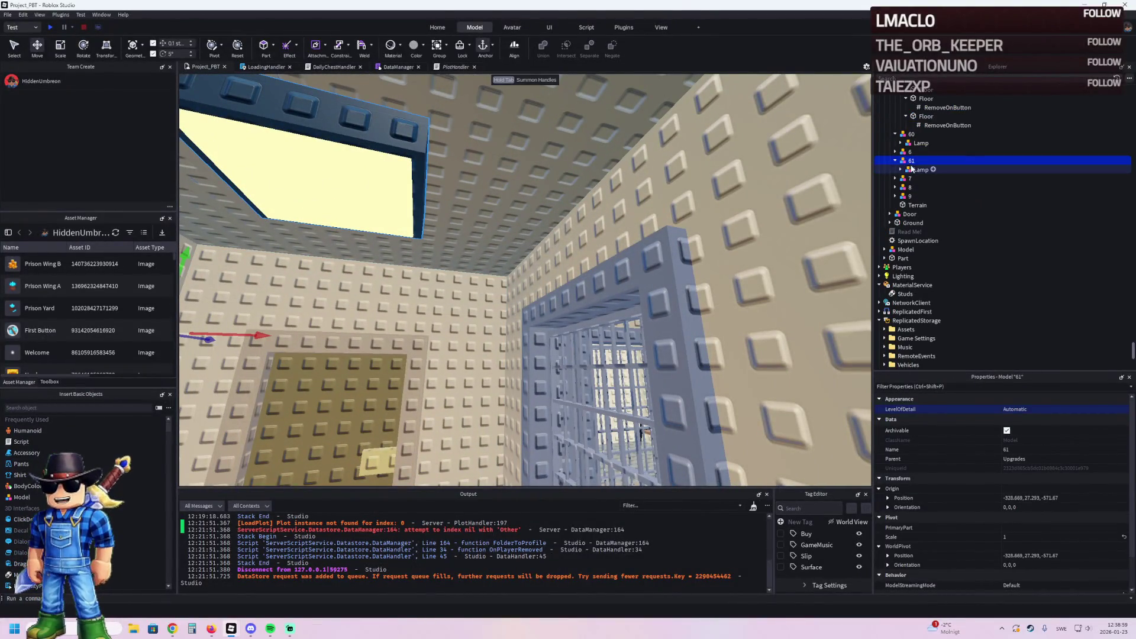
pyautogui.hotkey('ctrl', 'd')
pyautogui.press('F2')
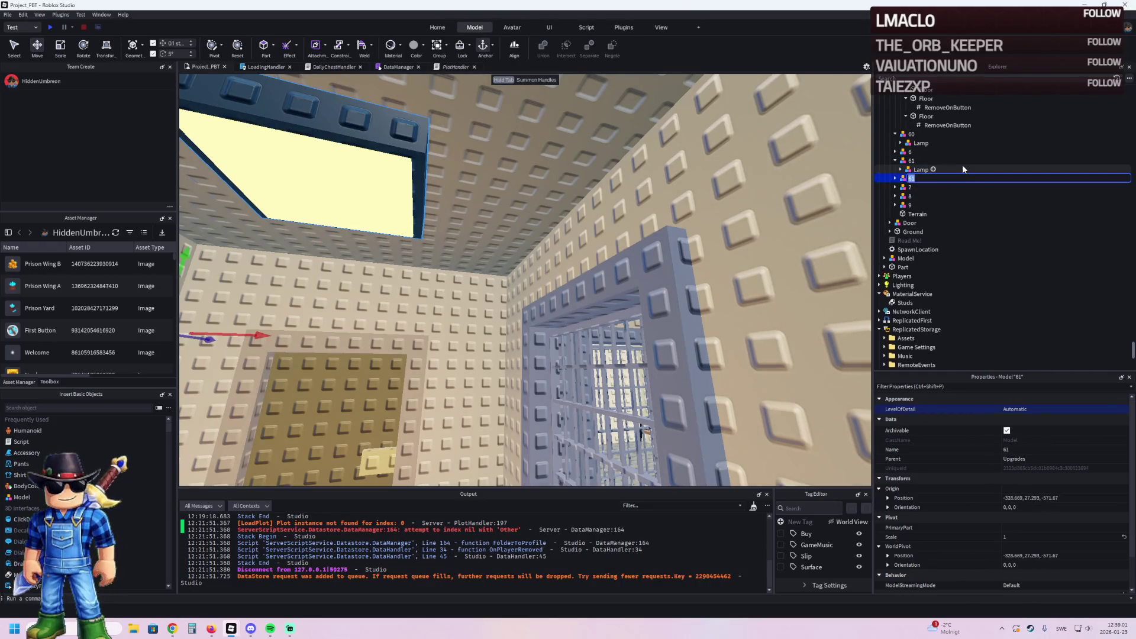
pyautogui.write('62')
pyautogui.press('Return')
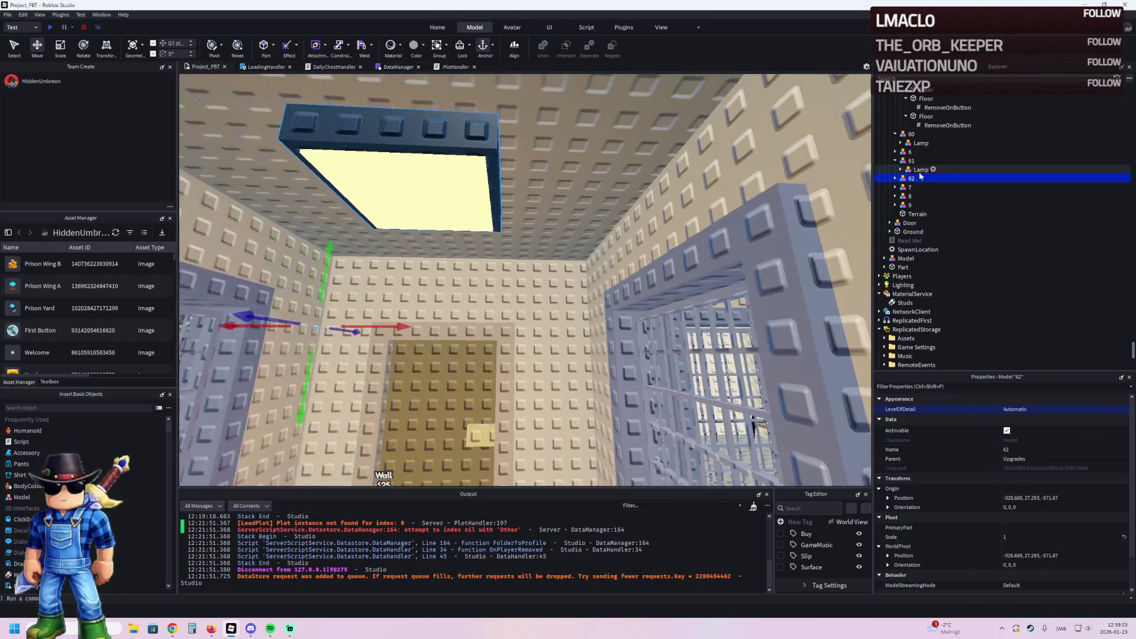
pyautogui.click(895, 179)
pyautogui.click(921, 187)
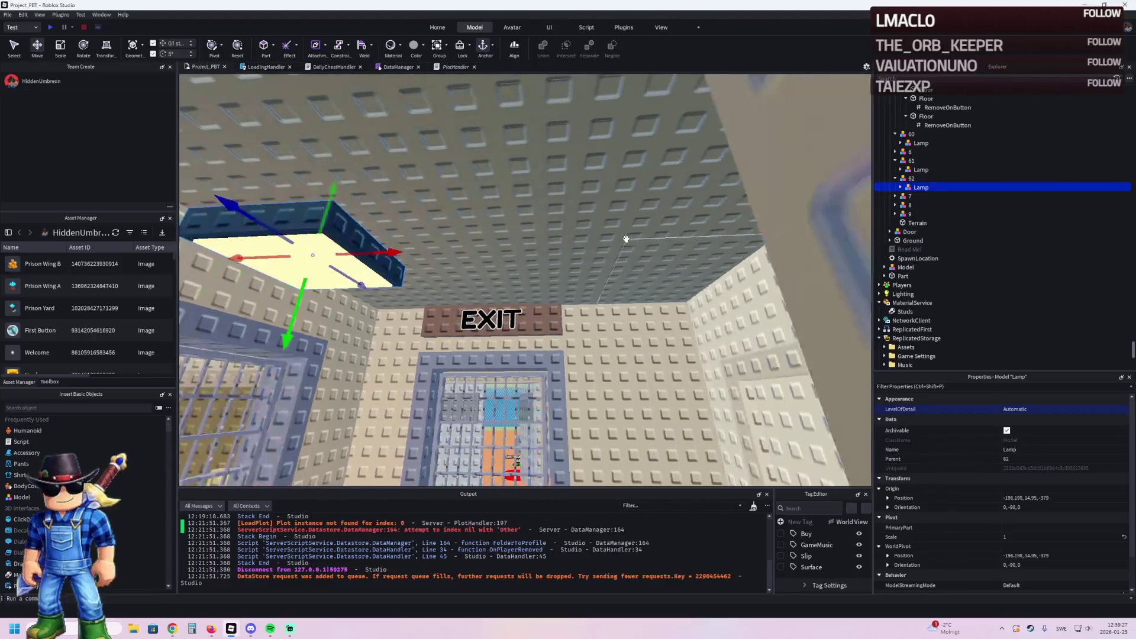
# Step: Compute 15,5 ÷ 2 in the Calculator, then return to Studio
pyautogui.press('super')
pyautogui.write('kalkylatorn med graffunktion')
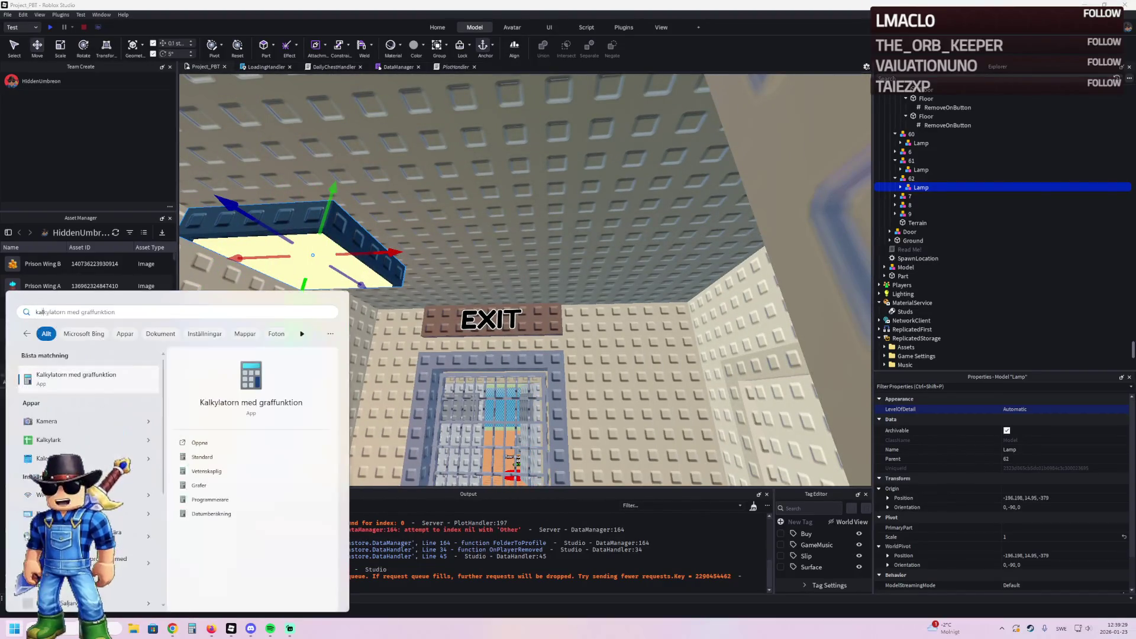
pyautogui.press('Return')
pyautogui.write('15,5')
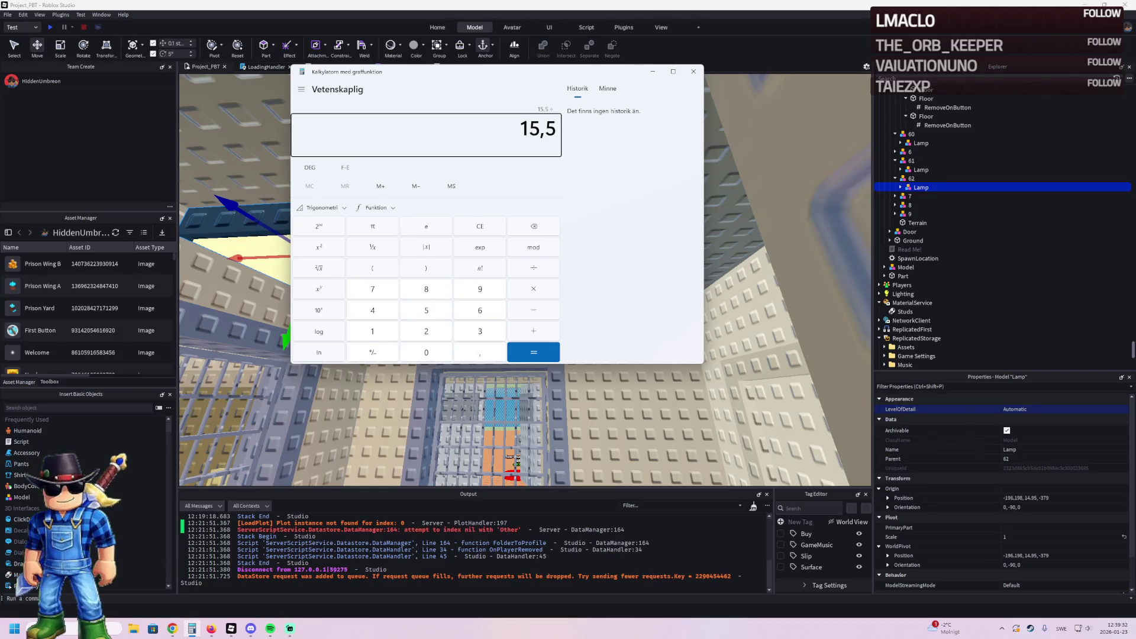
pyautogui.write('2')
pyautogui.press('Return')
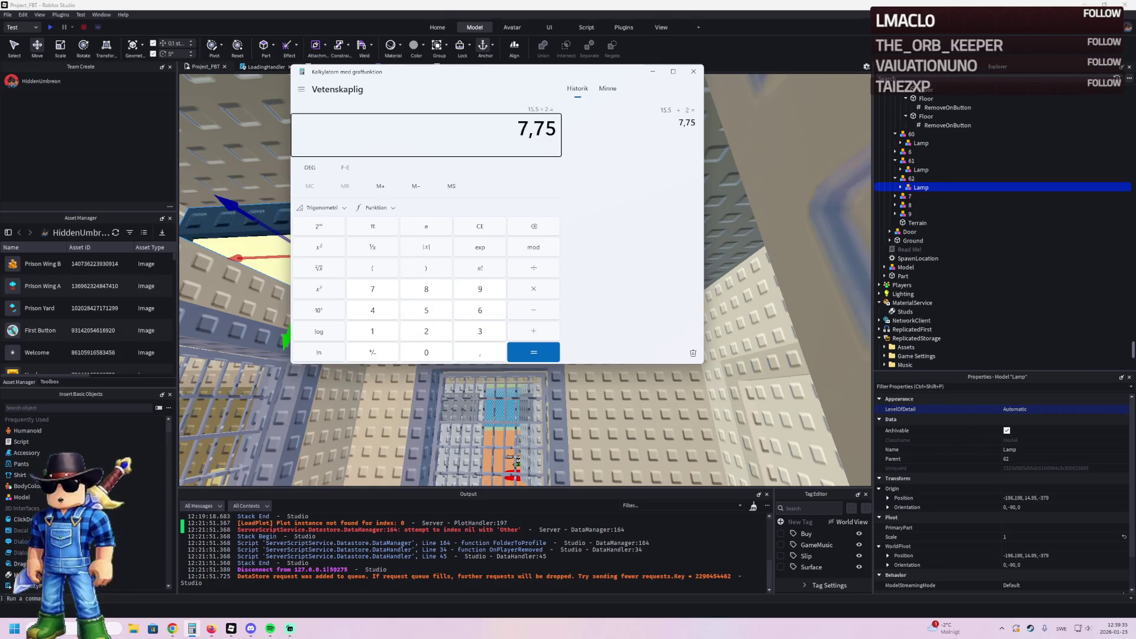
pyautogui.click(734, 266)
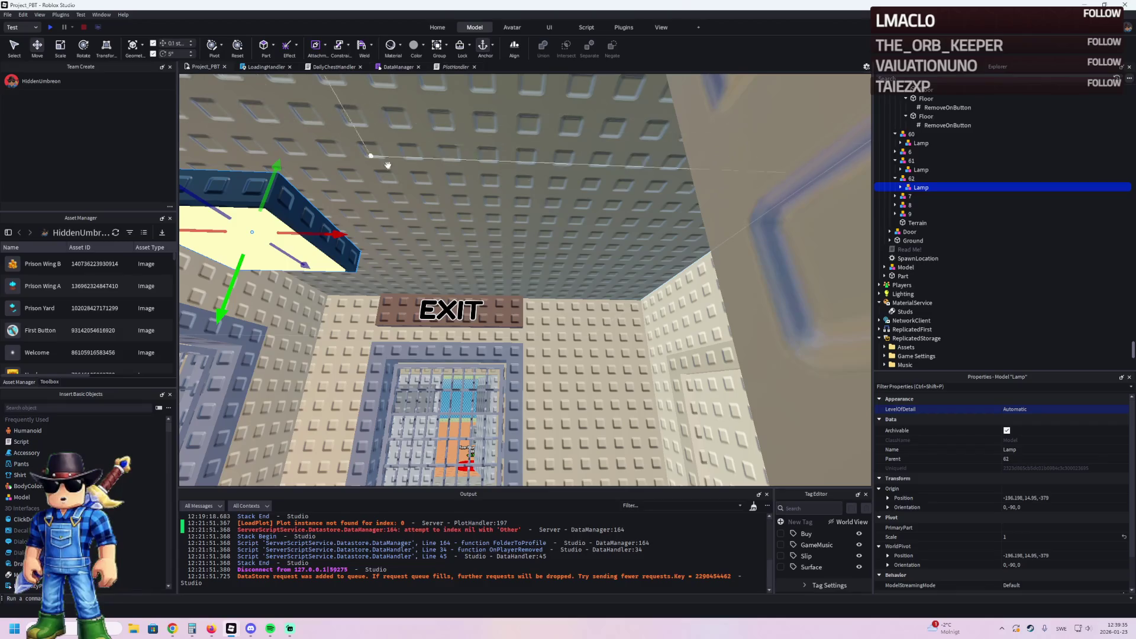
# Step: Resize the lamp's wall part to 8 by 8
pyautogui.click(462, 213)
pyautogui.hotkey('ctrl', '3')
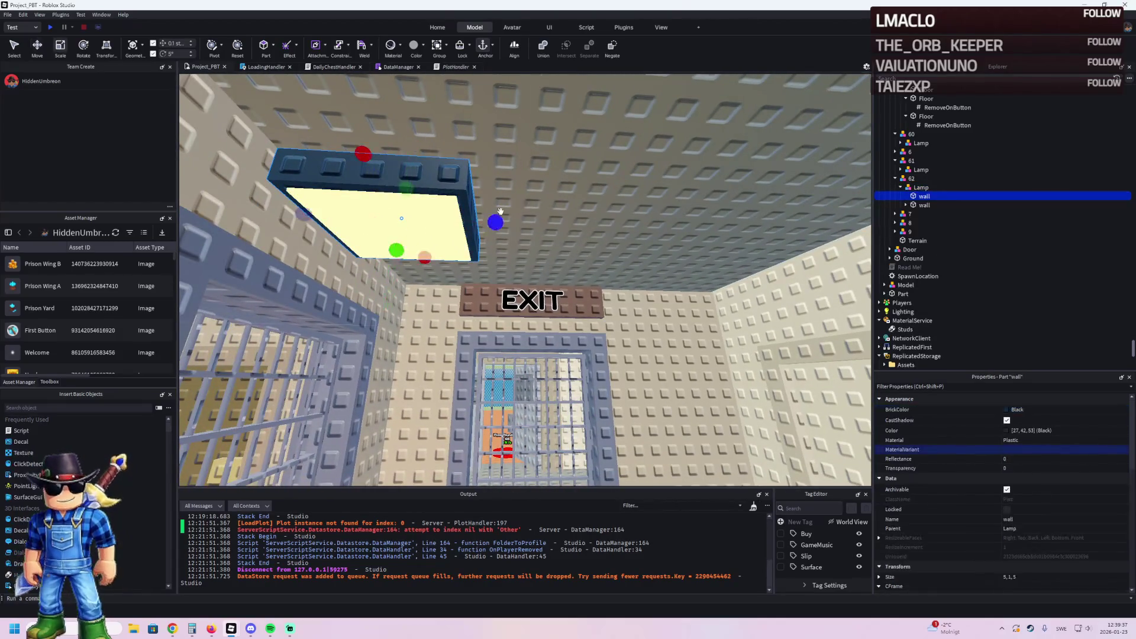
pyautogui.moveTo(496, 220); pyautogui.dragTo(536, 224)
pyautogui.moveTo(413, 255)
pyautogui.mouseDown()
pyautogui.moveTo(369, 262)
pyautogui.moveTo(363, 245)
pyautogui.mouseUp()
# Step: Move the Lamp model along X to X -180.448, centred in the ceiling recess
pyautogui.click(919, 188)
pyautogui.press('f')
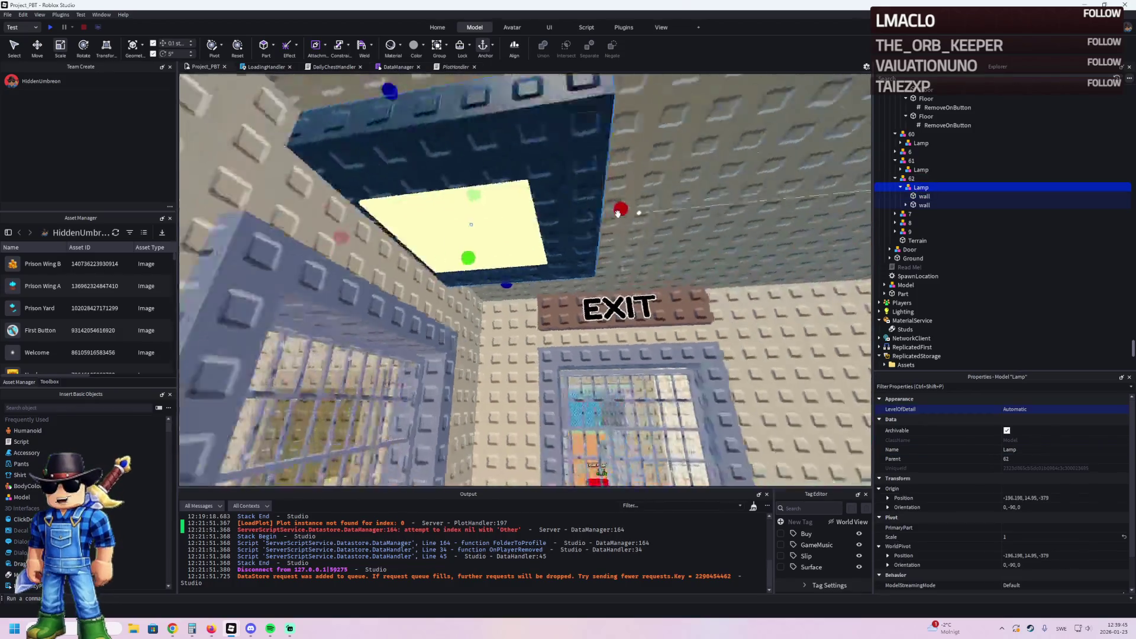
pyautogui.hotkey('ctrl', '2')
pyautogui.moveTo(421, 266)
pyautogui.mouseDown()
pyautogui.moveTo(477, 259)
pyautogui.moveTo(436, 261)
pyautogui.moveTo(461, 261)
pyautogui.mouseUp()
pyautogui.scroll(3, 485, 254)
pyautogui.press('f')
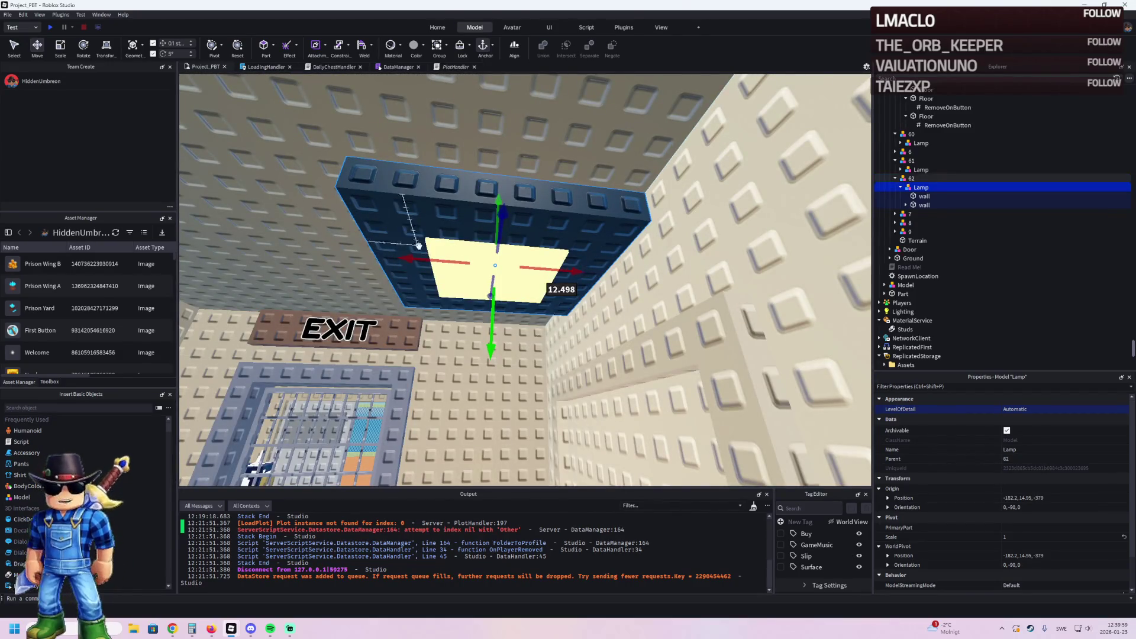
pyautogui.moveTo(441, 260); pyautogui.dragTo(290, 109)
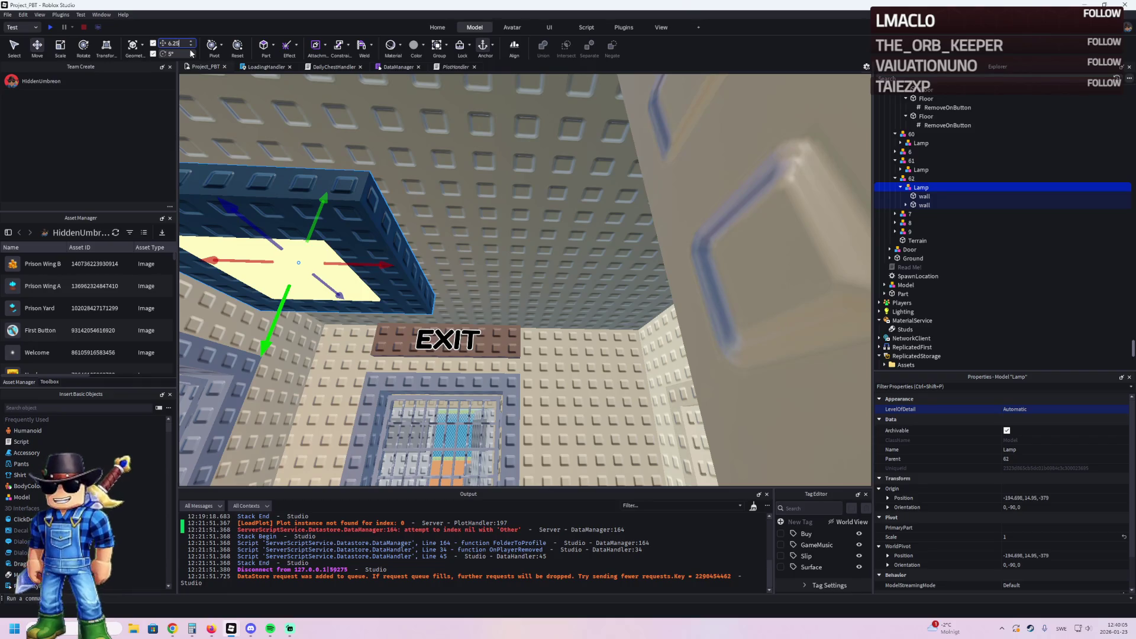
pyautogui.moveTo(450, 264); pyautogui.dragTo(500, 268)
pyautogui.press('f')
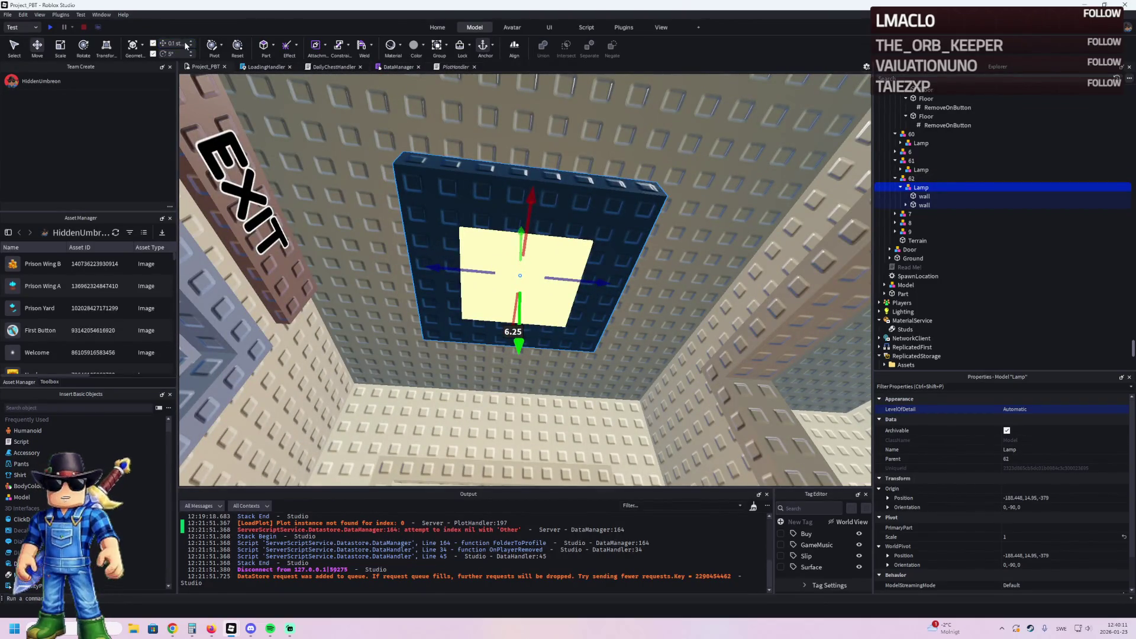
# Step: Inspect the centred lamp and select its glowing panel for resizing
pyautogui.scroll(2, 599, 228)
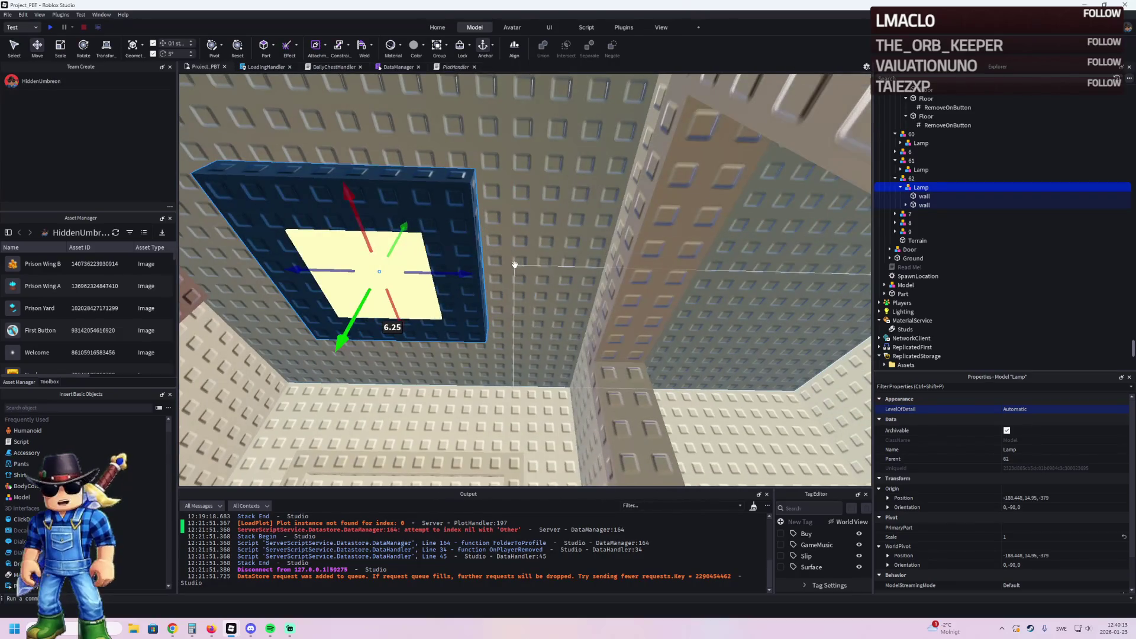
pyautogui.scroll(3, 515, 265)
pyautogui.scroll(-3, 516, 264)
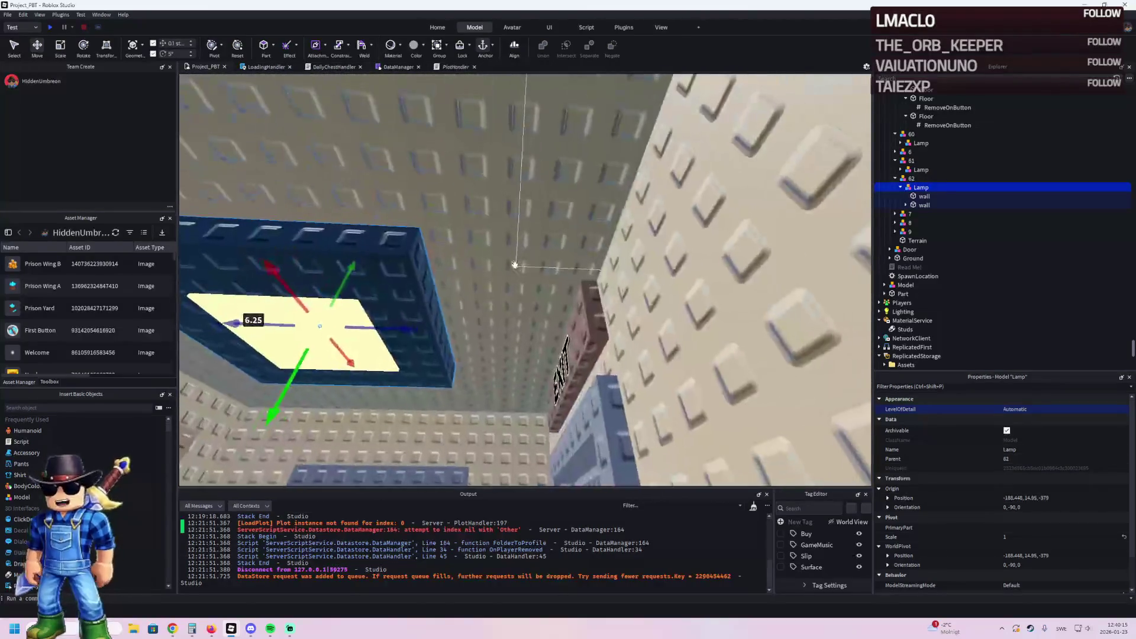
pyautogui.scroll(-3, 414, 254)
pyautogui.scroll(3, 385, 251)
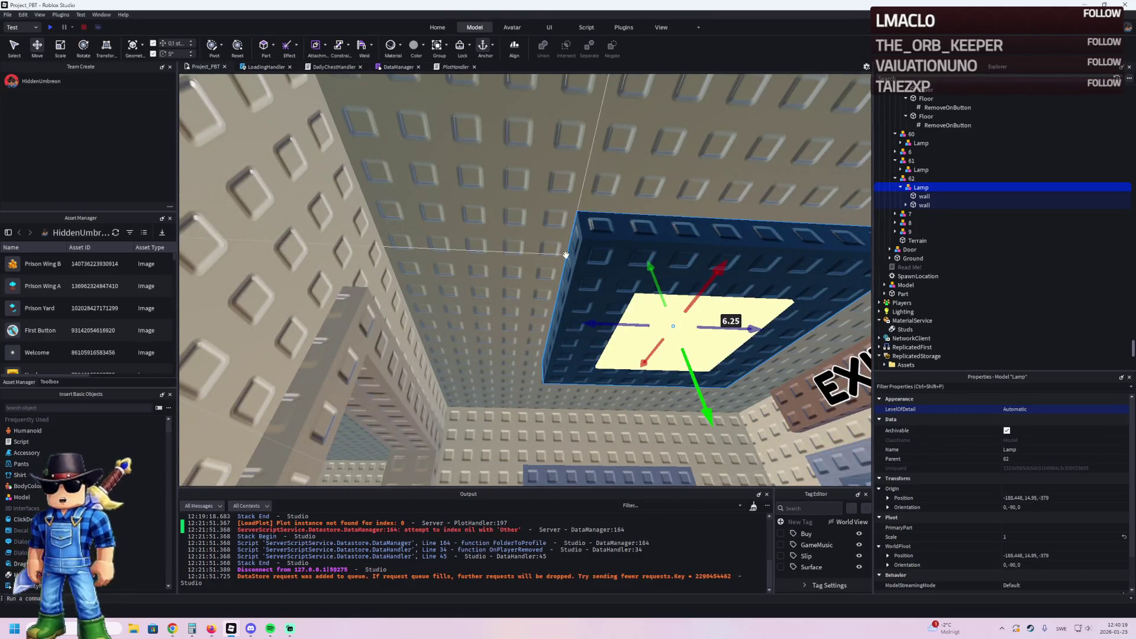
pyautogui.press('f')
pyautogui.click(565, 272)
pyautogui.press('f')
pyautogui.hotkey('ctrl', '3')
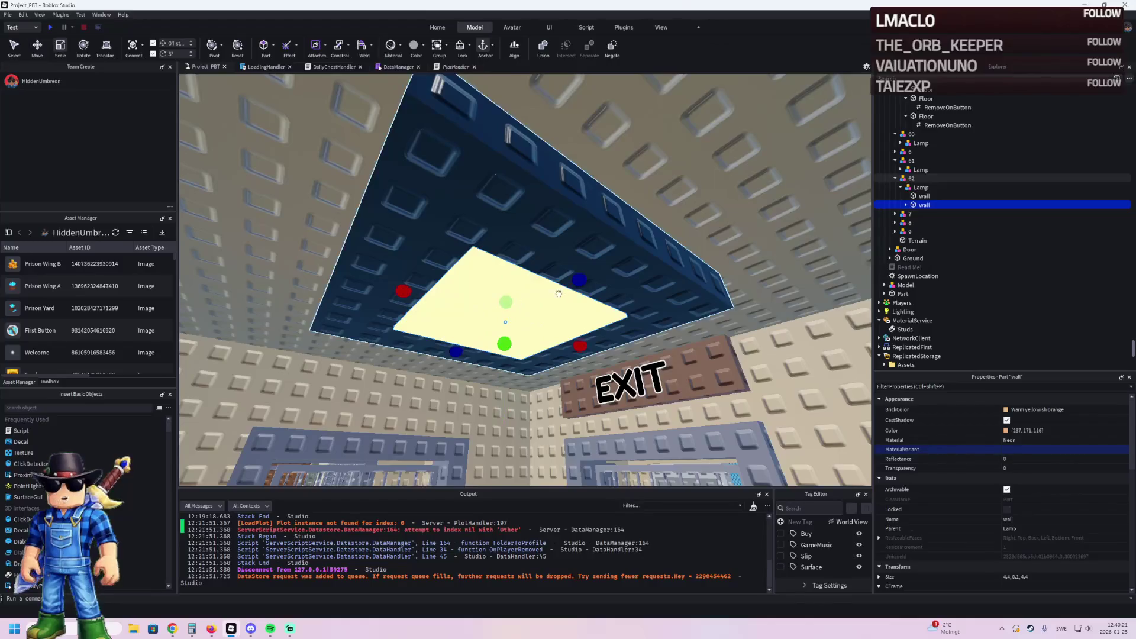
# Step: Stretch and widen the lamp's wall panel until it fits the ceiling recess
pyautogui.moveTo(583, 286); pyautogui.dragTo(654, 247)
pyautogui.moveTo(407, 299); pyautogui.dragTo(314, 291)
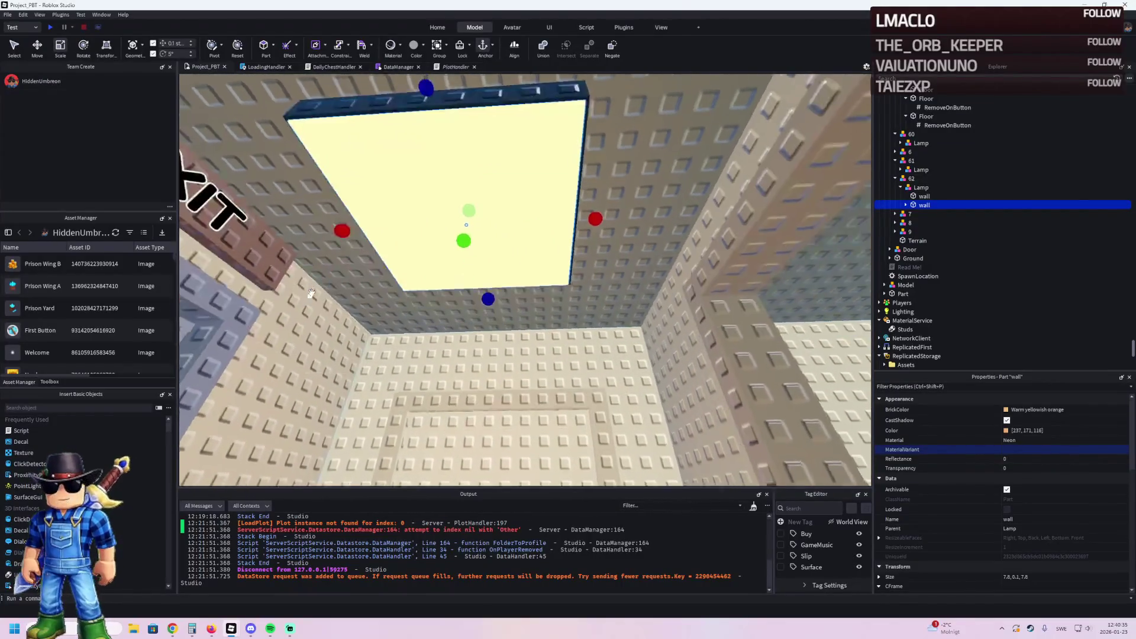
pyautogui.moveTo(593, 264); pyautogui.dragTo(578, 264)
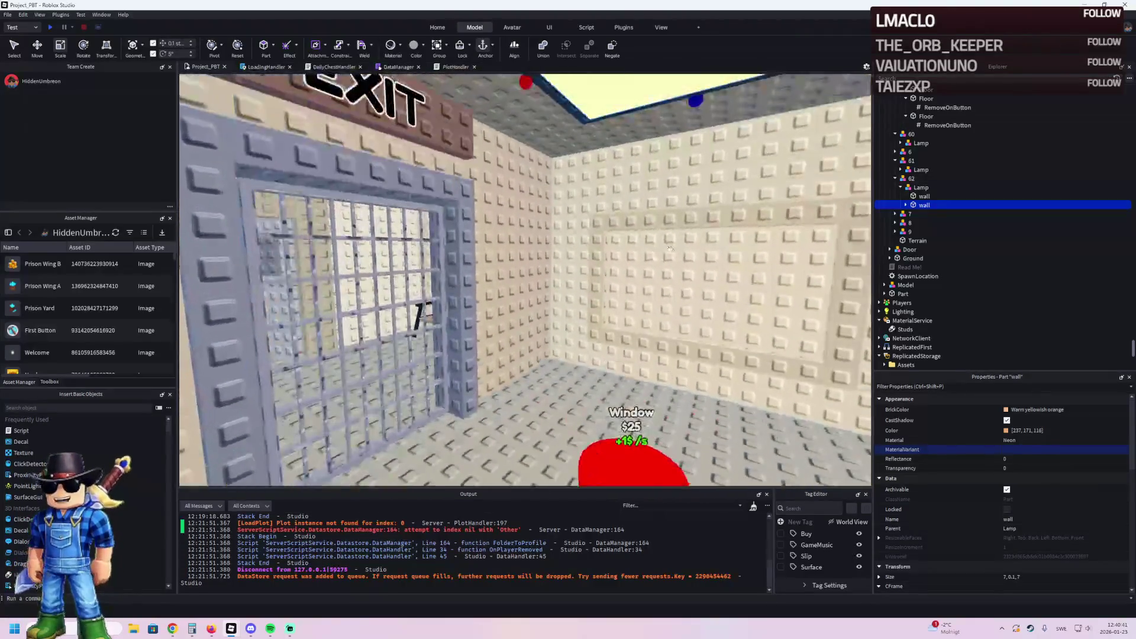
# Step: Toggle the panel's SurfaceLight Enabled off and back on so it stays lit
pyautogui.click(906, 205)
pyautogui.click(919, 213)
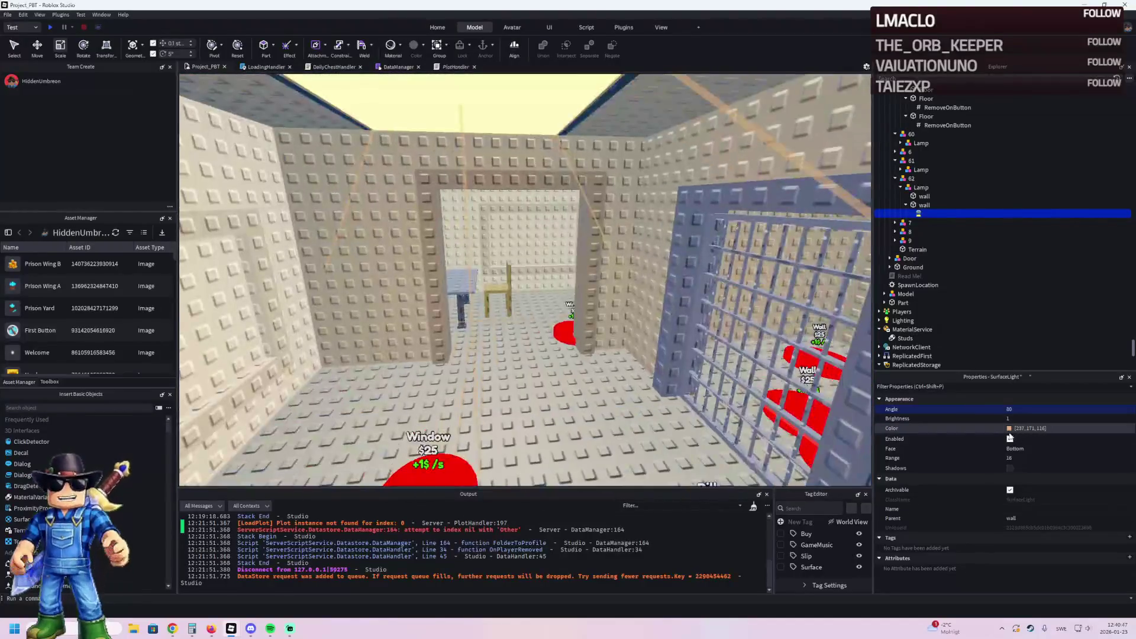
pyautogui.click(1010, 439)
pyautogui.click(1010, 439)
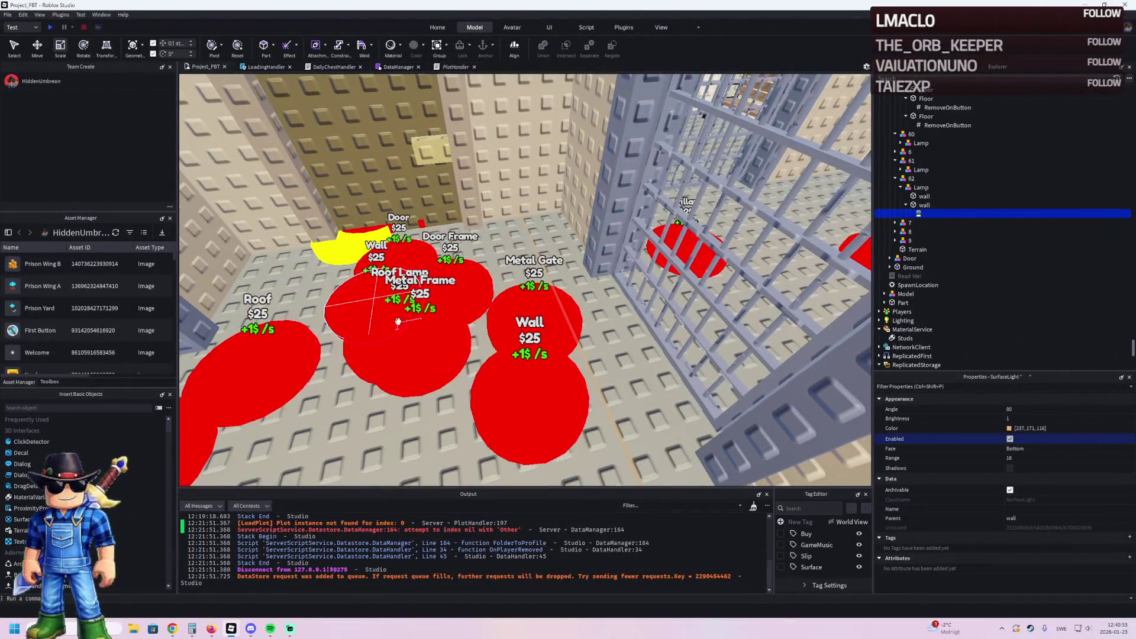
pyautogui.click(384, 315)
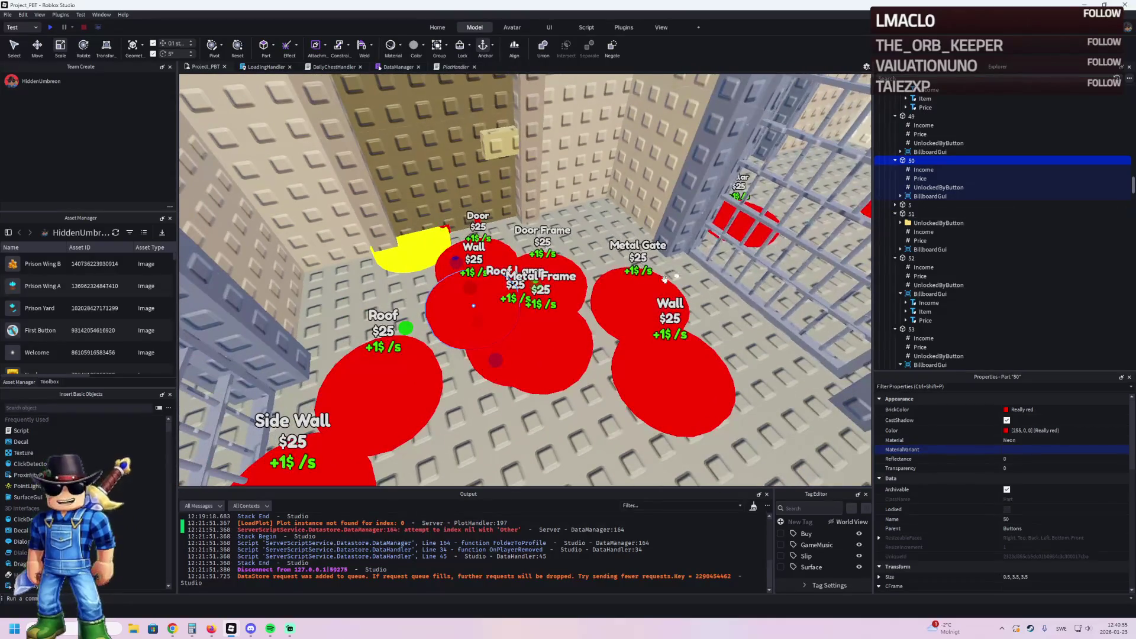
# Step: Duplicate purchase button 61, rename the copy 62, and place it beside the Pillar and Window pads
pyautogui.click(477, 364)
pyautogui.hotkey('ctrl', '2')
pyautogui.scroll(3, 491, 352)
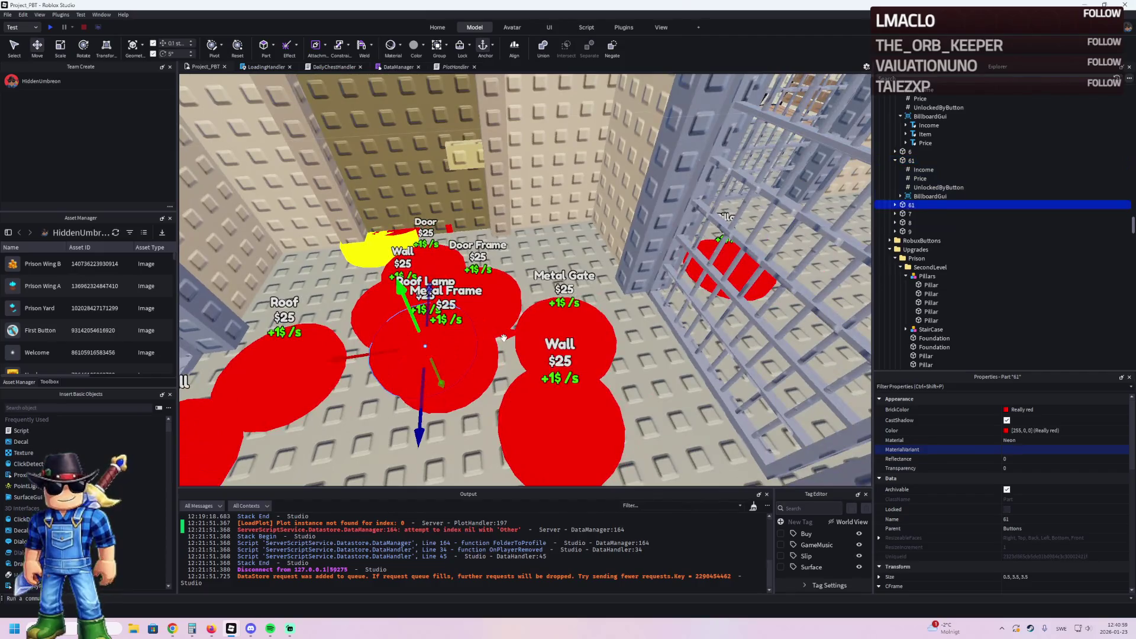
pyautogui.press('F2')
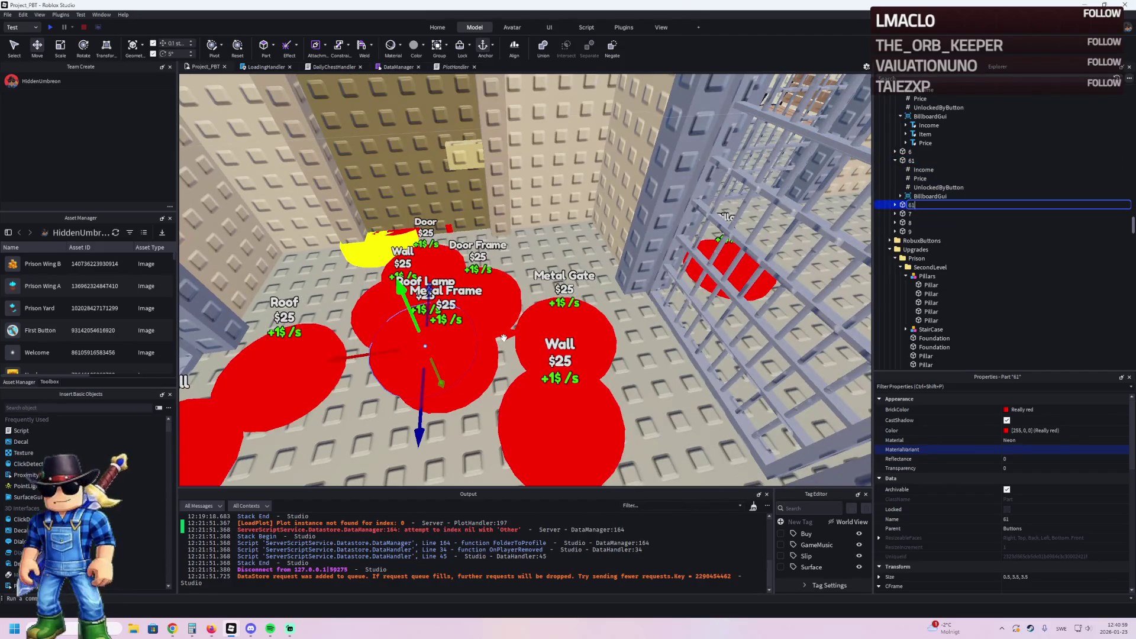
pyautogui.write('62')
pyautogui.press('Return')
pyautogui.moveTo(503, 338)
pyautogui.mouseDown()
pyautogui.moveTo(479, 341)
pyautogui.moveTo(504, 303)
pyautogui.moveTo(512, 346)
pyautogui.moveTo(500, 353)
pyautogui.moveTo(517, 353)
pyautogui.mouseUp()
# Step: Set button 62's Price value to 1575
pyautogui.click(894, 205)
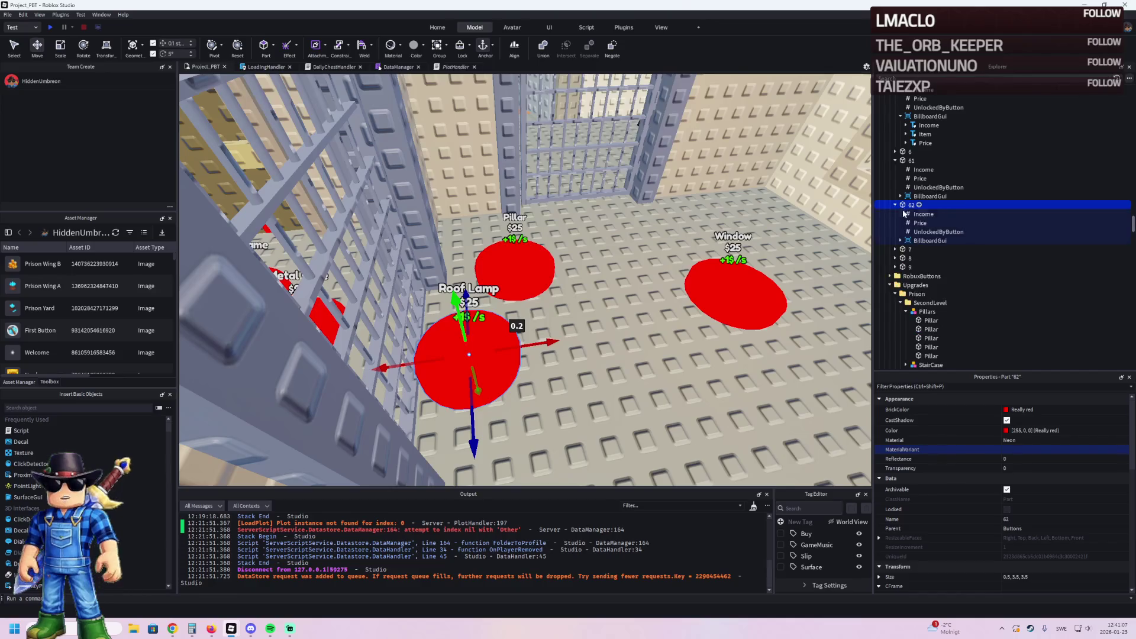
pyautogui.click(920, 223)
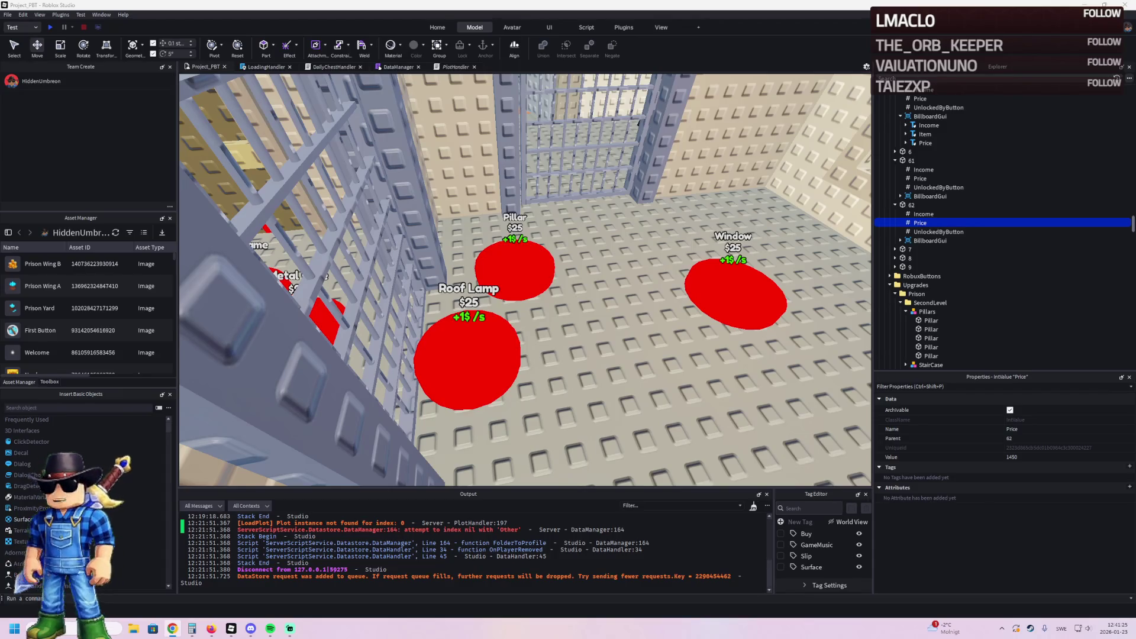
pyautogui.click(1044, 457)
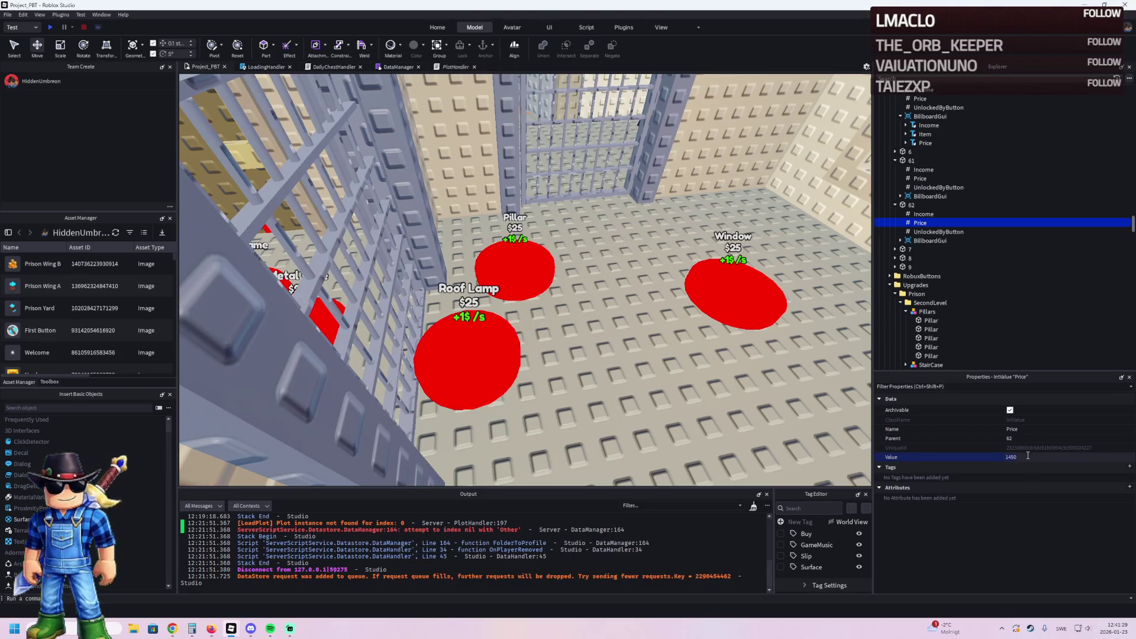
pyautogui.write('75')
pyautogui.press('Return')
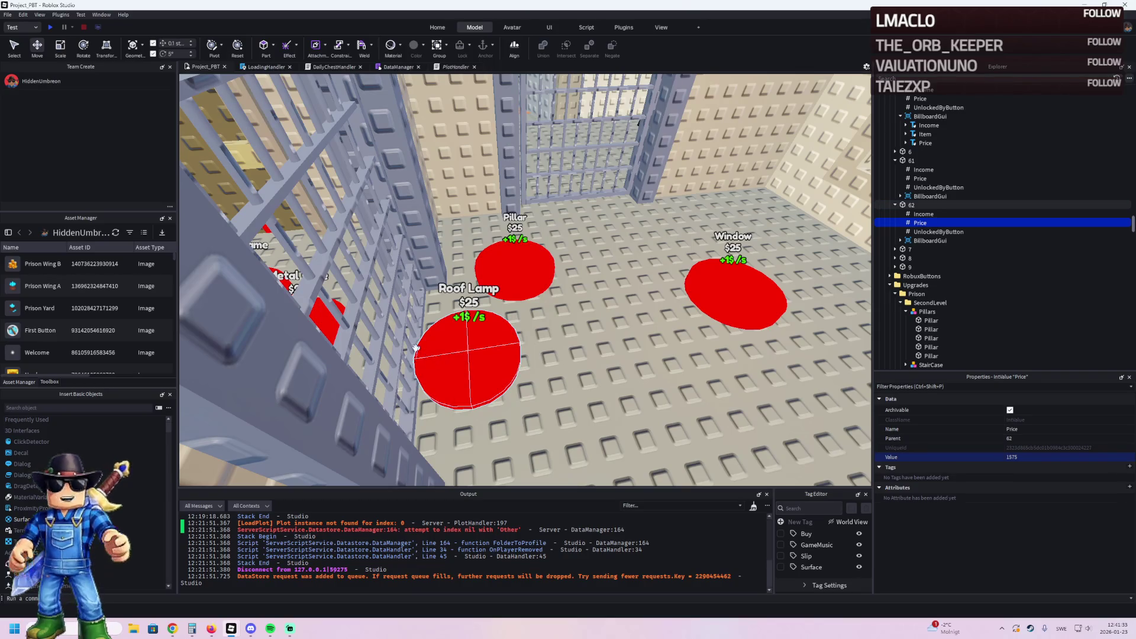
# Step: Check button 62's Price and UnlockedByButton values
pyautogui.click(453, 371)
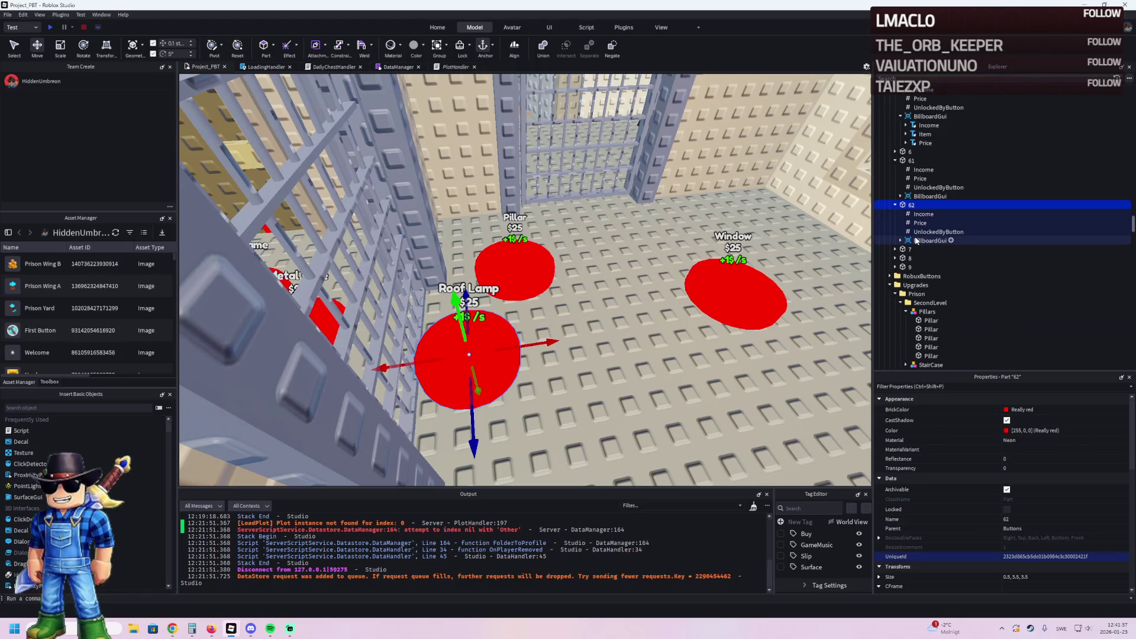
pyautogui.hotkey('alt', 'Tab')
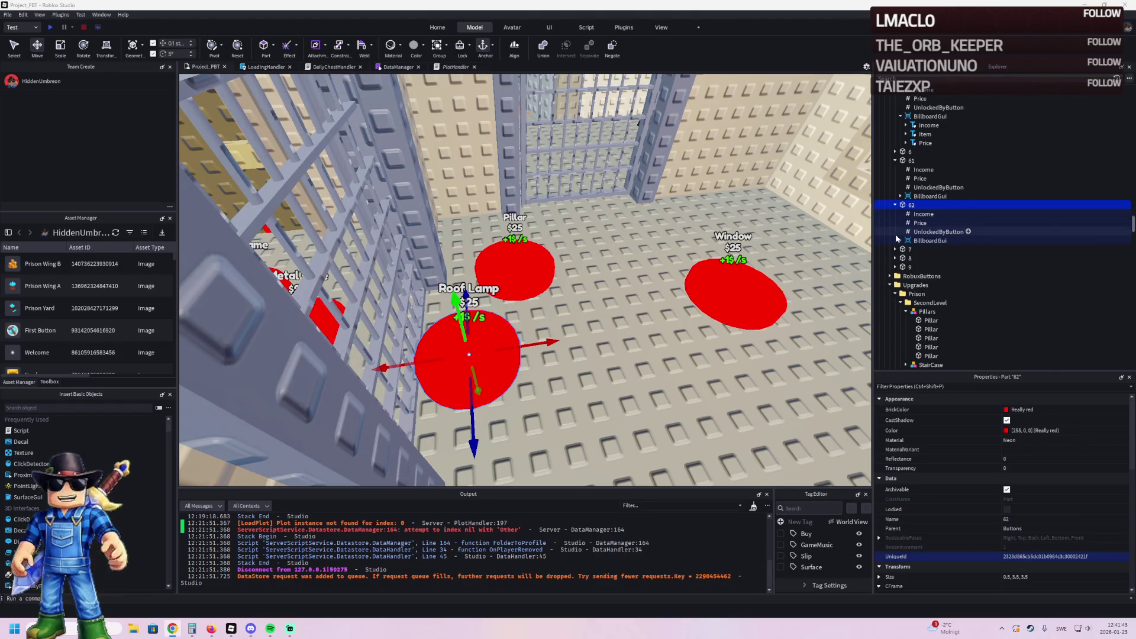
pyautogui.click(920, 223)
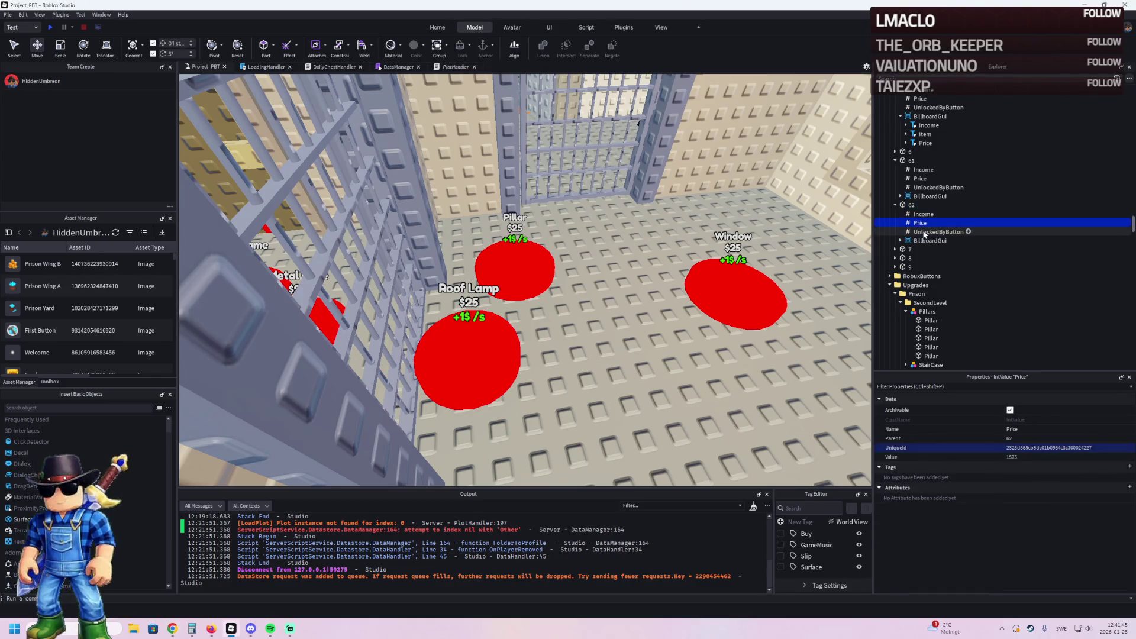
pyautogui.click(923, 232)
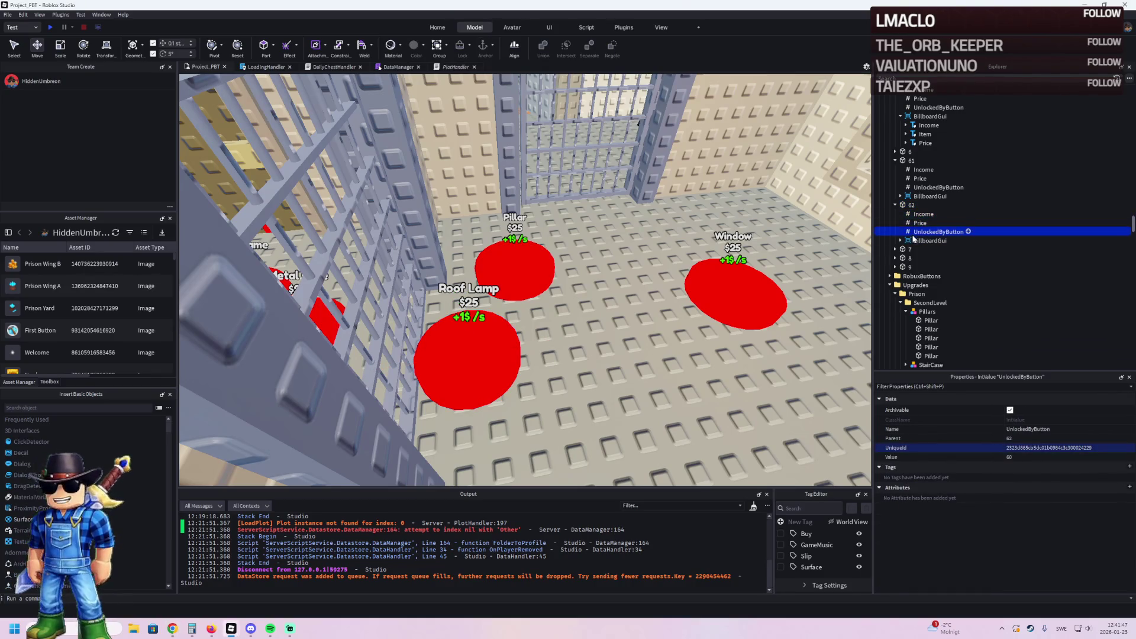
pyautogui.click(1013, 456)
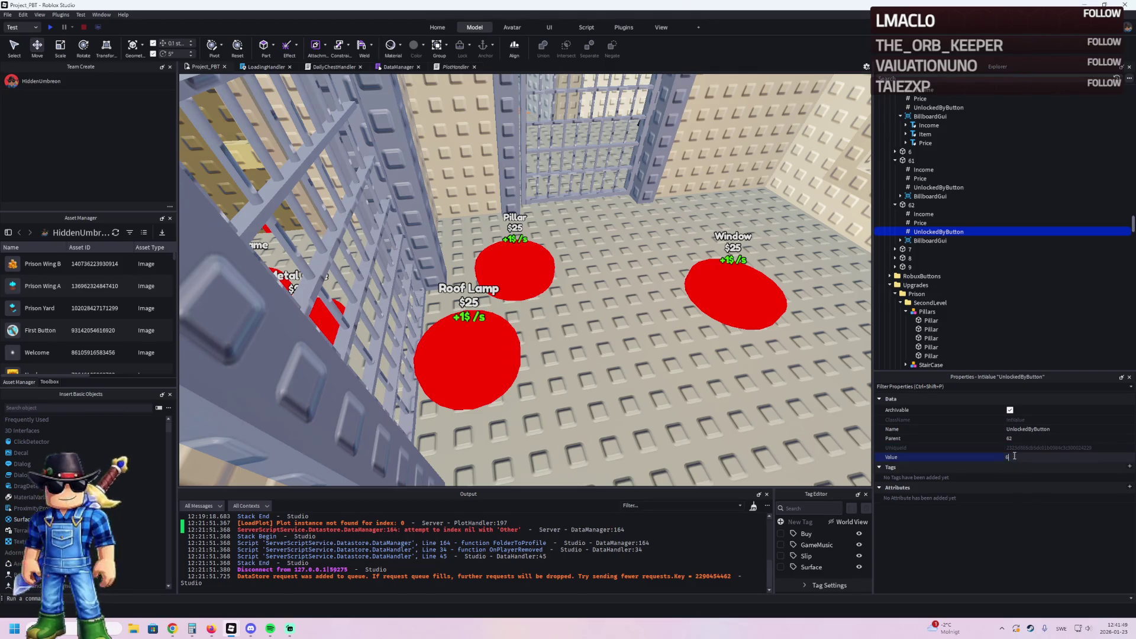
pyautogui.write('1')
pyautogui.click(911, 205)
# Step: Duplicate the Roof Lamp button 62 and place the copy on the floor to the left
pyautogui.press('f')
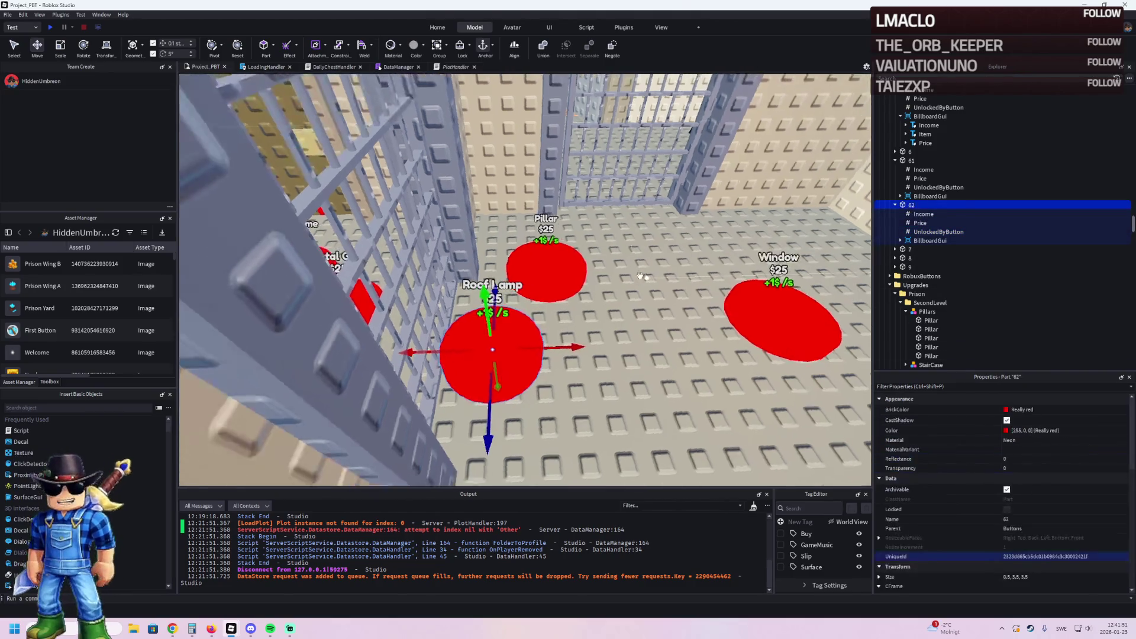
pyautogui.press('e')
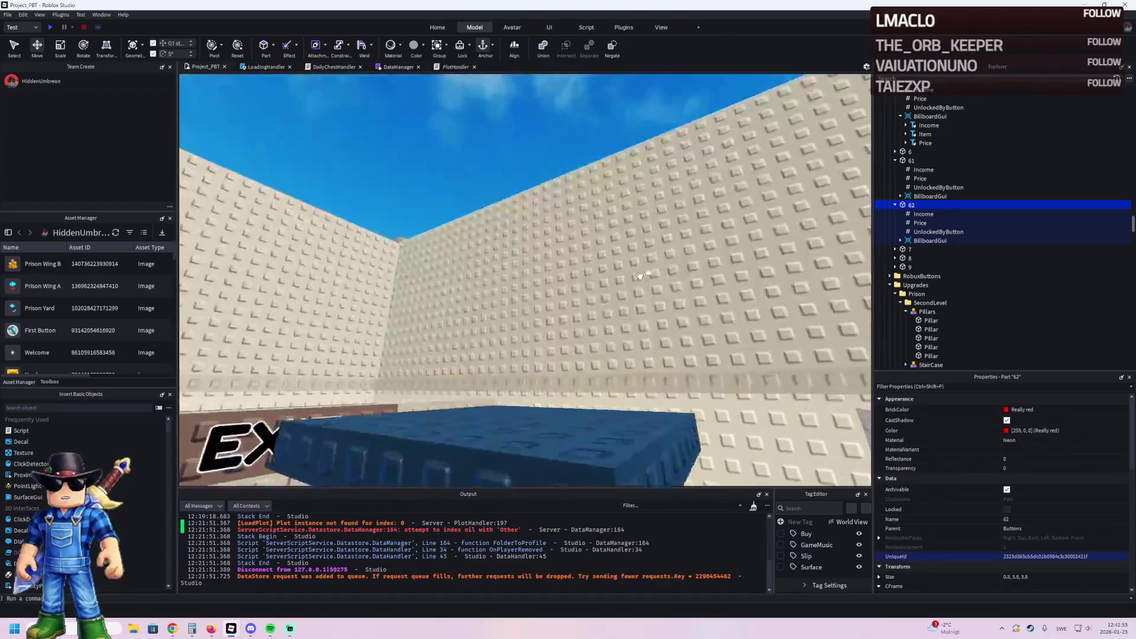
pyautogui.press('e')
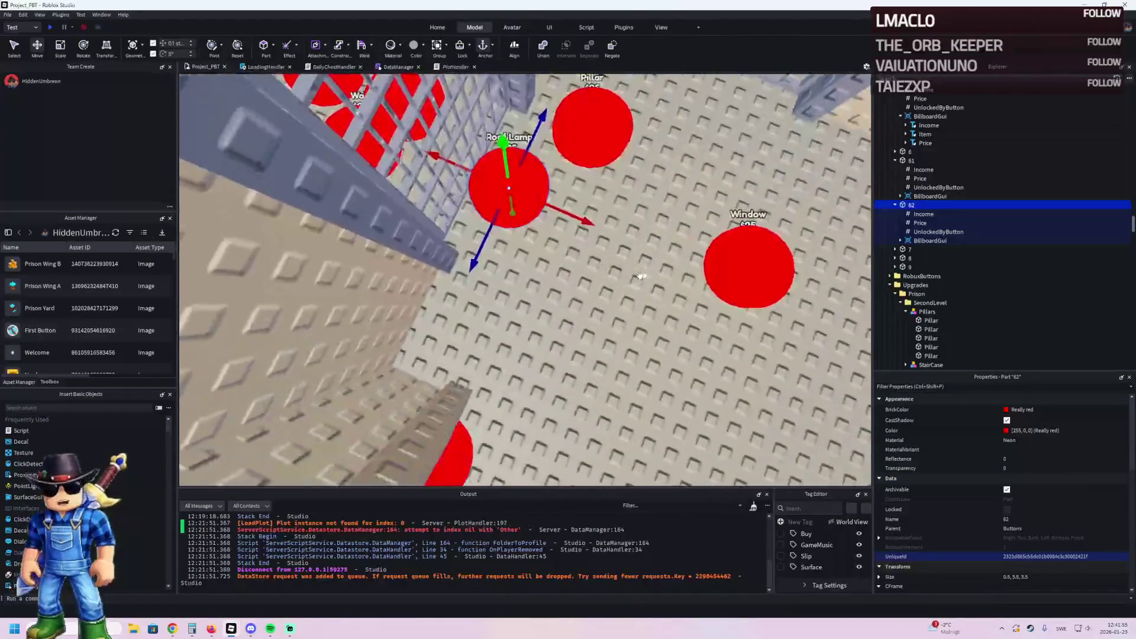
pyautogui.press('e')
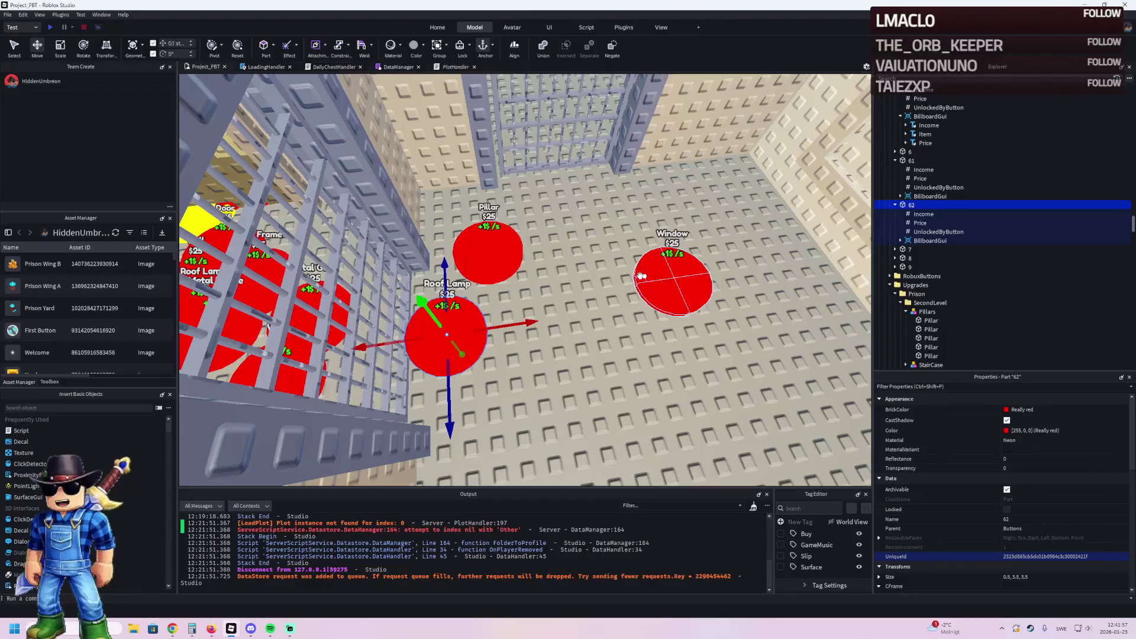
pyautogui.press('w')
pyautogui.press('a')
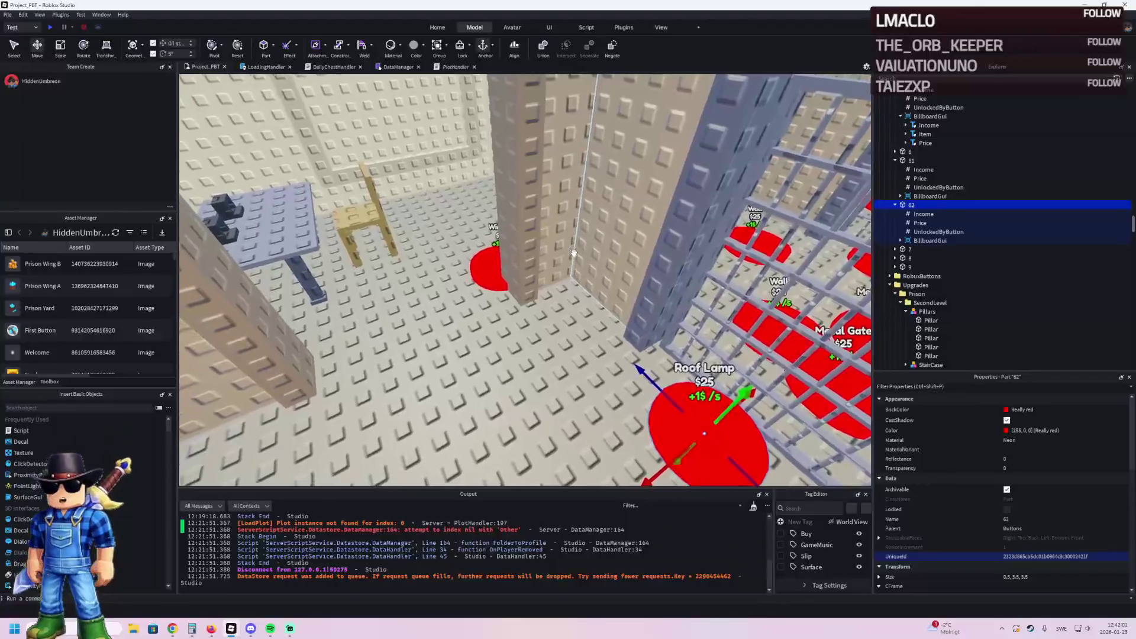
pyautogui.press('a')
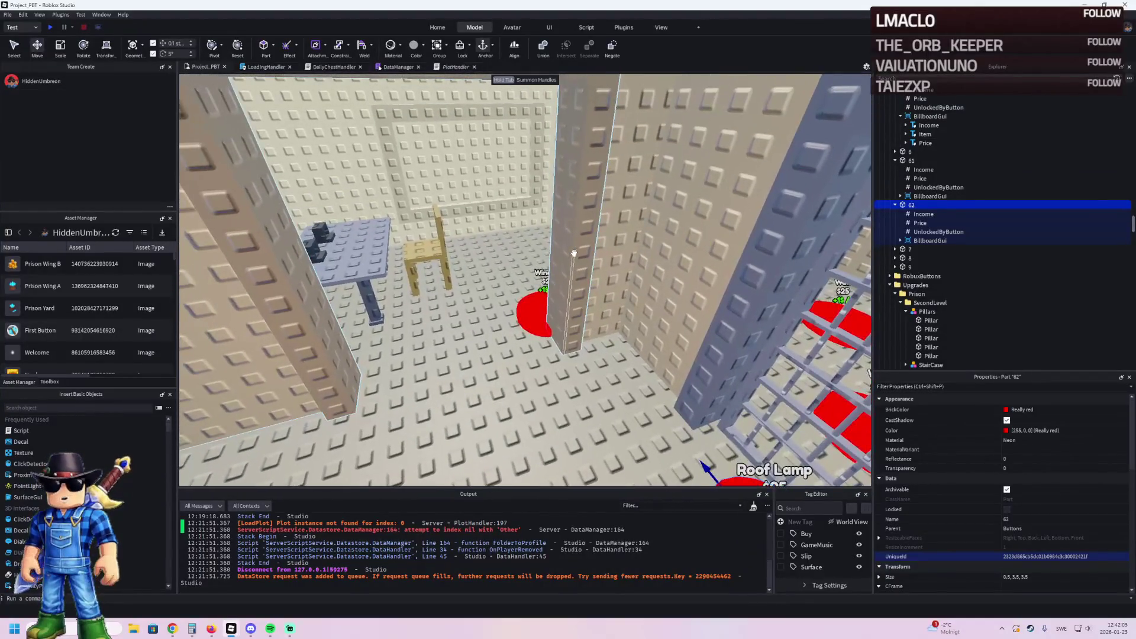
pyautogui.press('e')
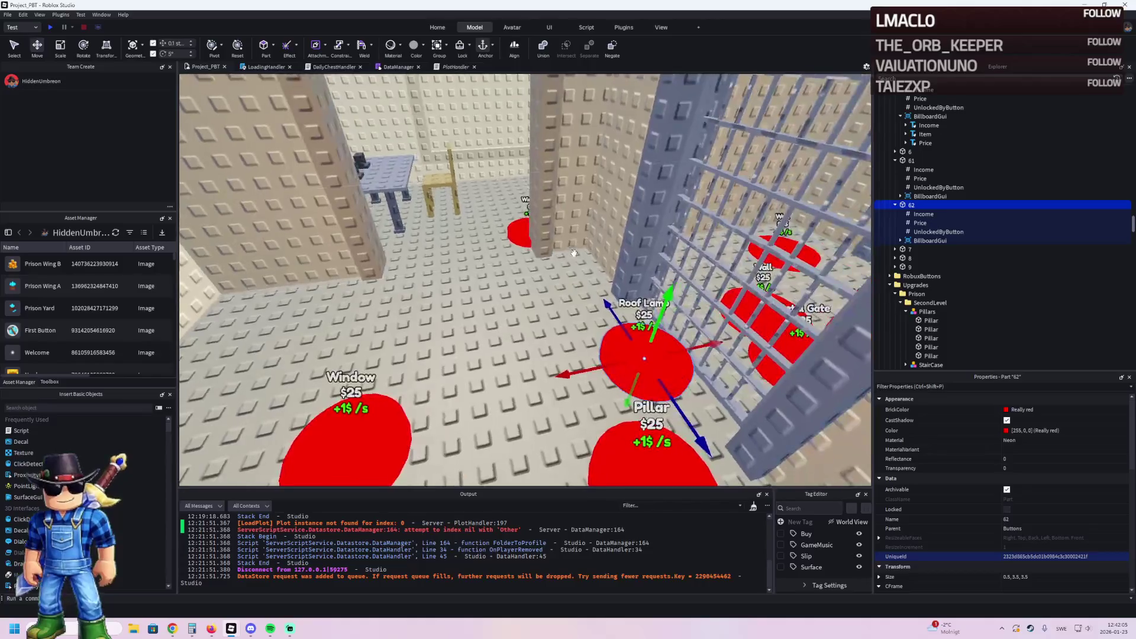
pyautogui.hotkey('ctrl', 'd')
pyautogui.moveTo(659, 346)
pyautogui.mouseDown()
pyautogui.moveTo(503, 305)
pyautogui.moveTo(457, 374)
pyautogui.moveTo(513, 372)
pyautogui.moveTo(536, 332)
pyautogui.moveTo(526, 314)
pyautogui.mouseUp()
pyautogui.scroll(3, 532, 296)
pyautogui.press('s')
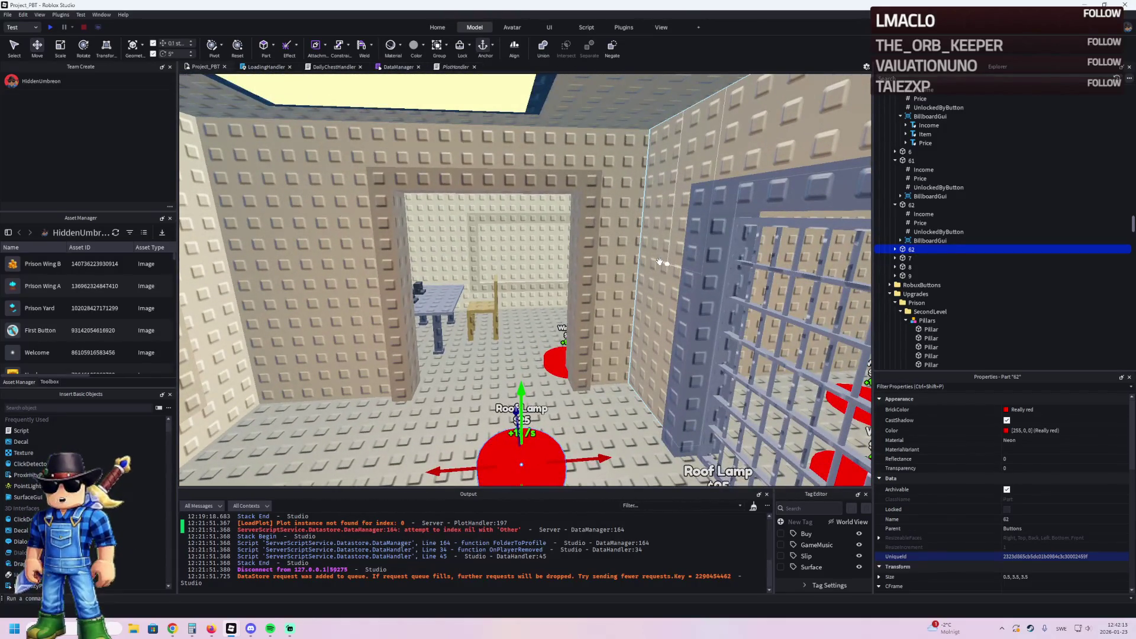
# Step: Inspect the wall, lintel and wall sections around the cell doorway
pyautogui.click(615, 254)
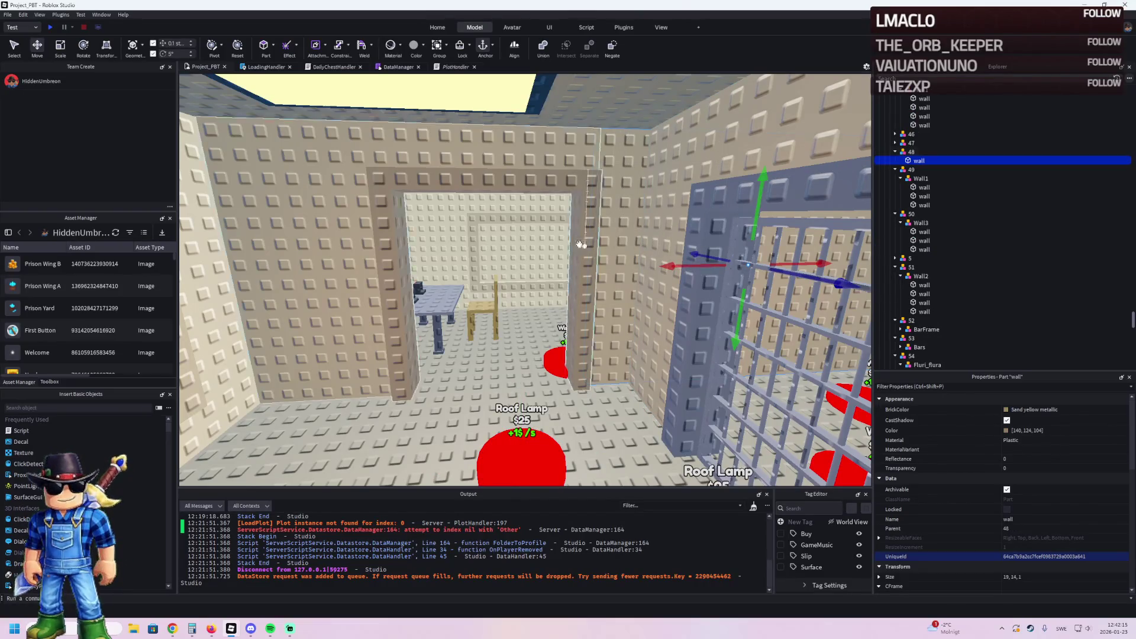
pyautogui.click(521, 180)
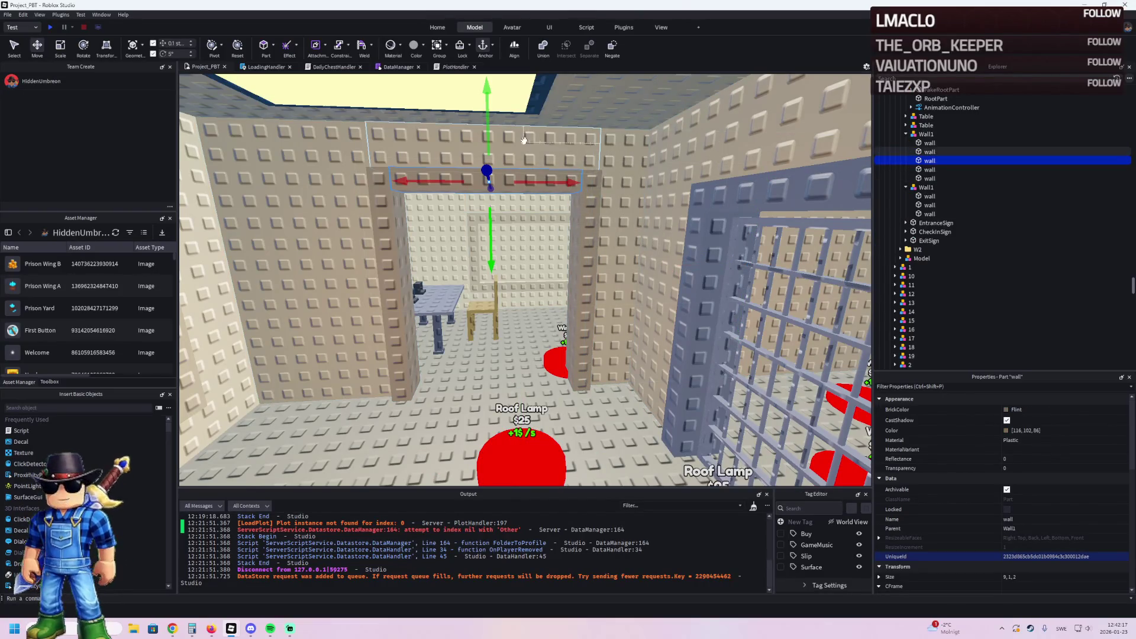
pyautogui.click(562, 141)
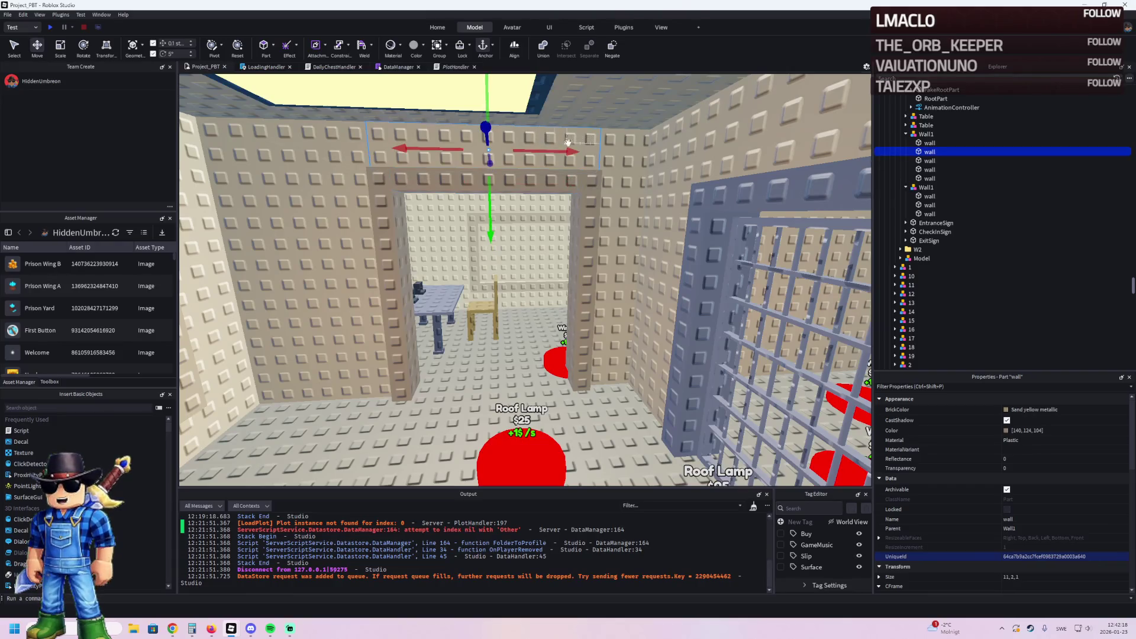
pyautogui.click(618, 149)
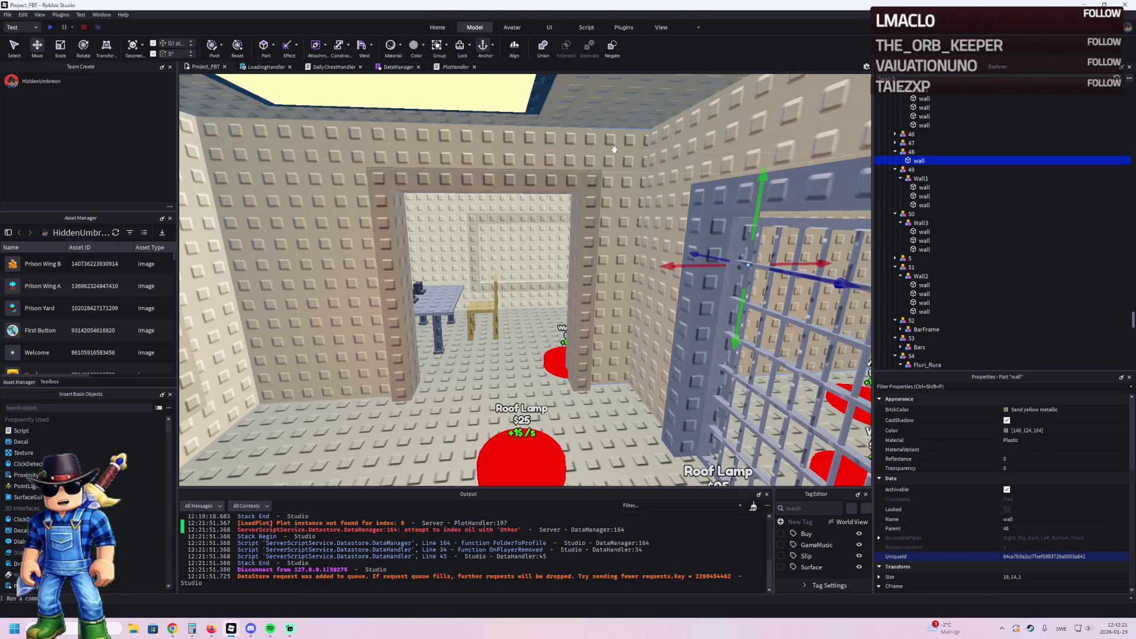
pyautogui.click(562, 146)
pyautogui.scroll(5, 513, 367)
# Step: Rename the copied button to 63
pyautogui.click(512, 370)
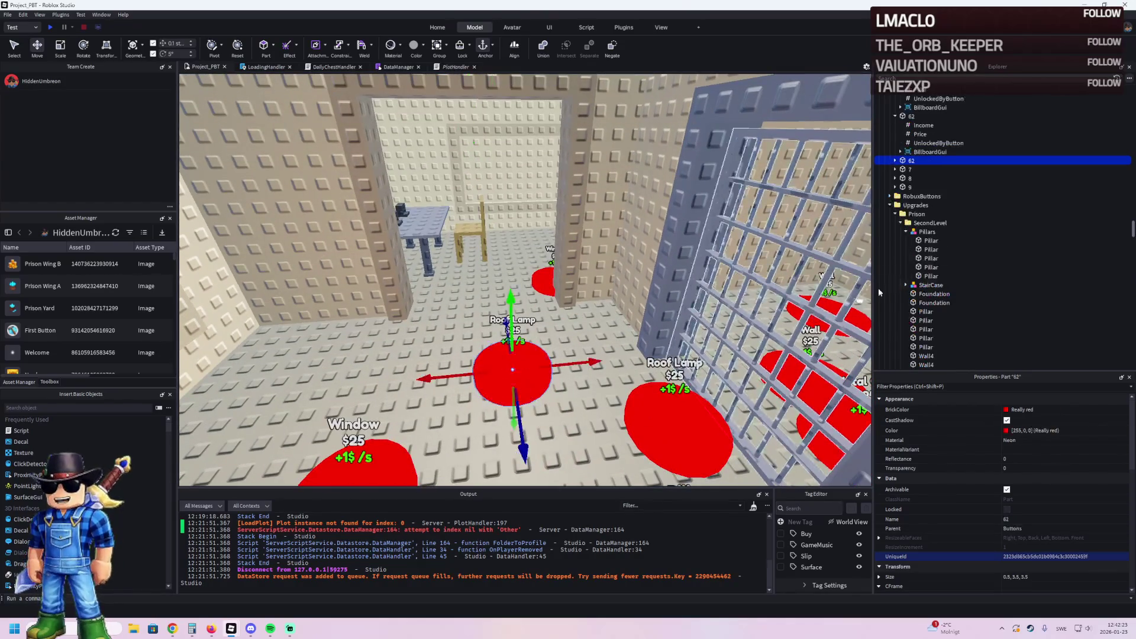
pyautogui.press('F2')
pyautogui.write('63')
pyautogui.press('Return')
pyautogui.press('Right')
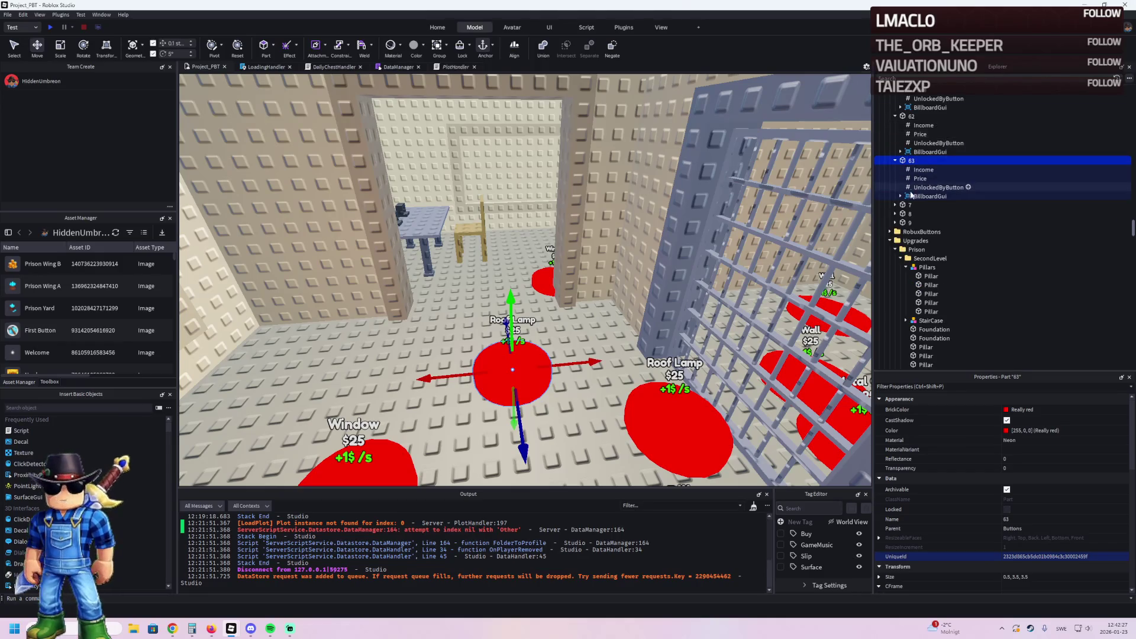
# Step: Set button 63's billboard Item label text to Wall
pyautogui.click(900, 196)
pyautogui.click(925, 213)
pyautogui.scroll(-5, 1076, 527)
pyautogui.click(1053, 492)
pyautogui.write('Wall')
pyautogui.press('Return')
# Step: Move Roof Lamp button 62 next to the cage and Wall button 63 into place
pyautogui.click(679, 426)
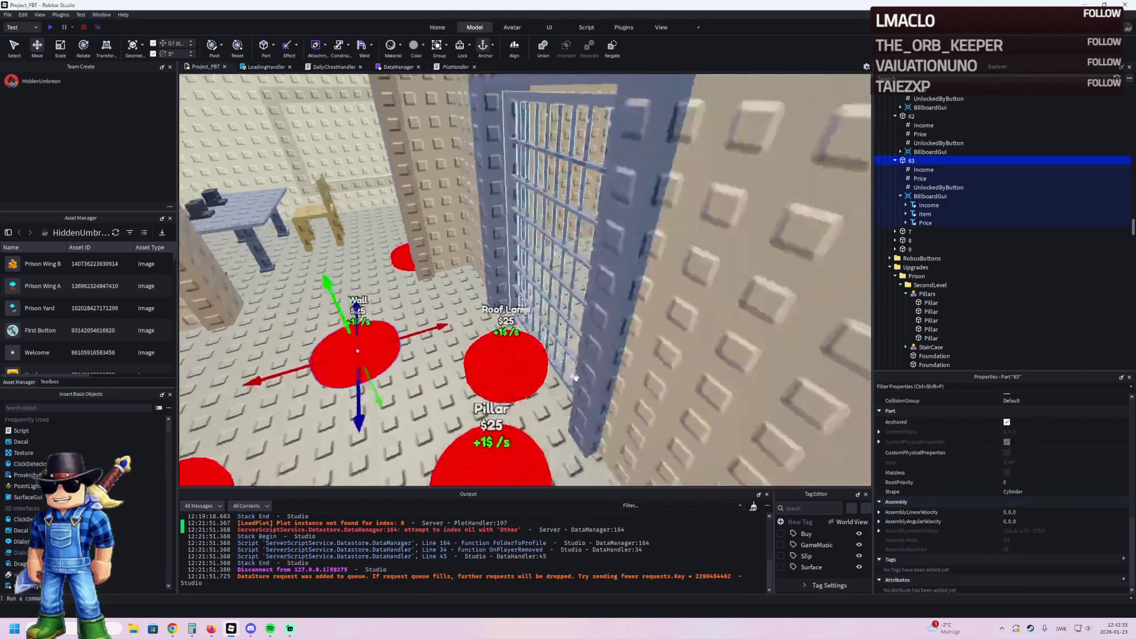
pyautogui.press('f')
pyautogui.moveTo(633, 357); pyautogui.dragTo(691, 331)
pyautogui.moveTo(465, 354)
pyautogui.mouseDown()
pyautogui.moveTo(514, 382)
pyautogui.moveTo(504, 395)
pyautogui.mouseUp()
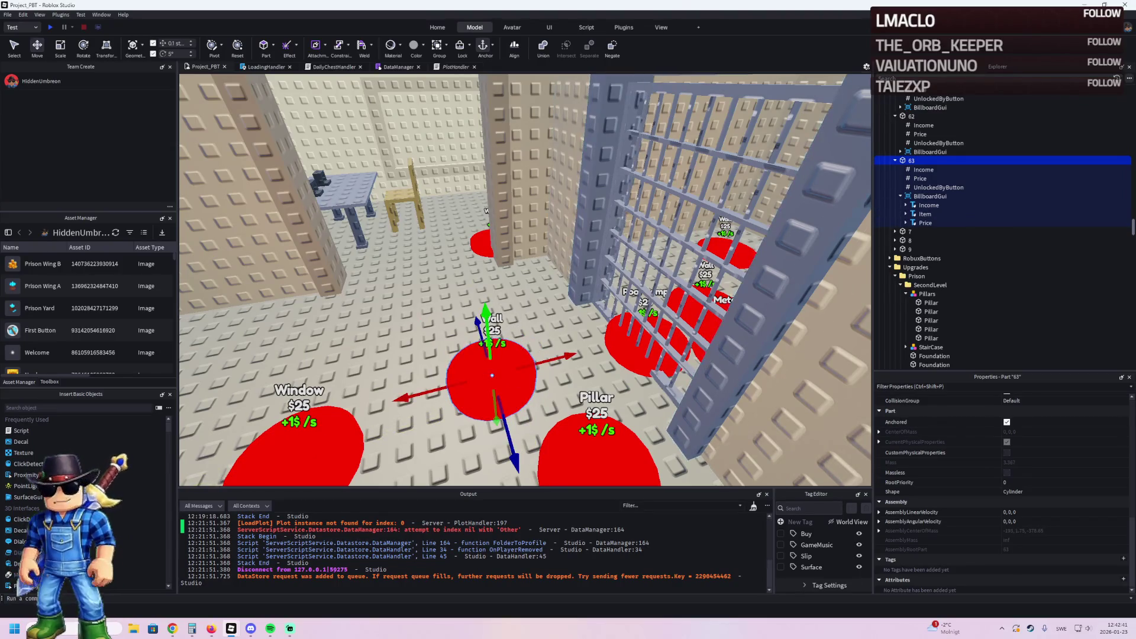
pyautogui.hotkey('alt', 'Tab')
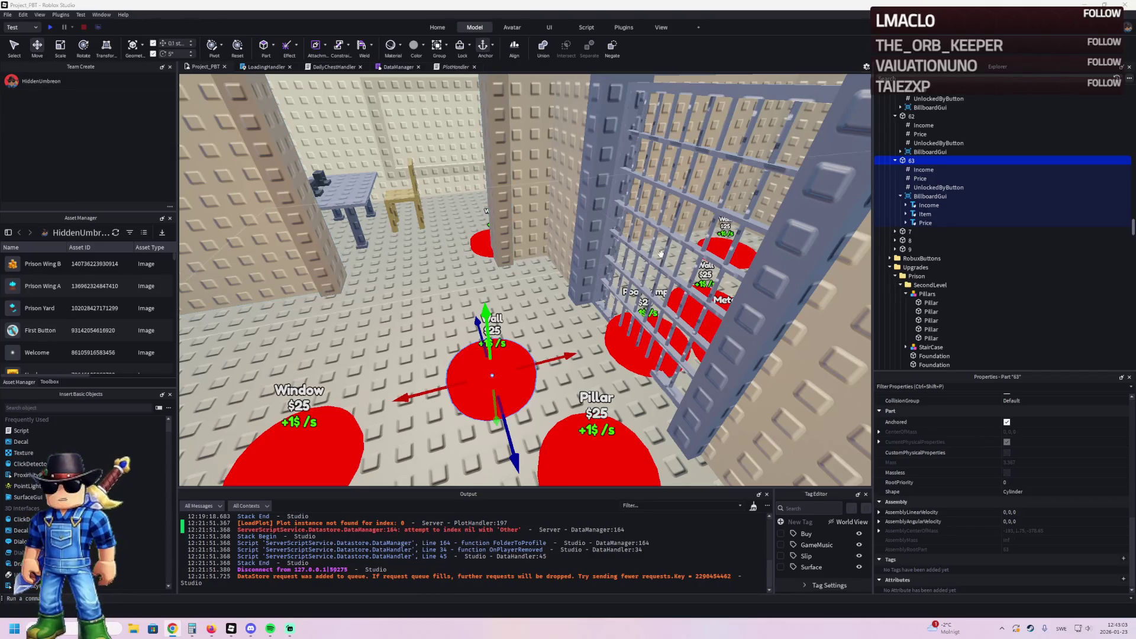
# Step: Set button 63's UnlockedByButton value to 61
pyautogui.click(947, 178)
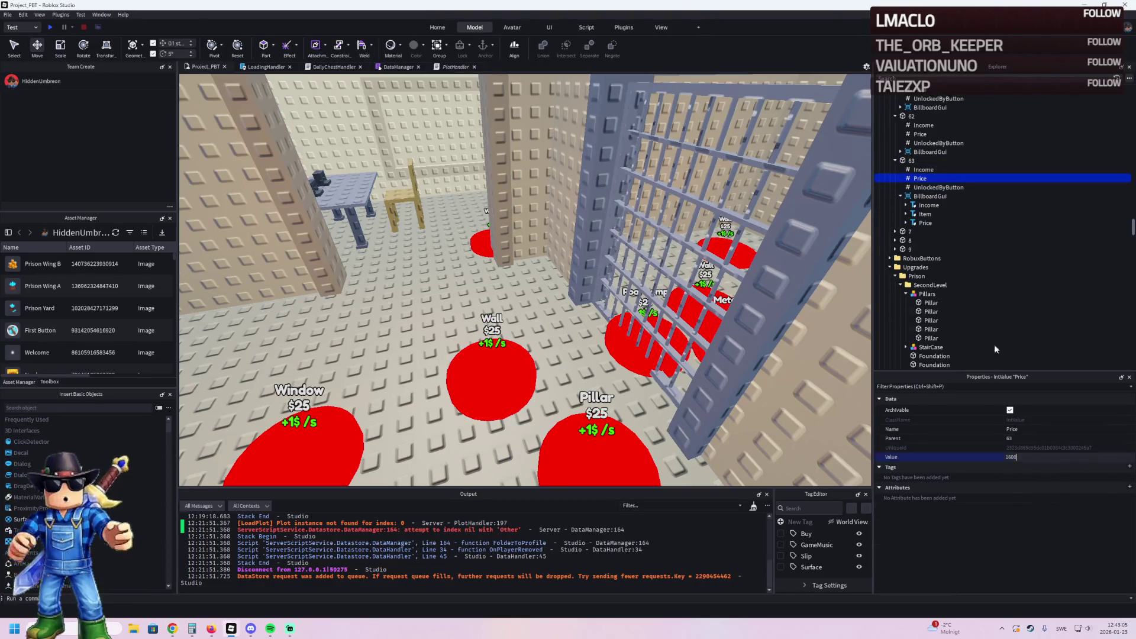
pyautogui.click(940, 187)
pyautogui.click(1025, 456)
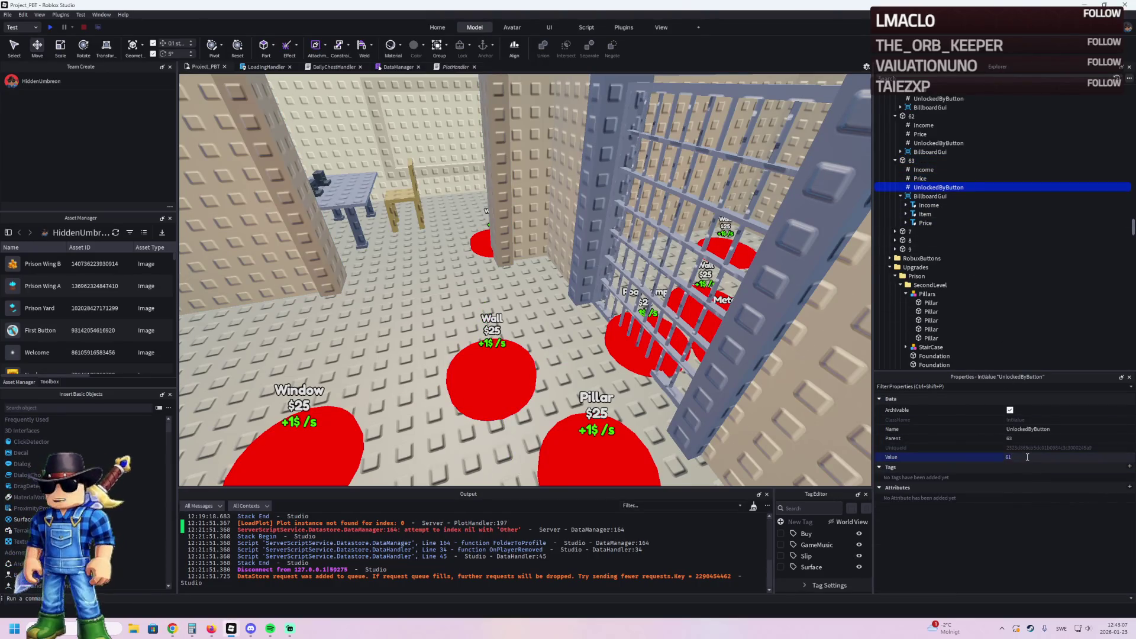
# Step: Move the new copy of button 63 off the original toward the doorway
pyautogui.click(497, 387)
pyautogui.moveTo(497, 388)
pyautogui.mouseDown()
pyautogui.moveTo(467, 310)
pyautogui.moveTo(438, 311)
pyautogui.mouseUp()
pyautogui.moveTo(530, 263); pyautogui.dragTo(473, 250)
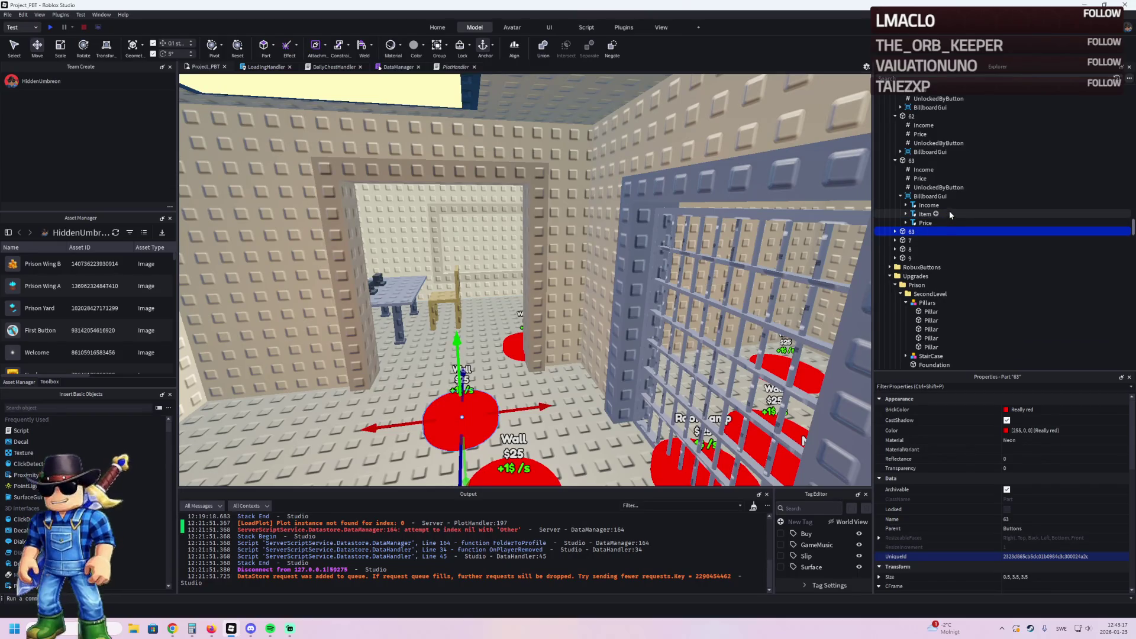
pyautogui.press('F2')
# Step: Rename the copy to 64 and change its Price value to 1650
pyautogui.write('64')
pyautogui.press('Return')
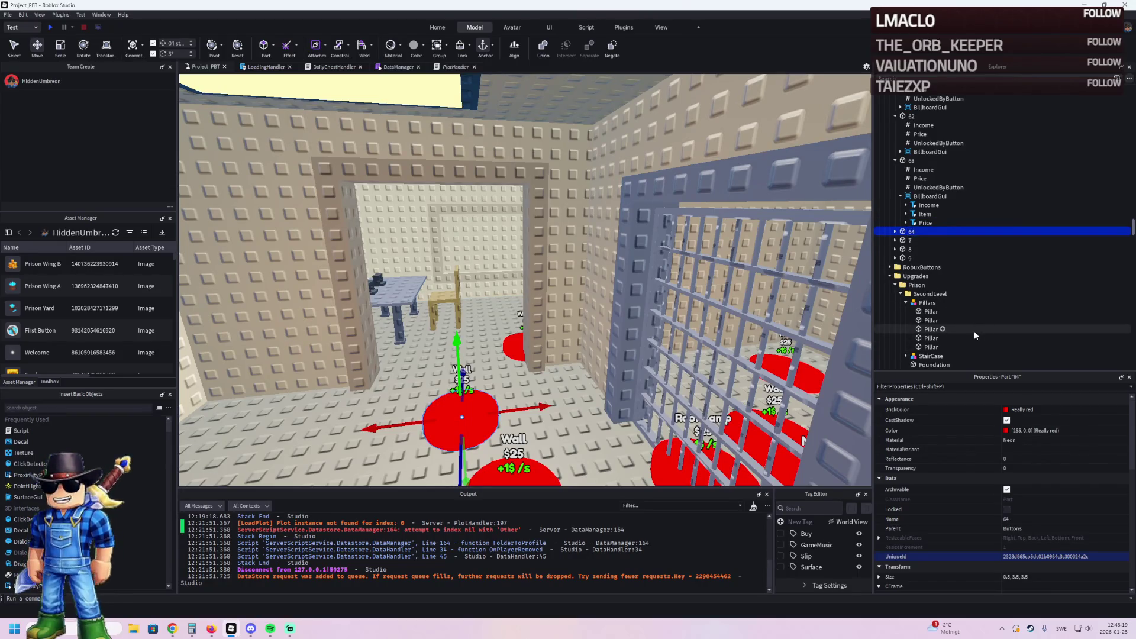
pyautogui.click(895, 231)
pyautogui.click(920, 249)
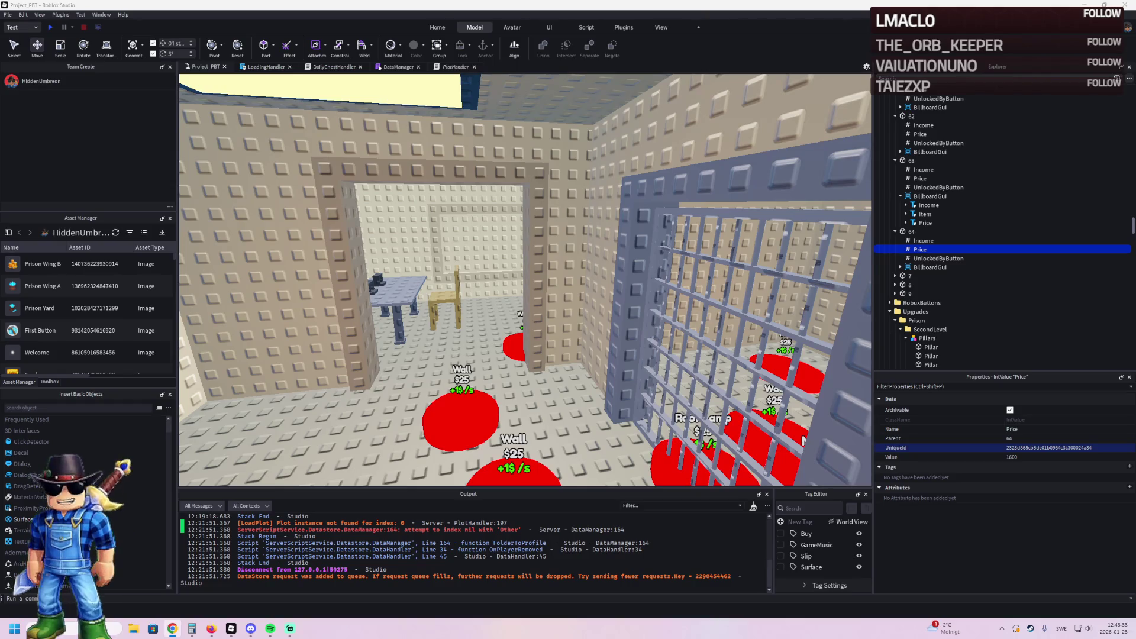
pyautogui.click(911, 232)
pyautogui.click(919, 250)
pyautogui.click(1045, 459)
pyautogui.write('1')
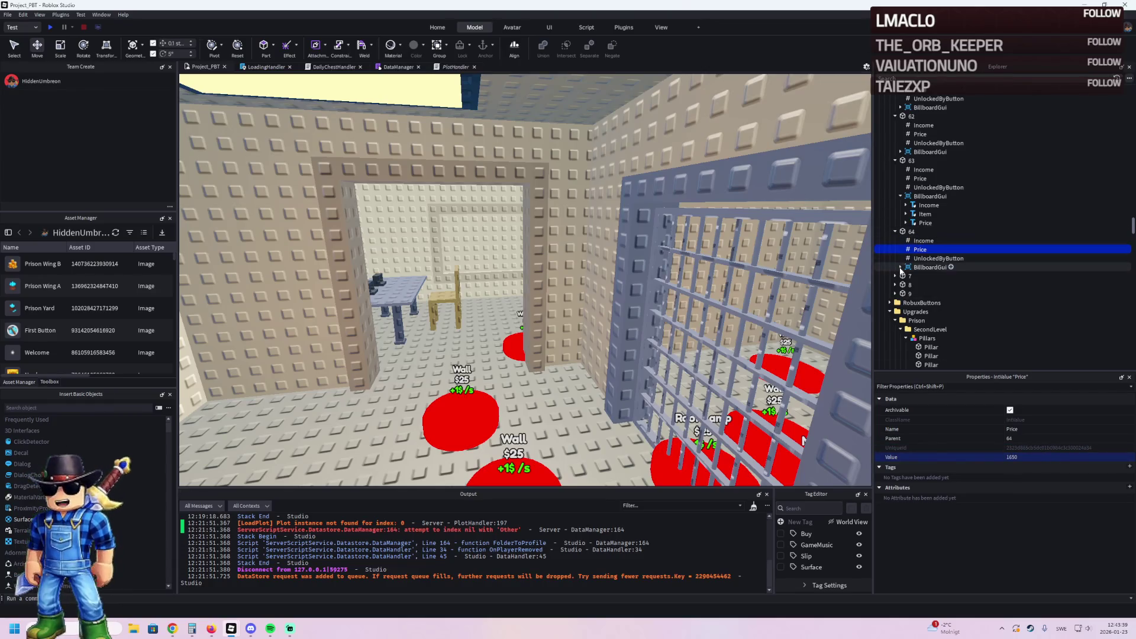
# Step: Change button 64's billboard Item label text to Wall Frame
pyautogui.click(901, 267)
pyautogui.click(924, 285)
pyautogui.scroll(-10, 1019, 459)
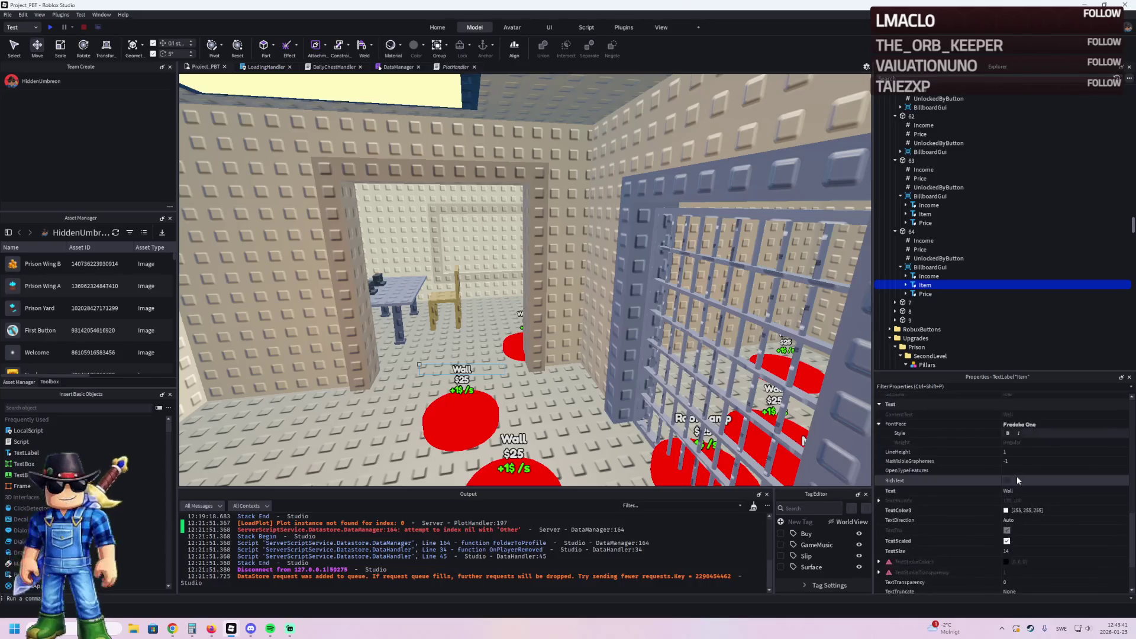
pyautogui.click(1044, 492)
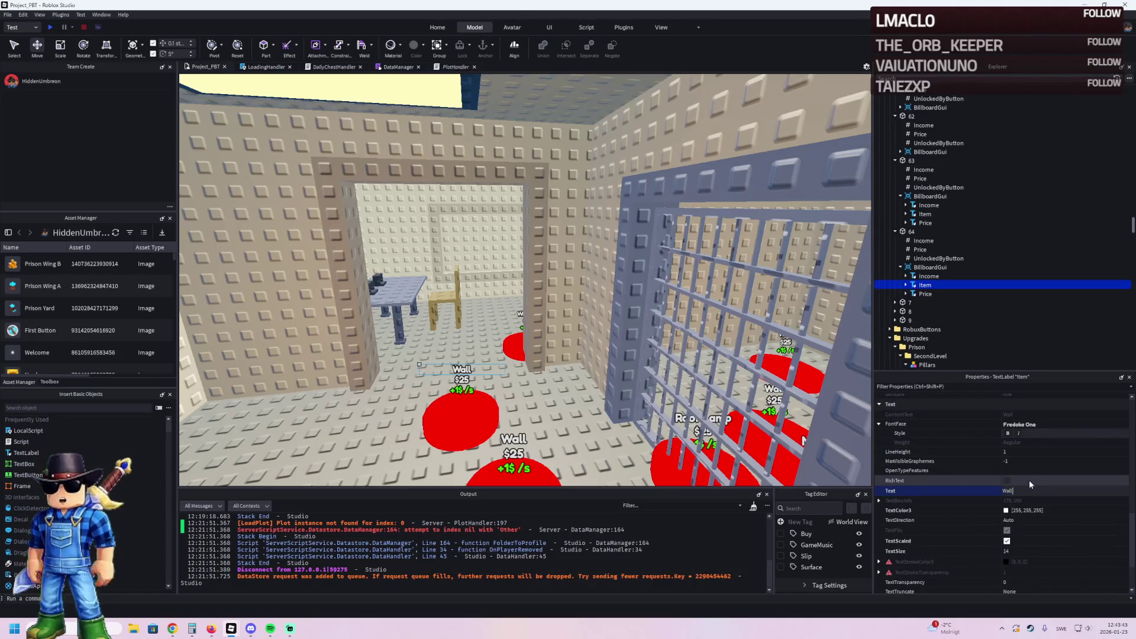
pyautogui.write('Feme')
pyautogui.press('Return')
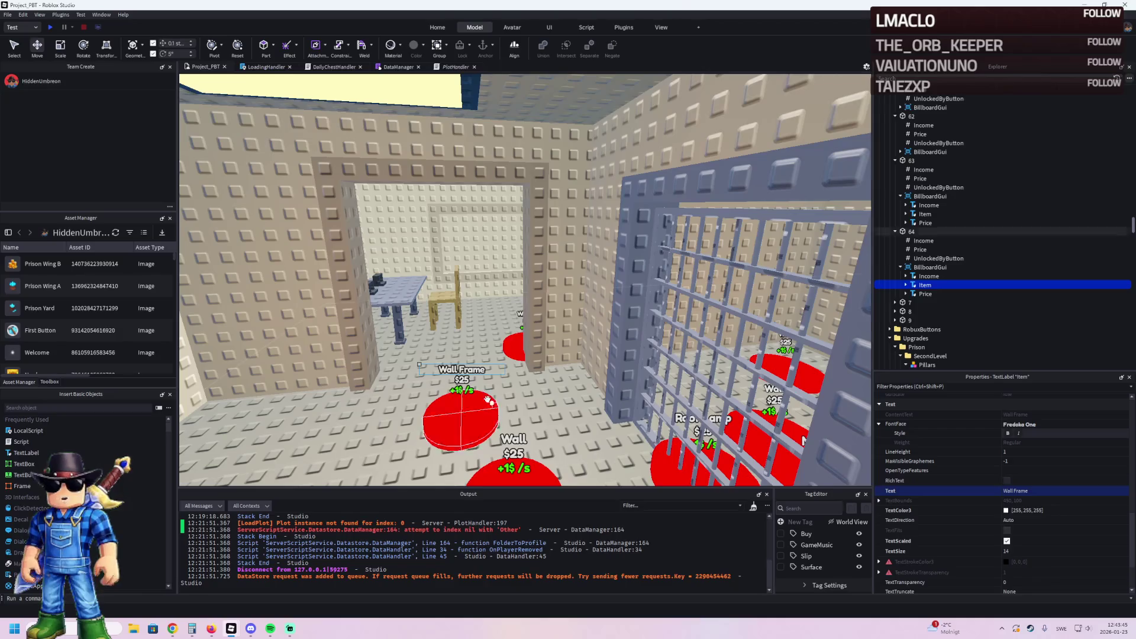
pyautogui.scroll(3, 454, 195)
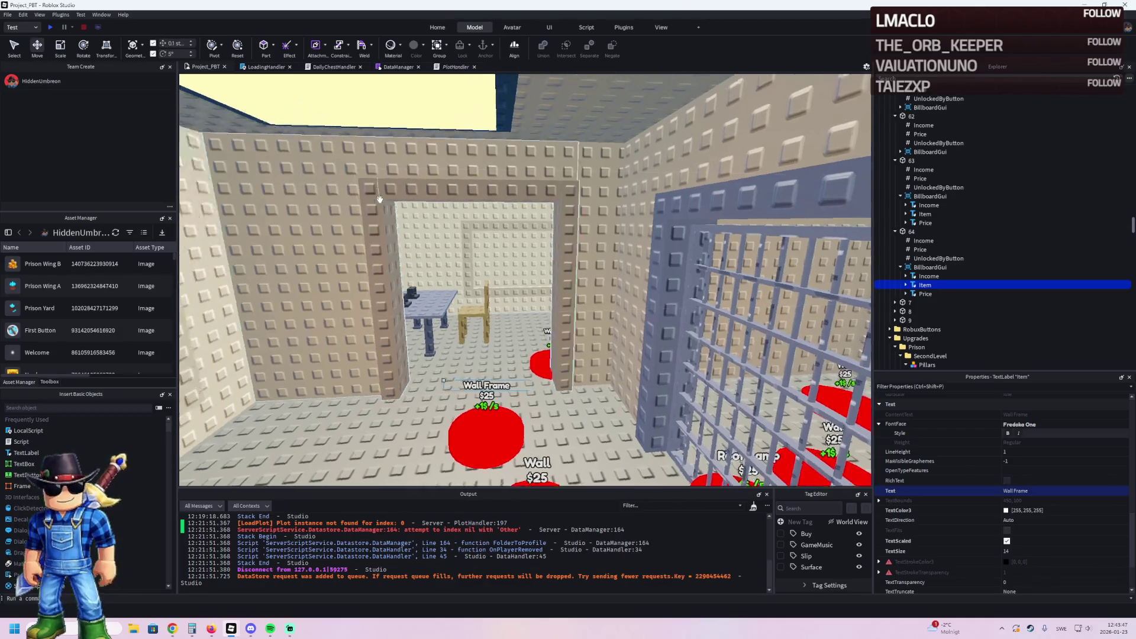
# Step: Scroll and move the view over to the cell doorway and the Wall Frame pad
pyautogui.scroll(10, 453, 195)
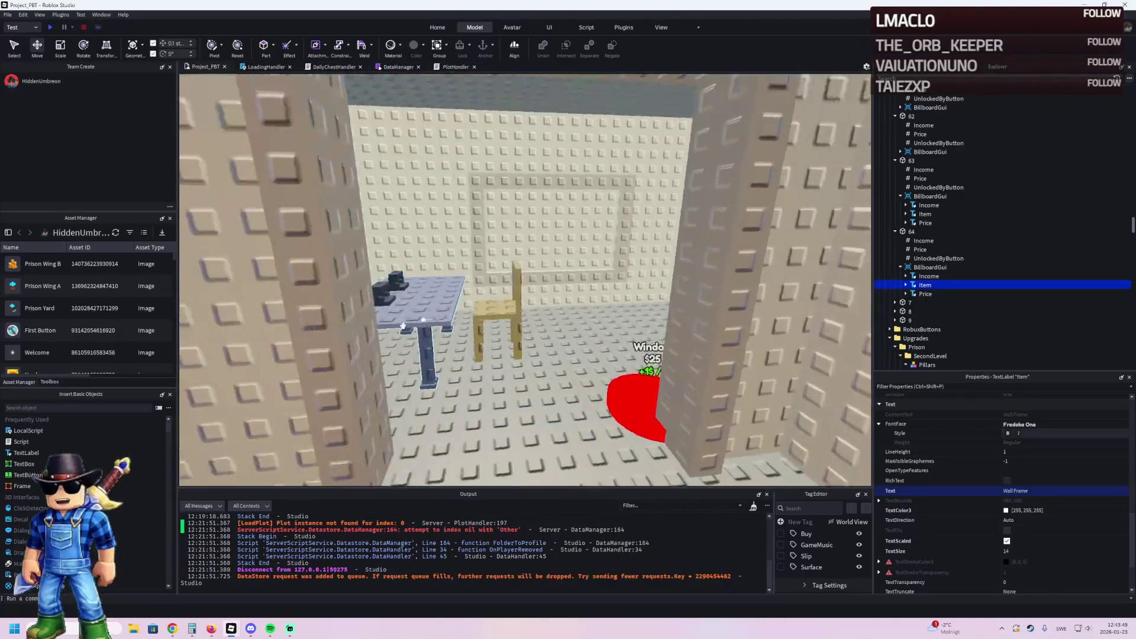
pyautogui.scroll(-5, 403, 325)
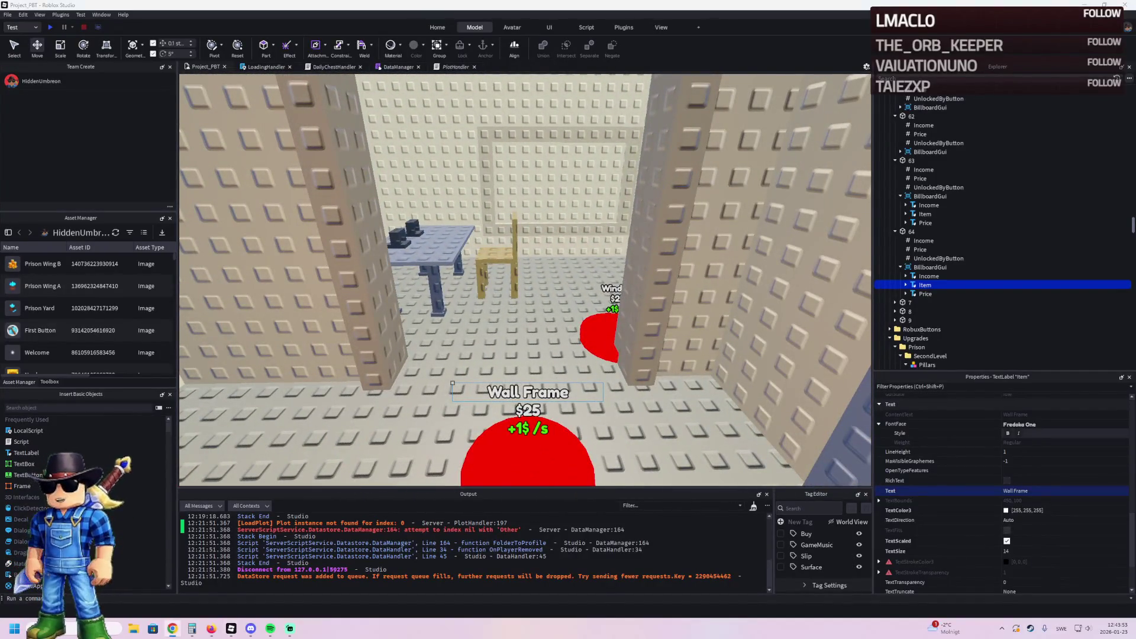
pyautogui.scroll(-3, 501, 286)
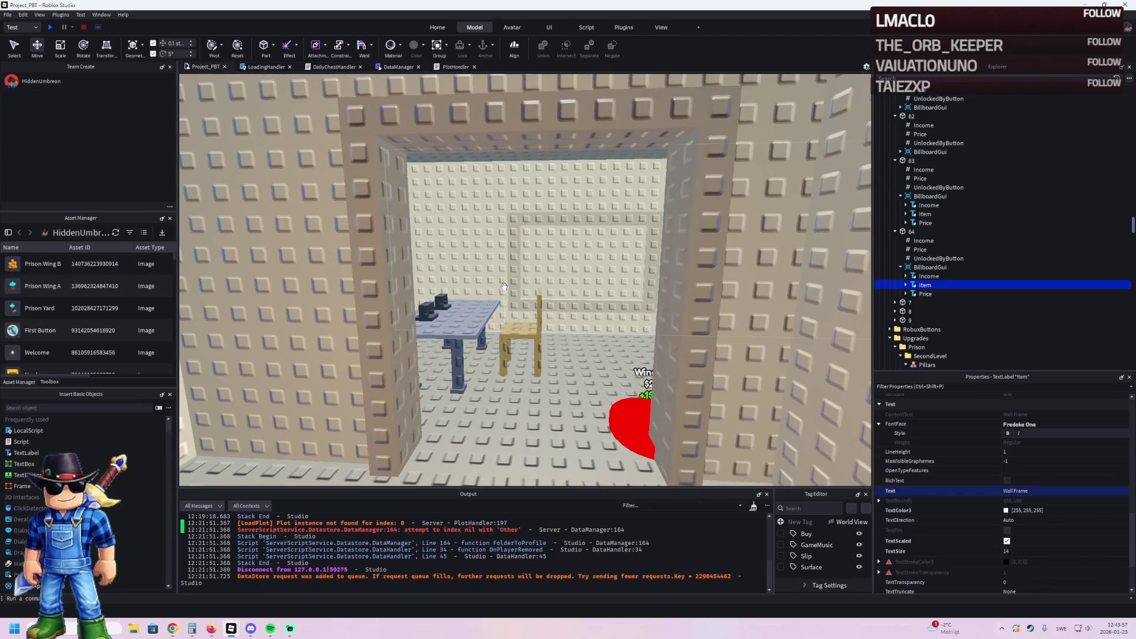
pyautogui.scroll(-1, 504, 287)
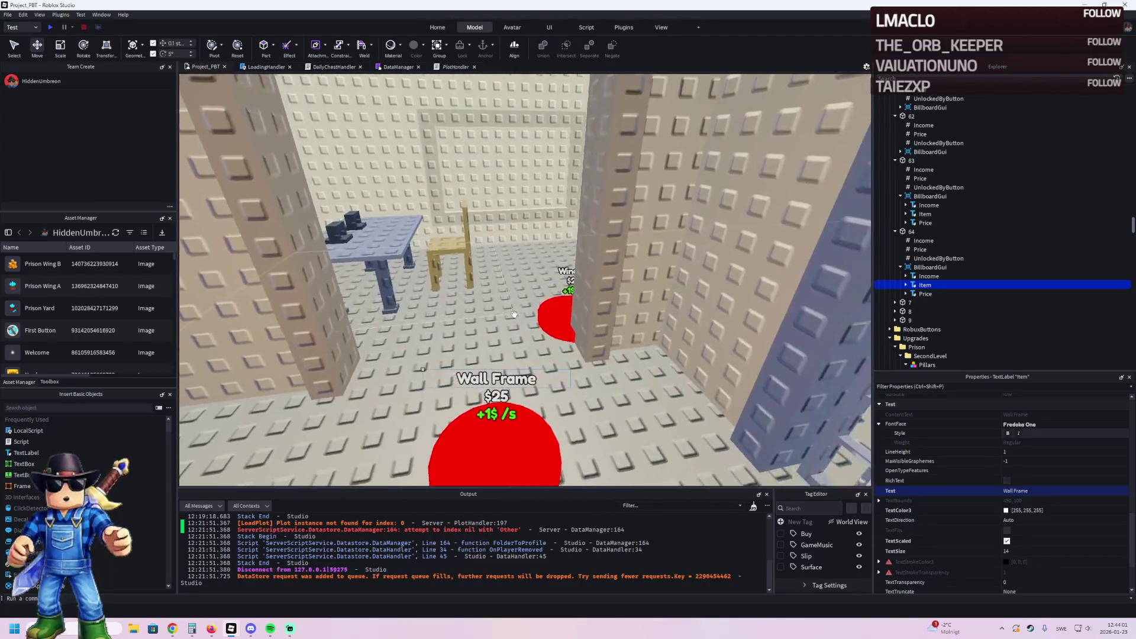
pyautogui.scroll(-3, 512, 313)
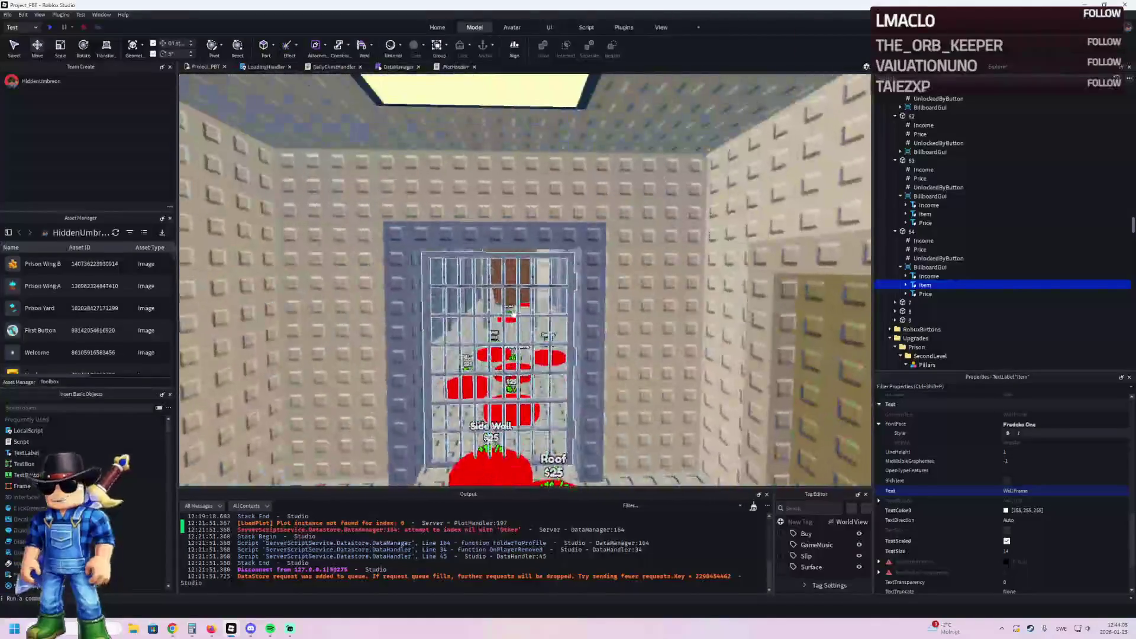
pyautogui.press('d')
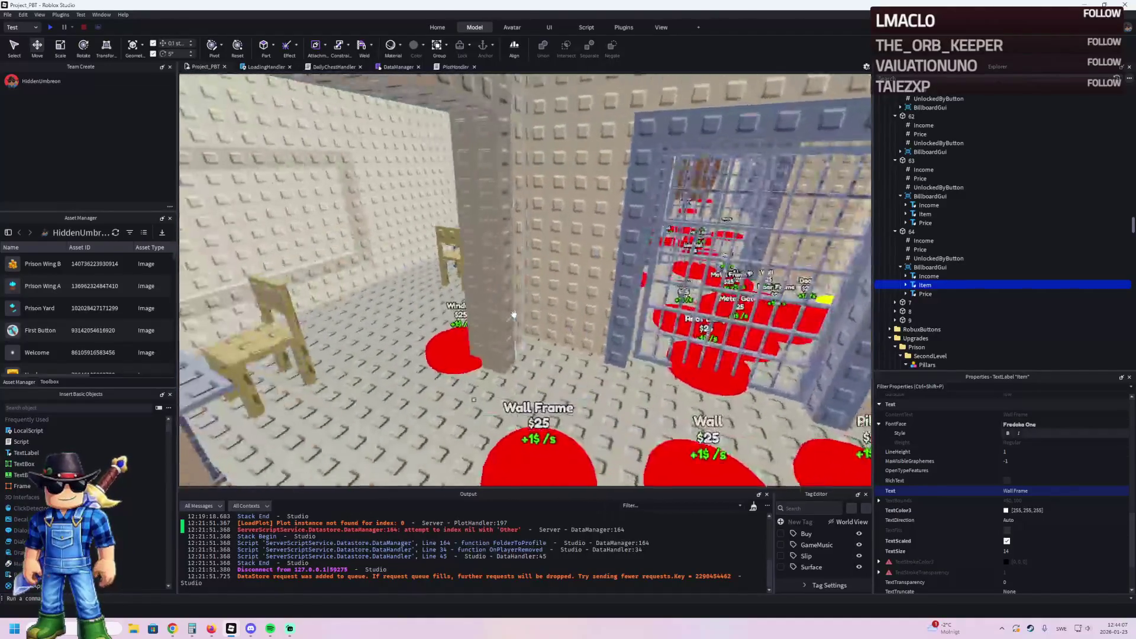
pyautogui.press('a')
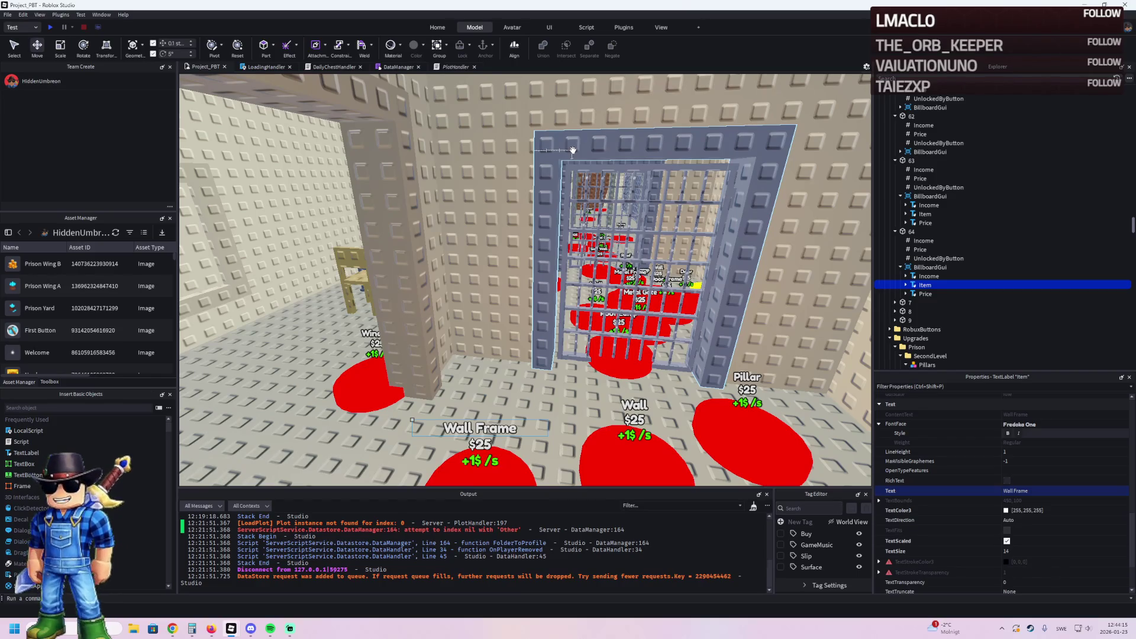
pyautogui.scroll(5, 481, 232)
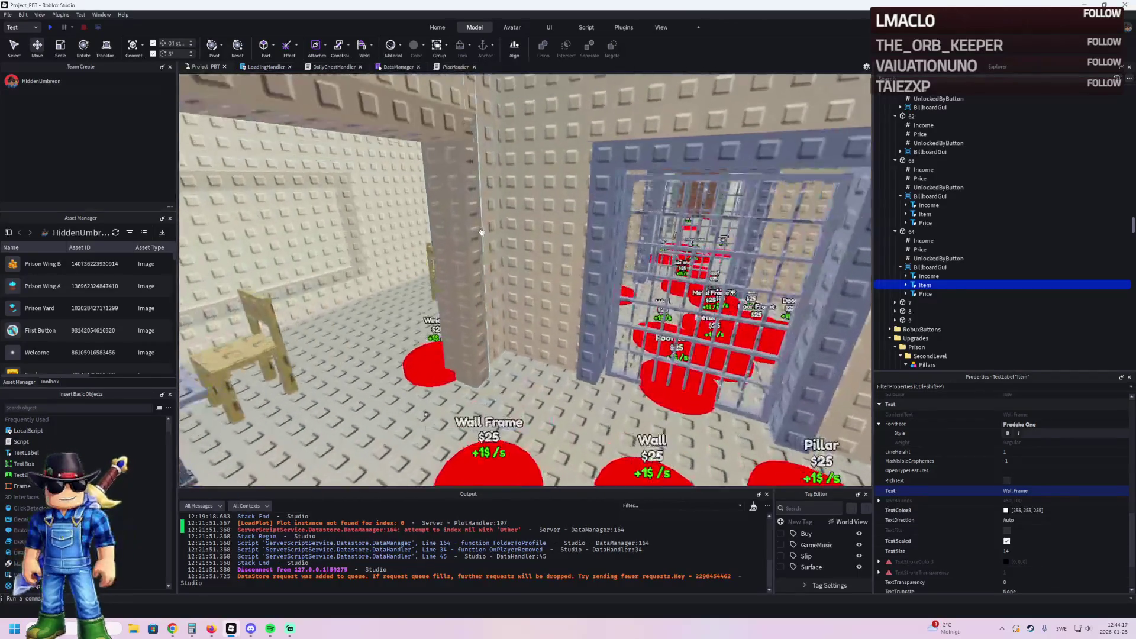
pyautogui.scroll(5, 460, 304)
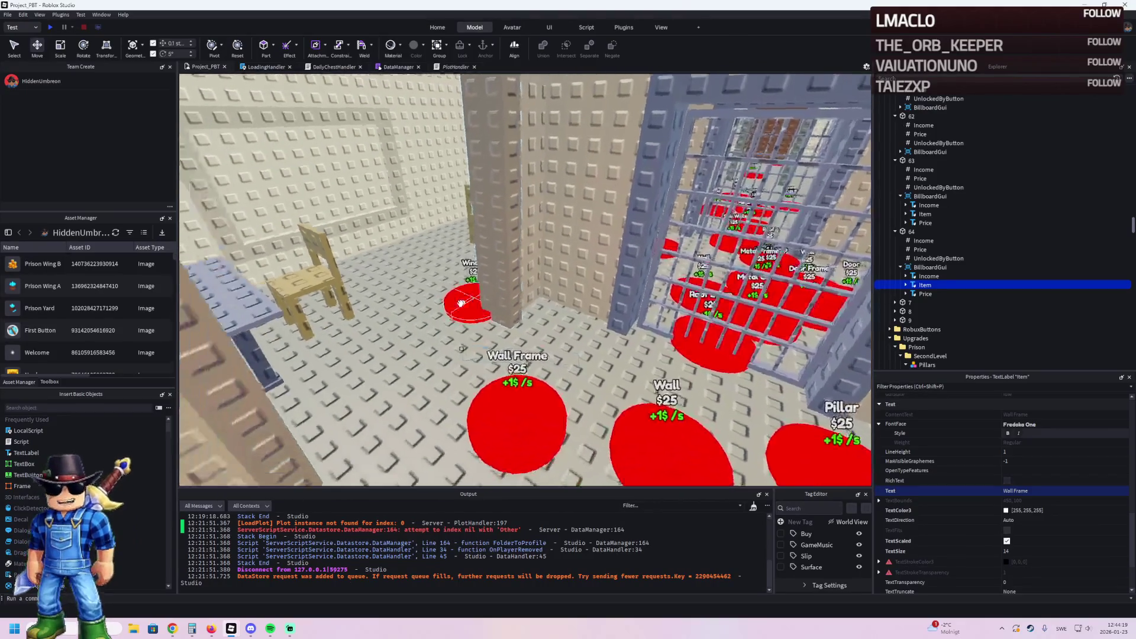
pyautogui.scroll(-5, 460, 303)
# Step: Select the Wall Frame pad's Item label and start editing its Text property
pyautogui.click(521, 378)
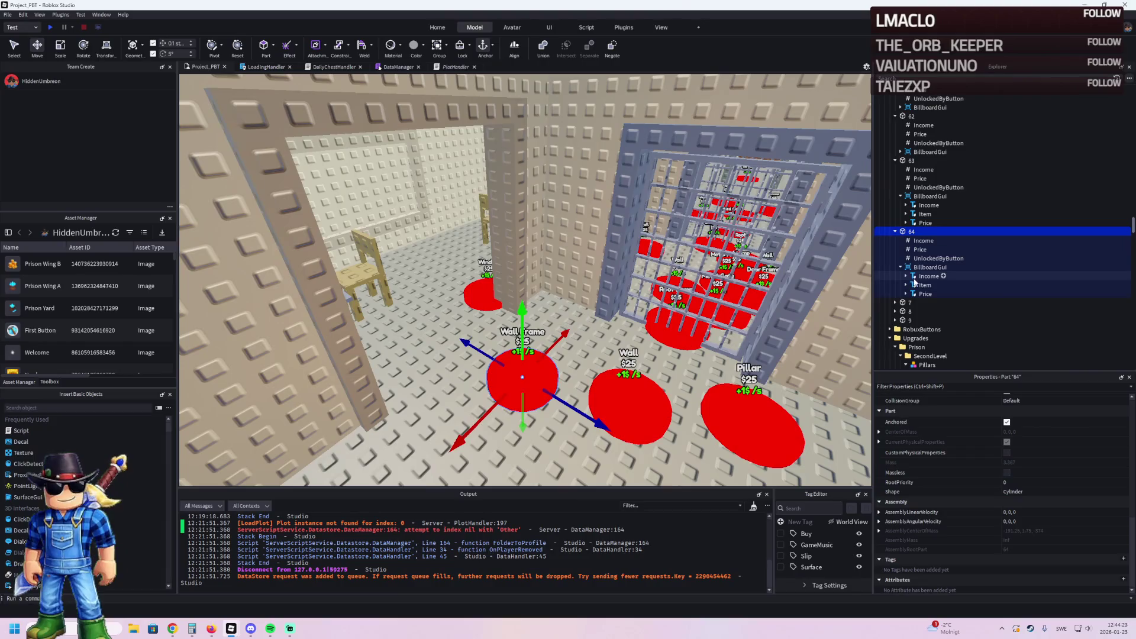
pyautogui.click(924, 285)
pyautogui.scroll(-5, 1044, 458)
pyautogui.click(1054, 417)
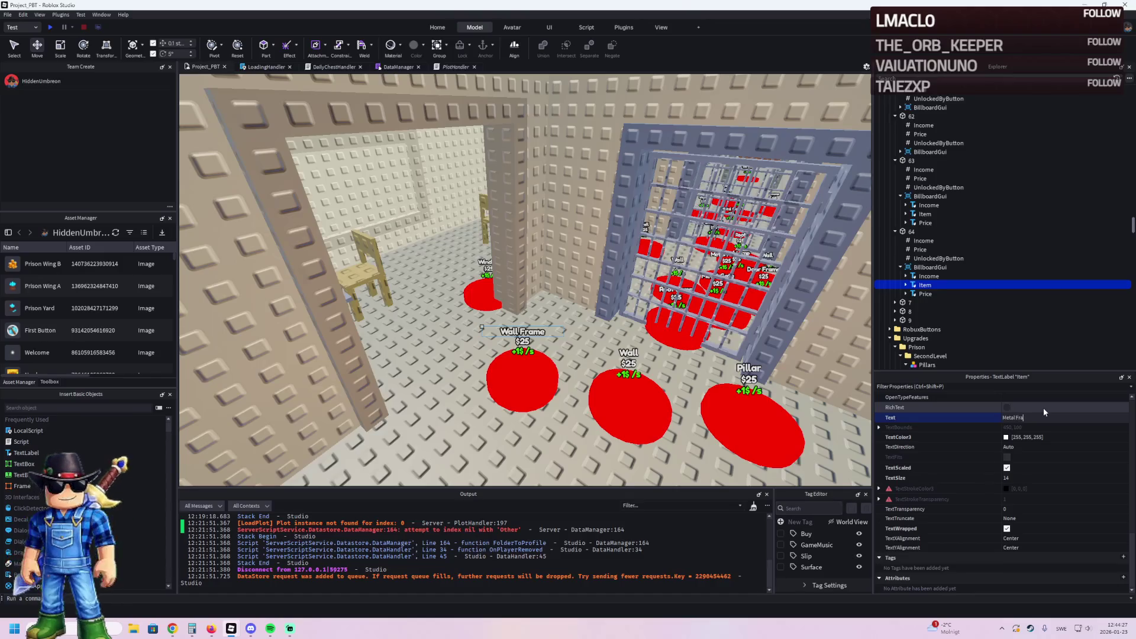
# Step: Relabel pad 64 as Metal Frame and shift it slightly along the floor
pyautogui.write('me')
pyautogui.press('Return')
pyautogui.click(549, 393)
pyautogui.moveTo(549, 393)
pyautogui.mouseDown()
pyautogui.moveTo(568, 397)
pyautogui.moveTo(519, 378)
pyautogui.mouseUp()
# Step: Duplicate the Metal Frame pad as button 65 and label it Metal Door
pyautogui.hotkey('ctrl', 'd')
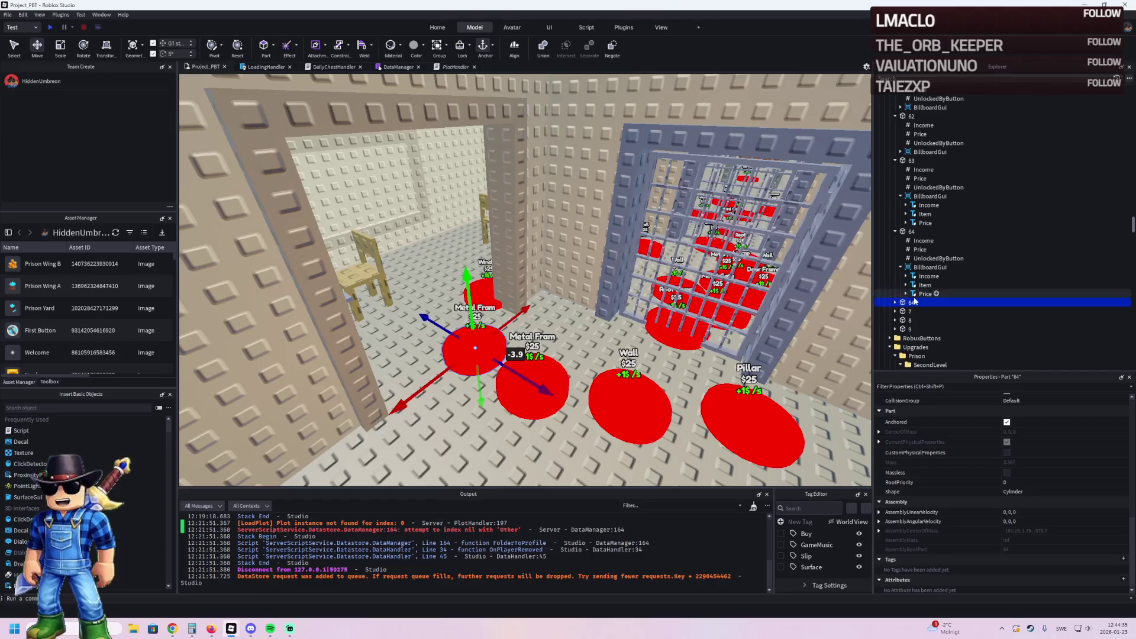
pyautogui.doubleClick(964, 303)
pyautogui.write('65')
pyautogui.press('Return')
pyautogui.click(920, 321)
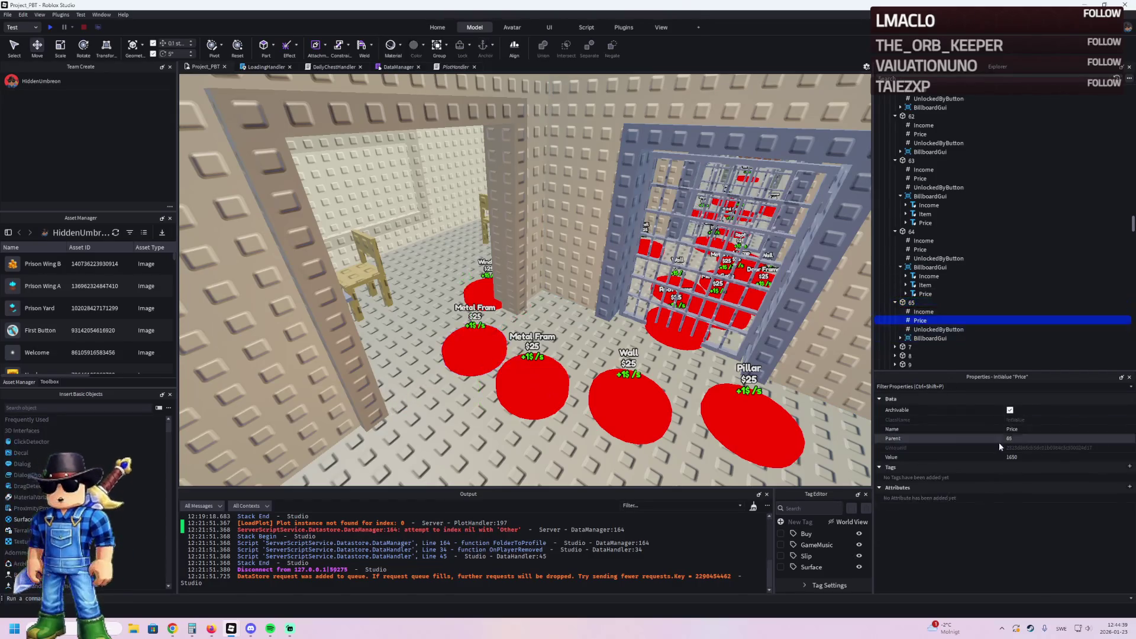
pyautogui.click(915, 339)
pyautogui.doubleClick(915, 339)
pyautogui.click(924, 331)
pyautogui.scroll(-3, 1037, 502)
pyautogui.scroll(-3, 1036, 512)
pyautogui.write('Metal Door')
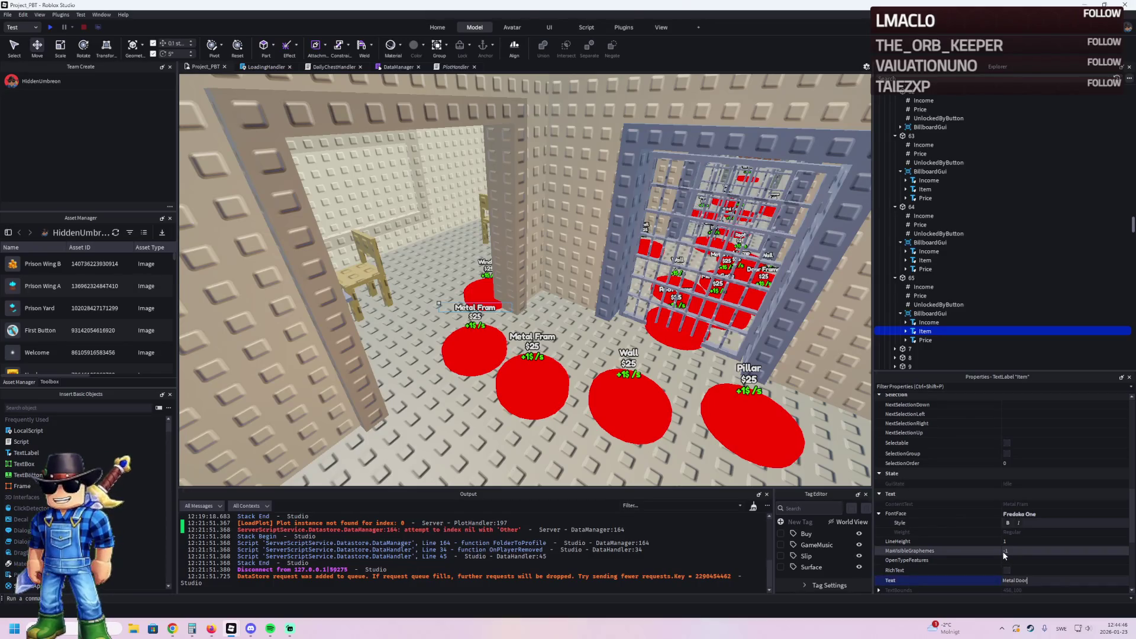
pyautogui.press('Return')
pyautogui.click(709, 170)
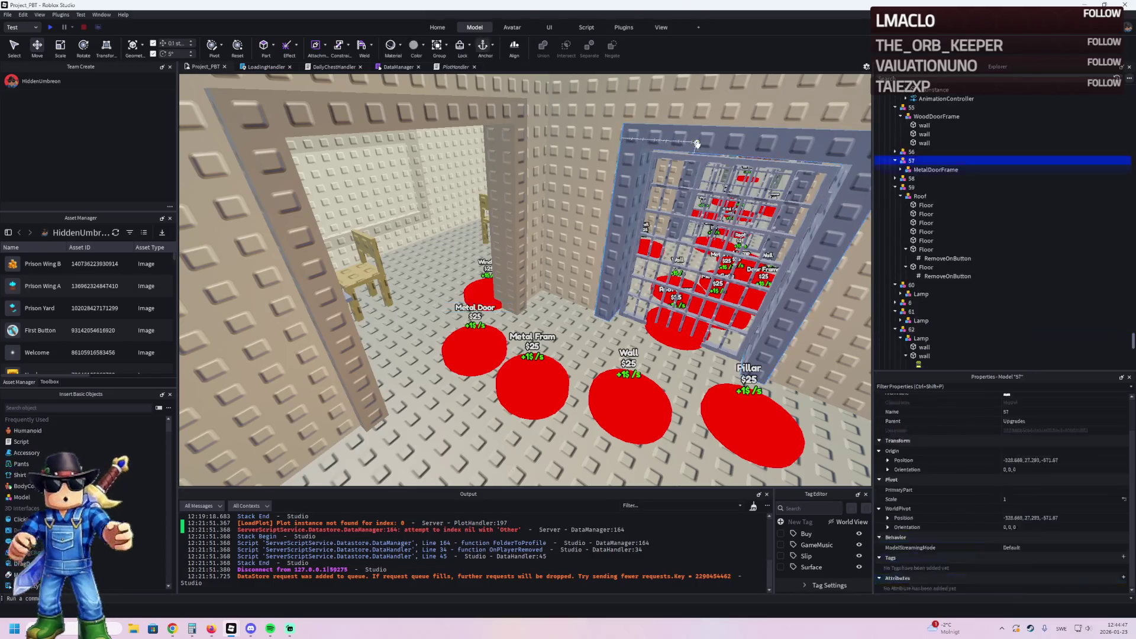
# Step: Duplicate model 58's MetalDoorFrame and MetalDoor and slide the copies into the new doorway
pyautogui.keyDown('ctrl'); pyautogui.click(709, 171); pyautogui.keyUp('ctrl')
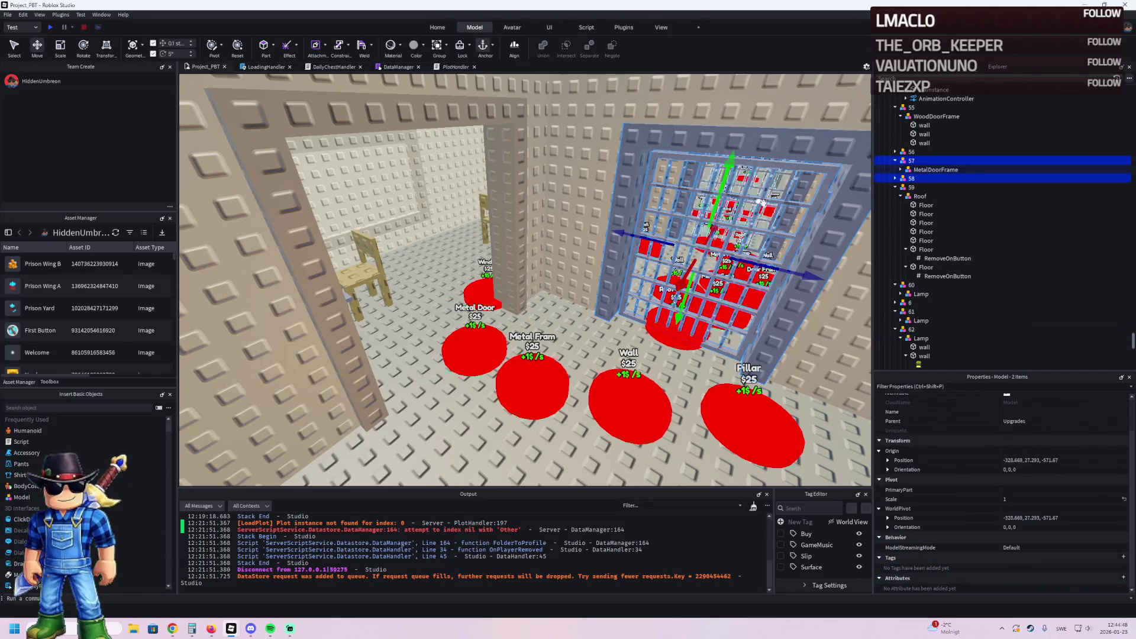
pyautogui.click(896, 178)
pyautogui.click(923, 169)
pyautogui.keyDown('ctrl'); pyautogui.click(914, 188); pyautogui.keyUp('ctrl')
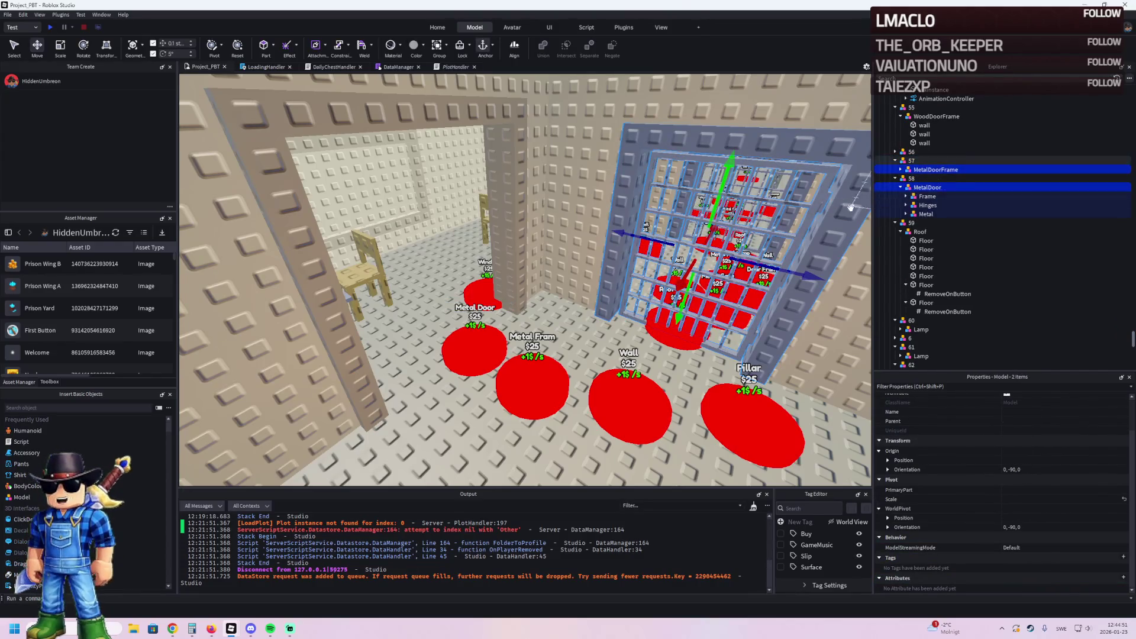
pyautogui.hotkey('ctrl', 'd')
pyautogui.moveTo(710, 255)
pyautogui.mouseDown()
pyautogui.moveTo(579, 234)
pyautogui.moveTo(615, 254)
pyautogui.mouseUp()
pyautogui.scroll(5, 580, 233)
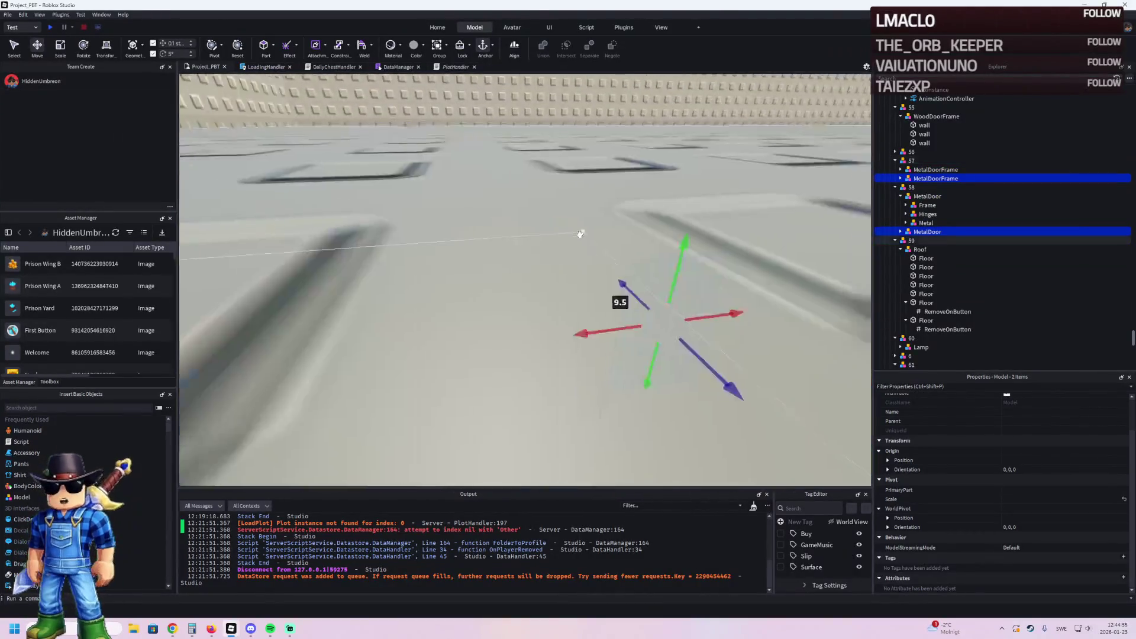
pyautogui.scroll(-5, 580, 233)
pyautogui.moveTo(497, 257); pyautogui.dragTo(444, 257)
pyautogui.moveTo(572, 257); pyautogui.dragTo(584, 259)
# Step: Put the copied door and frame into model 62, duplicate it into models 63–65, and name the newest '65'
pyautogui.press('f')
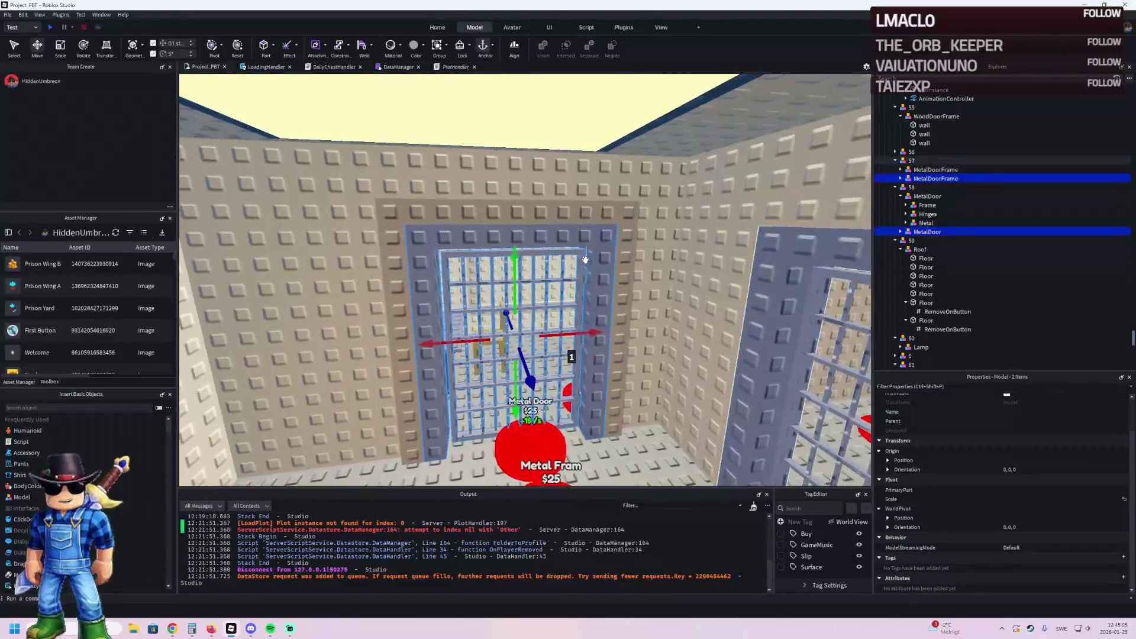
pyautogui.press('e')
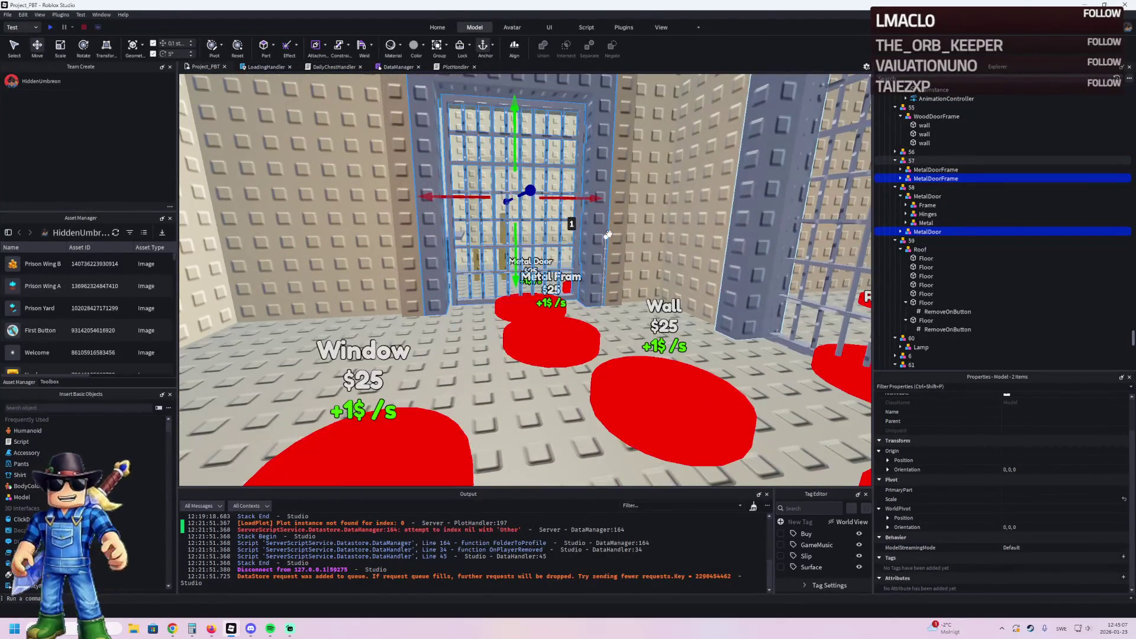
pyautogui.press('f')
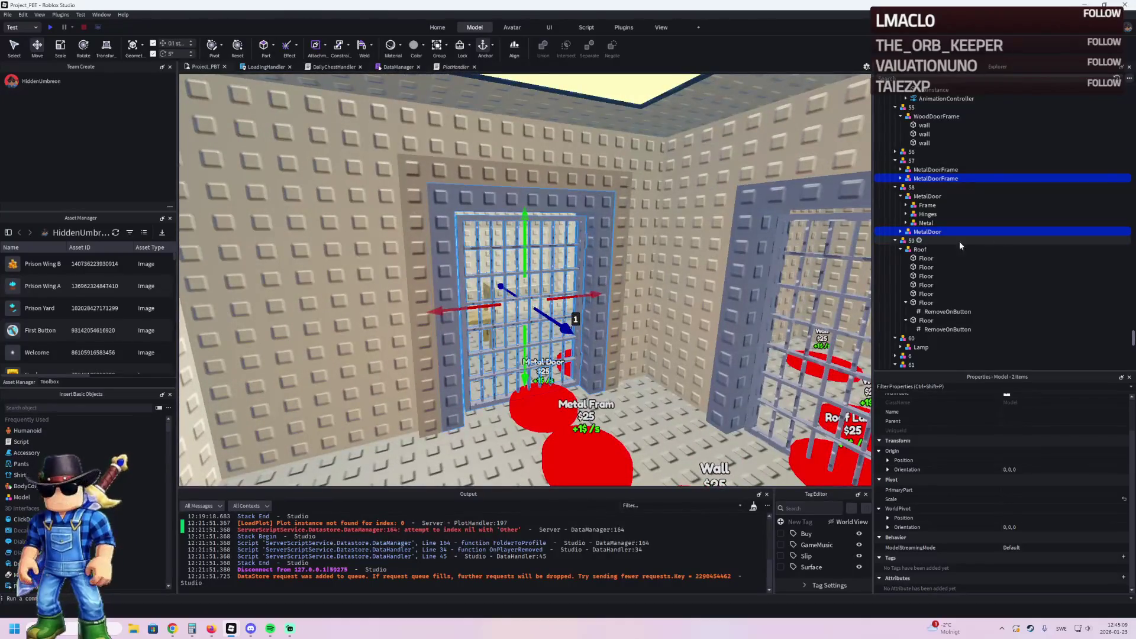
pyautogui.click(895, 240)
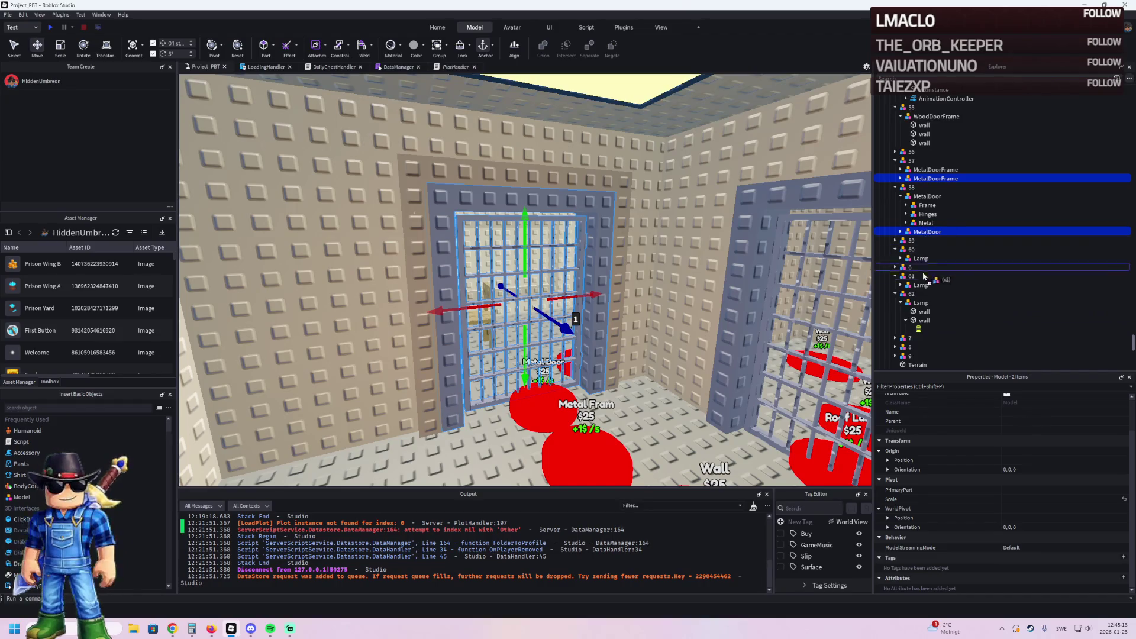
pyautogui.moveTo(913, 299); pyautogui.dragTo(912, 295)
pyautogui.click(904, 276)
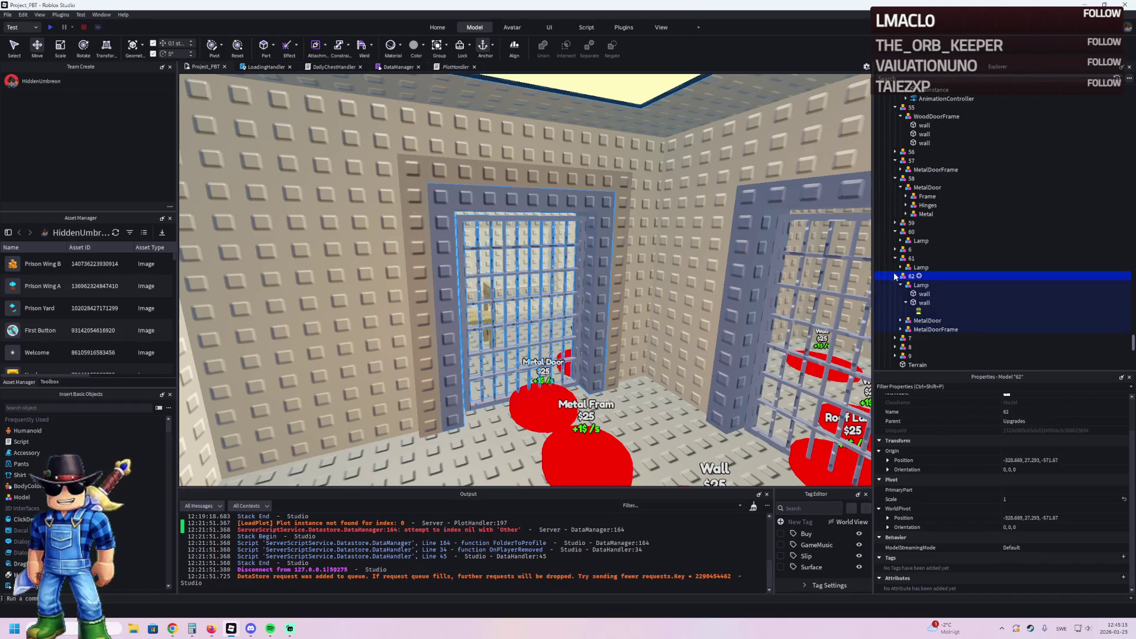
pyautogui.hotkey('ctrl', 'd')
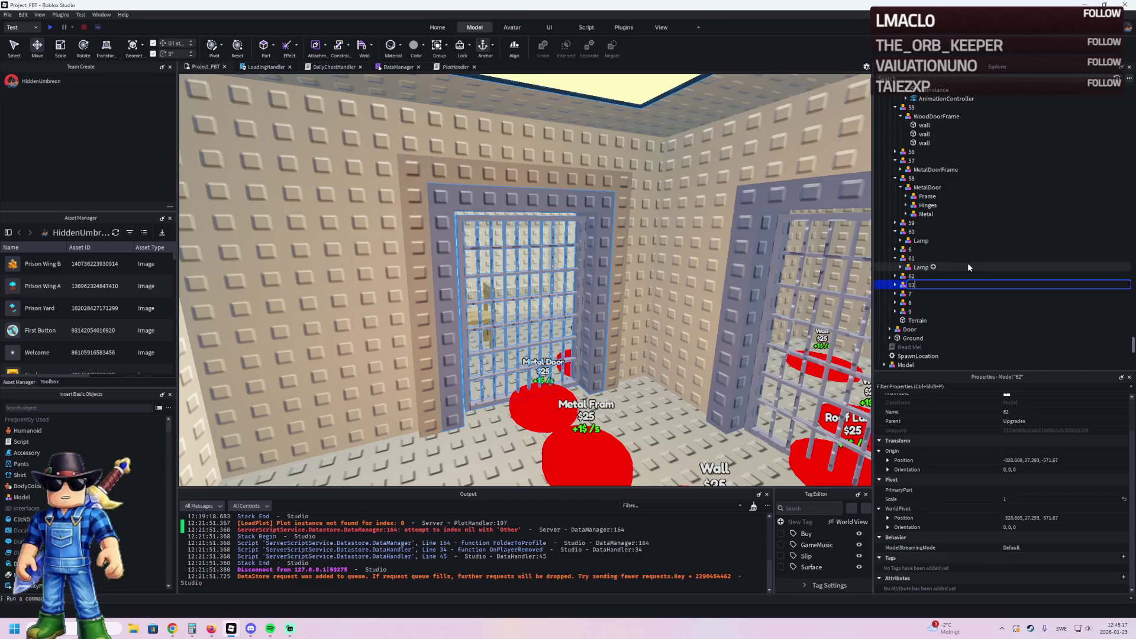
pyautogui.hotkey('ctrl', 'd')
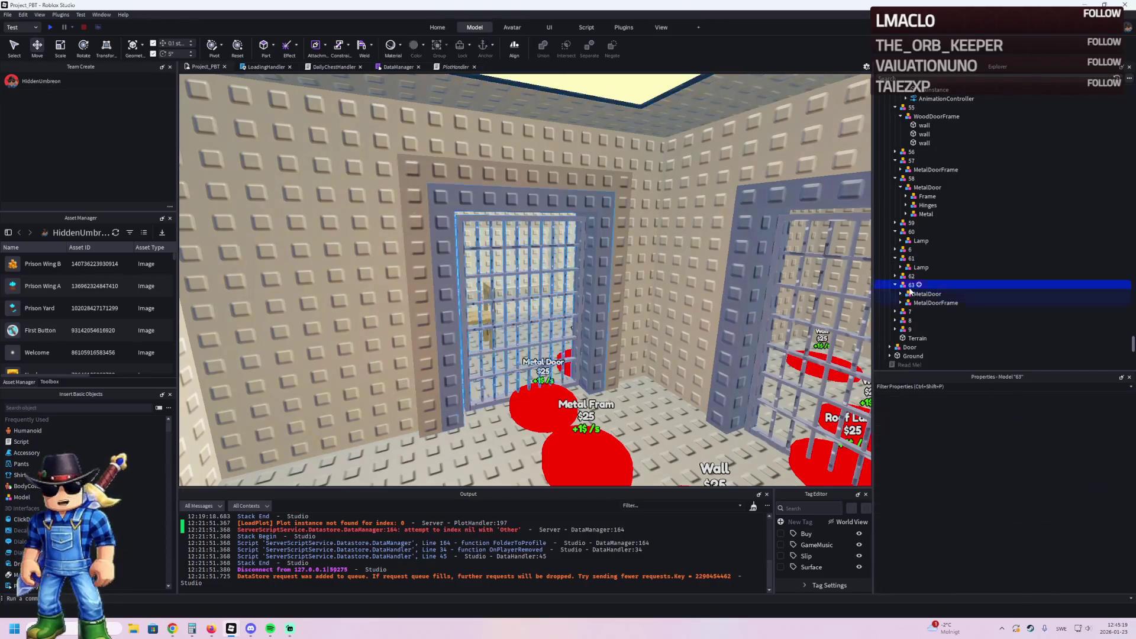
pyautogui.hotkey('ctrl', 'd')
pyautogui.press('F2')
pyautogui.write('65')
pyautogui.press('Return')
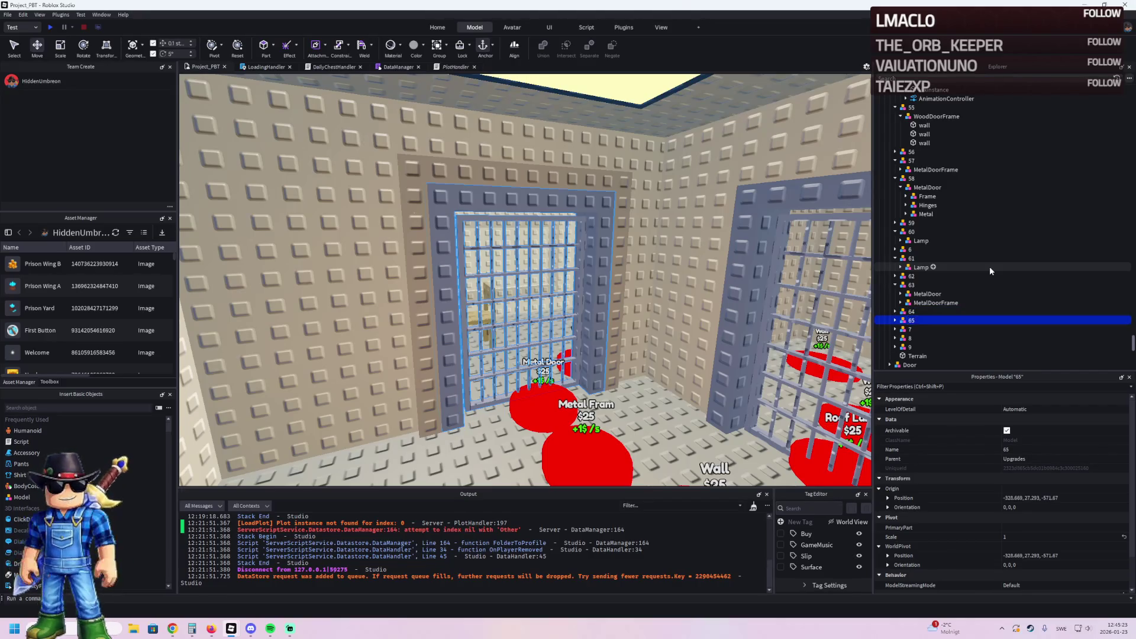
# Step: Expand models 64 and 65 and turn model 65's metal door around 180 degrees
pyautogui.click(918, 293)
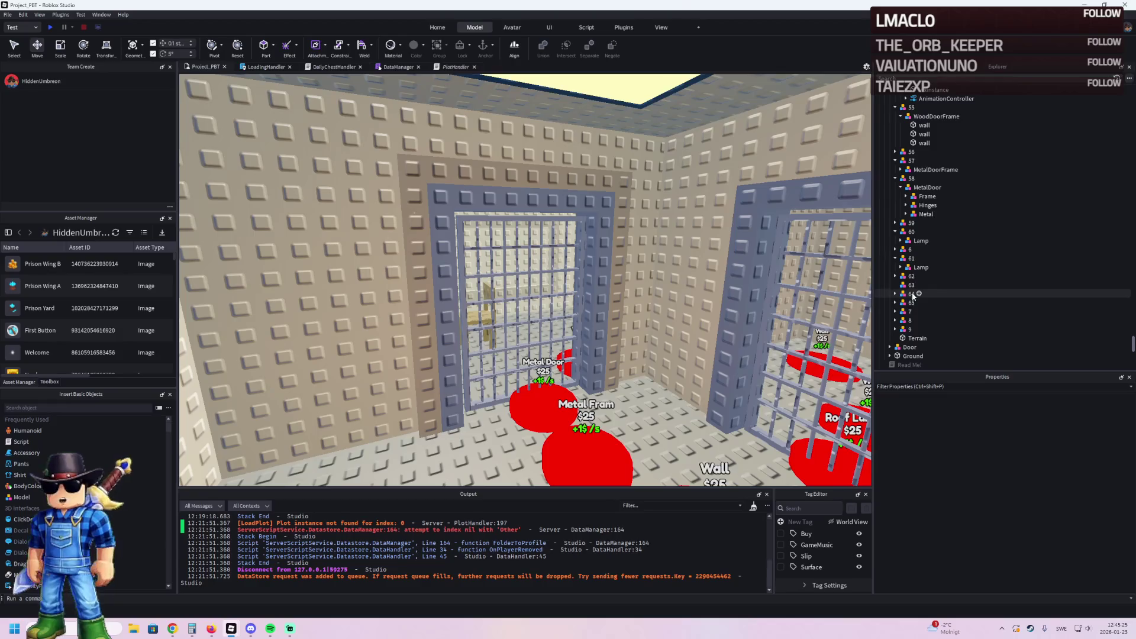
pyautogui.doubleClick(912, 294)
pyautogui.click(911, 311)
pyautogui.keyDown('ctrl'); pyautogui.click(912, 311); pyautogui.keyUp('ctrl')
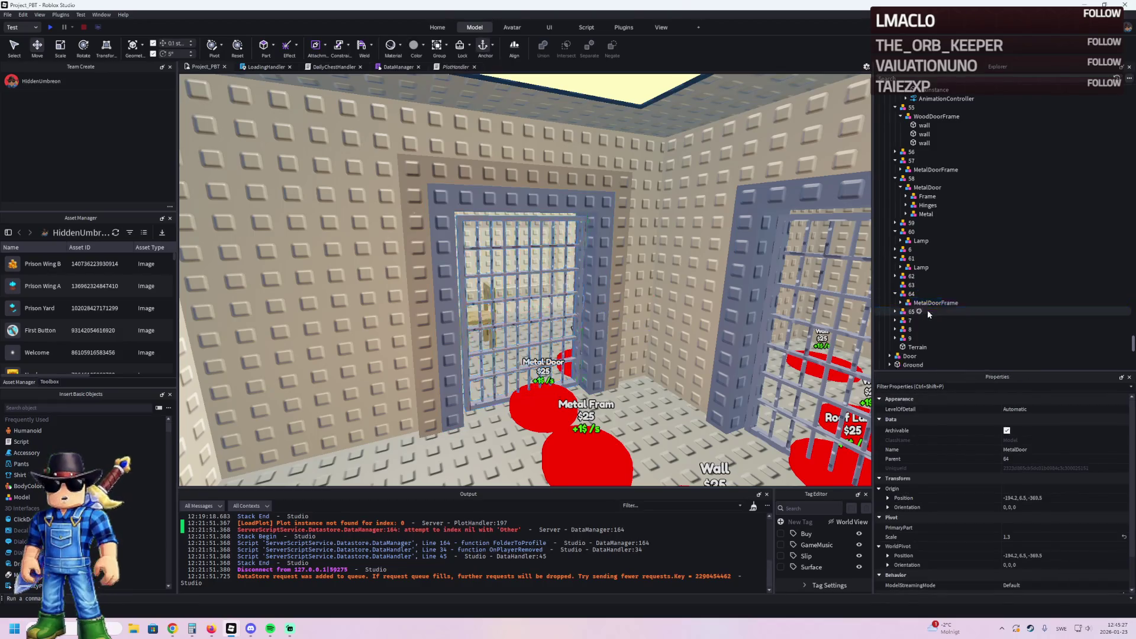
pyautogui.doubleClick(905, 312)
pyautogui.click(920, 320)
pyautogui.press('f')
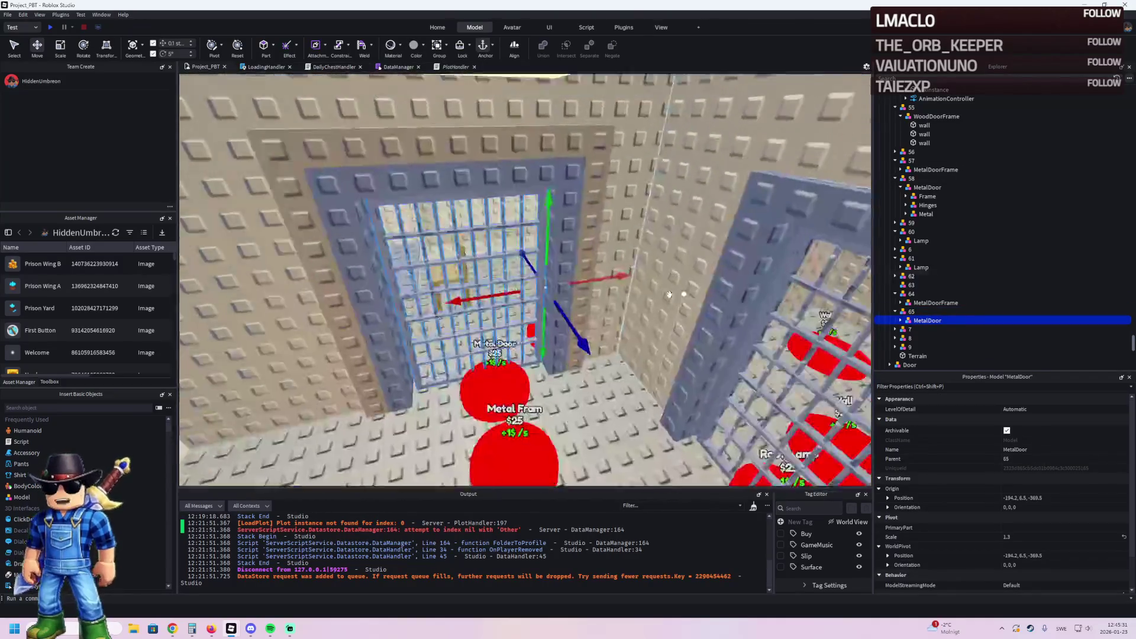
pyautogui.hotkey('ctrl', 'r')
pyautogui.hotkey('ctrl', 'r')
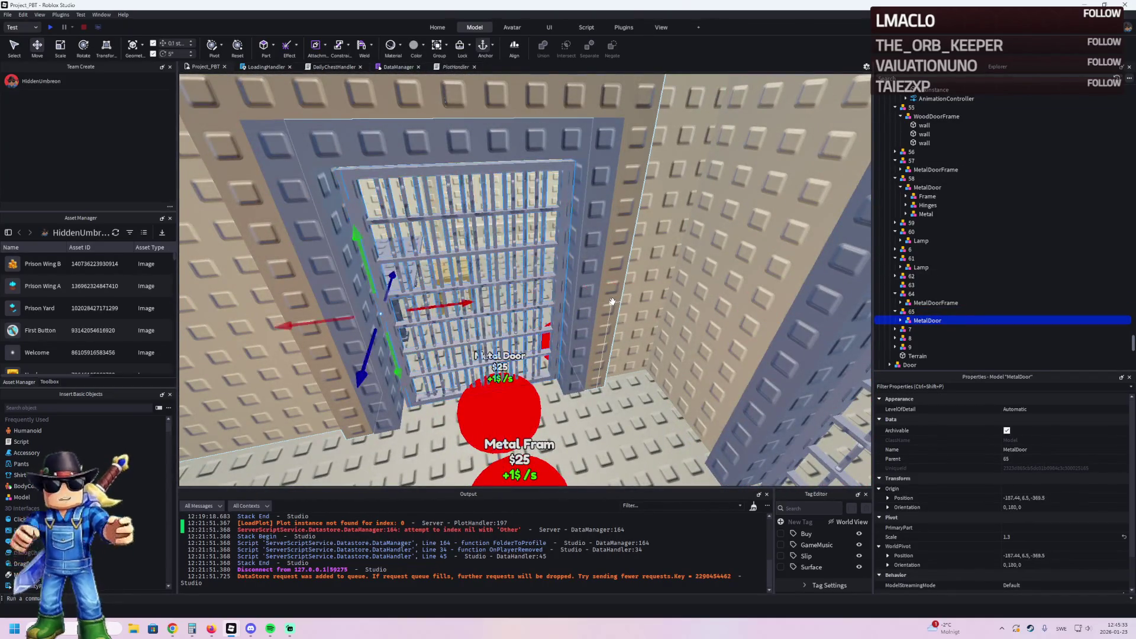
# Step: Delete the stray metal door and frame copies from model 62
pyautogui.click(895, 277)
pyautogui.click(909, 296)
pyautogui.keyDown('shift'); pyautogui.click(935, 302); pyautogui.keyUp('shift')
pyautogui.press('Delete')
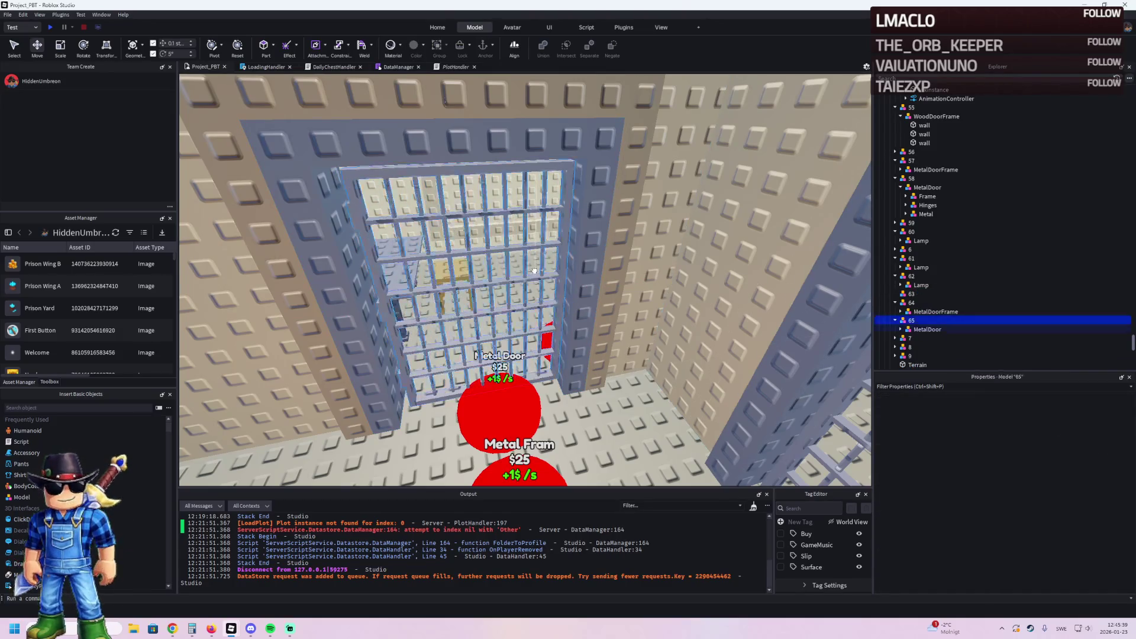
# Step: Swing model 65's metal door 85 degrees open to rotation 0,95,0, then select the wall above the doorway
pyautogui.click(533, 270)
pyautogui.press('f')
pyautogui.click(927, 329)
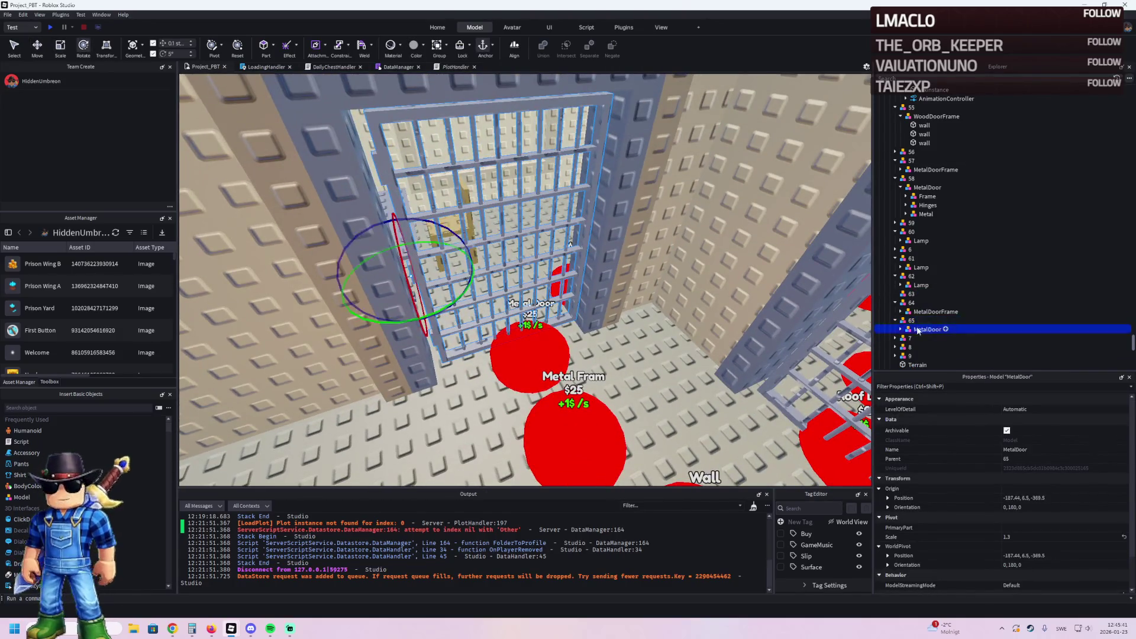
pyautogui.moveTo(428, 303)
pyautogui.mouseDown()
pyautogui.moveTo(436, 318)
pyautogui.moveTo(282, 335)
pyautogui.mouseUp()
pyautogui.press('s')
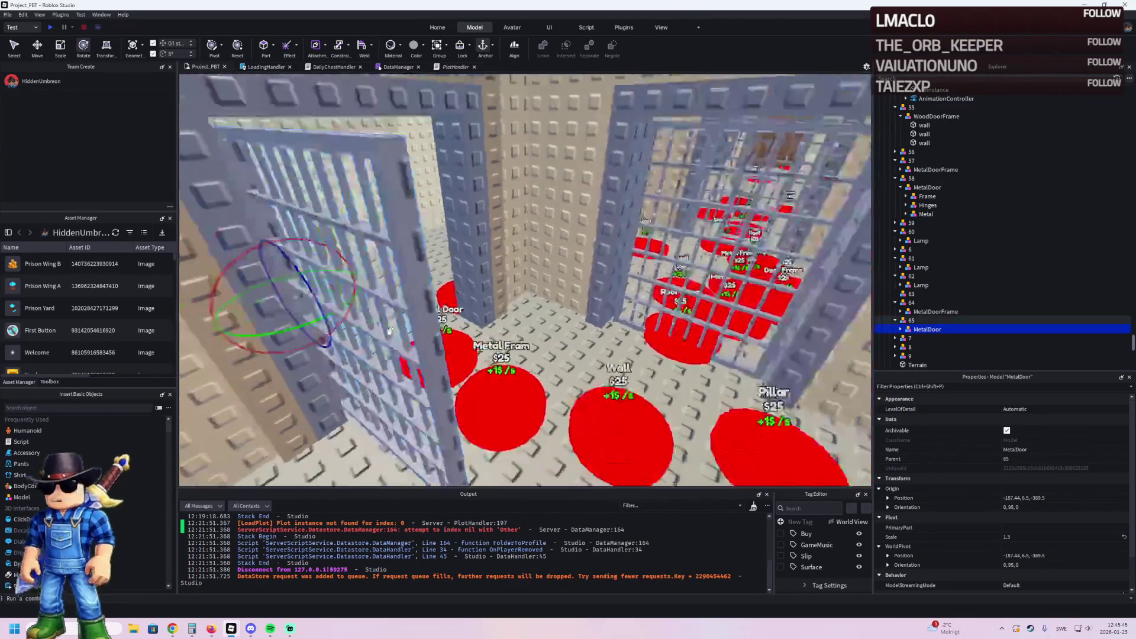
pyautogui.press('w')
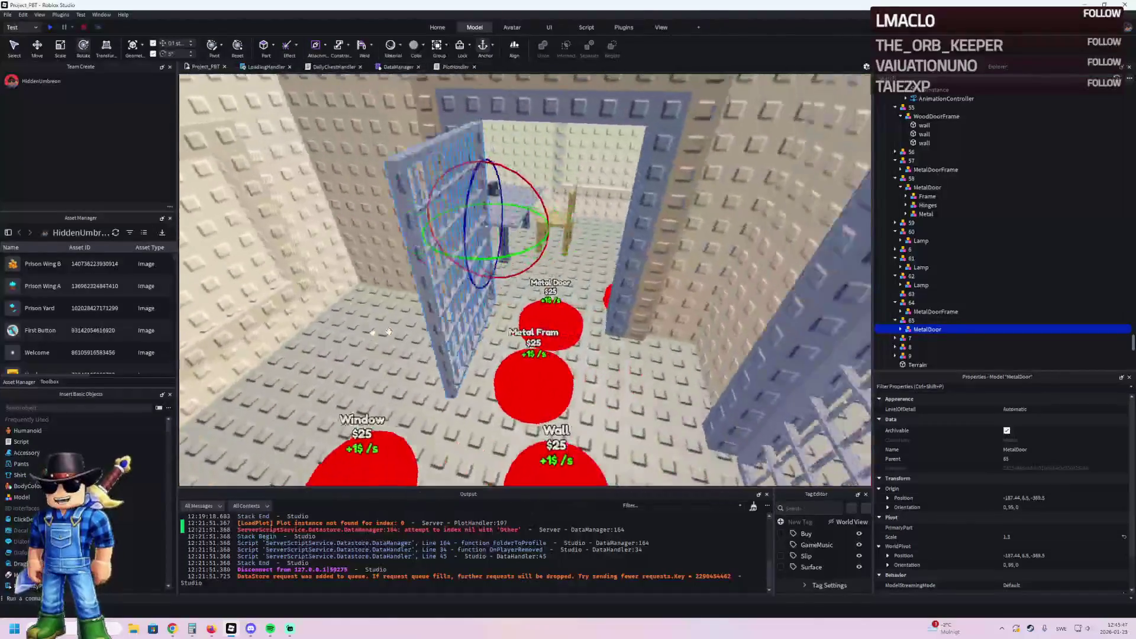
pyautogui.press('s')
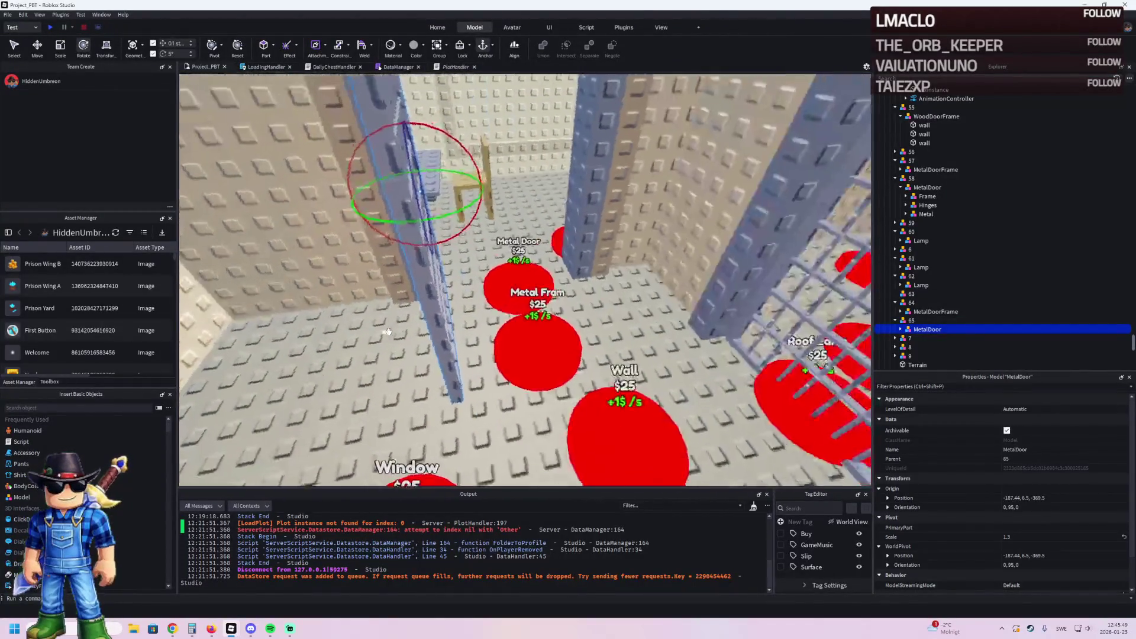
pyautogui.press('w')
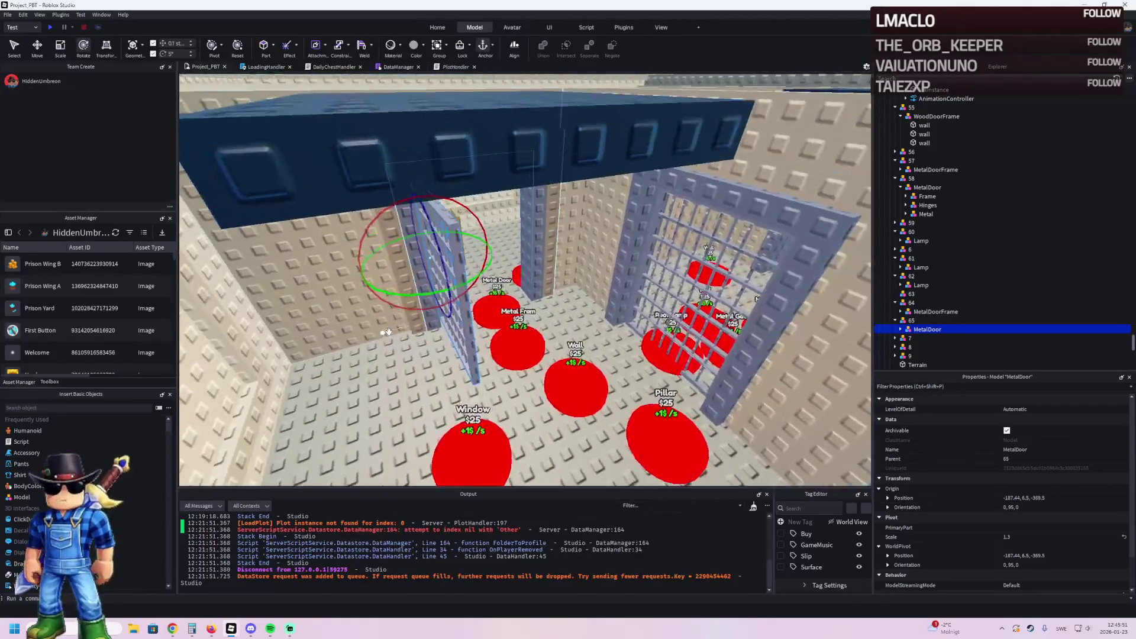
pyautogui.press('w')
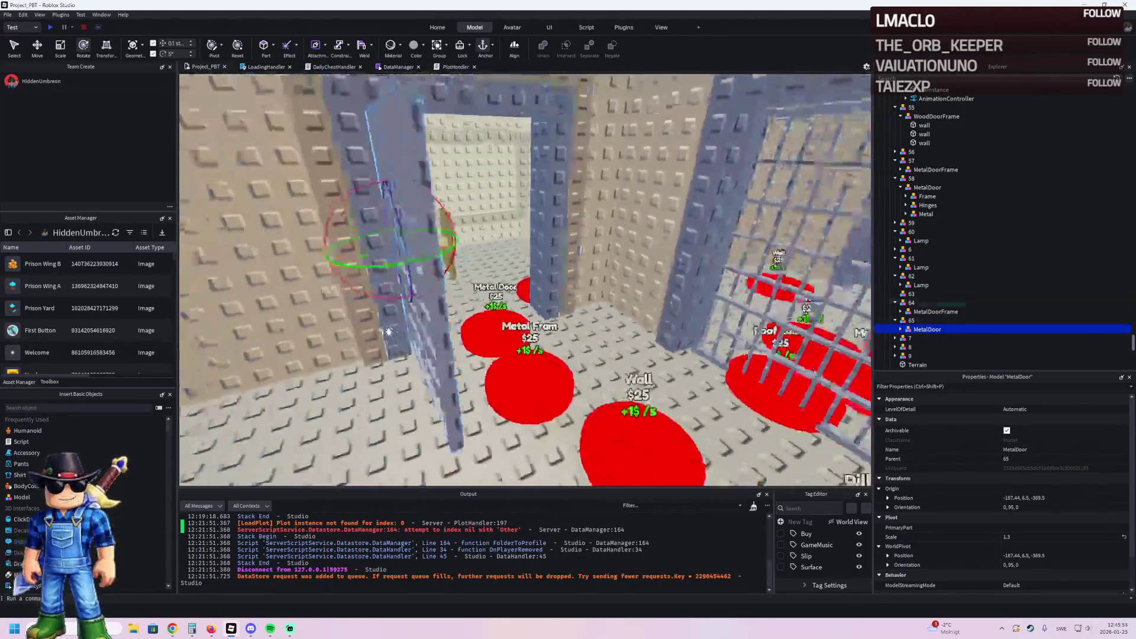
pyautogui.press('s')
pyautogui.click(520, 204)
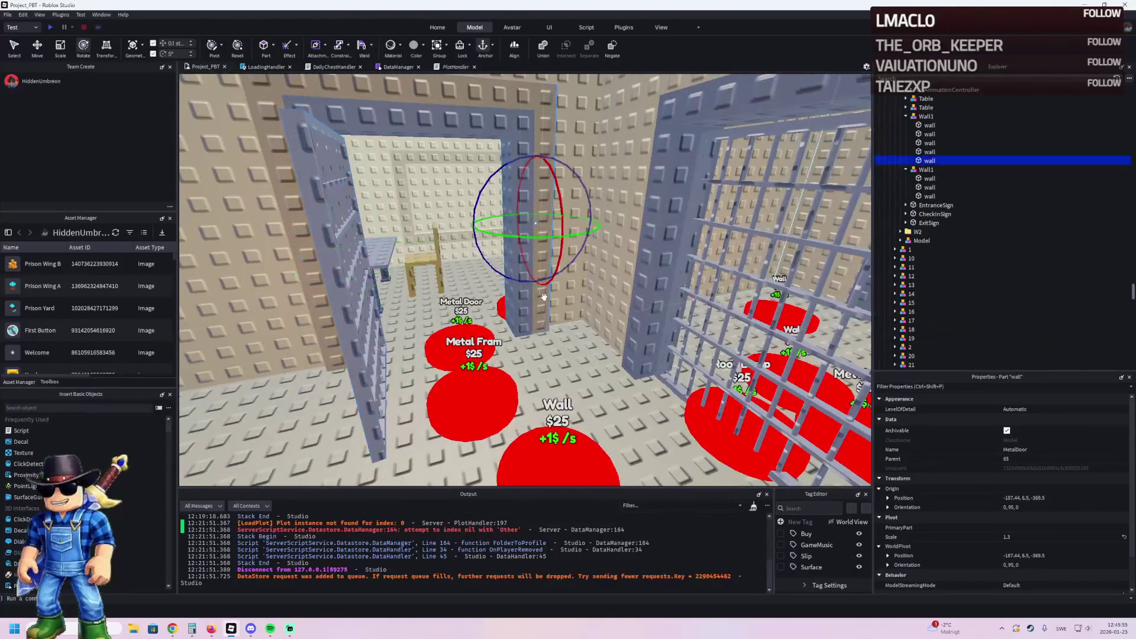
# Step: Remove the extra doorway walls and resize the lintel wall to 2.9 tall and 9 wide
pyautogui.press('s')
pyautogui.keyDown('ctrl'); pyautogui.click(391, 260); pyautogui.keyUp('ctrl')
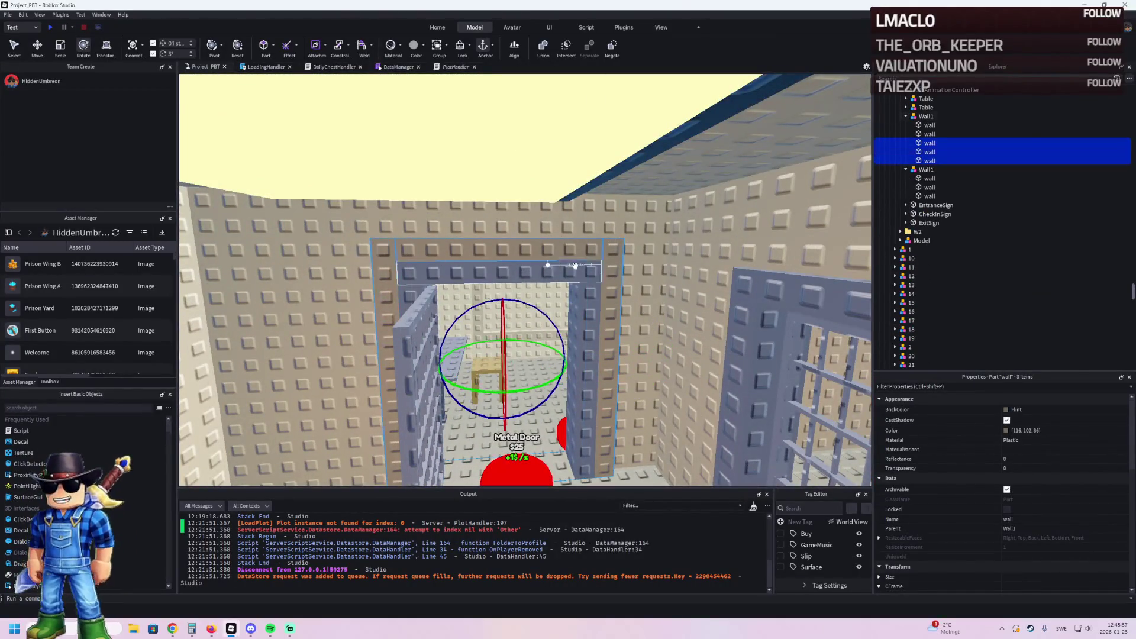
pyautogui.press('Delete')
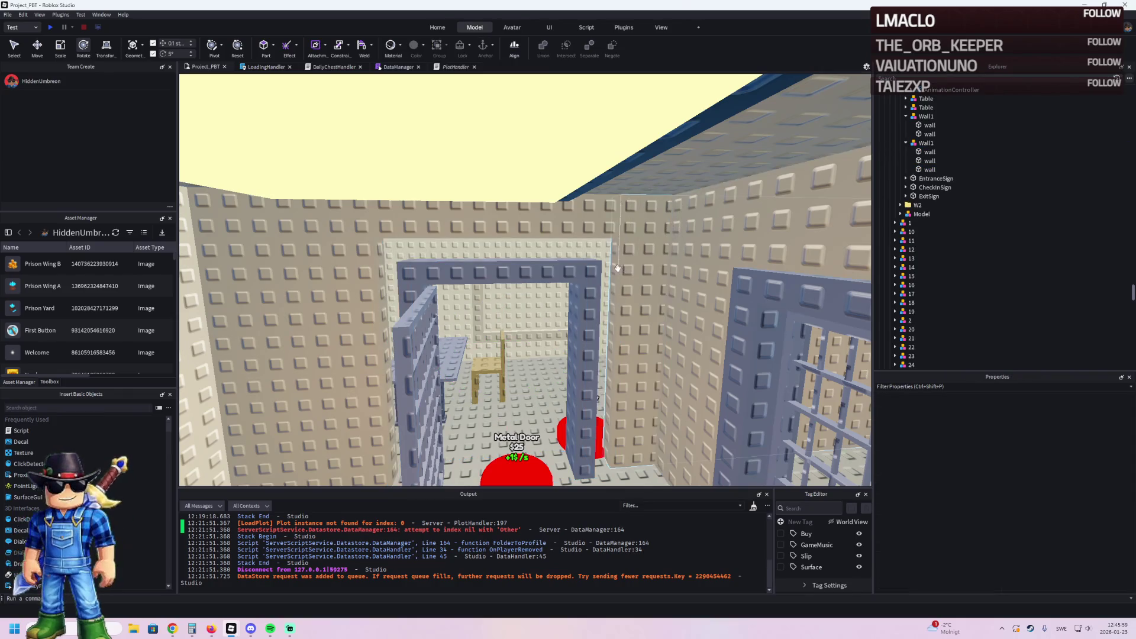
pyautogui.hotkey('ctrl', 'z')
pyautogui.click(432, 218)
pyautogui.moveTo(439, 258); pyautogui.dragTo(432, 277)
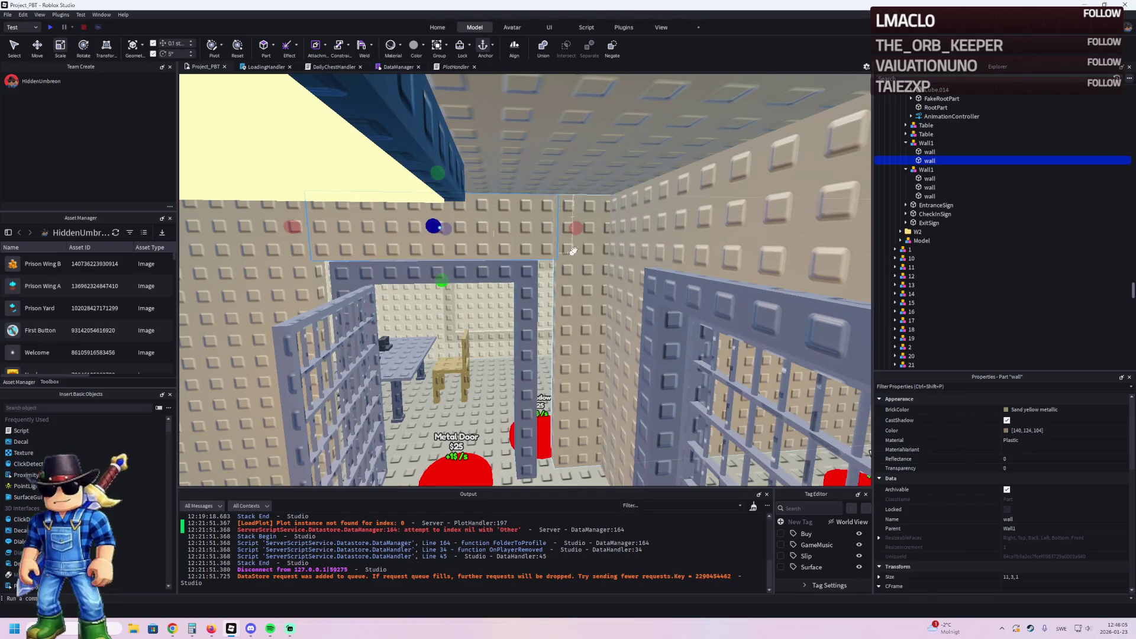
pyautogui.moveTo(576, 230); pyautogui.dragTo(555, 236)
# Step: Resize another cell wall to about 7 wide
pyautogui.click(284, 284)
pyautogui.moveTo(520, 342)
pyautogui.mouseDown()
pyautogui.moveTo(532, 338)
pyautogui.moveTo(492, 352)
pyautogui.mouseUp()
pyautogui.click(531, 338)
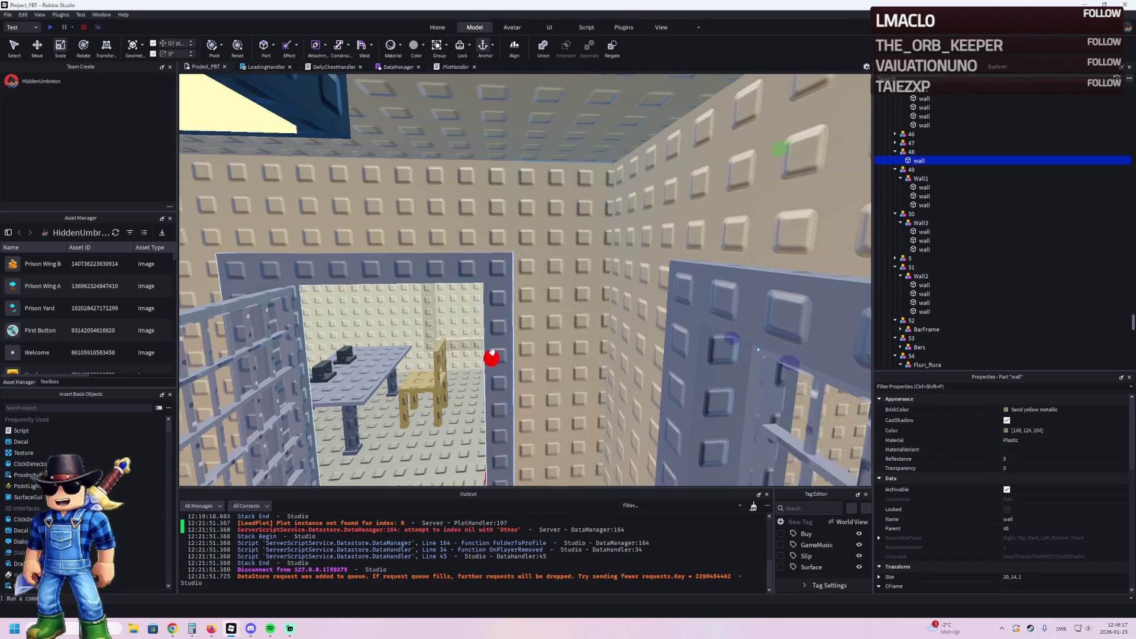
pyautogui.press('w')
pyautogui.click(473, 270)
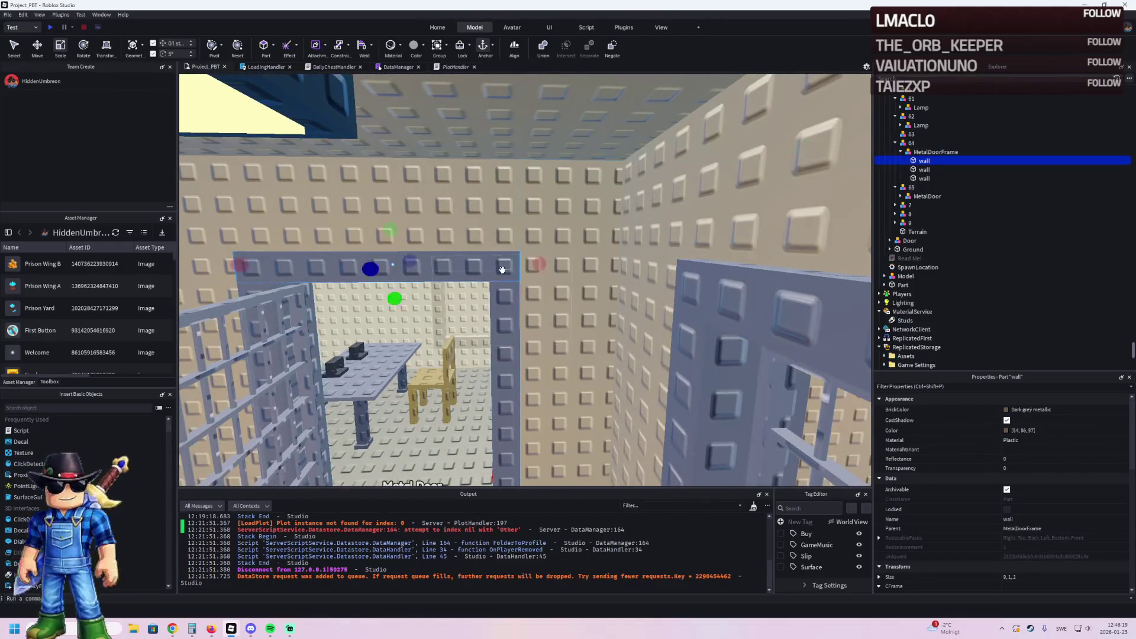
pyautogui.press('w')
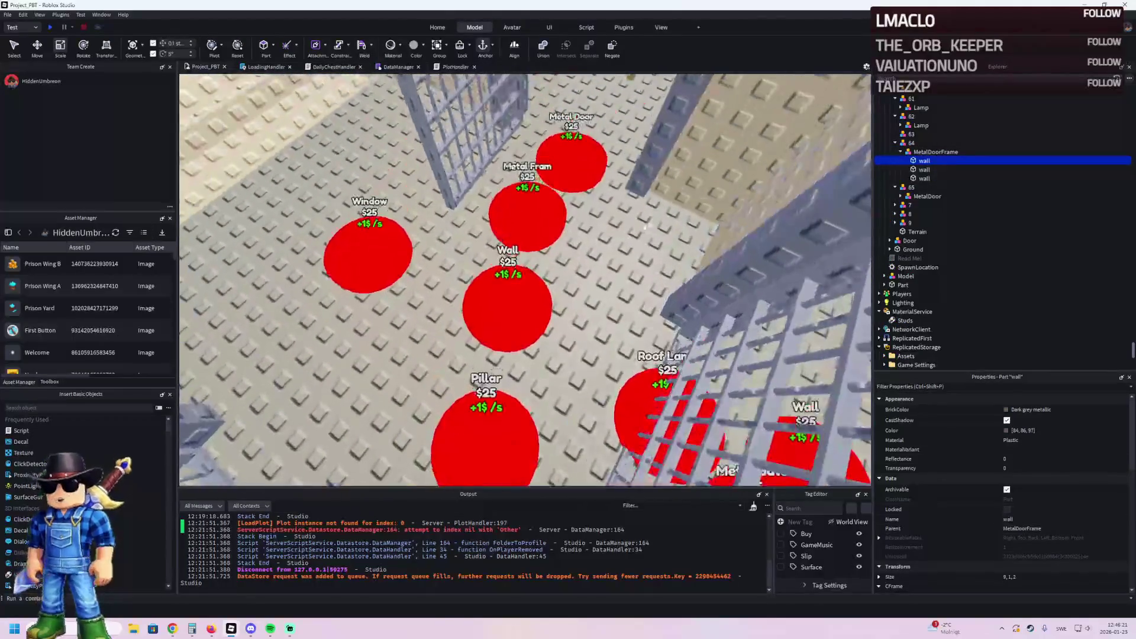
pyautogui.click(512, 282)
pyautogui.press('w')
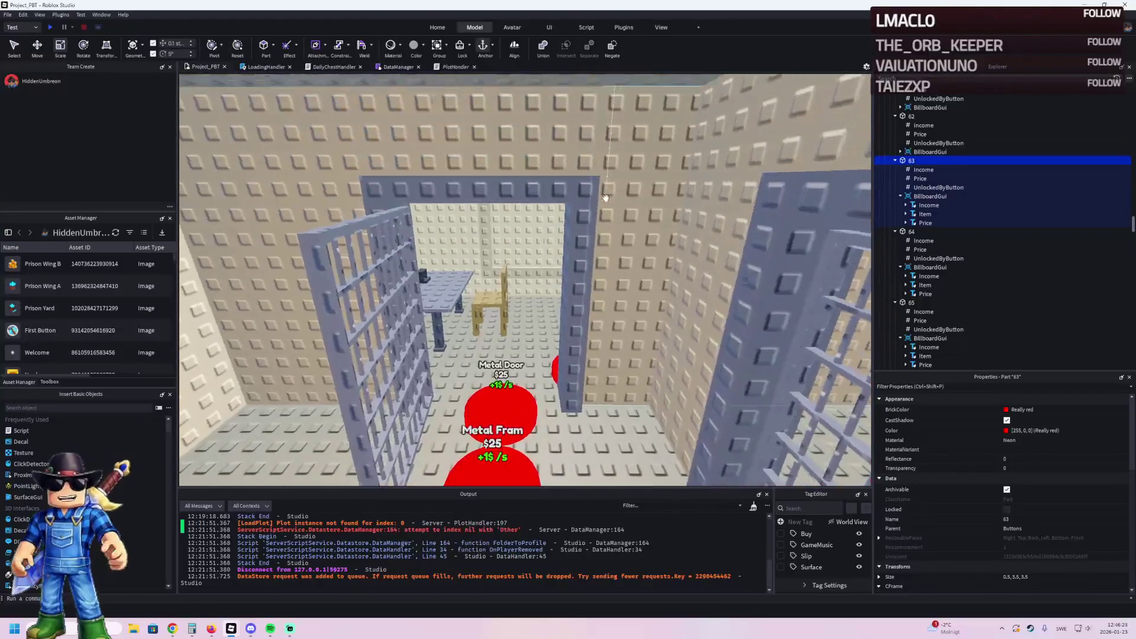
# Step: Shrink cell 48's long wall to about 16.7 wide to fit the door frame
pyautogui.click(605, 197)
pyautogui.press('w')
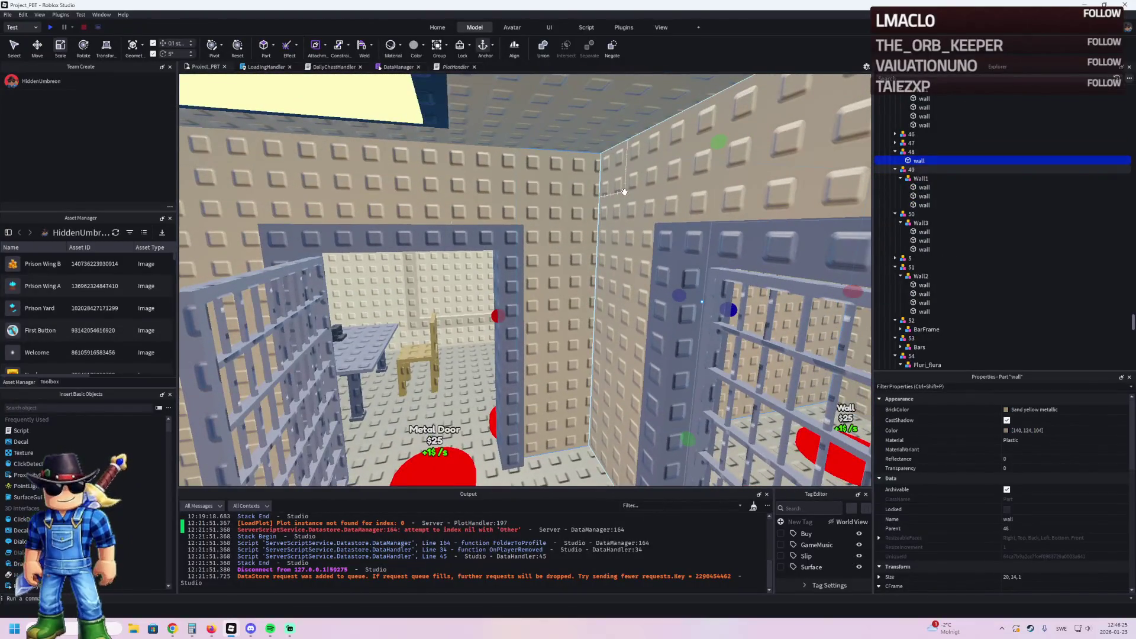
pyautogui.press('w')
pyautogui.click(581, 184)
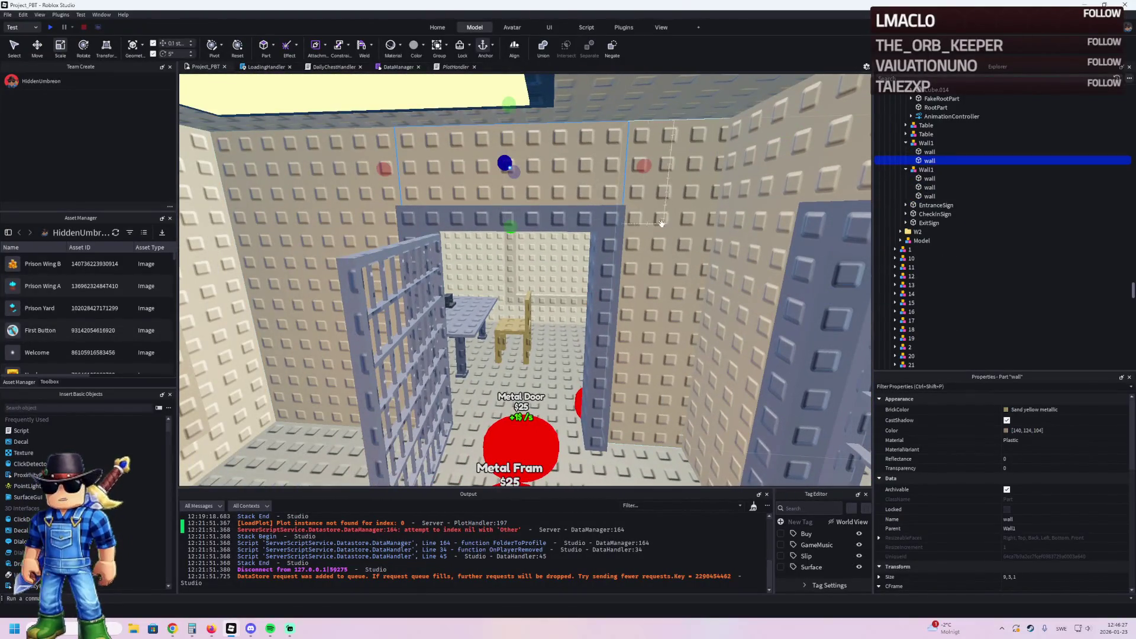
pyautogui.click(635, 235)
pyautogui.press('w')
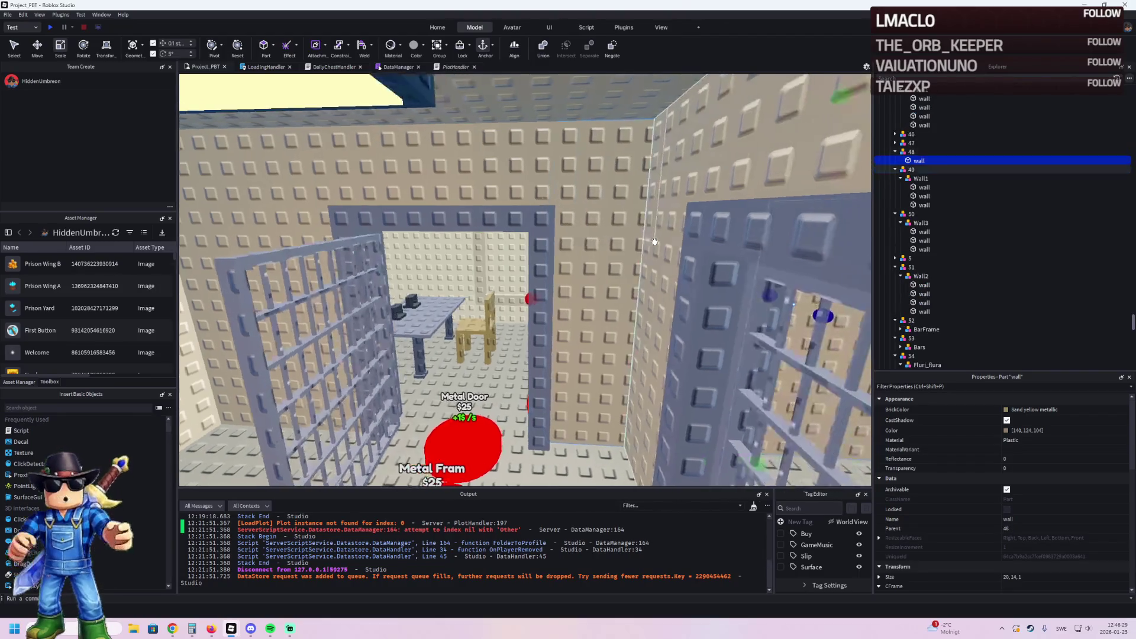
pyautogui.moveTo(544, 292)
pyautogui.mouseDown()
pyautogui.moveTo(605, 291)
pyautogui.moveTo(589, 294)
pyautogui.mouseUp()
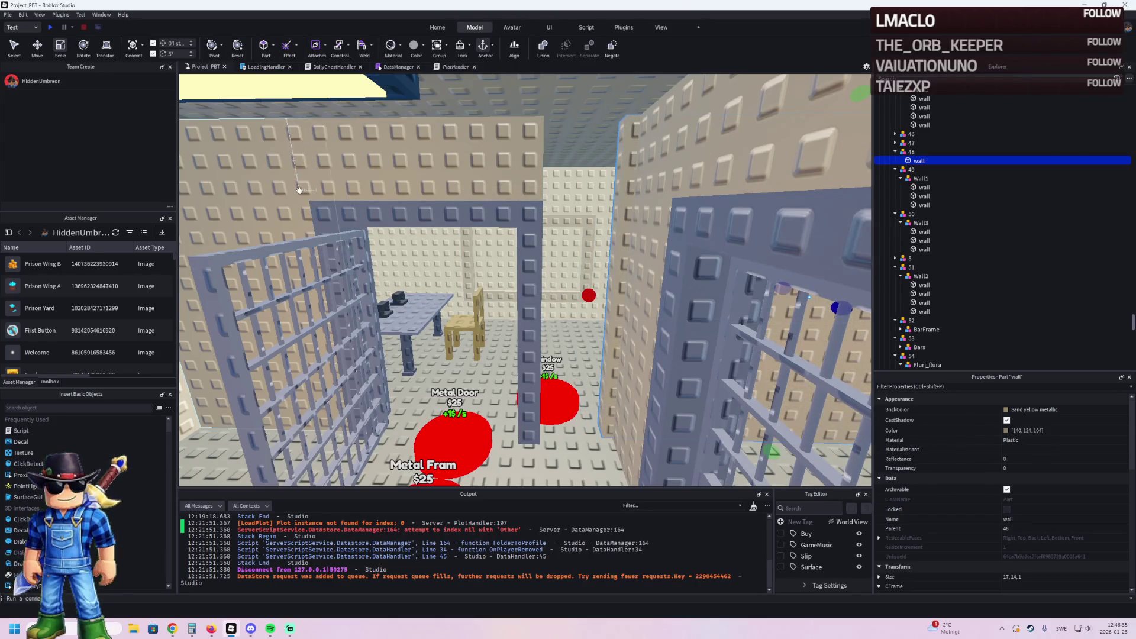
# Step: Resize the width of the left cage wall
pyautogui.click(344, 279)
pyautogui.moveTo(350, 294)
pyautogui.mouseDown()
pyautogui.moveTo(585, 299)
pyautogui.moveTo(520, 296)
pyautogui.moveTo(568, 295)
pyautogui.mouseUp()
pyautogui.hotkey('ctrl', '3')
pyautogui.hotkey('ctrl', '2')
pyautogui.scroll(10, 562, 284)
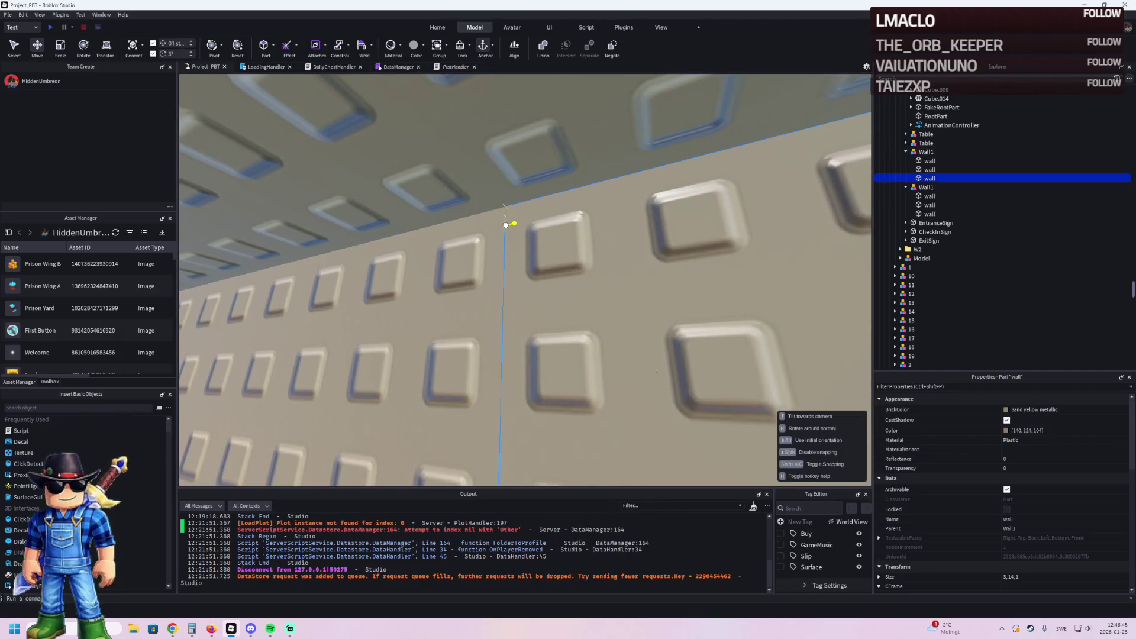
pyautogui.press('q')
pyautogui.scroll(-10, 489, 229)
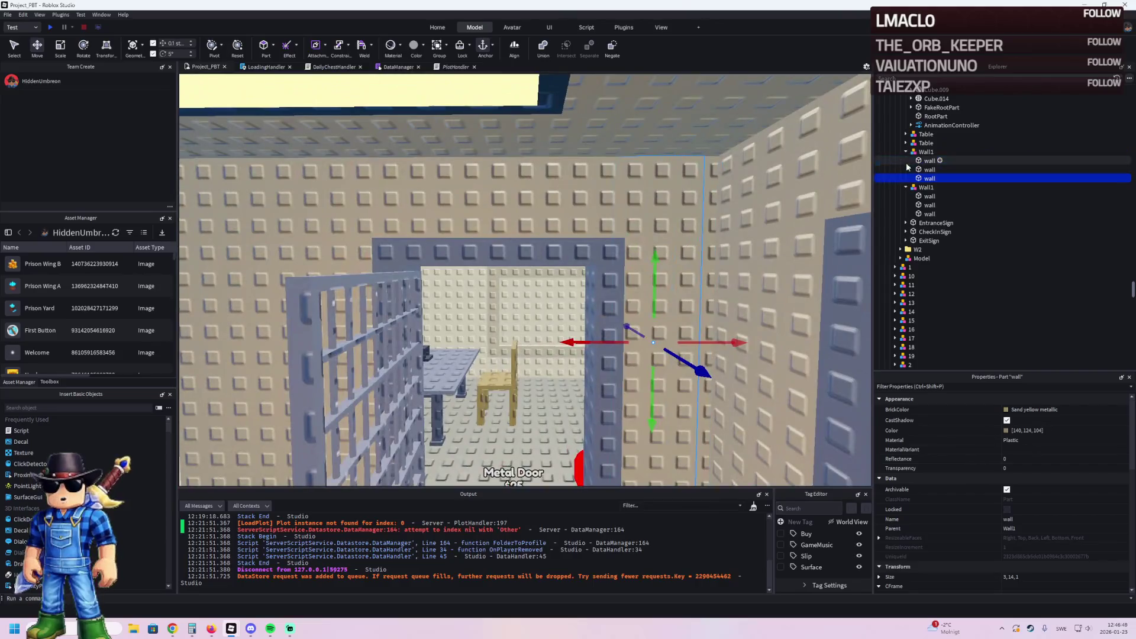
# Step: Move the Wall1 model into upgrade group 63 in the Explorer
pyautogui.click(514, 223)
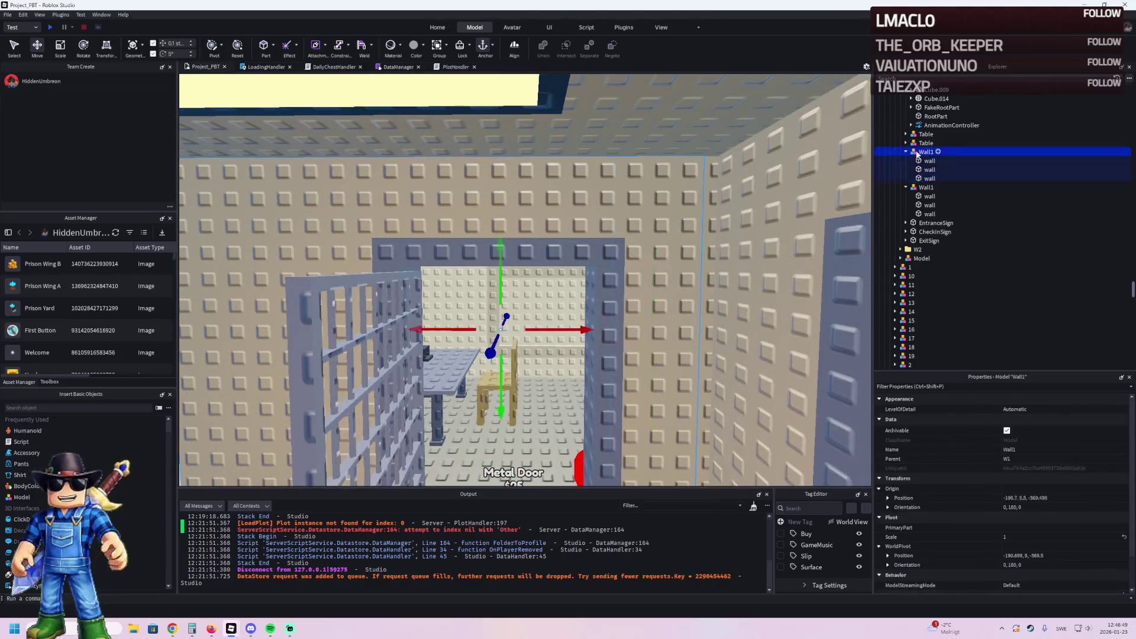
pyautogui.press('f')
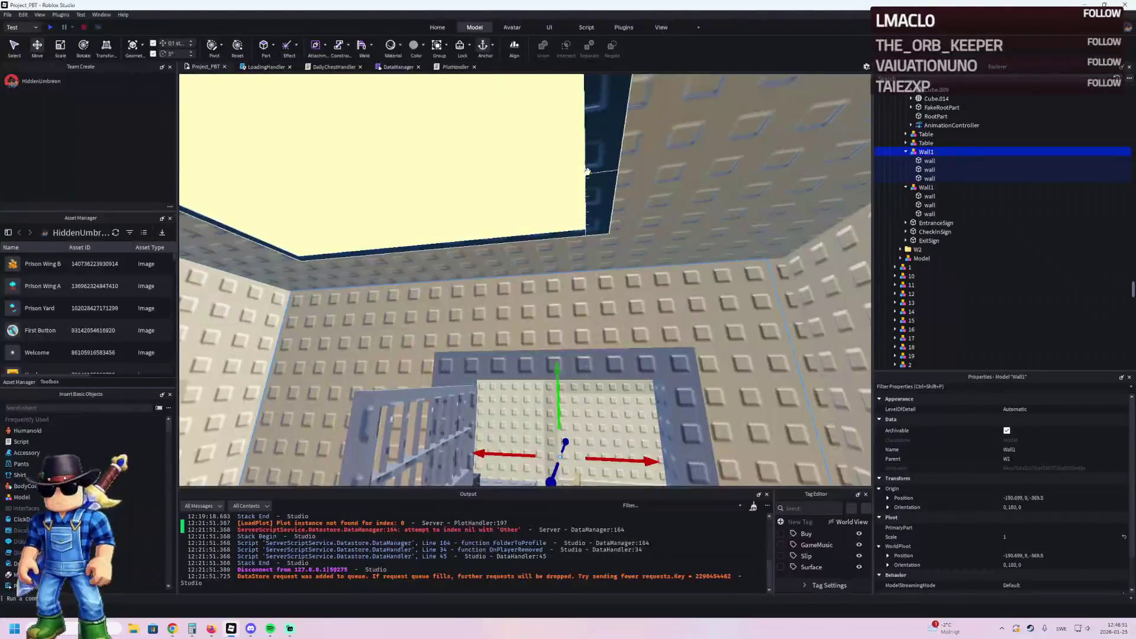
pyautogui.click(920, 162)
pyautogui.moveTo(920, 159); pyautogui.dragTo(920, 163)
pyautogui.press('f')
# Step: Select the Wall purchase pad (63) and center the view on it
pyautogui.click(731, 182)
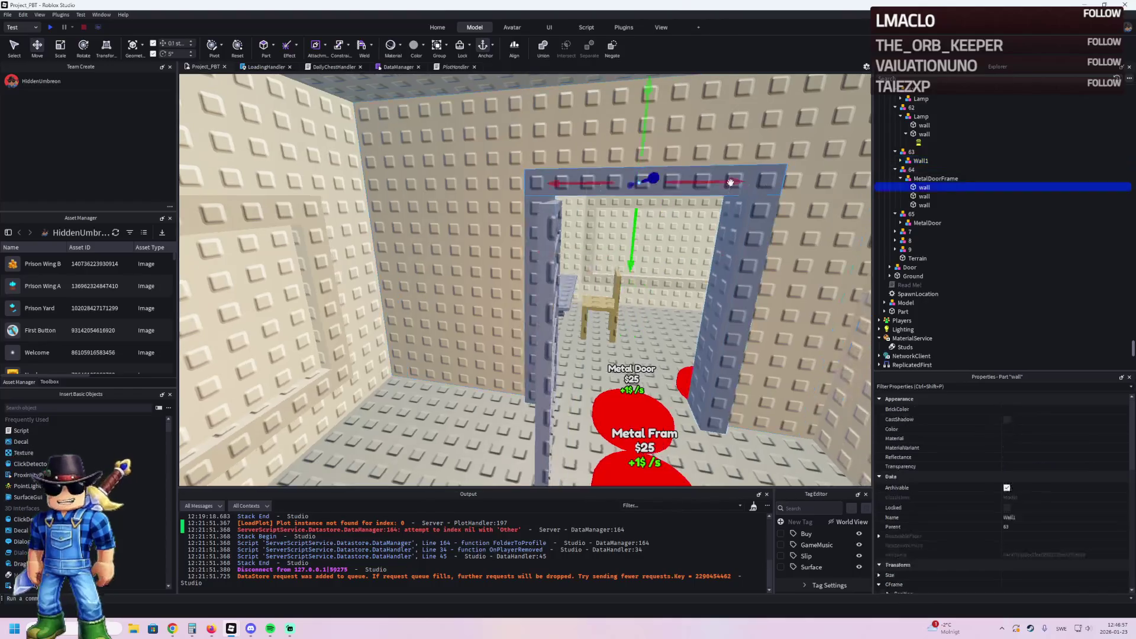
pyautogui.click(593, 240)
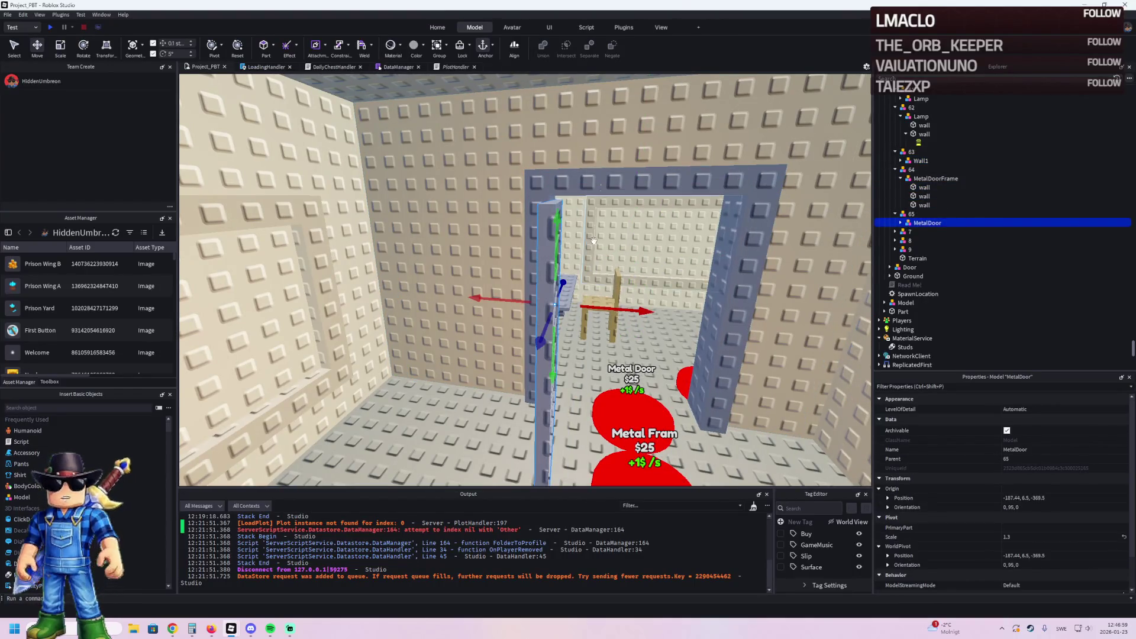
pyautogui.press('w')
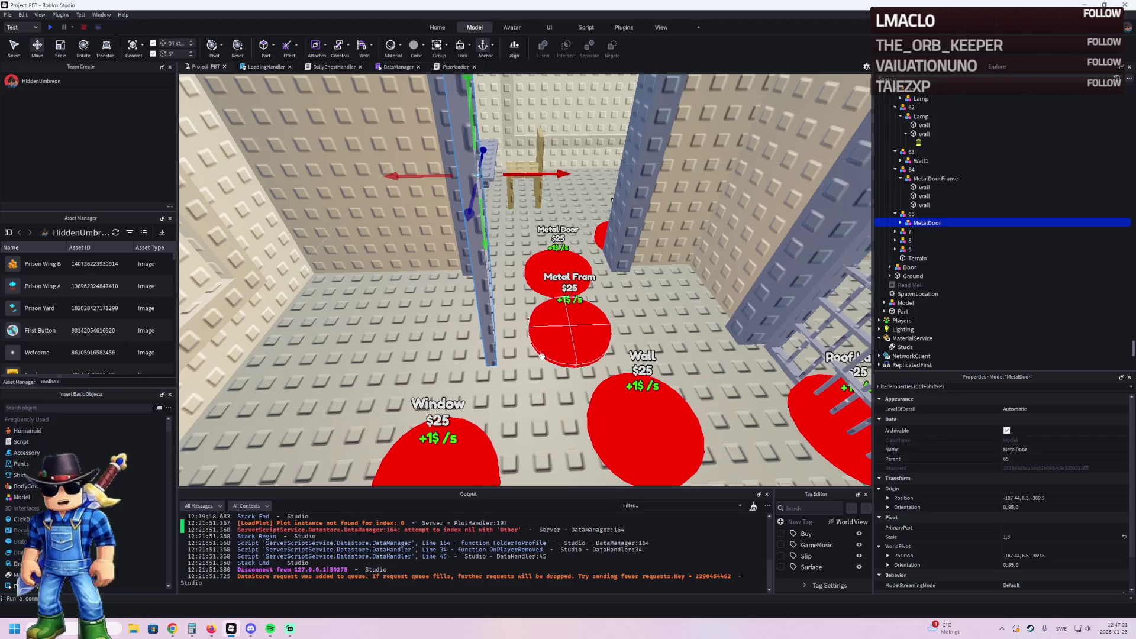
pyautogui.click(541, 355)
pyautogui.press('f')
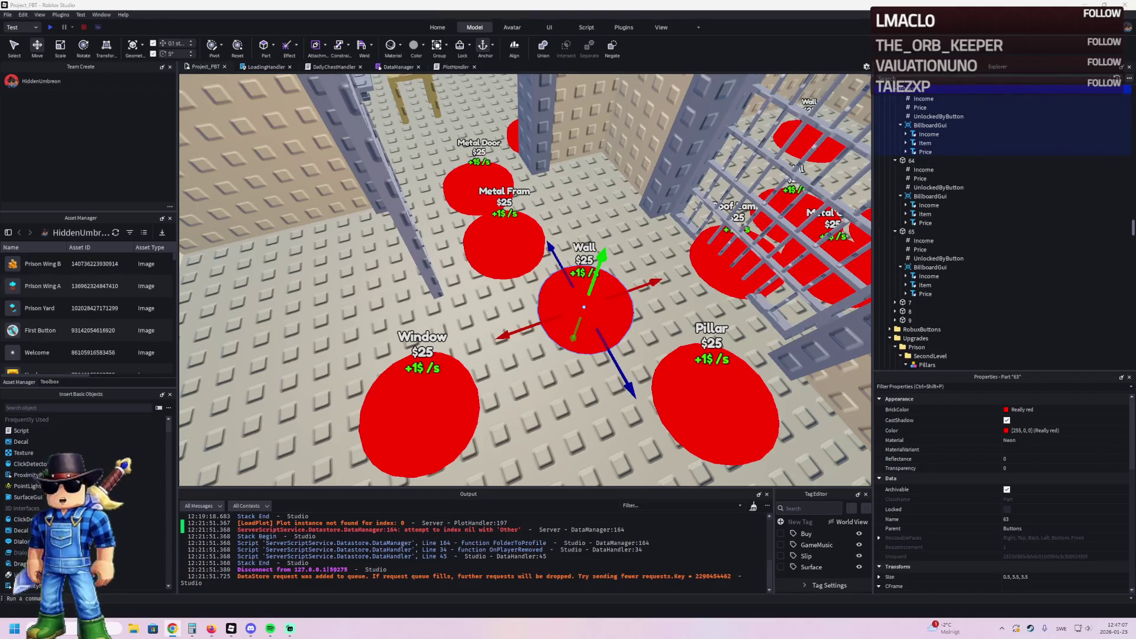
# Step: Check the prices of buttons 63 and 64, then set Metal Door button 65's Price to 1750
pyautogui.click(920, 108)
pyautogui.click(927, 117)
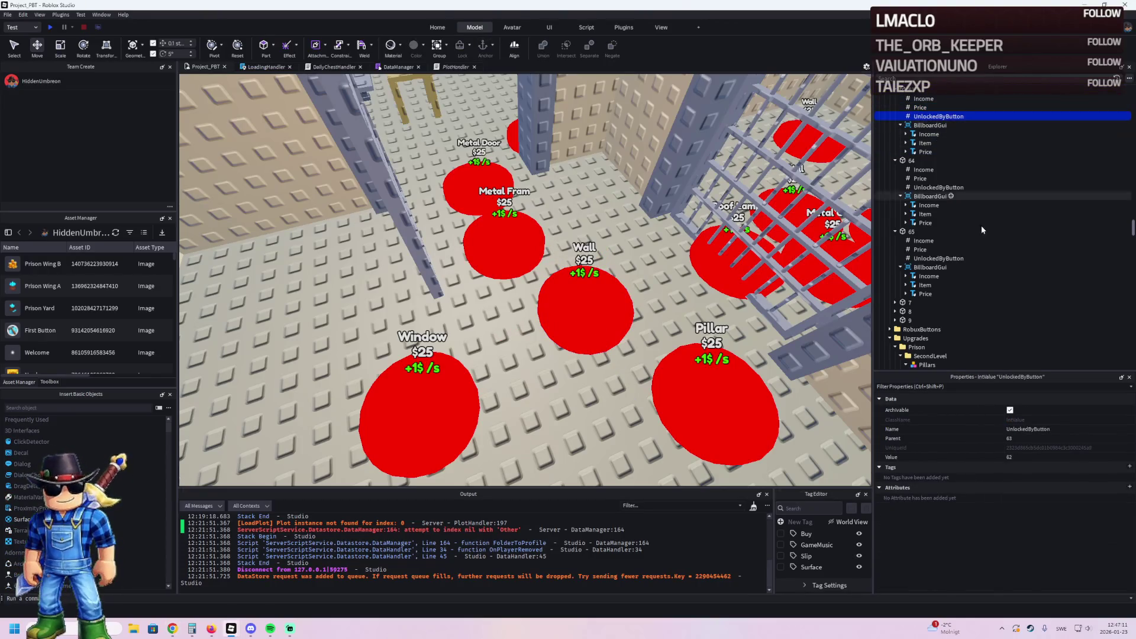
pyautogui.click(917, 178)
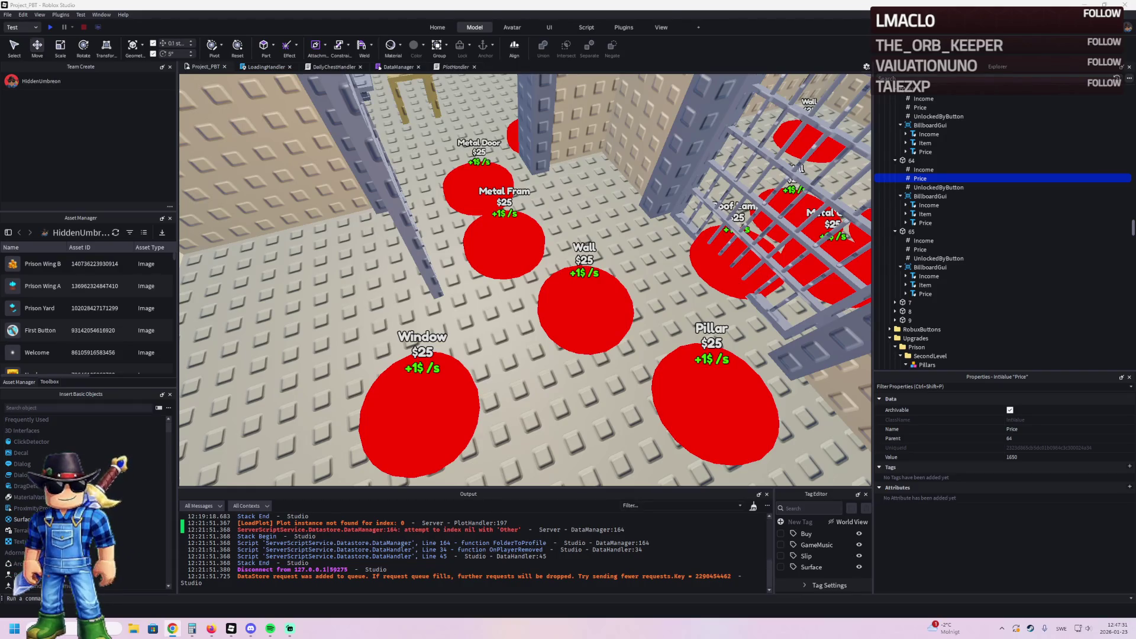
pyautogui.click(920, 249)
pyautogui.doubleClick(1011, 457)
pyautogui.write('1750')
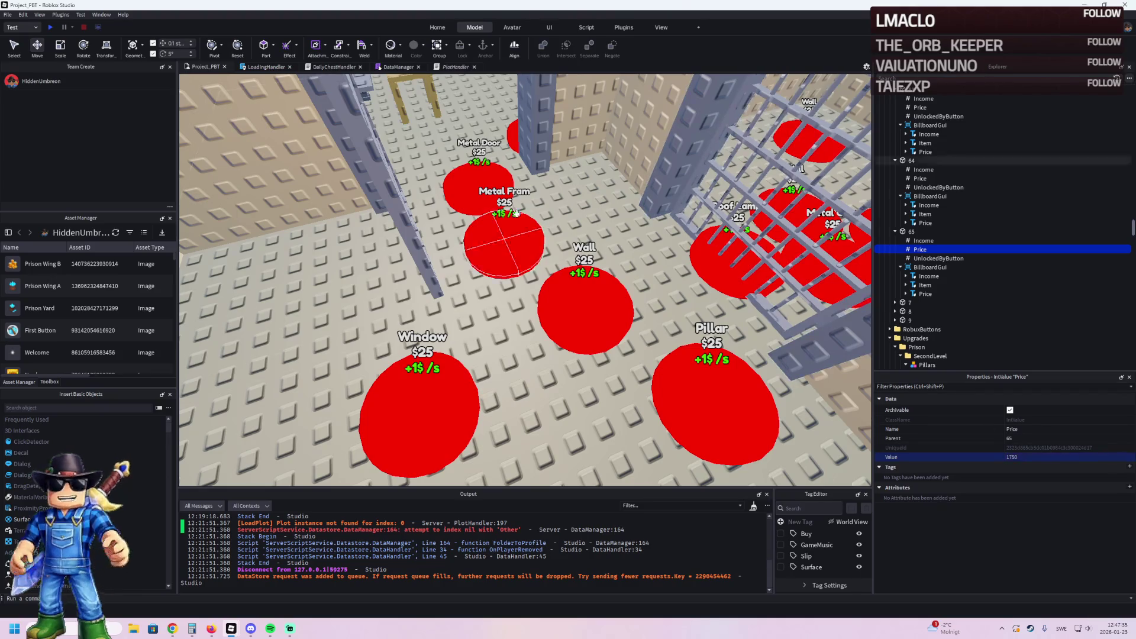
pyautogui.click(479, 190)
pyautogui.press('w')
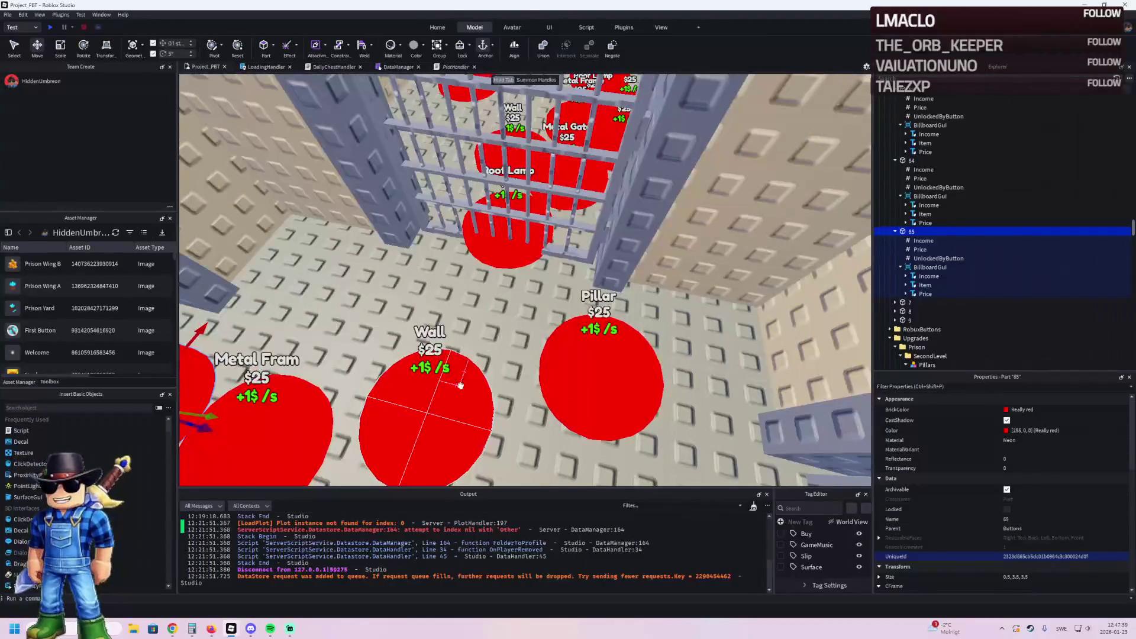
# Step: Locate the Wall, Metal Frame and Metal Door purchase pads (63, 64, 65) in the viewport
pyautogui.click(453, 352)
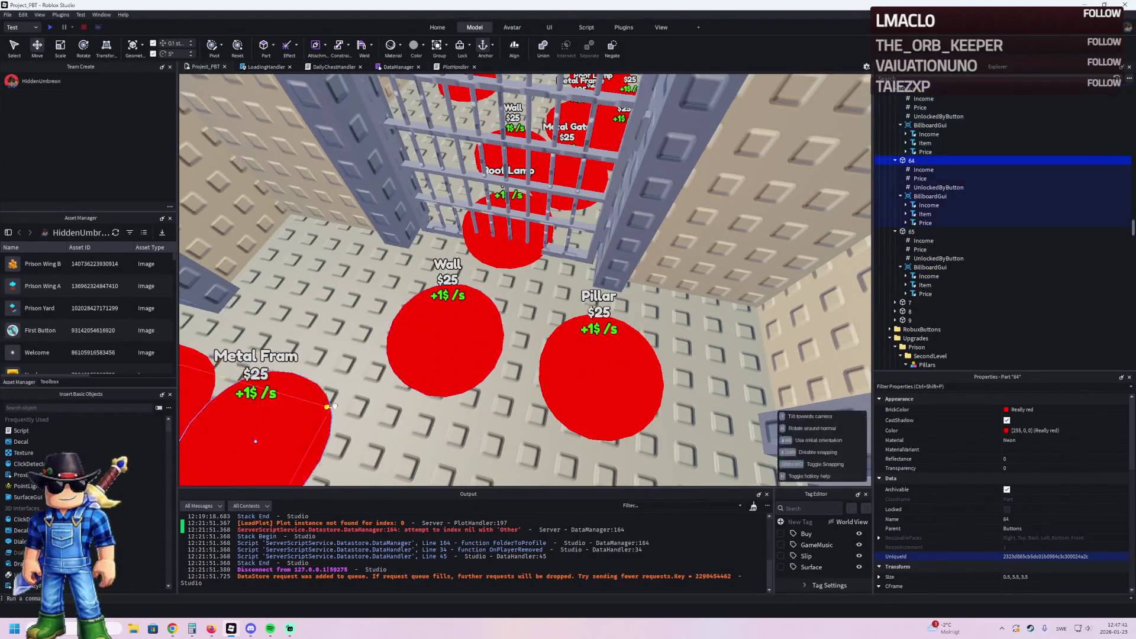
pyautogui.click(296, 414)
pyautogui.press('f')
pyautogui.click(450, 379)
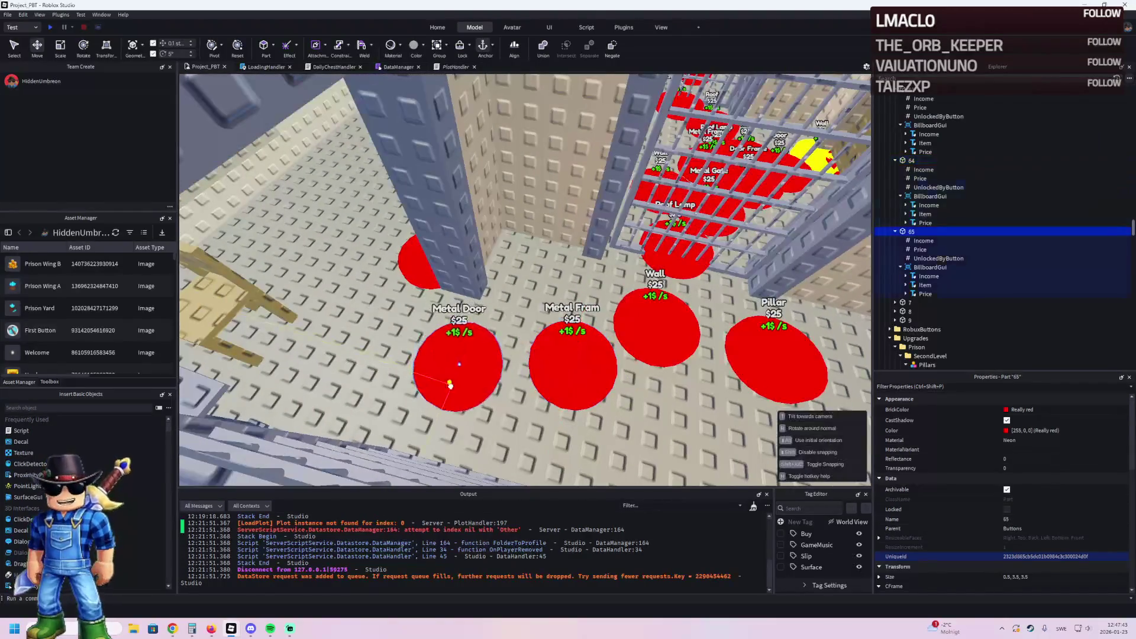
pyautogui.press('w')
pyautogui.press('f')
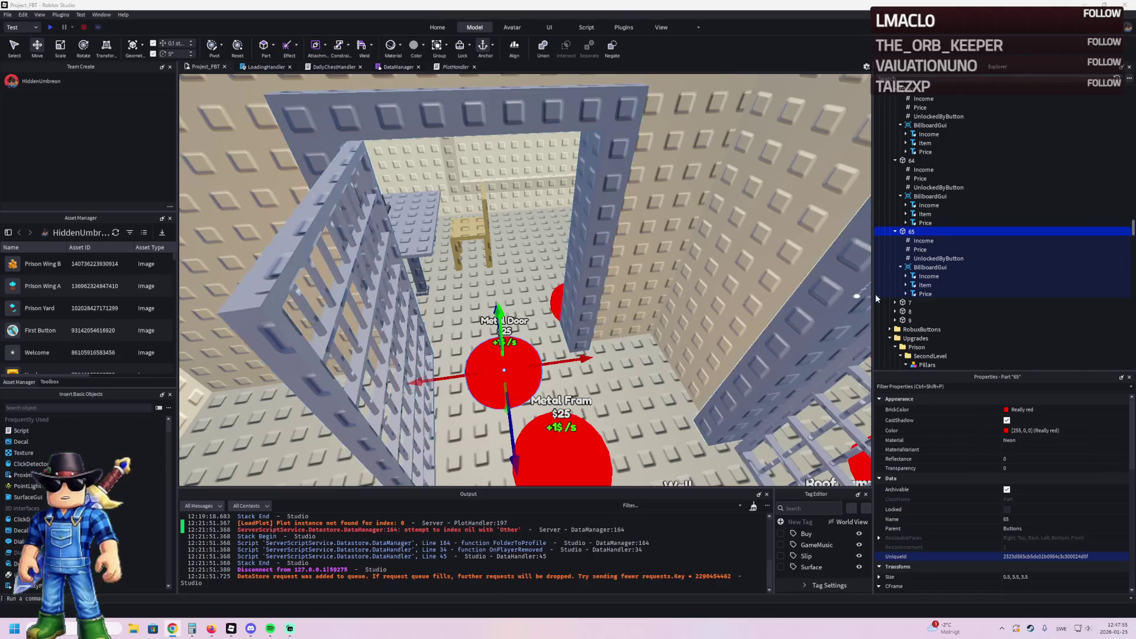
# Step: Set UnlockedByButton to 64 for button 65 and to 63 for button 64
pyautogui.click(916, 259)
pyautogui.click(1026, 457)
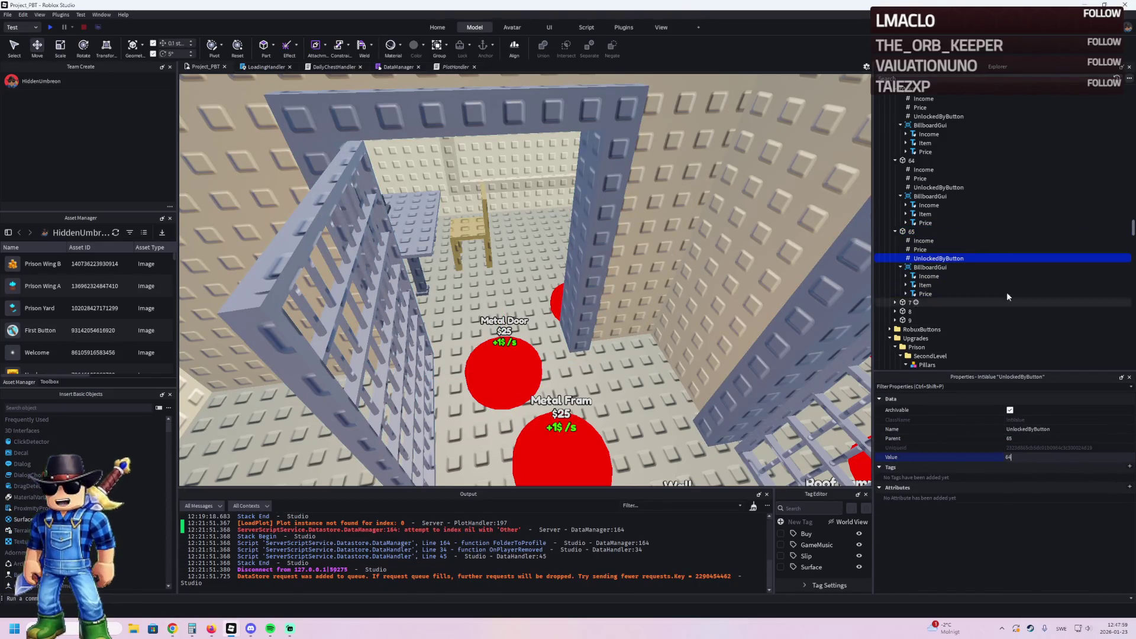
pyautogui.click(935, 187)
pyautogui.click(1042, 456)
pyautogui.press('BackSpace')
pyautogui.press('Return')
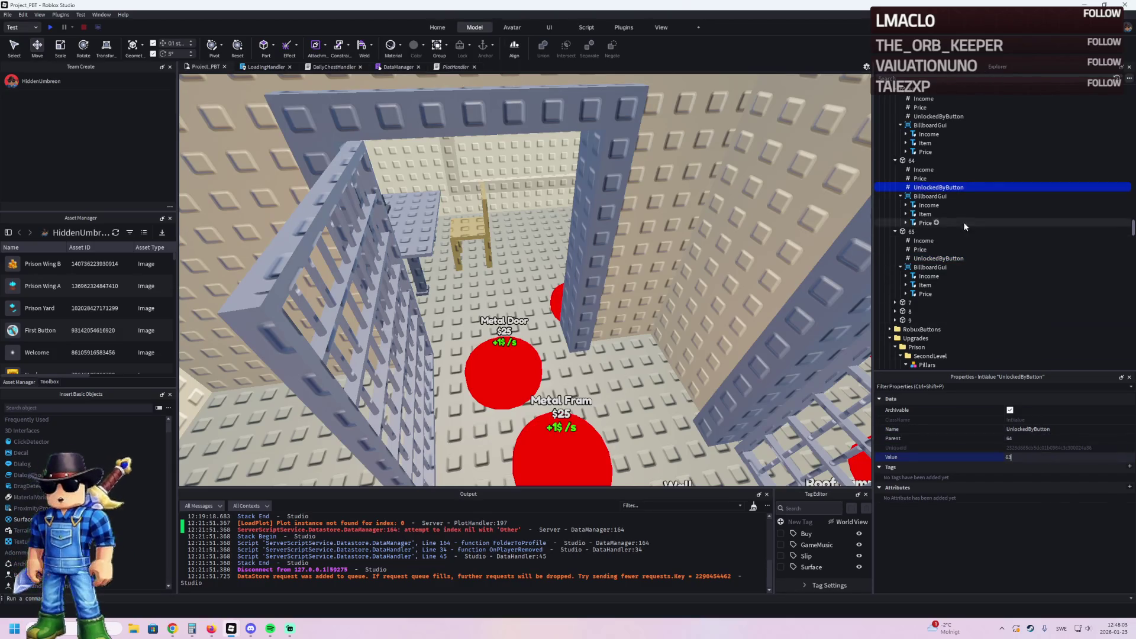
pyautogui.hotkey('alt', 'Tab')
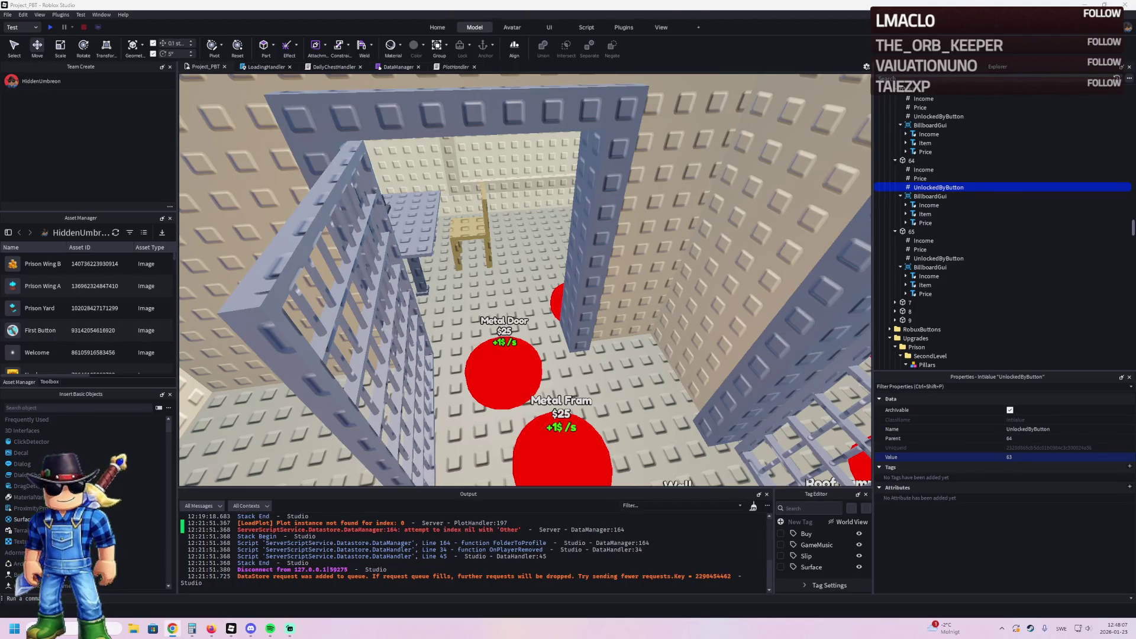
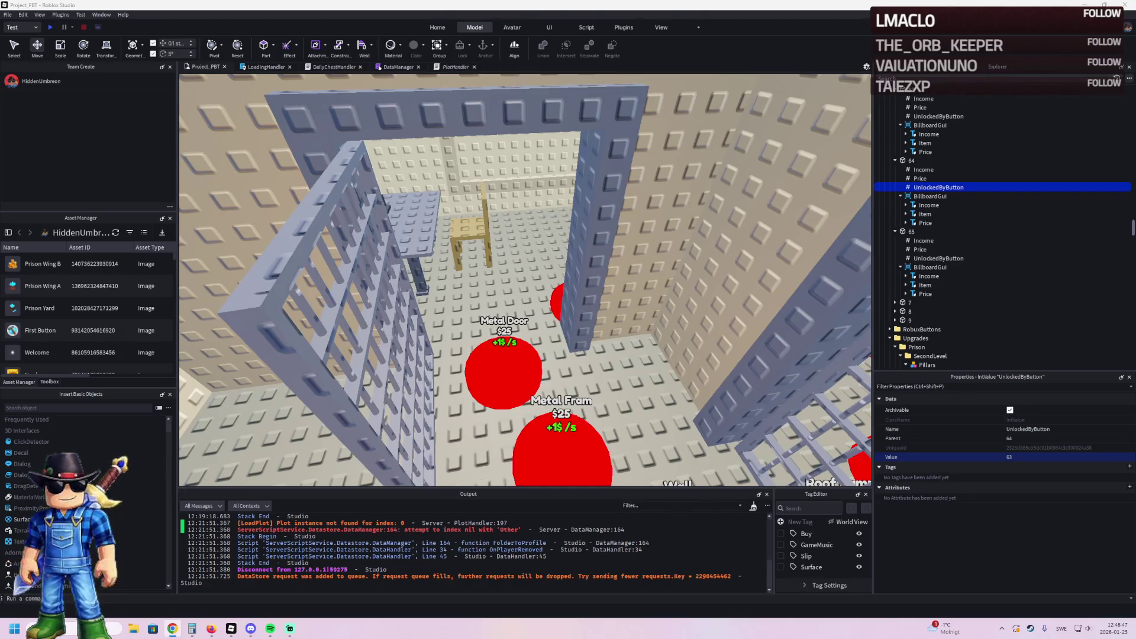
# Step: Move the TemplatePlot folder from Workspace into ReplicatedStorage, clearing the prison plot from the scene
pyautogui.scroll(-5, 526, 291)
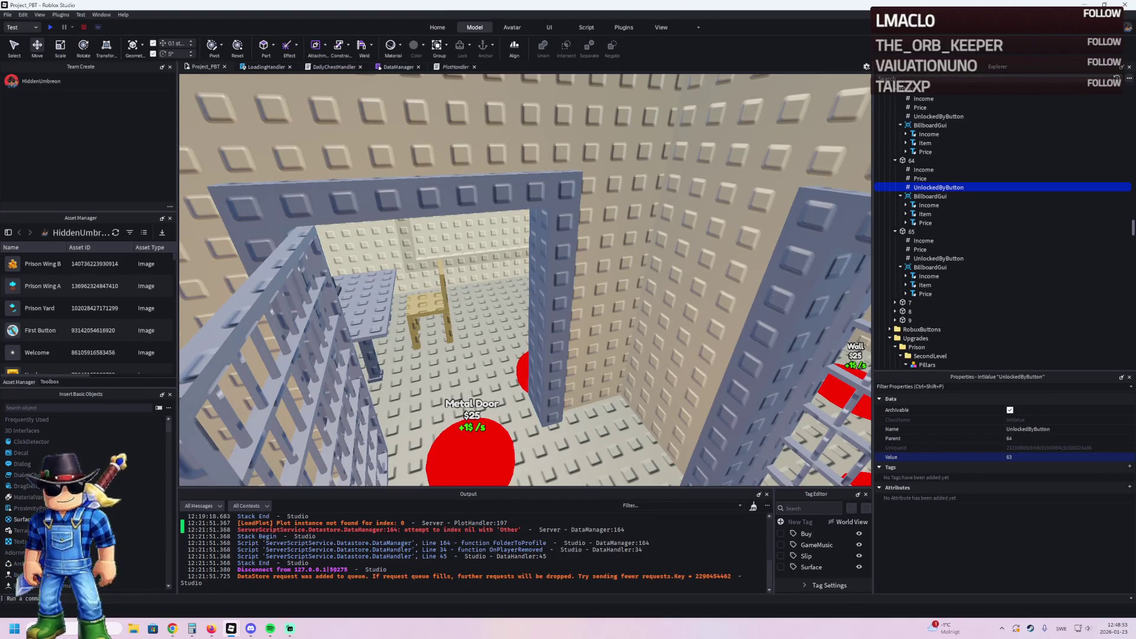
pyautogui.scroll(5, 422, 318)
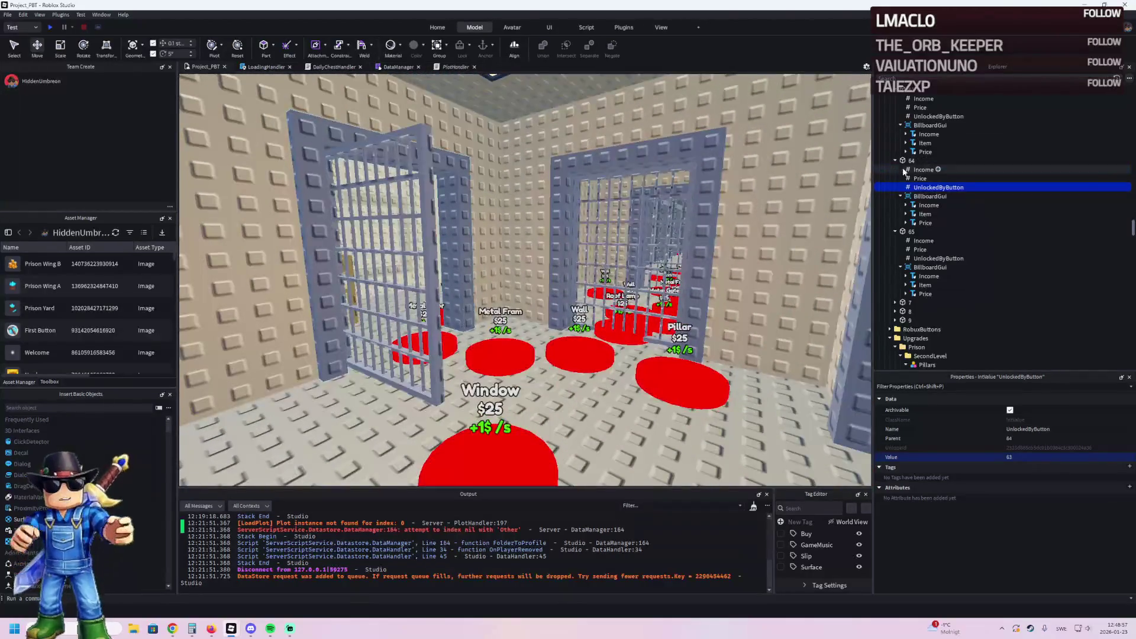
pyautogui.click(507, 324)
pyautogui.press('f')
pyautogui.click(915, 151)
pyautogui.click(884, 152)
pyautogui.moveTo(916, 151); pyautogui.dragTo(908, 248)
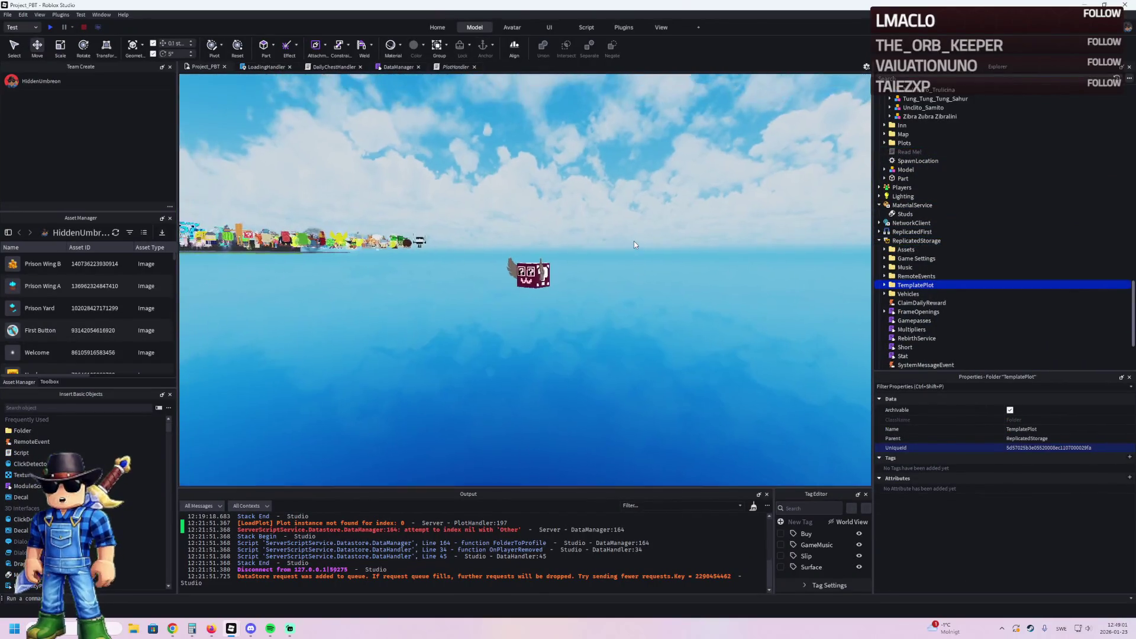
# Step: Start a play test and walk the avatar through the plot gate into the prison cells
pyautogui.press('F5')
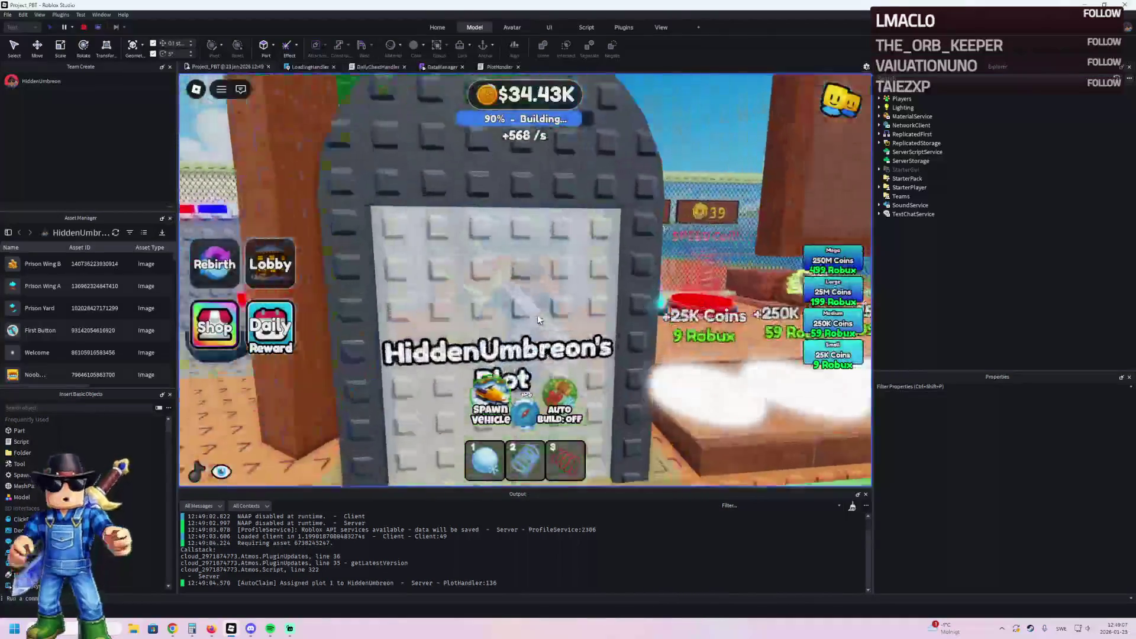
pyautogui.press('w')
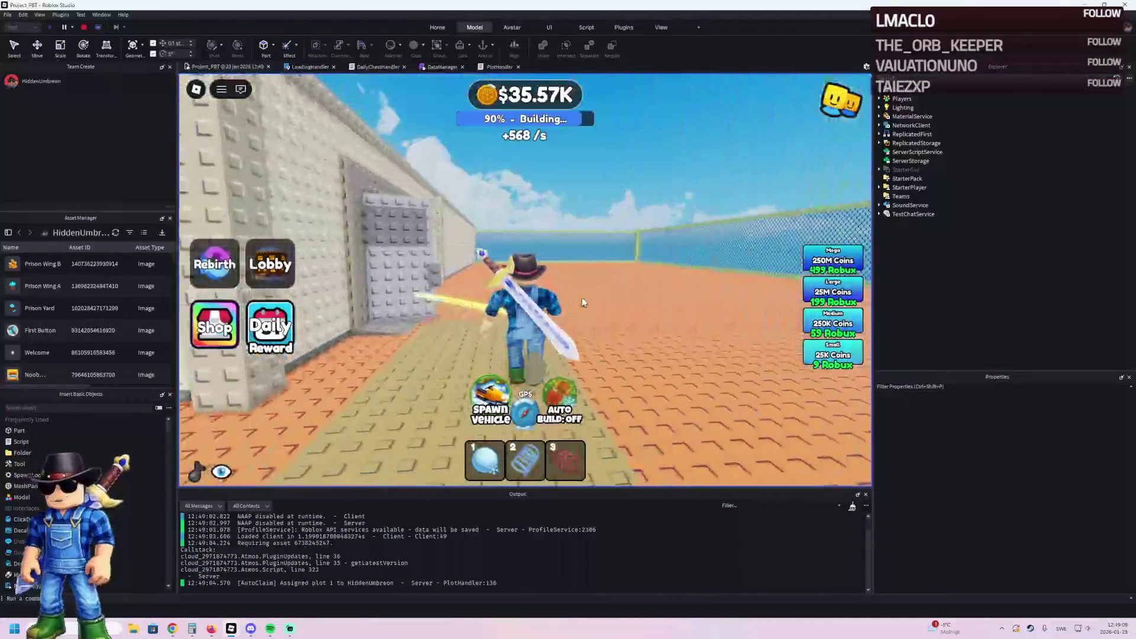
pyautogui.press('a')
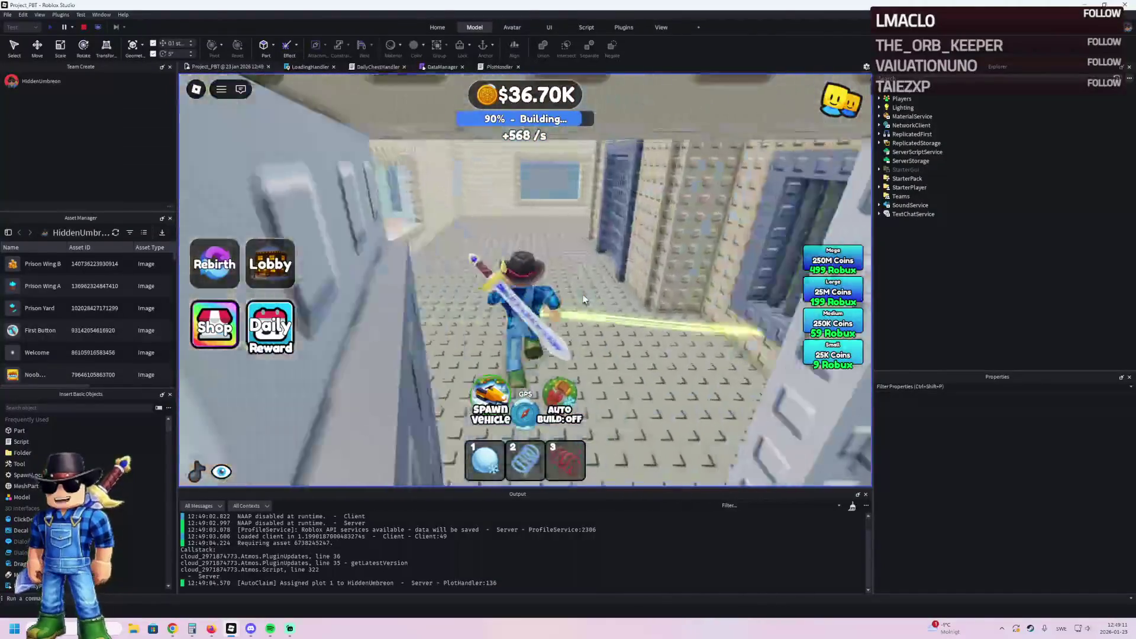
pyautogui.press('w')
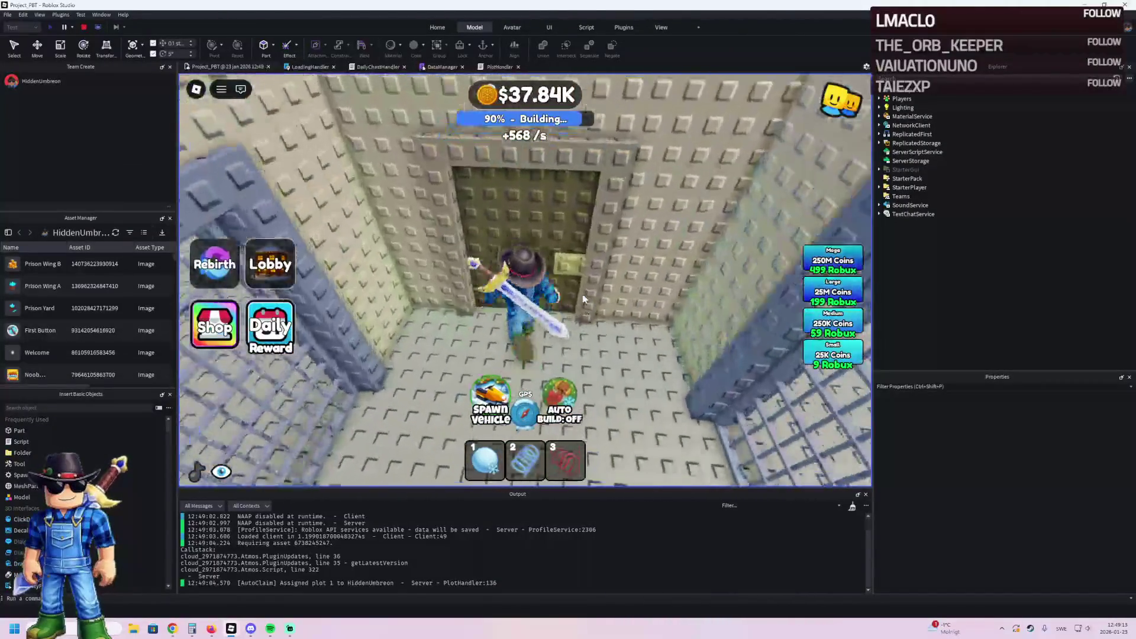
pyautogui.press('s')
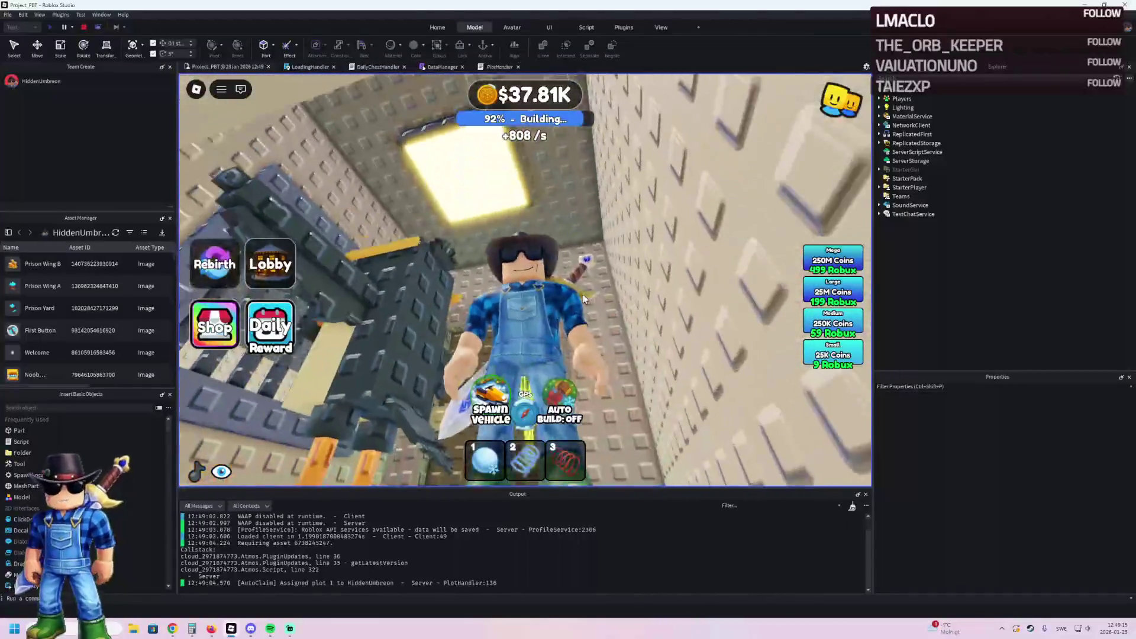
pyautogui.press('w')
pyautogui.press('w')
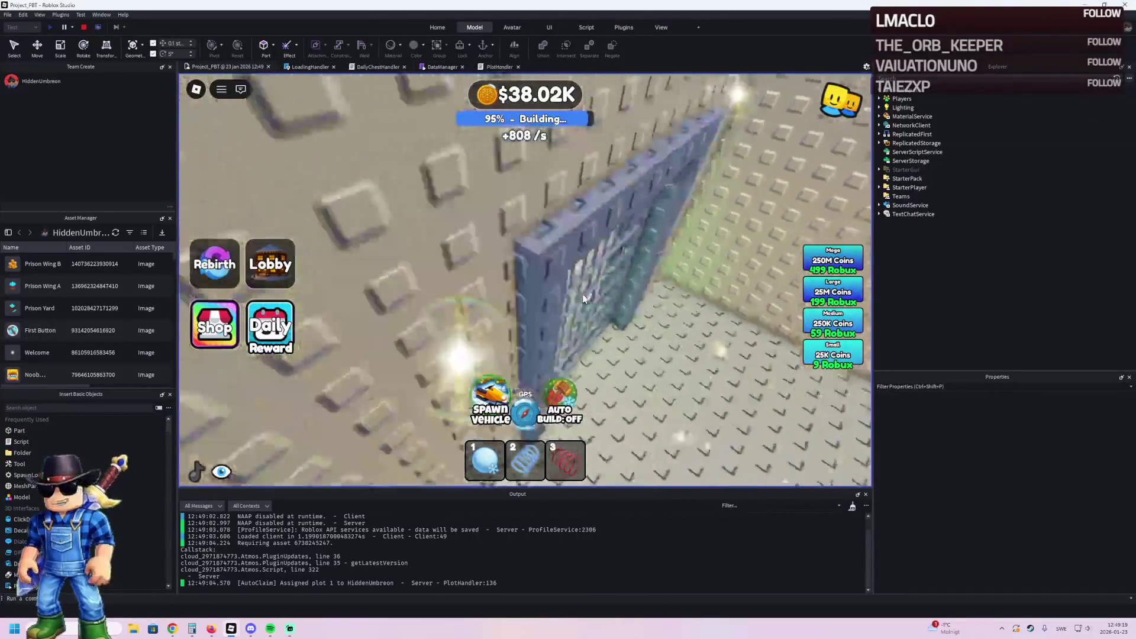
pyautogui.press('d')
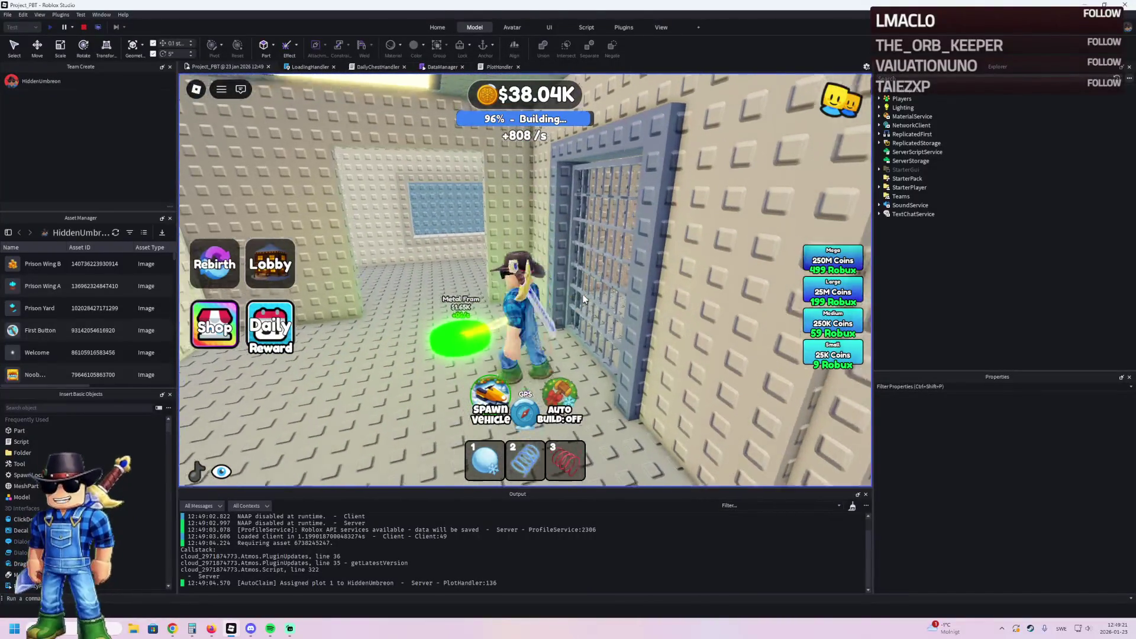
pyautogui.press('a')
pyautogui.press('s')
# Step: Walk the avatar through the next doorway and bright room out onto the rooftop
pyautogui.press('a')
pyautogui.press('w')
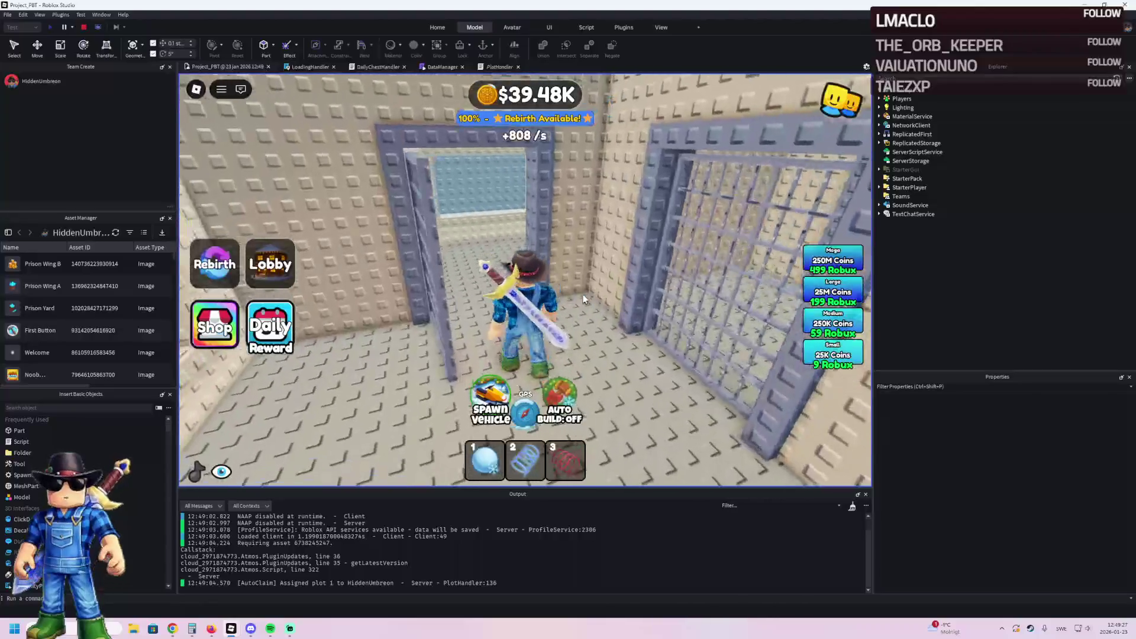
pyautogui.press('w')
pyautogui.press('w')
pyautogui.press('w')
pyautogui.press('w')
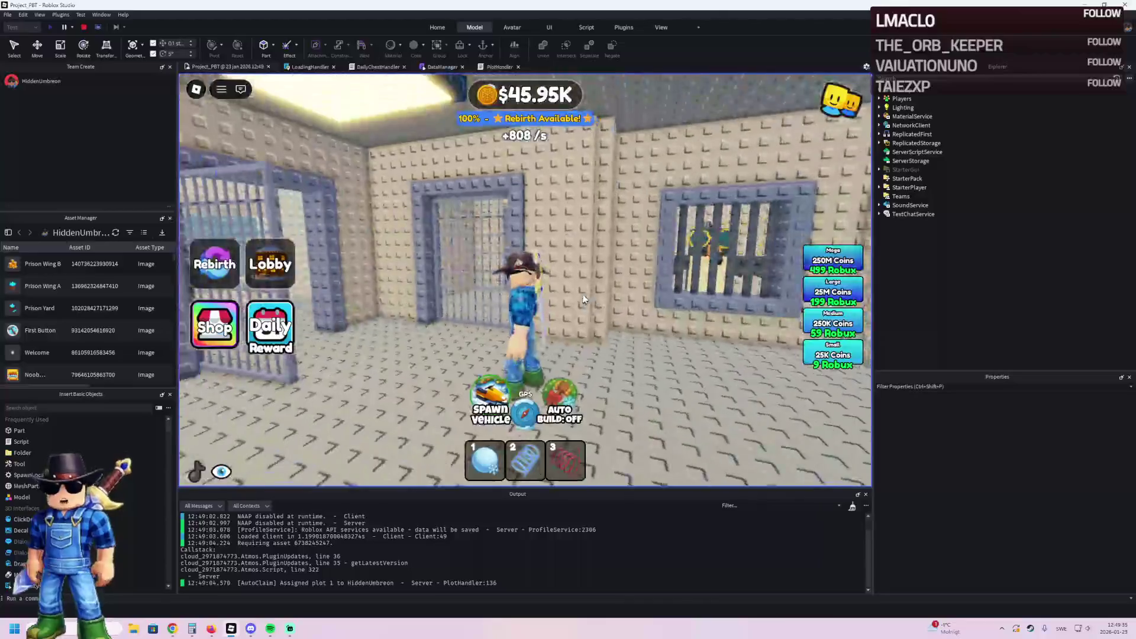
pyautogui.press('w')
pyautogui.press('w')
pyautogui.press('w')
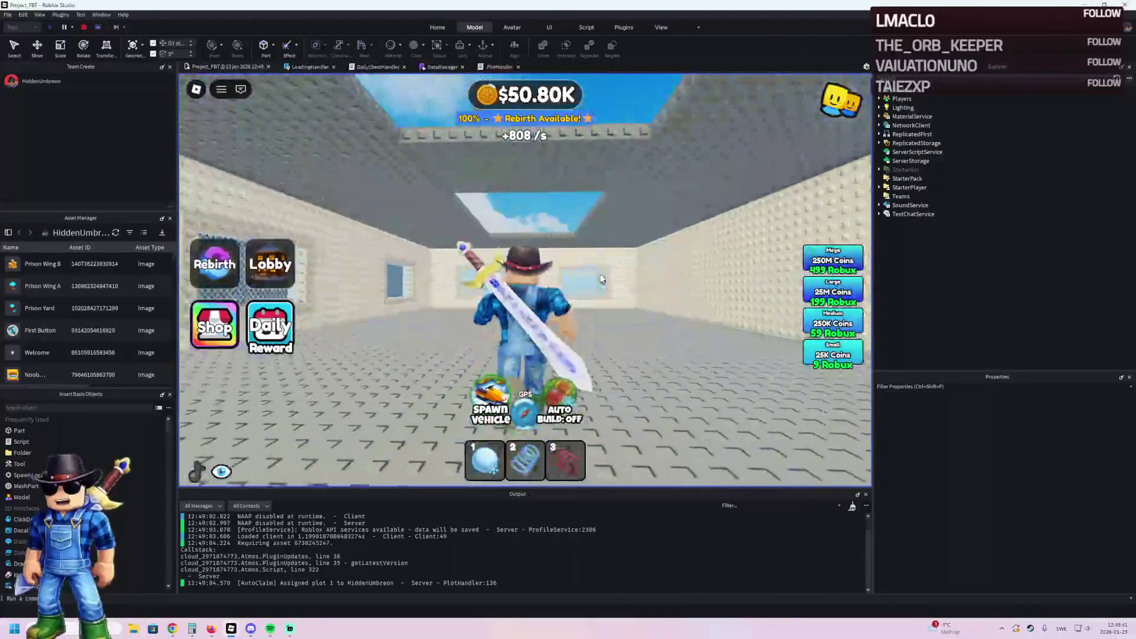
pyautogui.press('w')
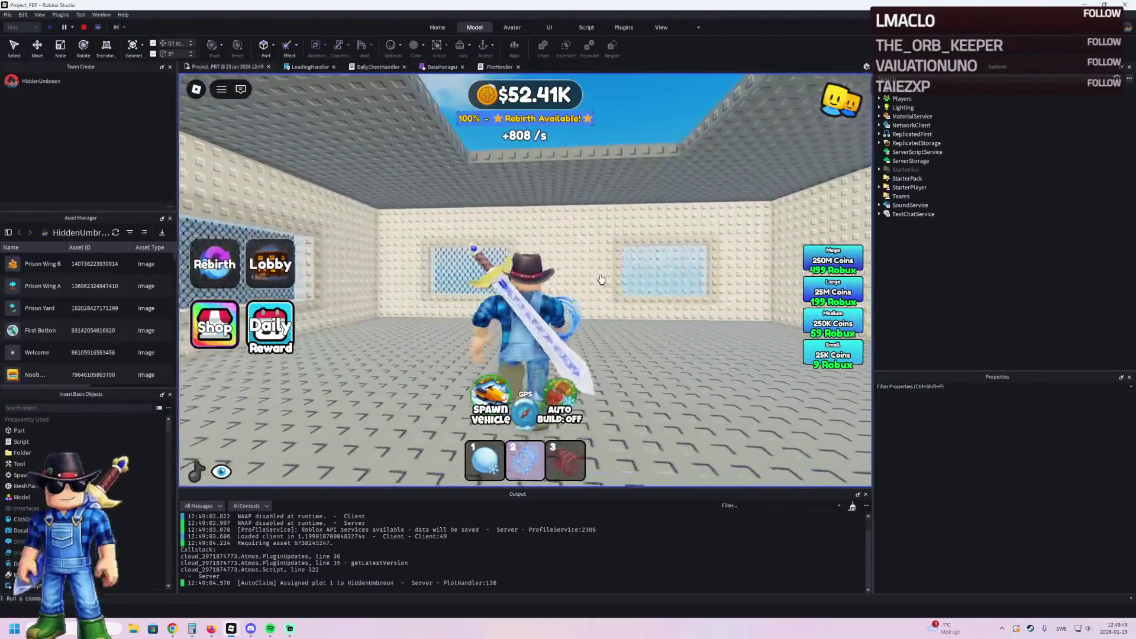
pyautogui.press('w')
pyautogui.press('w')
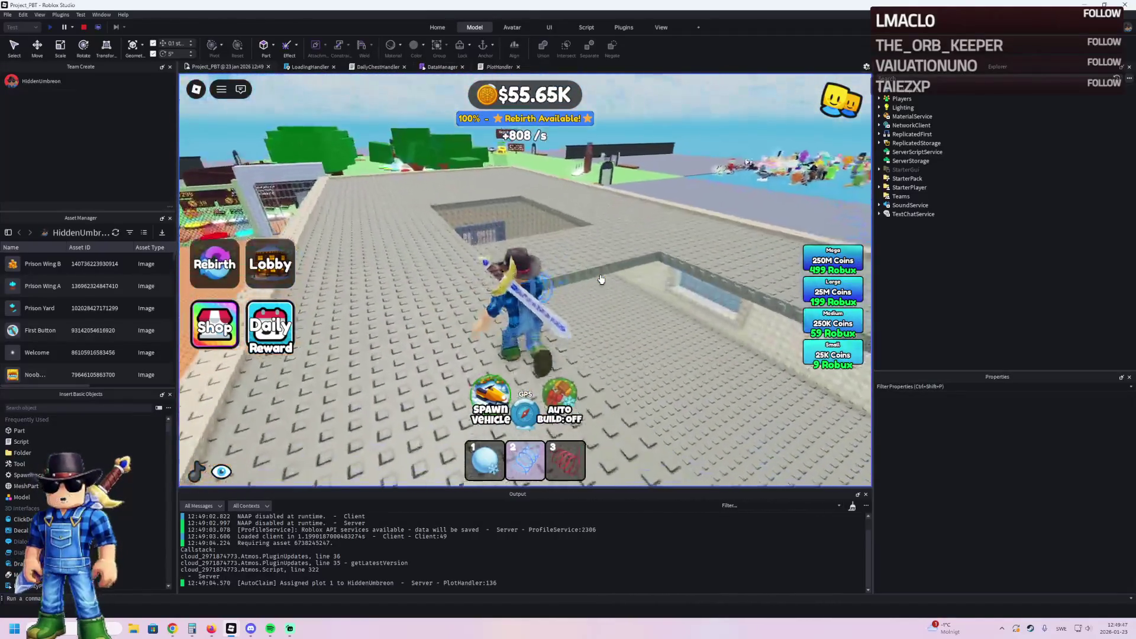
# Step: Walk the avatar along the rooftop toward the trees and sea, then stop the play test
pyautogui.press('w')
pyautogui.press('a')
pyautogui.press('w')
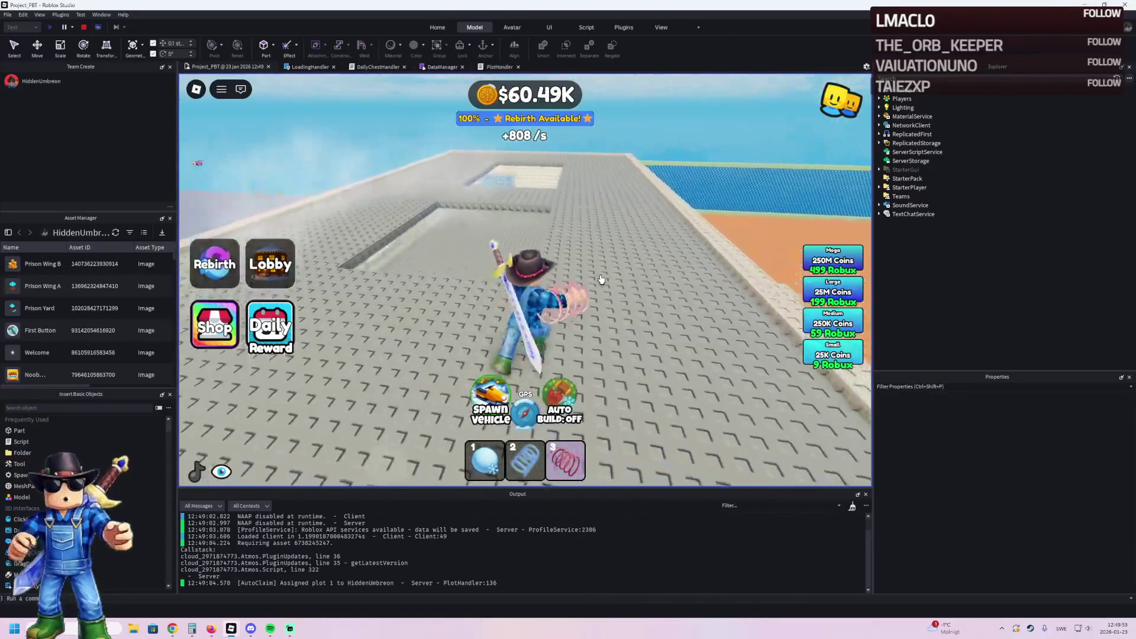
pyautogui.press('a')
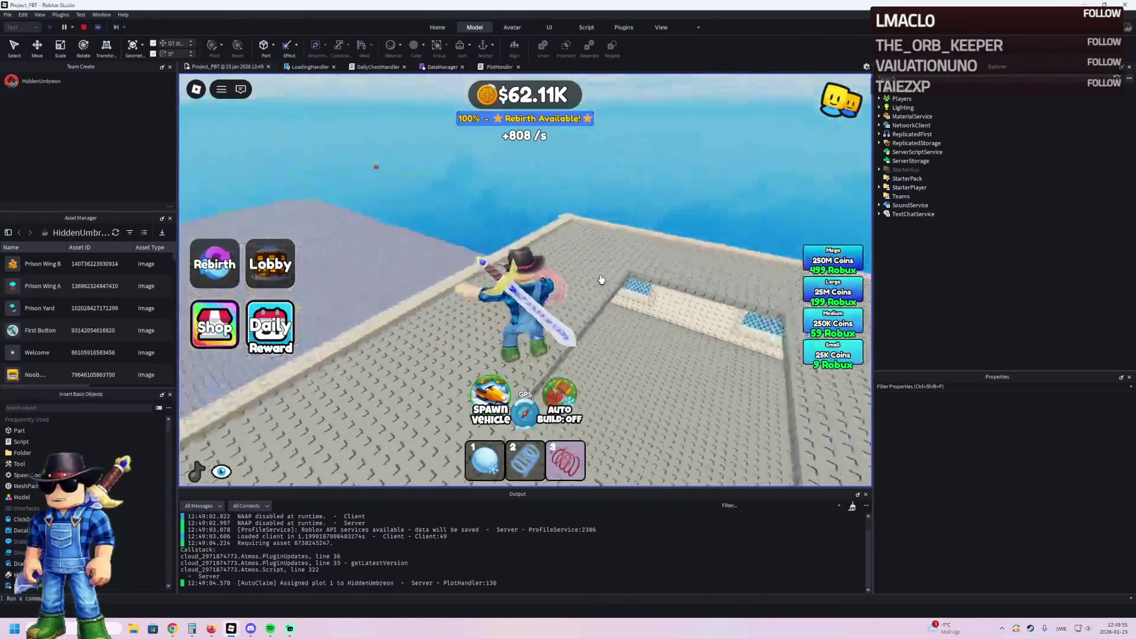
pyautogui.press('a')
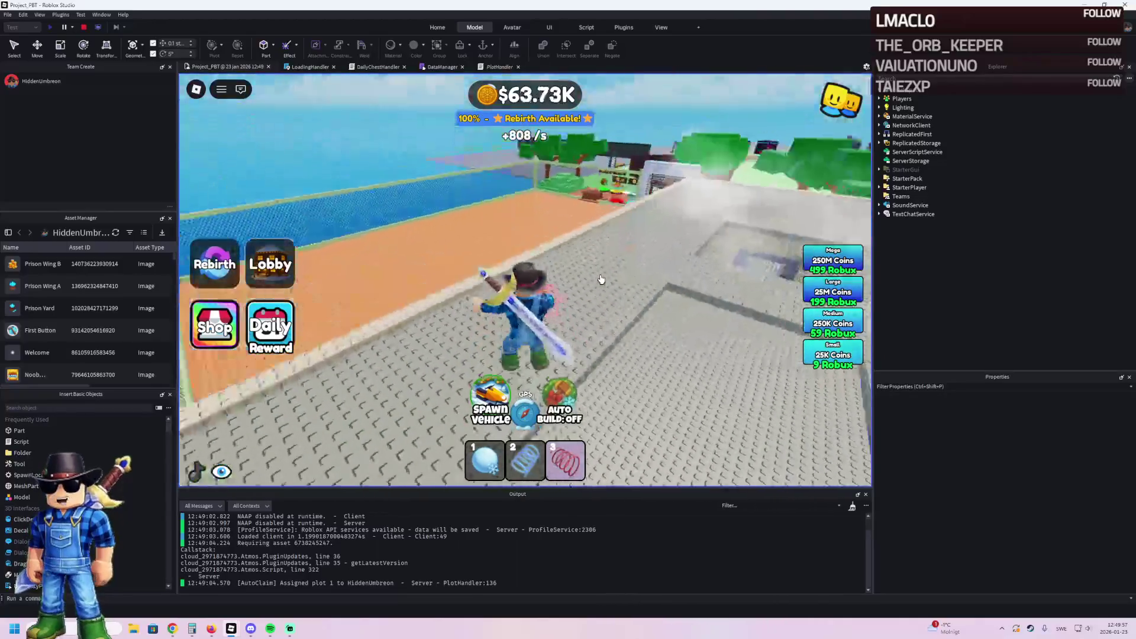
pyautogui.press('w')
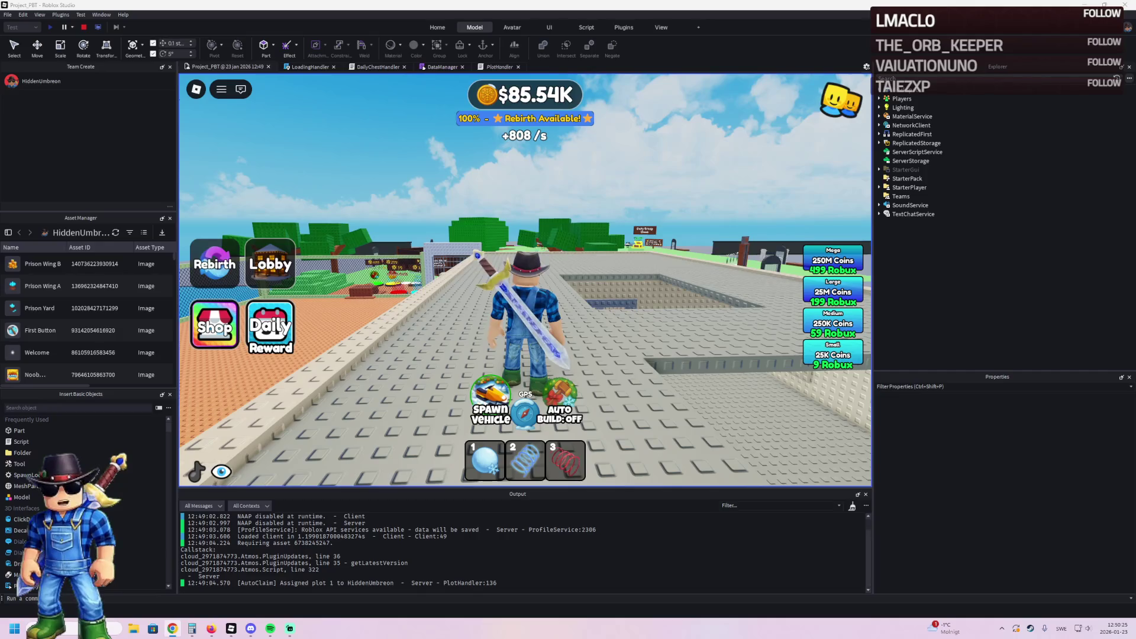
pyautogui.press('w')
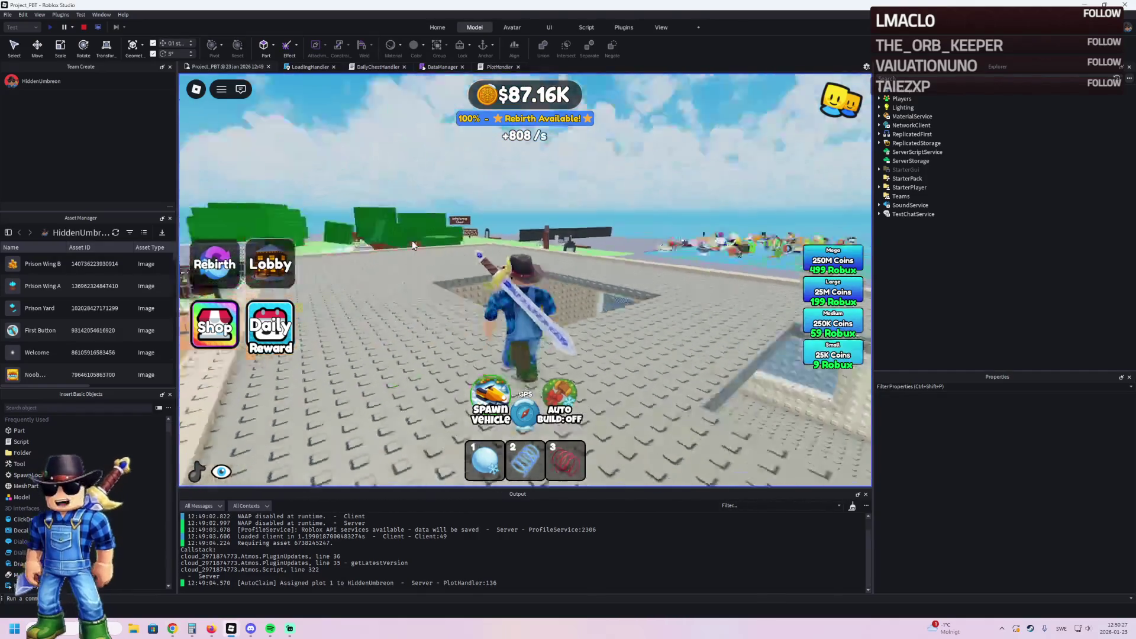
pyautogui.click(87, 28)
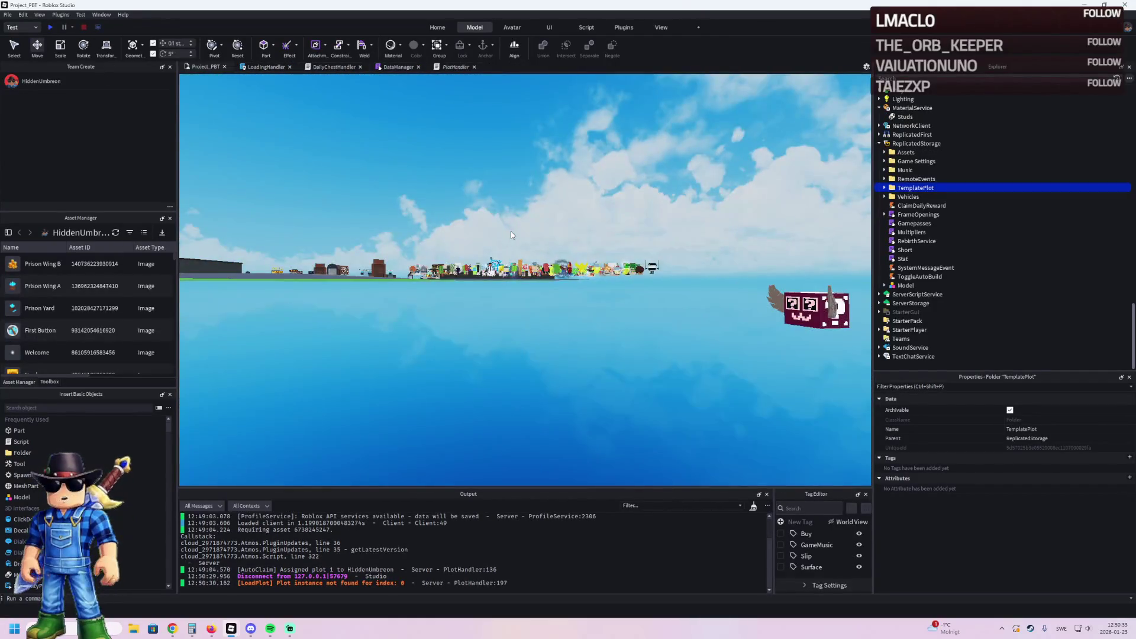
# Step: Cut TemplatePlot and paste it back into Workspace, then select the Metal Door pad
pyautogui.hotkey('ctrl', 'x')
pyautogui.hotkey('ctrl', 'v')
pyautogui.press('w')
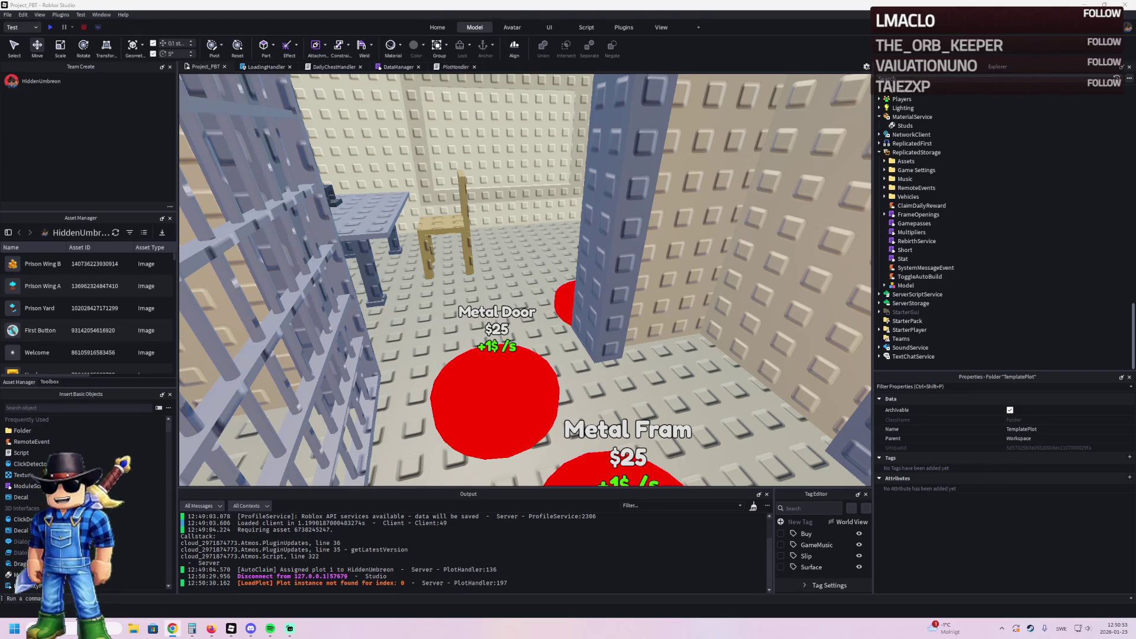
pyautogui.click(497, 353)
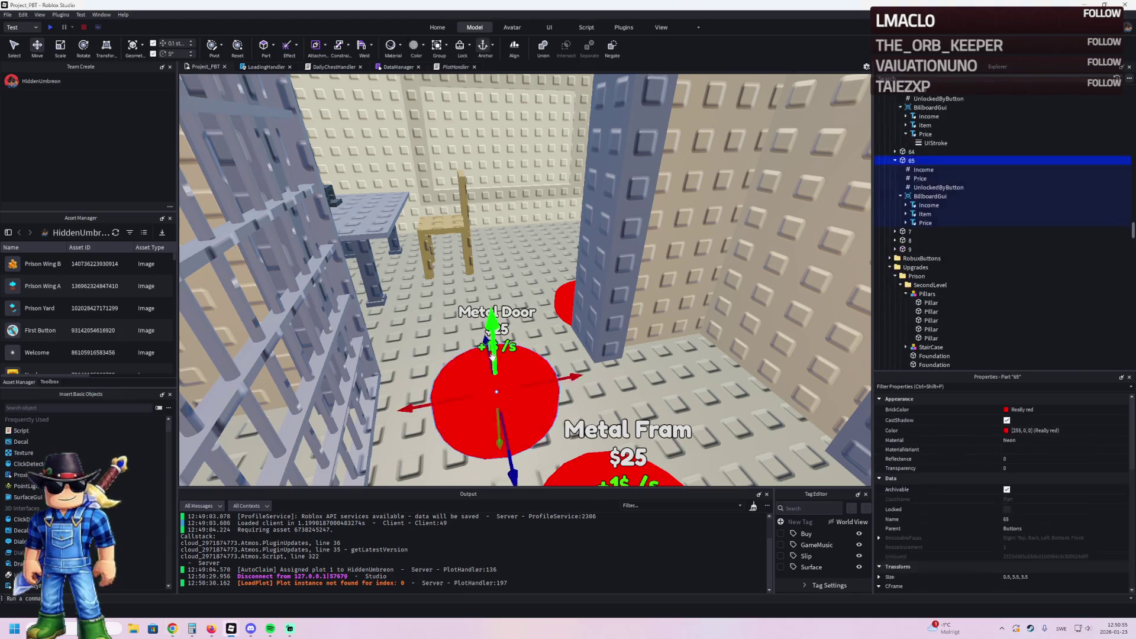
# Step: Duplicate the Metal Door pad, place the copy to its left, and name it 66
pyautogui.press('w')
pyautogui.press('w')
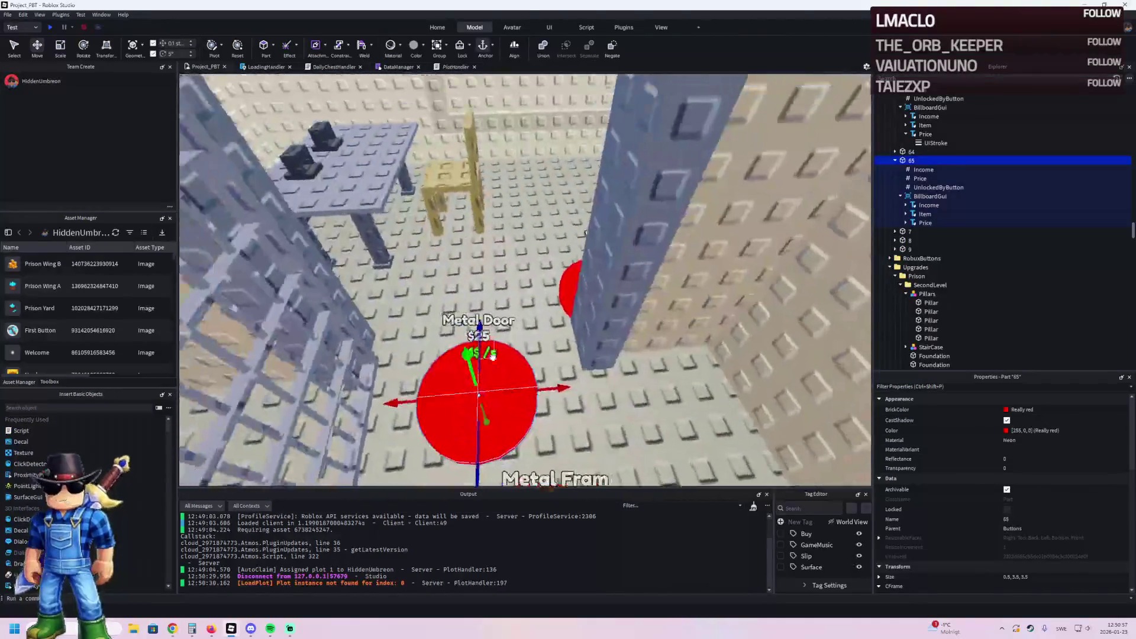
pyautogui.press('s')
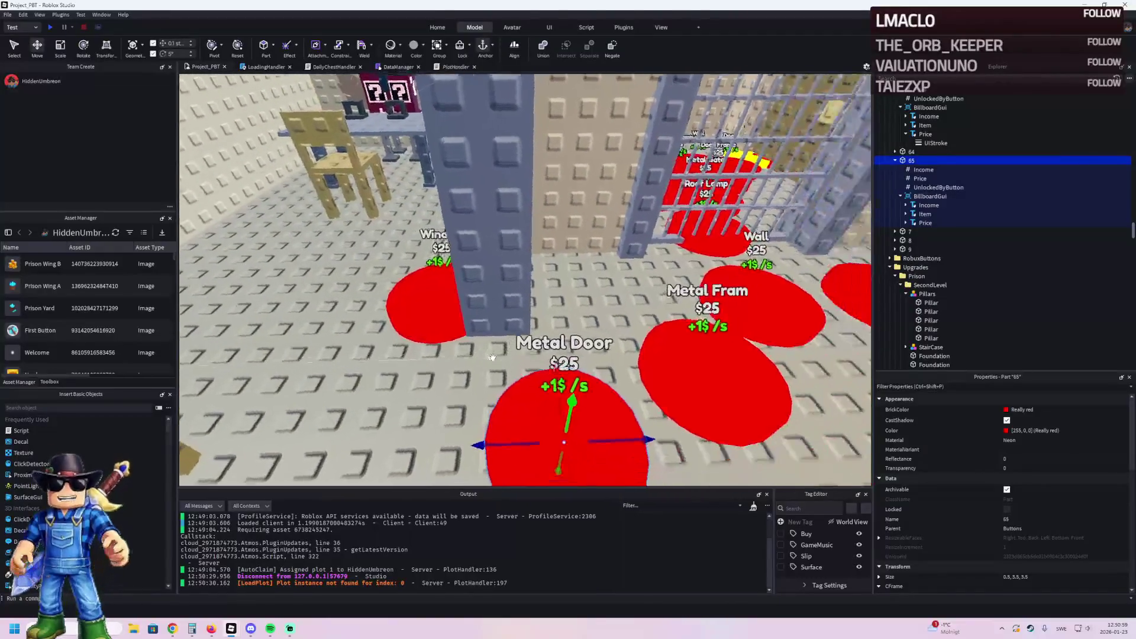
pyautogui.hotkey('ctrl', 'd')
pyautogui.moveTo(612, 372)
pyautogui.mouseDown()
pyautogui.moveTo(485, 409)
pyautogui.moveTo(391, 364)
pyautogui.mouseUp()
pyautogui.click(920, 232)
pyautogui.write('66')
pyautogui.press('Return')
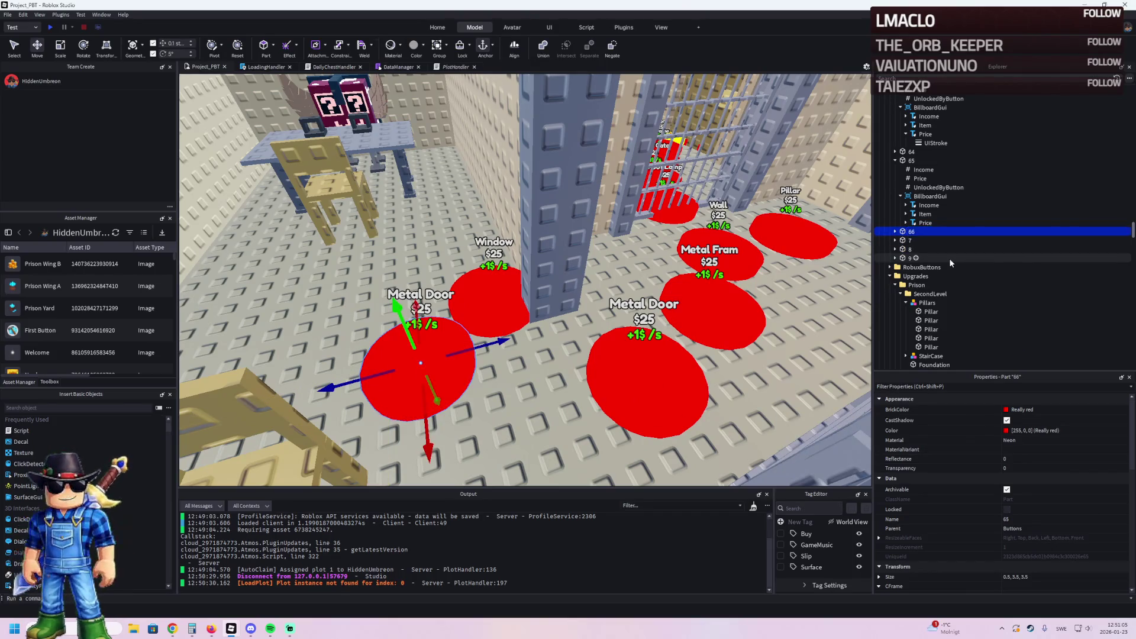
# Step: Change pad 66's billboard Item text from Metal Door to Tabel
pyautogui.press('Right')
pyautogui.doubleClick(928, 267)
pyautogui.click(924, 284)
pyautogui.scroll(-10, 1021, 469)
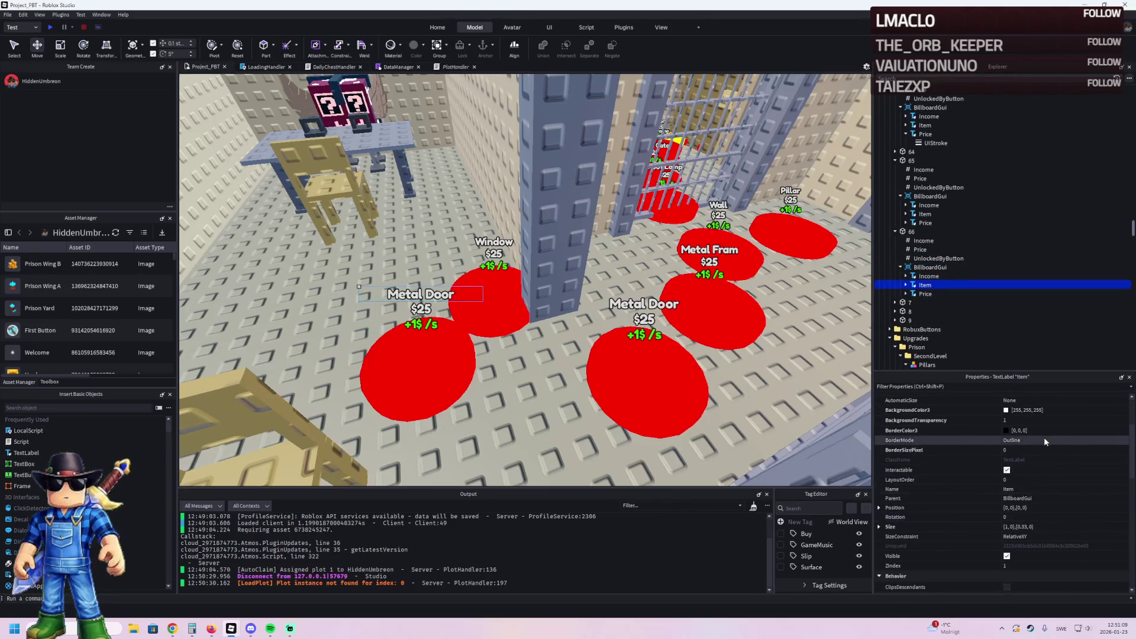
pyautogui.scroll(-3, 1039, 544)
pyautogui.click(1036, 521)
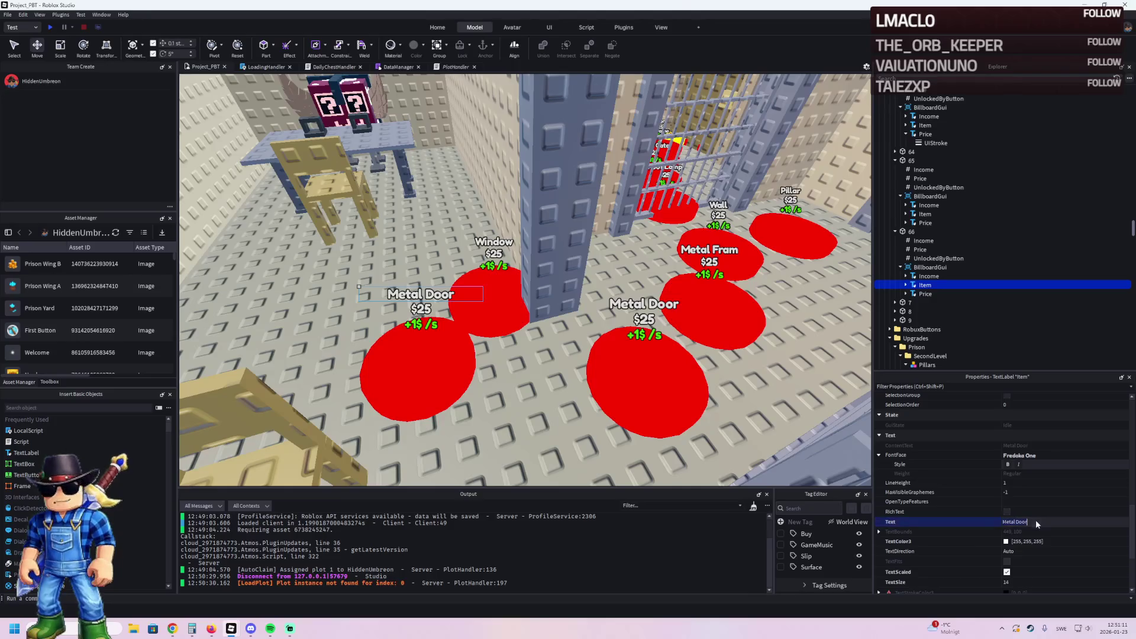
pyautogui.write('Meta')
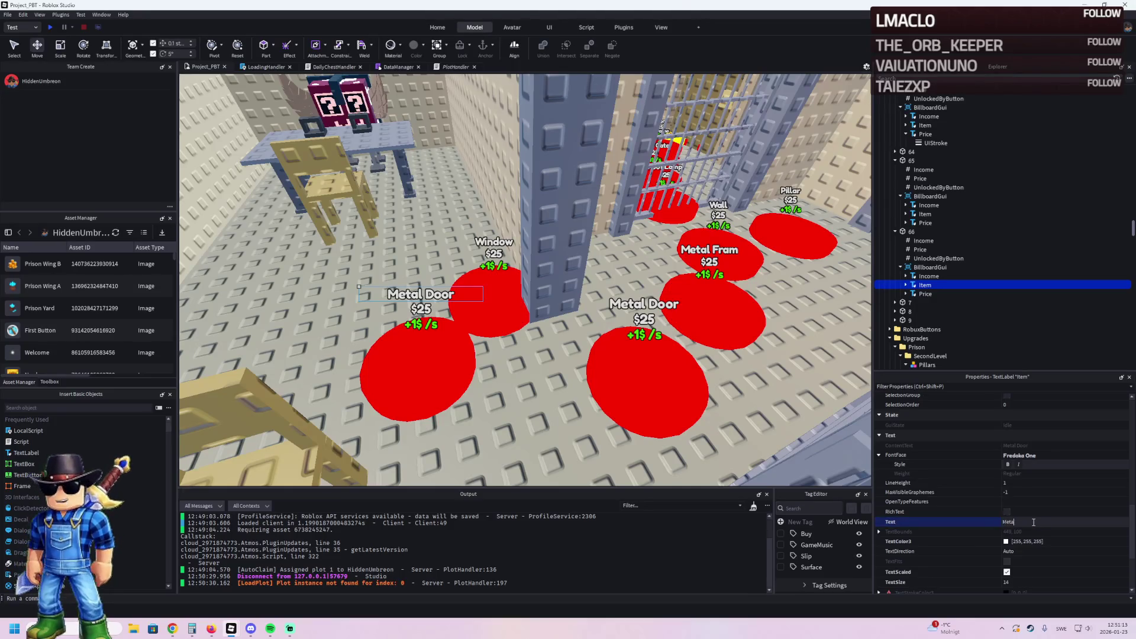
pyautogui.press('BackSpace')
pyautogui.press('BackSpace')
pyautogui.press('BackSpace')
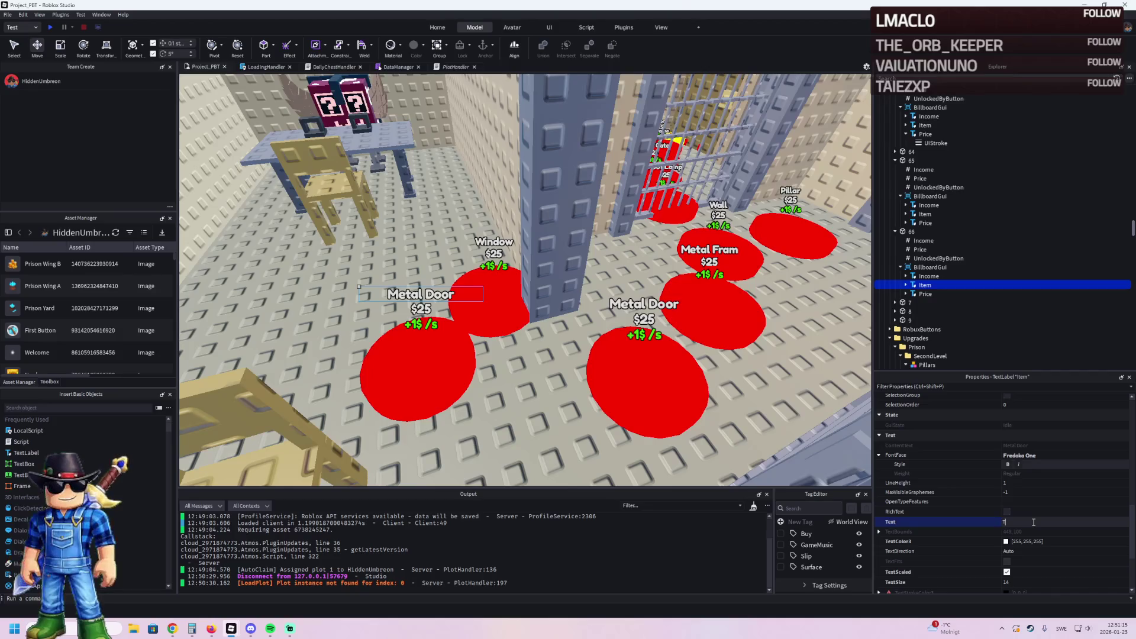
pyautogui.press('Return')
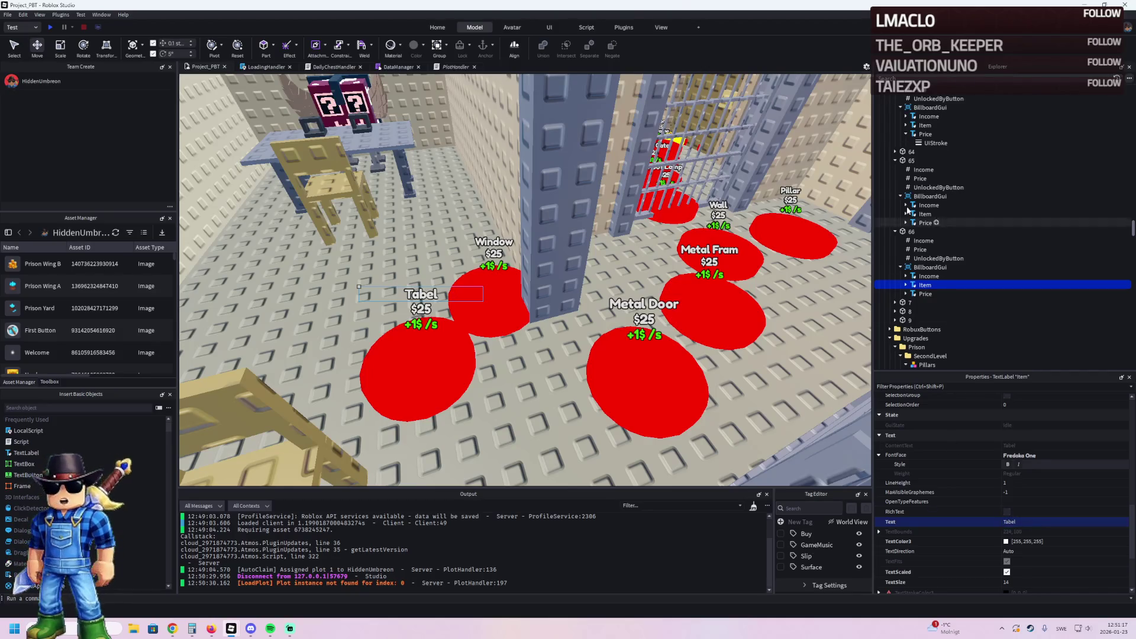
# Step: Check pad 66's UnlockedByButton value, keeping it unlocked by 65
pyautogui.click(931, 259)
pyautogui.click(1035, 457)
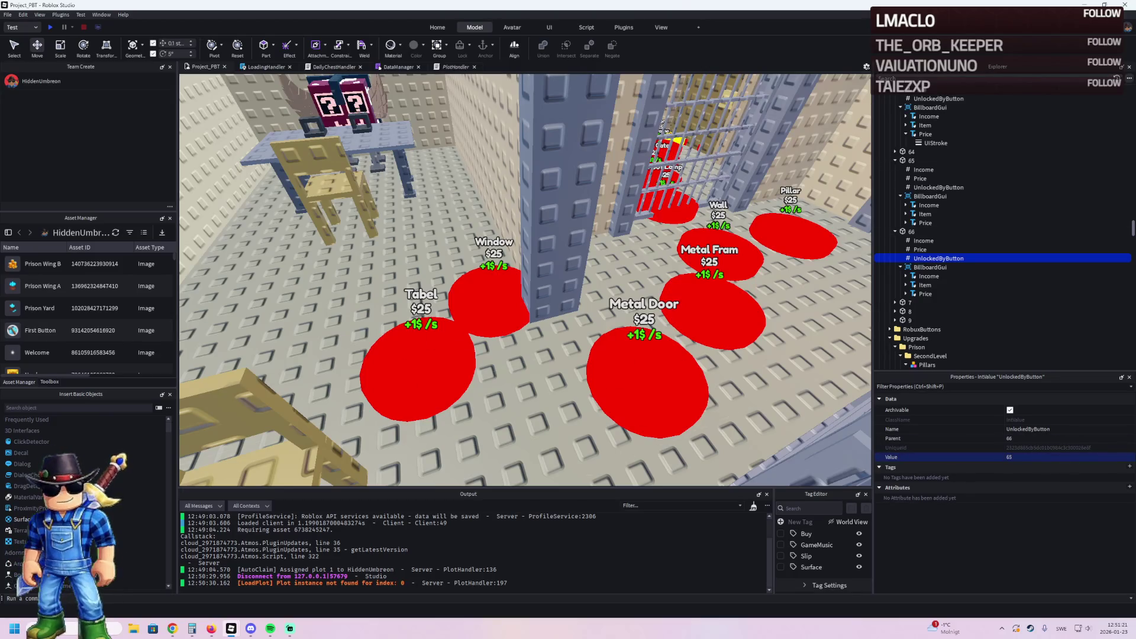
pyautogui.hotkey('alt', 'Tab')
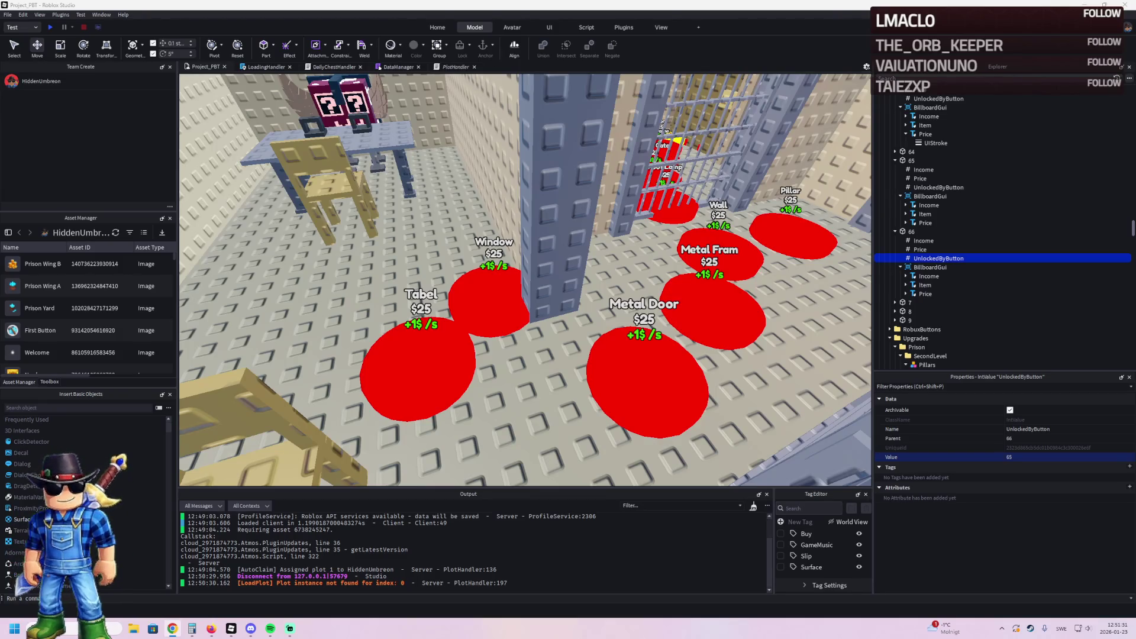
pyautogui.click(922, 250)
# Step: Set pad 66's Price value to 1950
pyautogui.click(1038, 455)
pyautogui.write('1750')
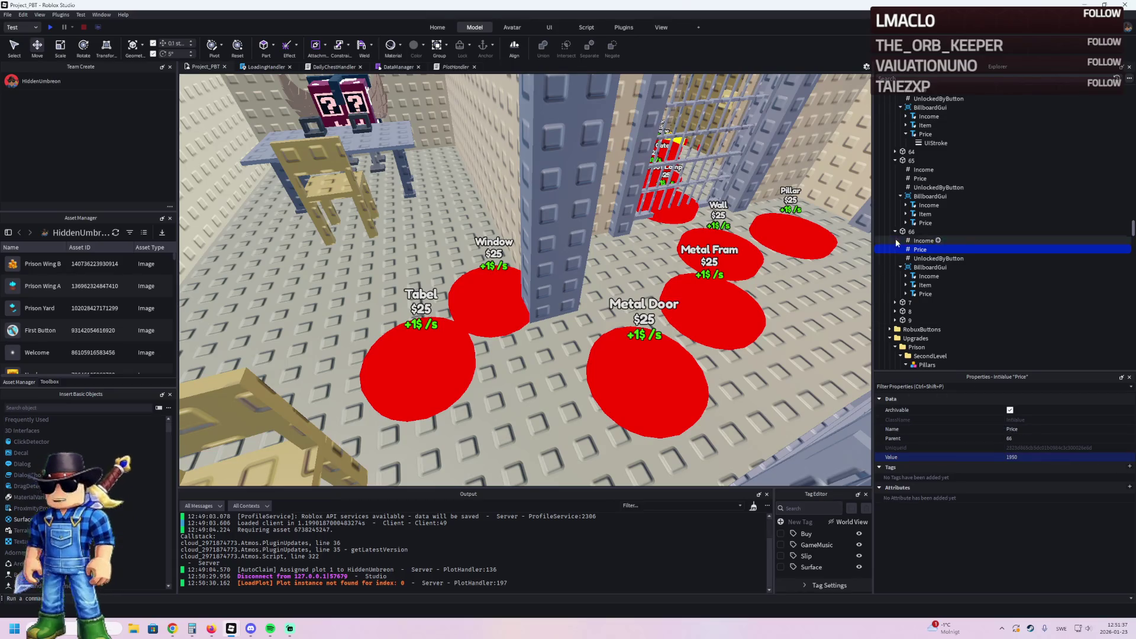
pyautogui.click(911, 232)
pyautogui.scroll(-5, 538, 367)
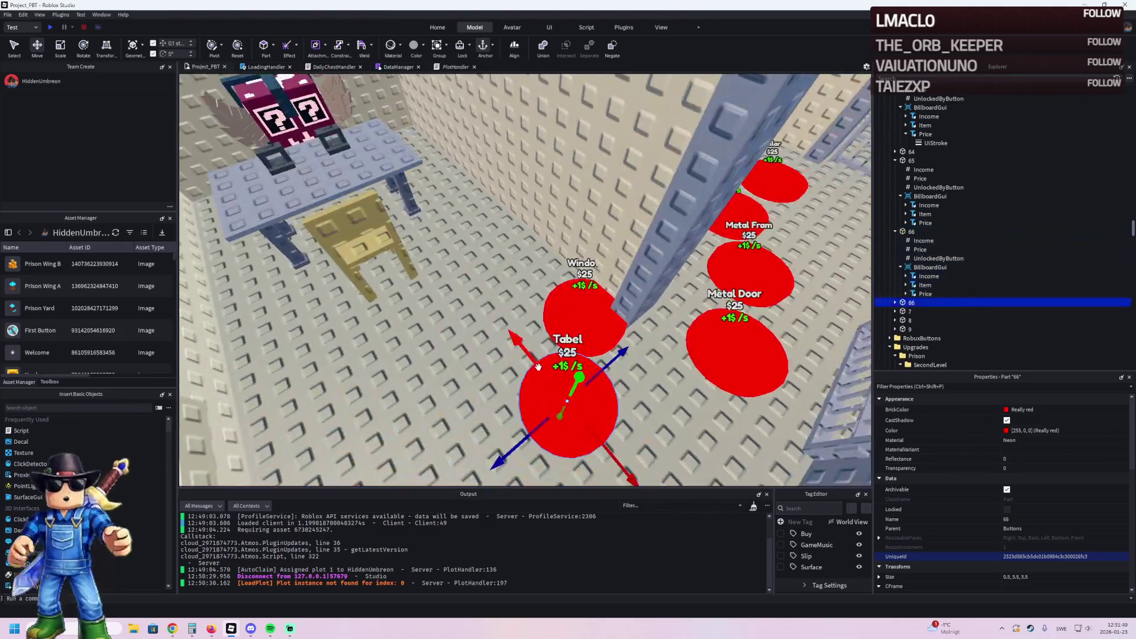
# Step: Duplicate the Tabel pad, place the copy near the chair, and name it 67
pyautogui.hotkey('ctrl', 'd')
pyautogui.moveTo(538, 367); pyautogui.dragTo(473, 290)
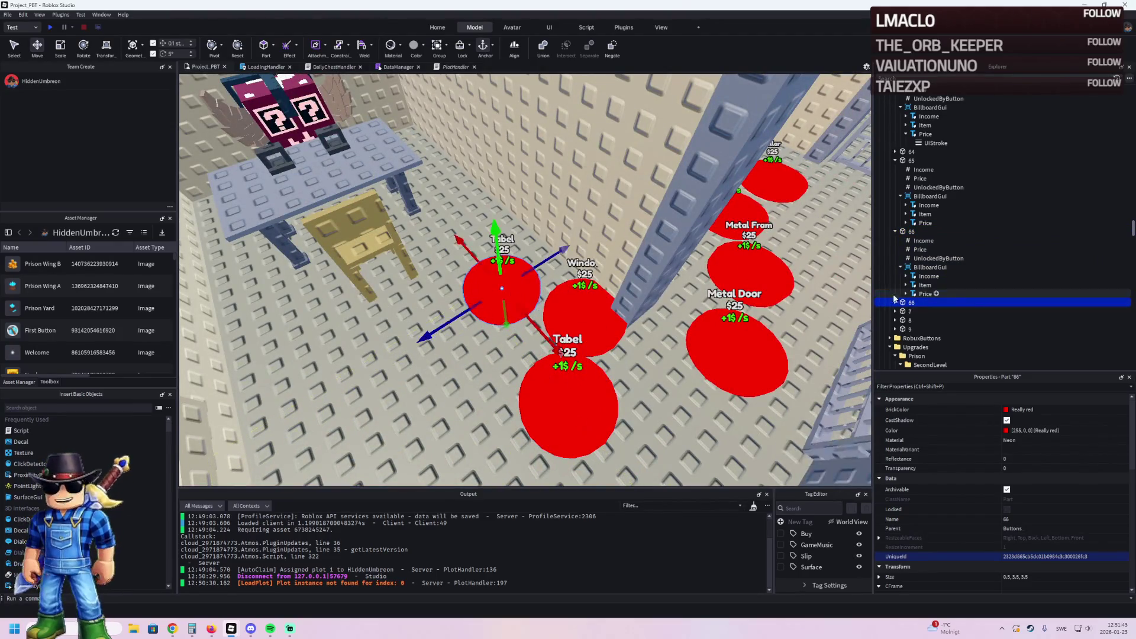
pyautogui.click(916, 303)
pyautogui.press('End')
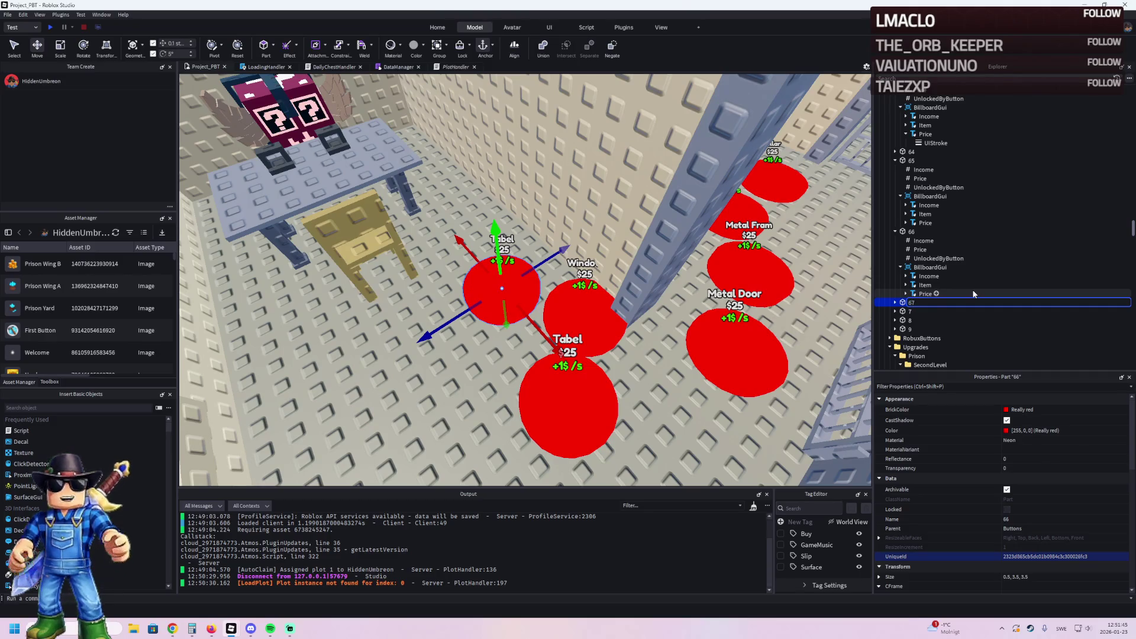
pyautogui.press('Return')
# Step: Change pad 67's billboard Item text to Chairs
pyautogui.click(928, 339)
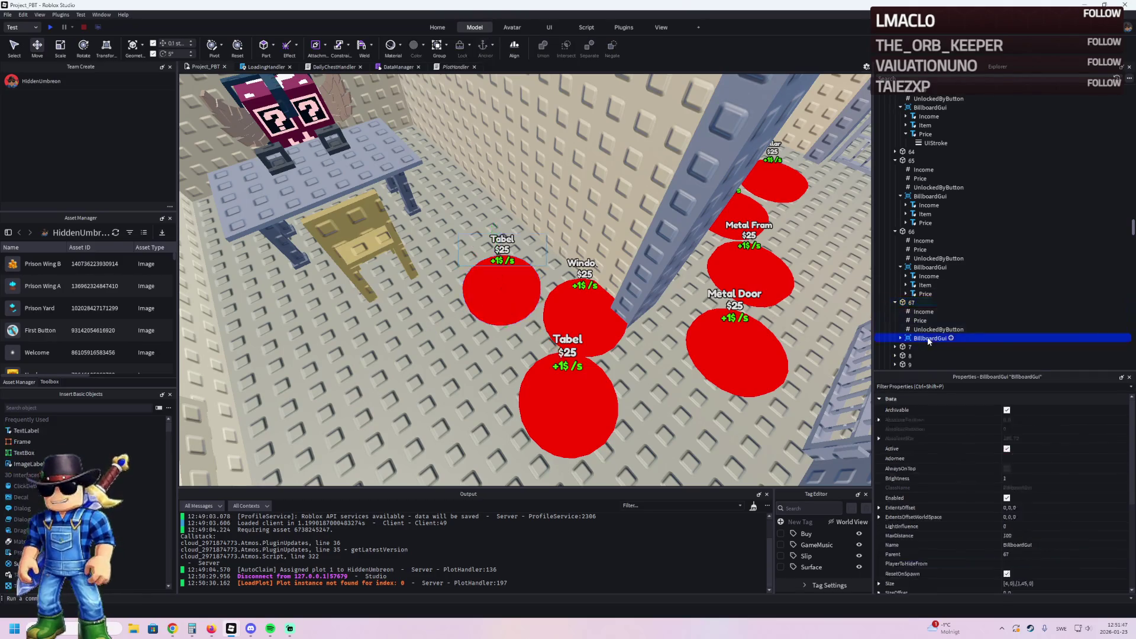
pyautogui.press('Right')
pyautogui.scroll(-2, 928, 342)
pyautogui.click(924, 306)
pyautogui.scroll(-5, 1065, 579)
pyautogui.click(1035, 551)
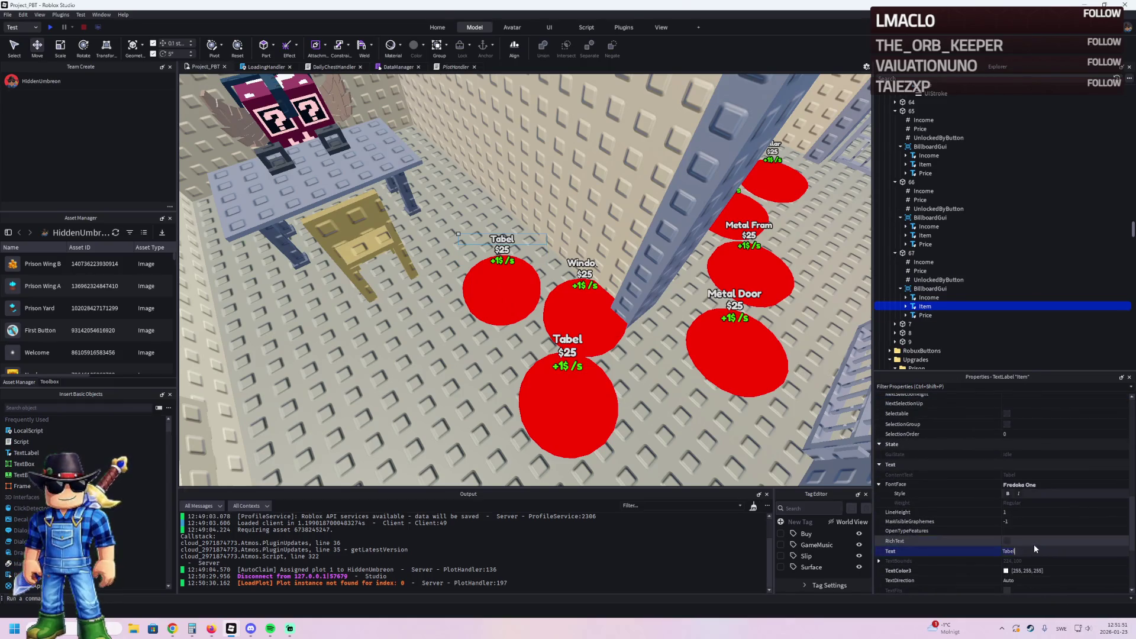
pyautogui.write('Chairs')
pyautogui.press('Return')
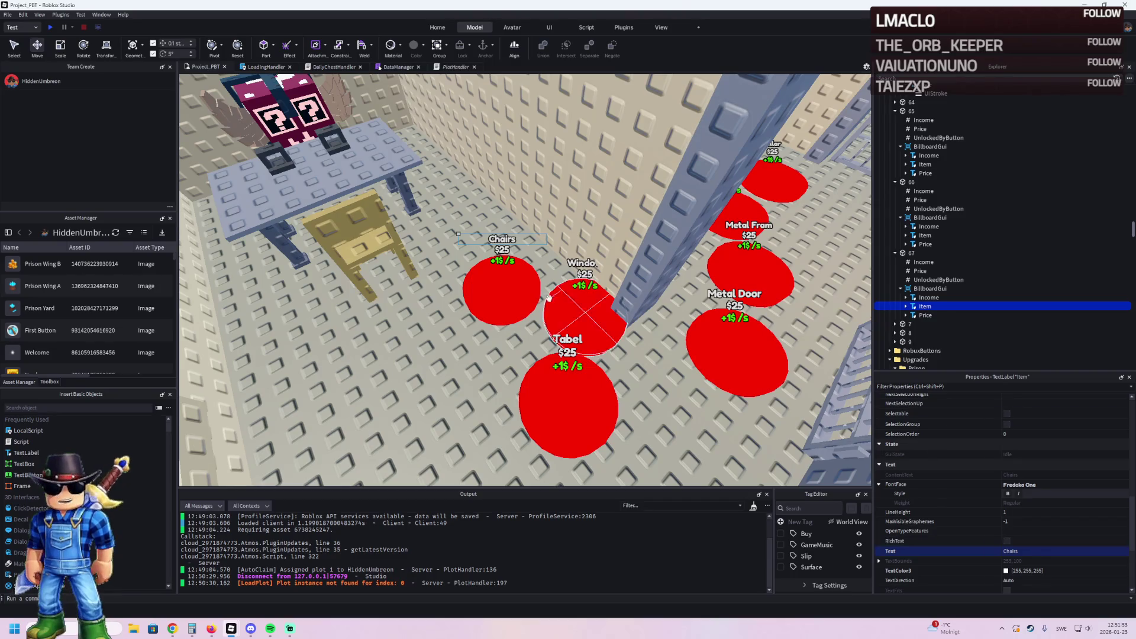
# Step: Set pad 67's UnlockedByButton value to 66
pyautogui.click(940, 279)
pyautogui.click(1035, 458)
pyautogui.write('6')
pyautogui.press('Return')
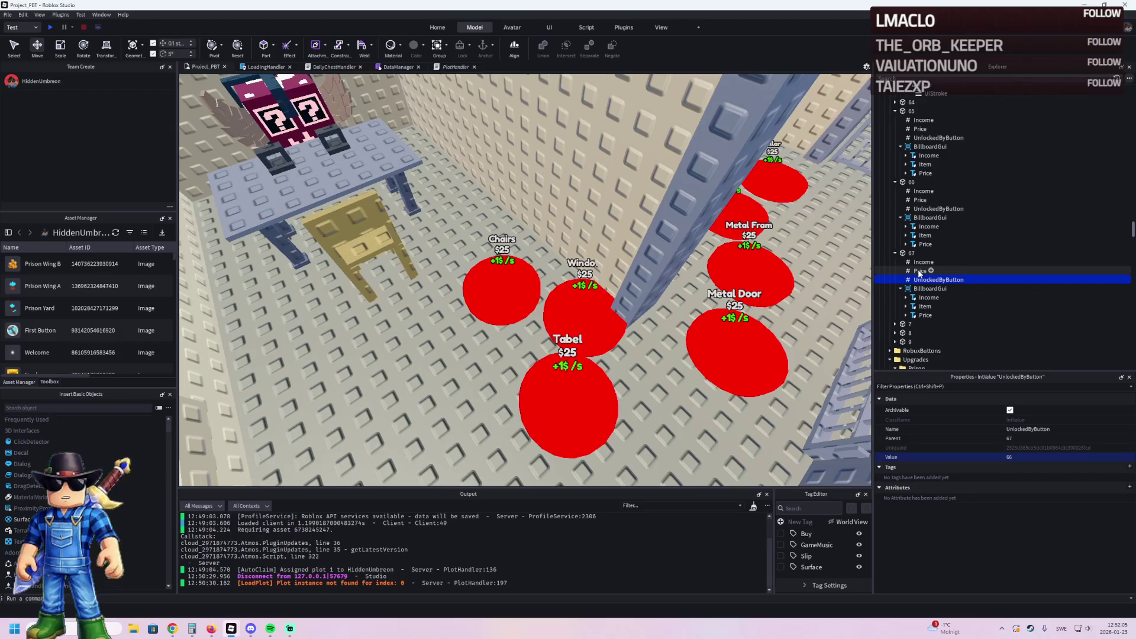
# Step: Raise pad 67's Price value to a higher amount
pyautogui.click(919, 271)
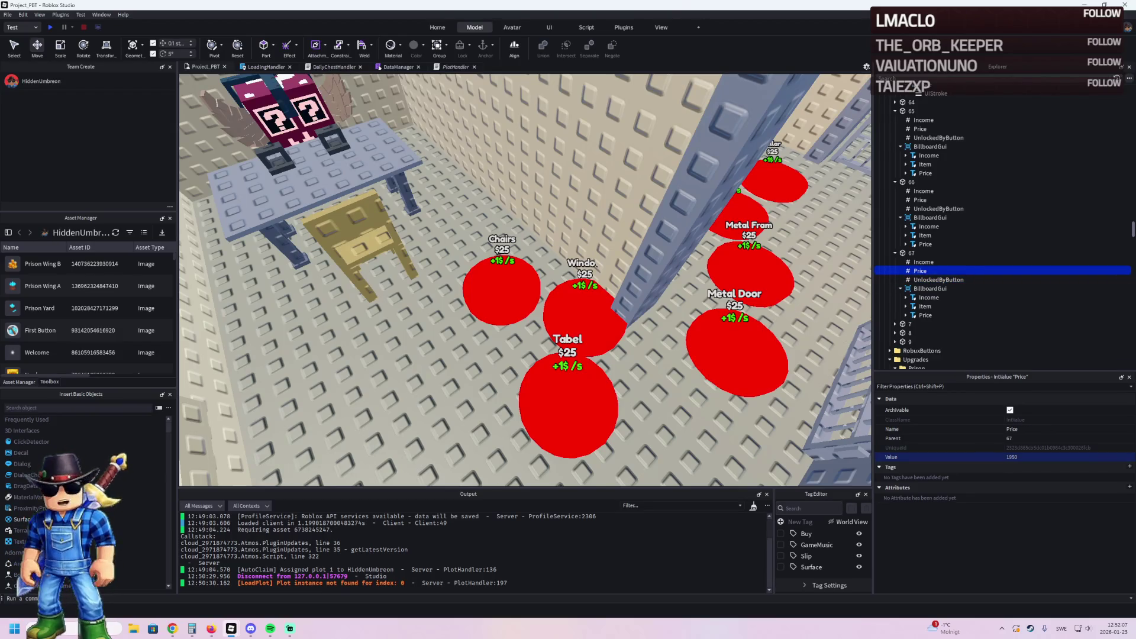
pyautogui.click(172, 629)
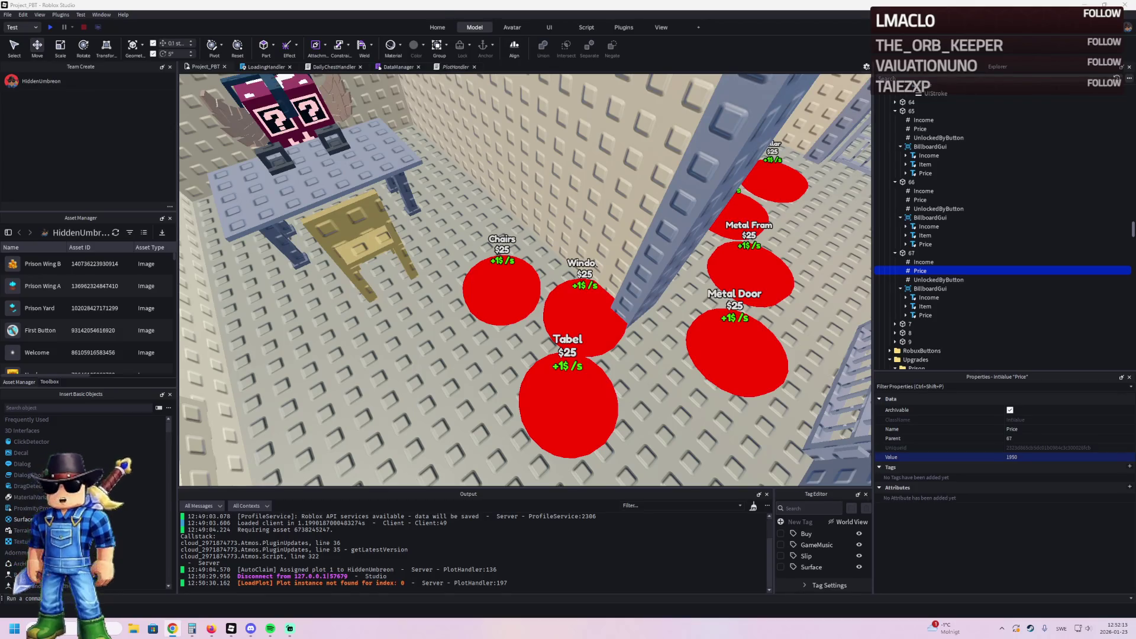
pyautogui.click(1034, 457)
pyautogui.write('22')
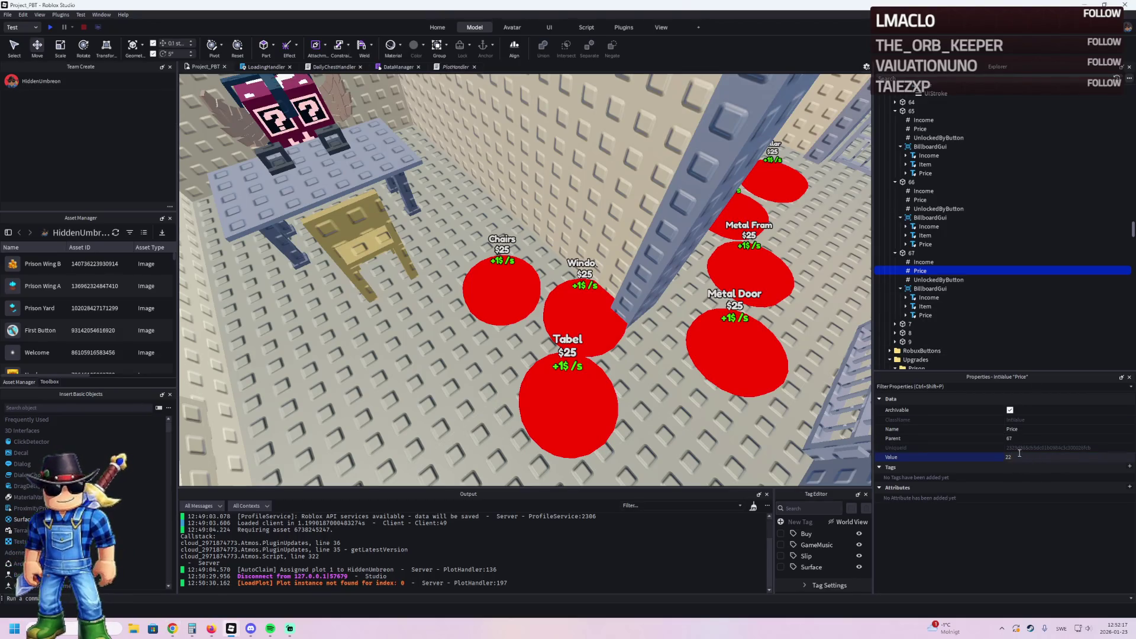
pyautogui.click(914, 253)
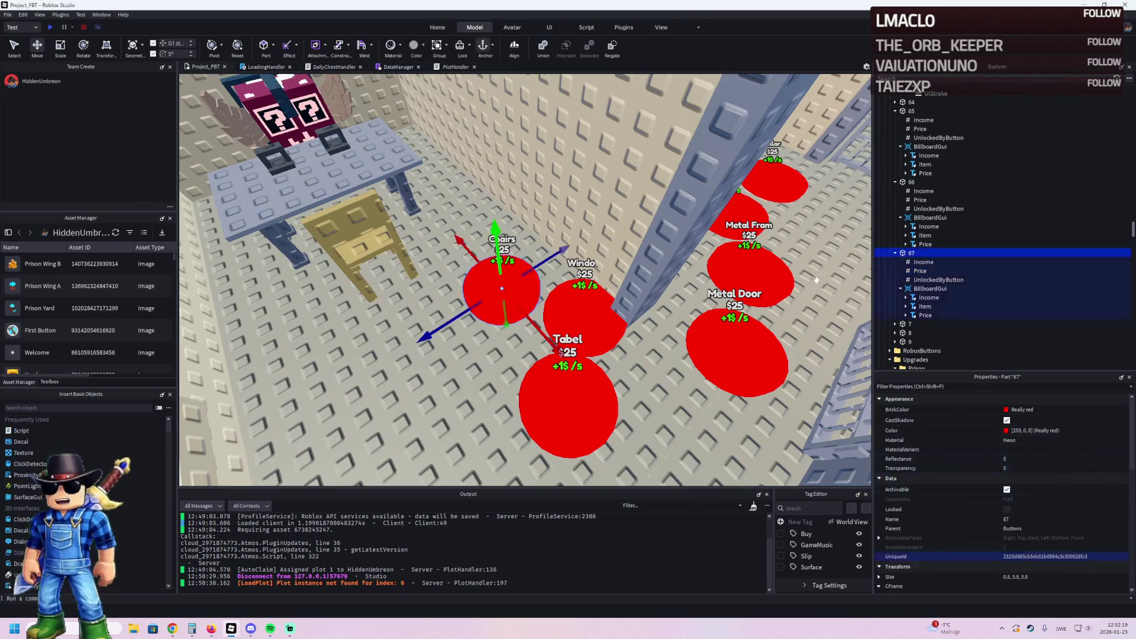
# Step: Duplicate the Chairs pad and rearrange the Chairs and Tabel pads beside the table
pyautogui.hotkey('ctrl', 'd')
pyautogui.scroll(3, 550, 332)
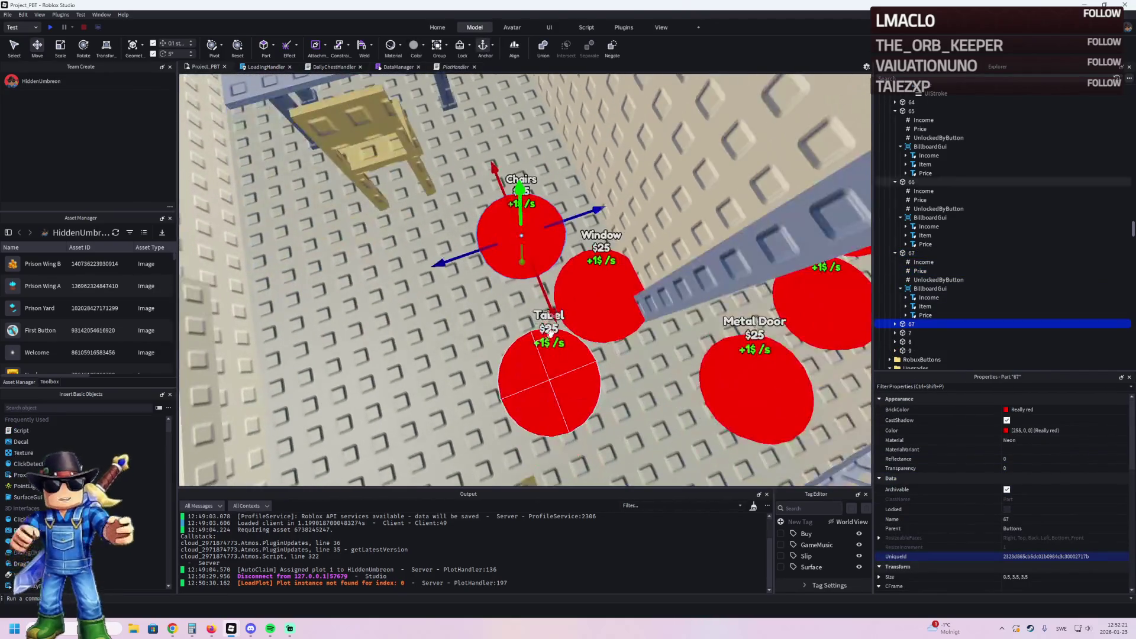
pyautogui.moveTo(467, 255); pyautogui.dragTo(254, 284)
pyautogui.moveTo(299, 213); pyautogui.dragTo(409, 171)
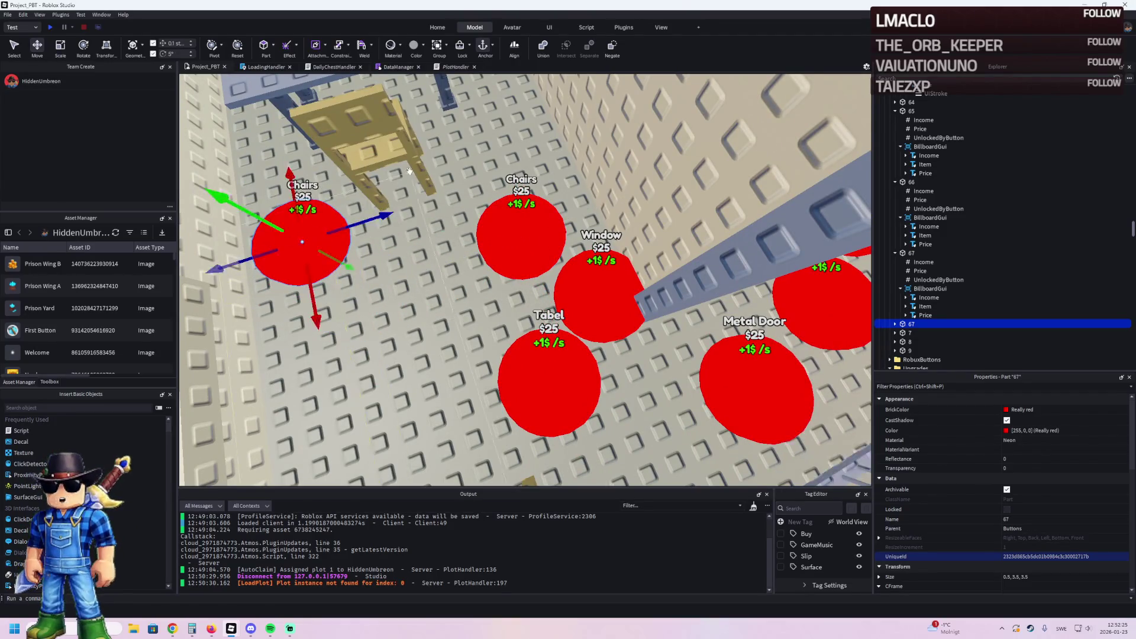
pyautogui.moveTo(474, 319); pyautogui.dragTo(554, 358)
pyautogui.moveTo(389, 210)
pyautogui.mouseDown()
pyautogui.moveTo(382, 260)
pyautogui.moveTo(420, 331)
pyautogui.mouseUp()
pyautogui.hotkey('ctrl', 'd')
pyautogui.moveTo(548, 332)
pyautogui.mouseDown()
pyautogui.moveTo(545, 266)
pyautogui.moveTo(592, 268)
pyautogui.mouseUp()
# Step: Name the new pad 68 and set its Price value to 2450
pyautogui.click(942, 322)
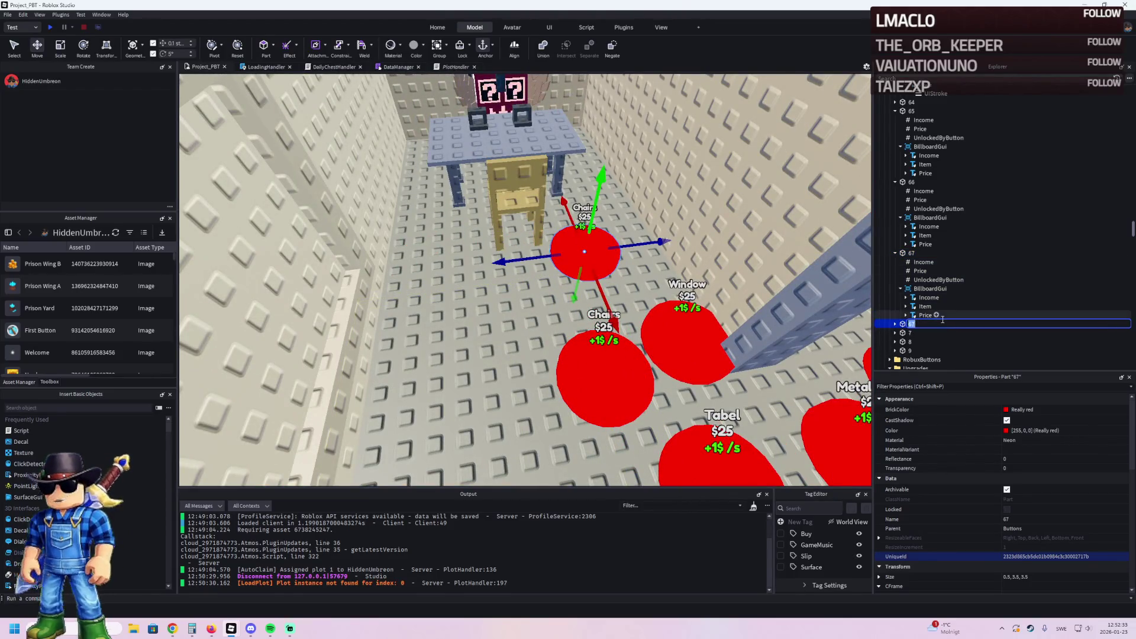
pyautogui.write('68')
pyautogui.press('Return')
pyautogui.press('Right')
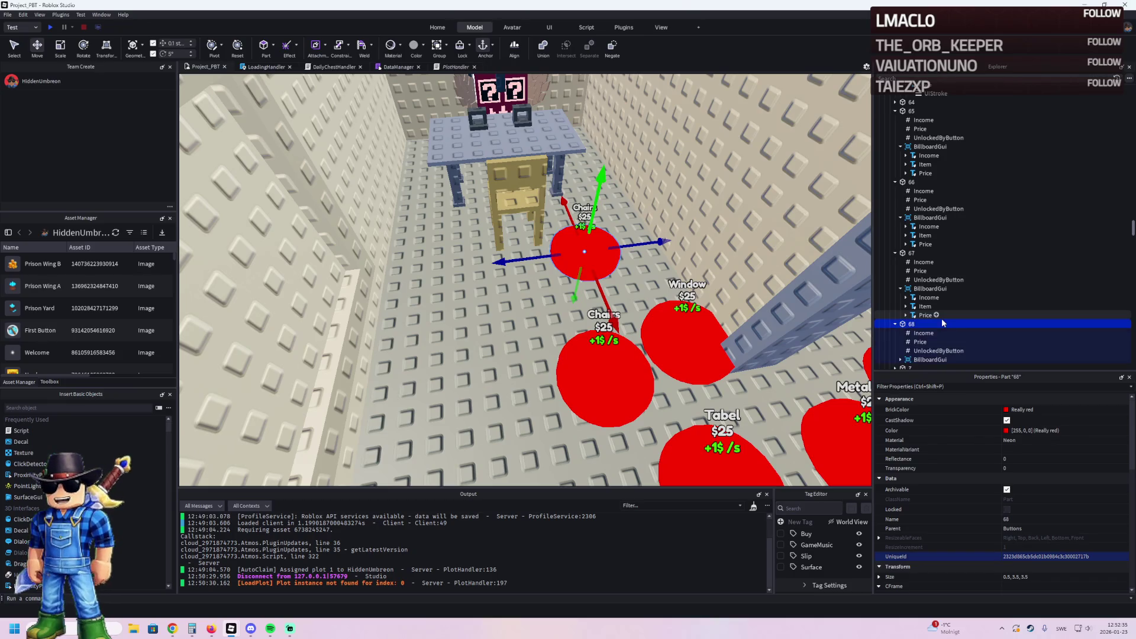
pyautogui.click(918, 342)
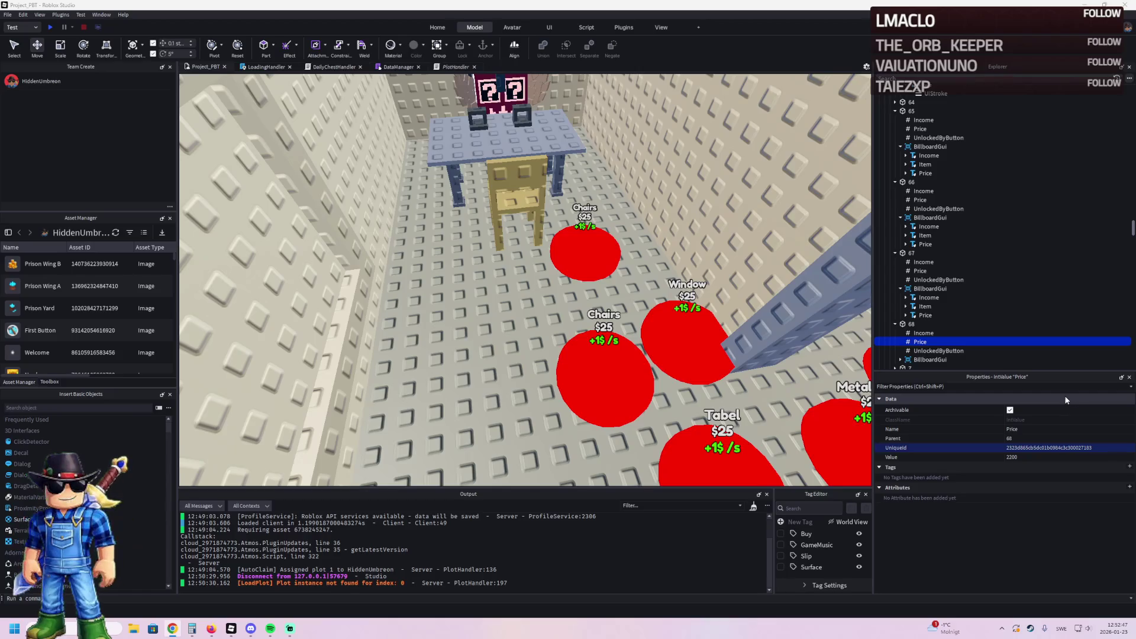
pyautogui.click(1031, 456)
pyautogui.write('24')
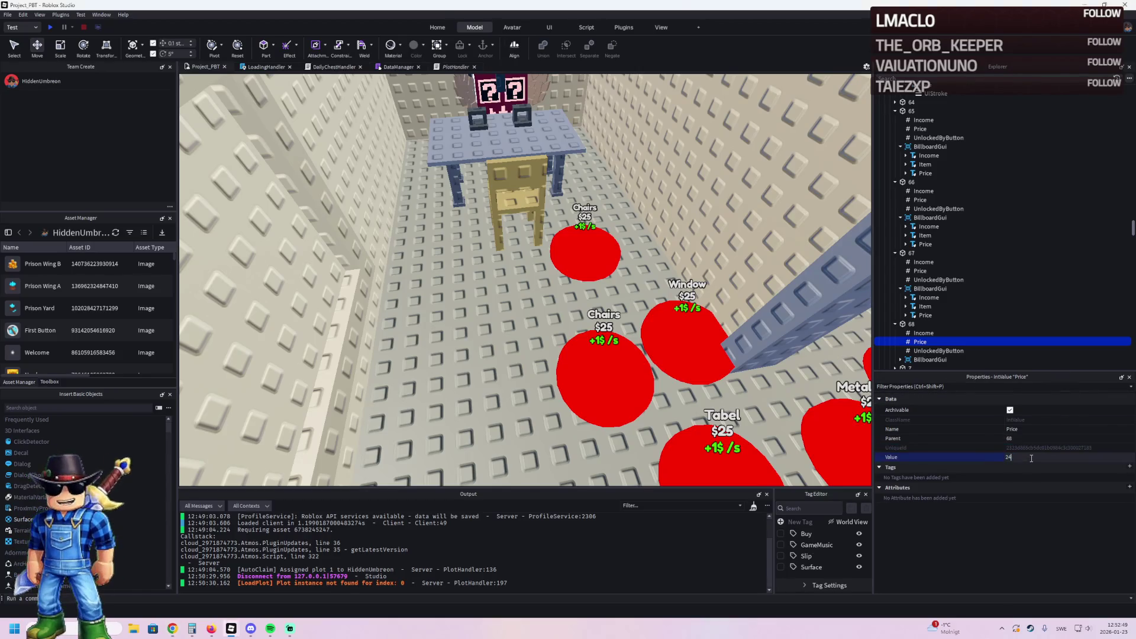
pyautogui.write('50')
pyautogui.press('Return')
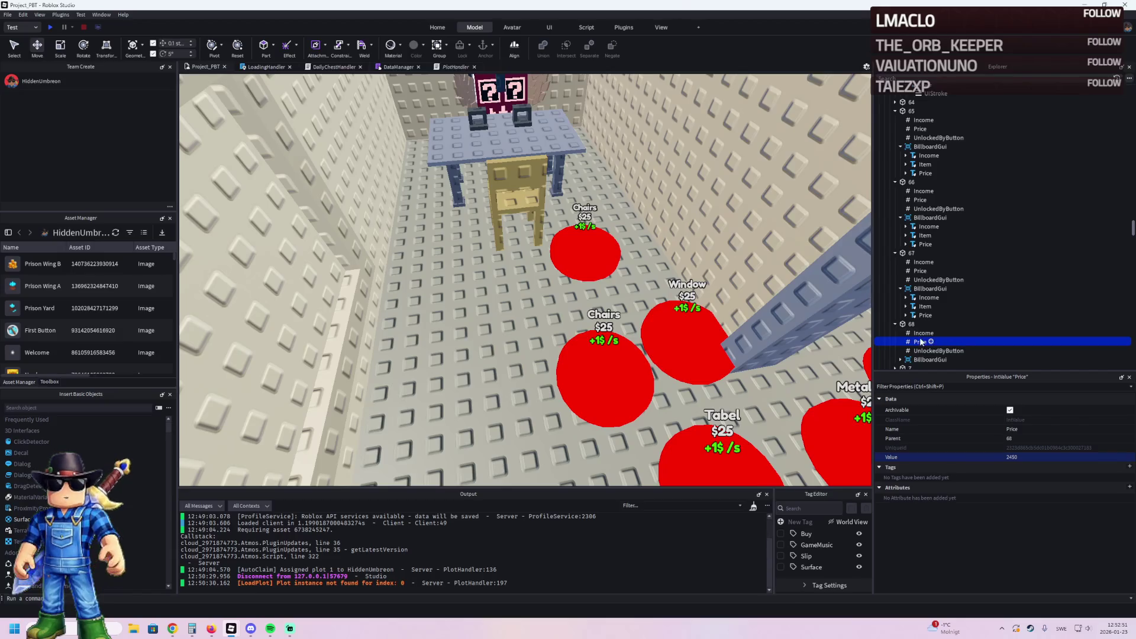
# Step: Set button 68's Income value to 50
pyautogui.click(918, 334)
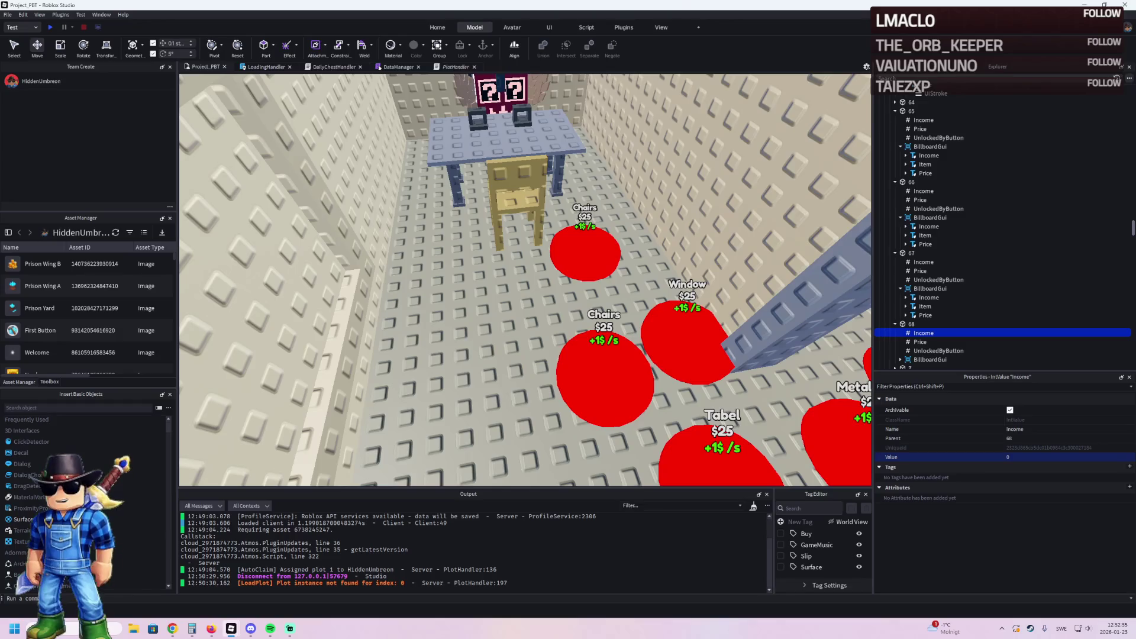
pyautogui.hotkey('alt', 'Tab')
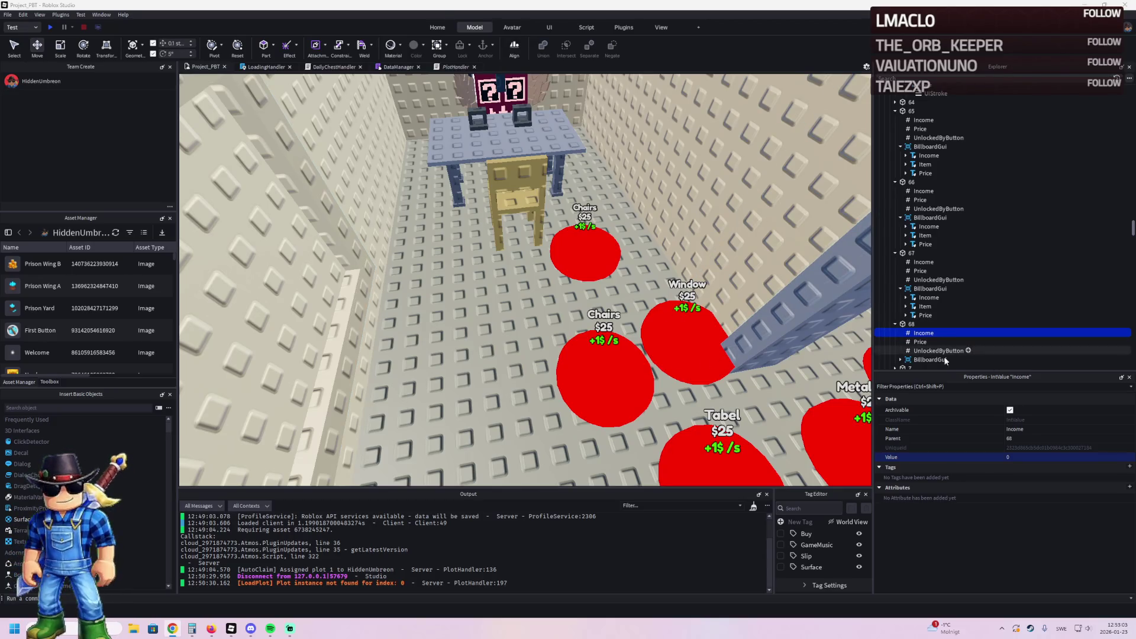
pyautogui.click(1020, 457)
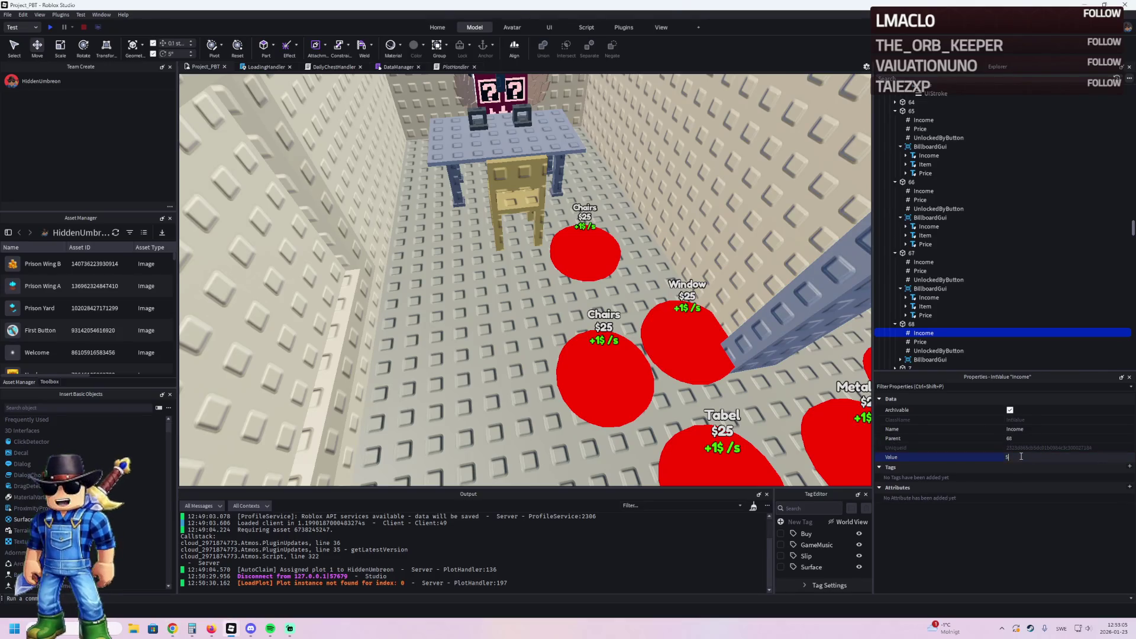
pyautogui.write('50')
pyautogui.click(958, 323)
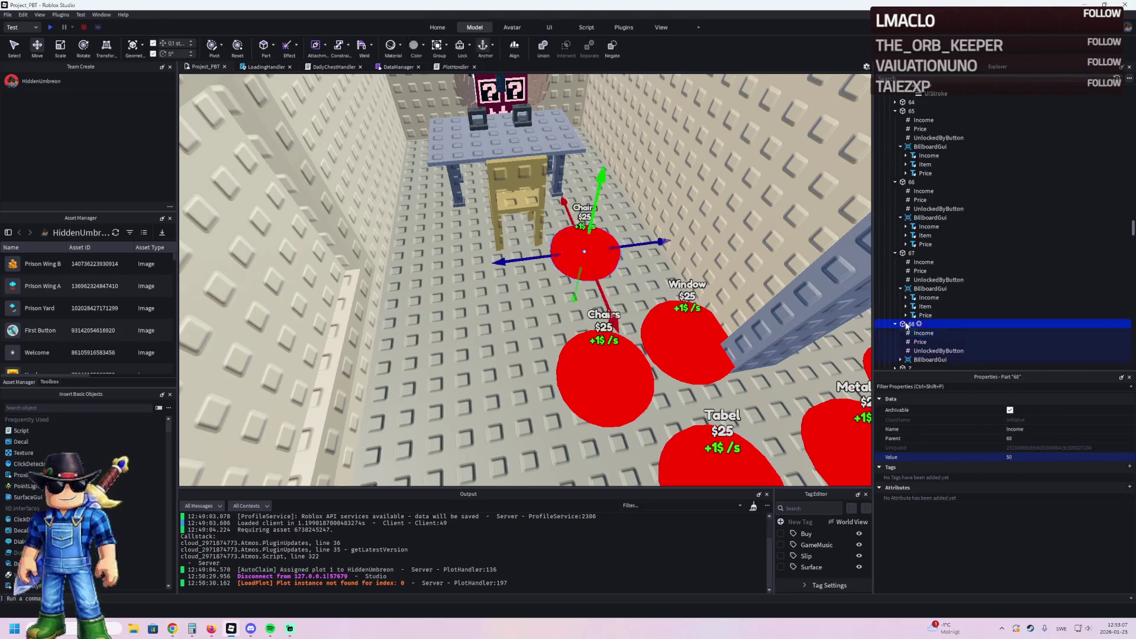
# Step: Color button 68 New Yeller and inspect the Secret Lucky Block model on the table
pyautogui.click(1016, 410)
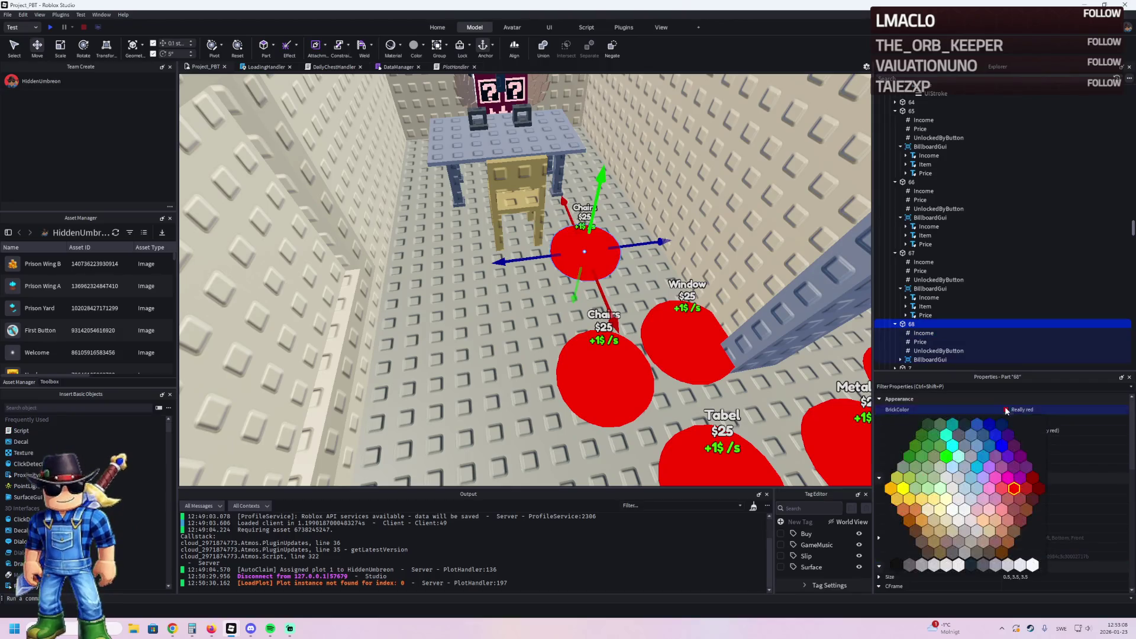
pyautogui.click(898, 480)
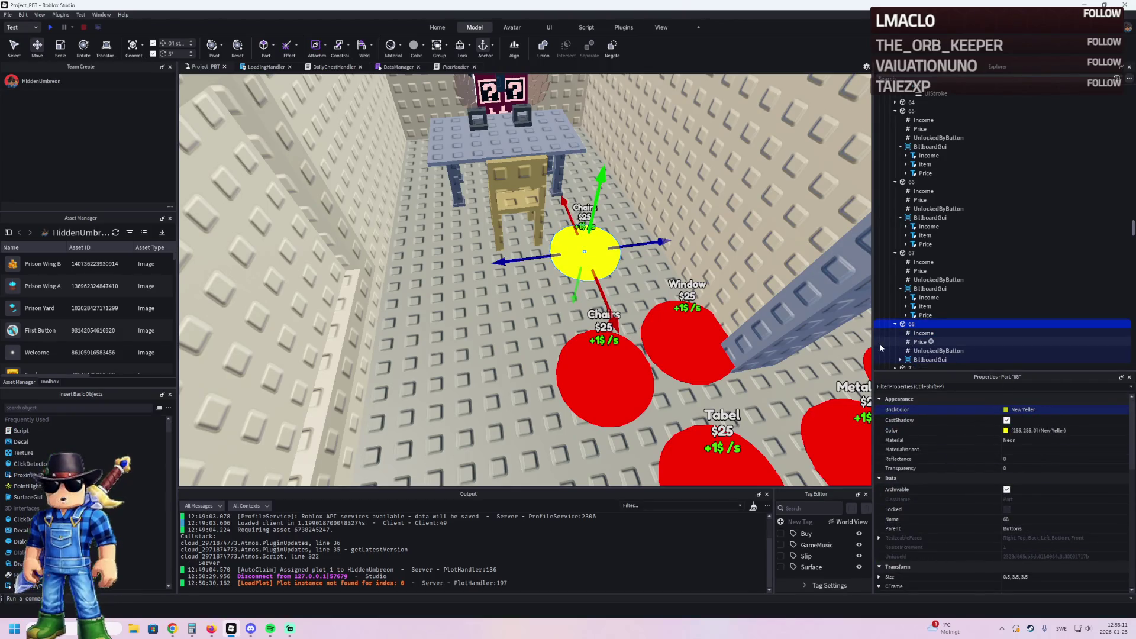
pyautogui.moveTo(651, 355); pyautogui.dragTo(692, 364)
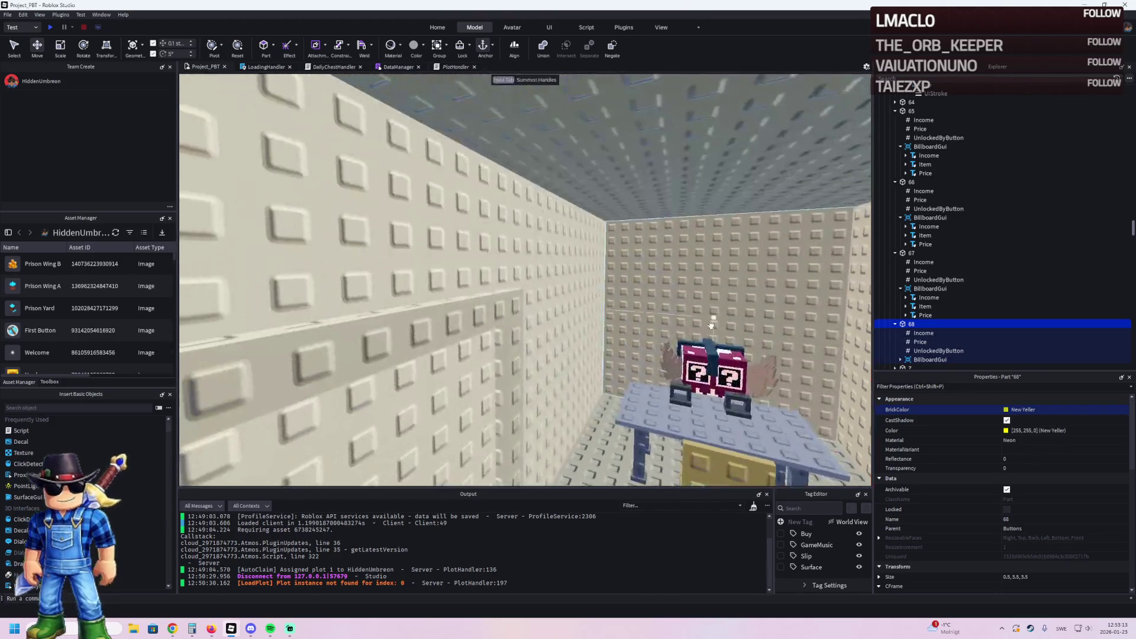
pyautogui.click(692, 365)
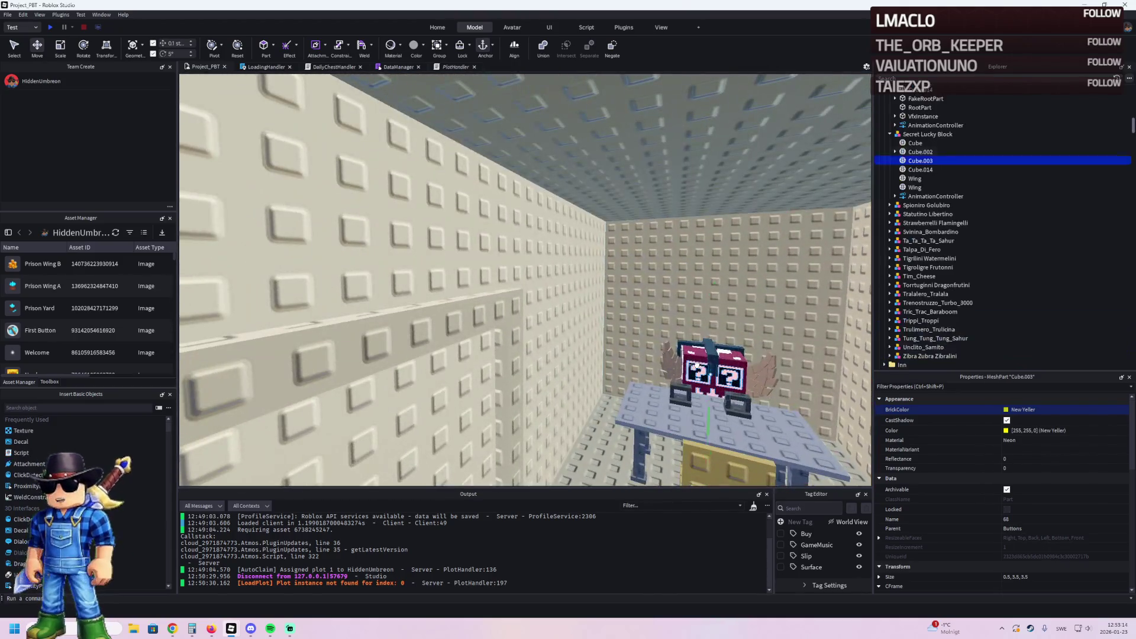
pyautogui.click(924, 135)
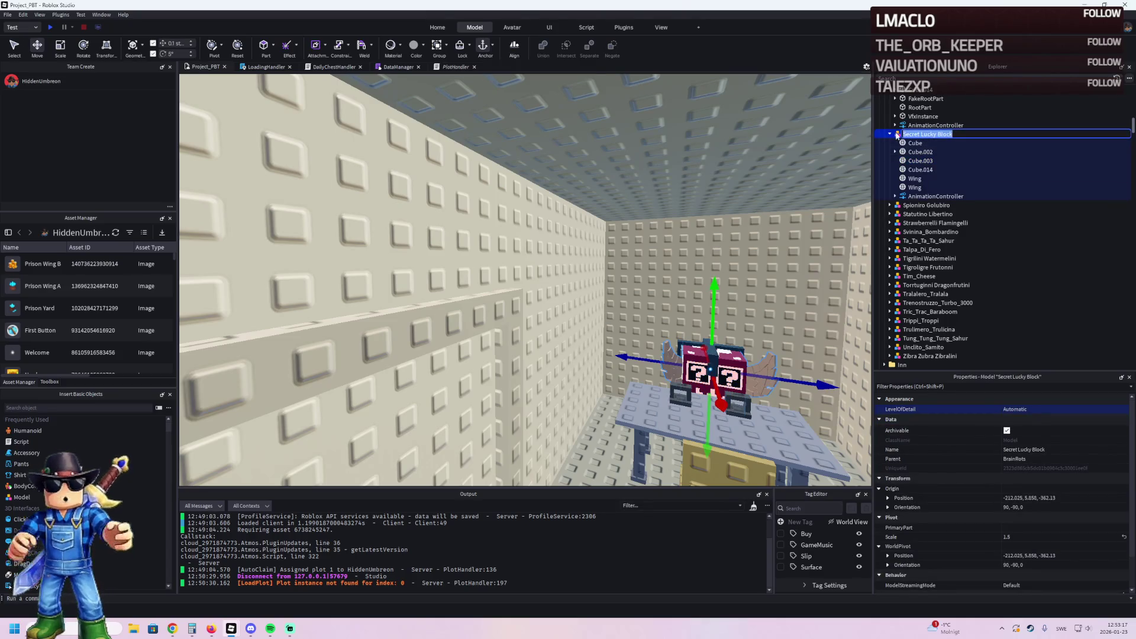
pyautogui.click(888, 135)
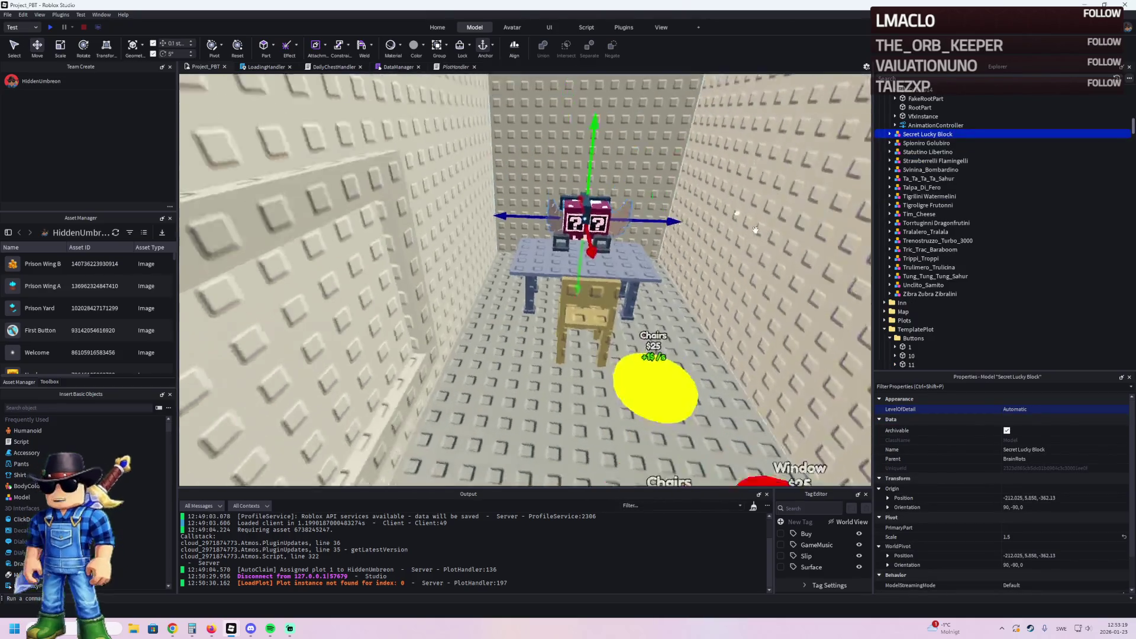
pyautogui.click(628, 343)
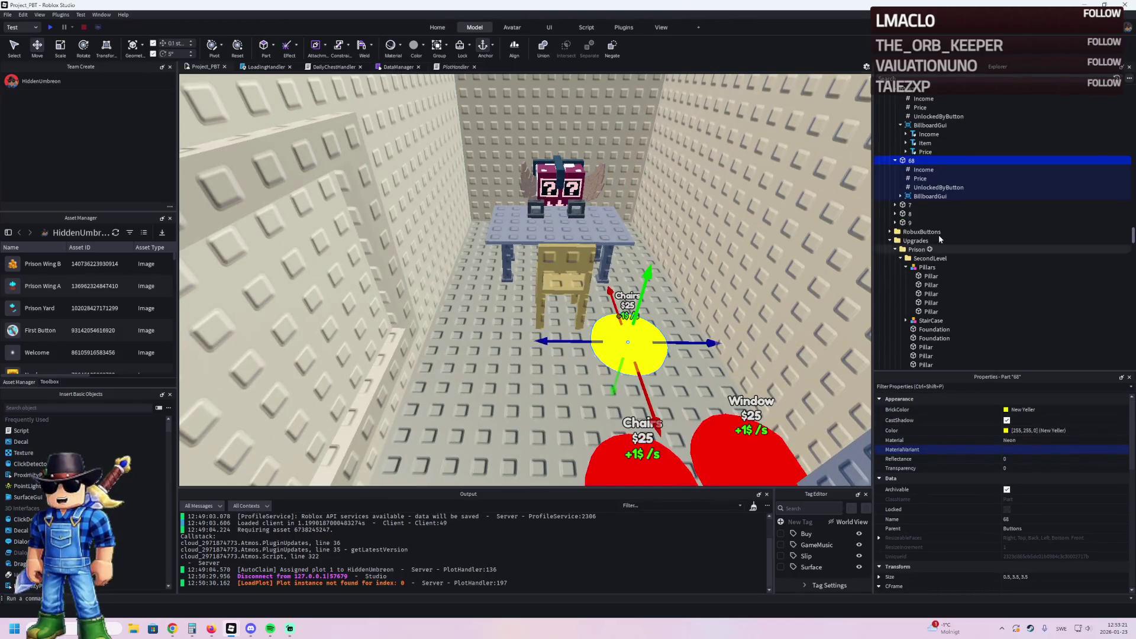
# Step: Set button 68's billboard Item text to 'Lucky Block prisoner'
pyautogui.click(900, 195)
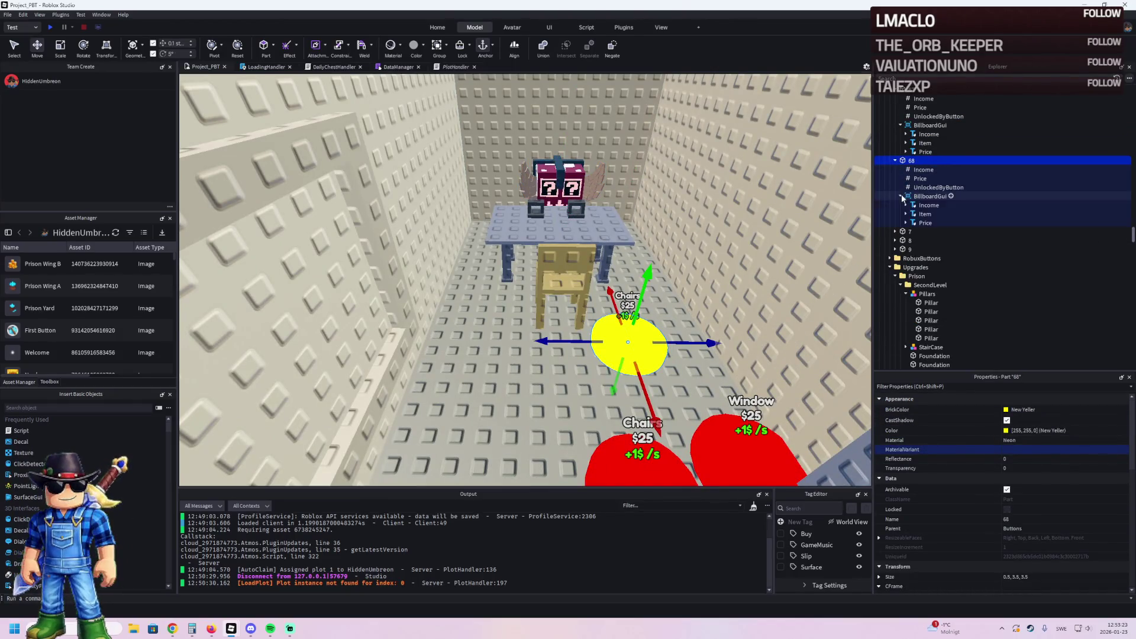
pyautogui.click(924, 213)
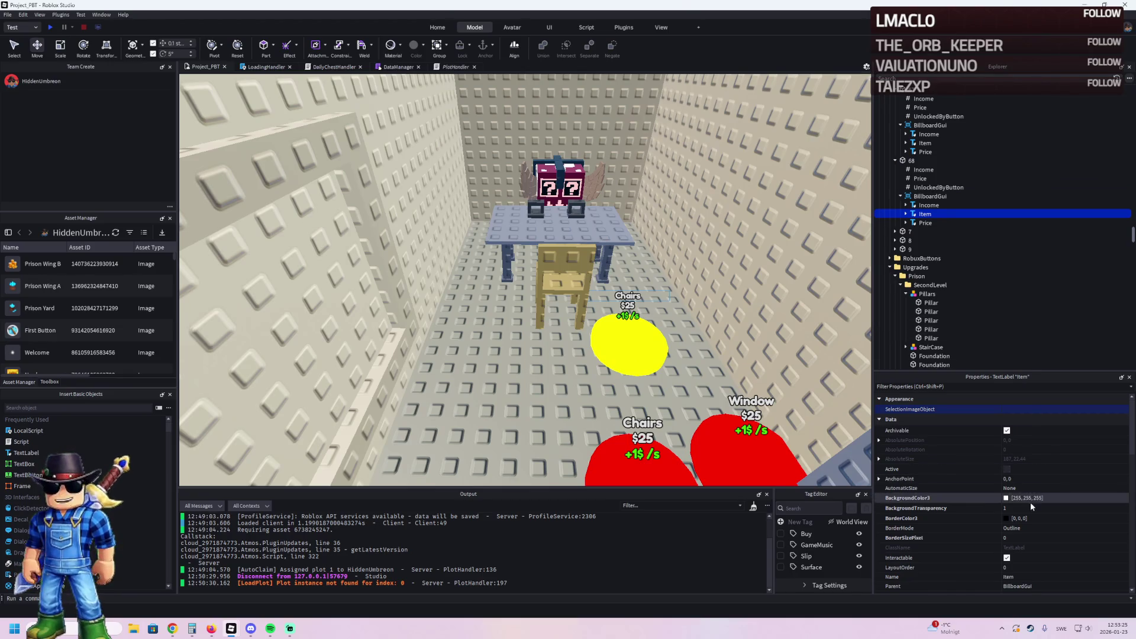
pyautogui.scroll(-8, 1063, 511)
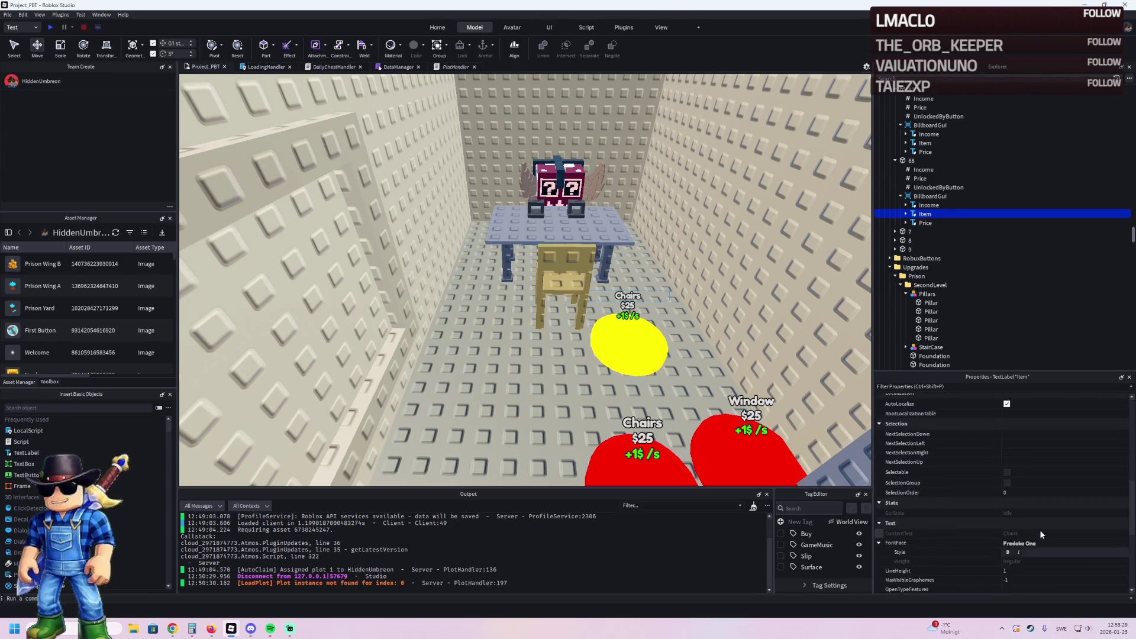
pyautogui.scroll(-3, 1042, 542)
pyautogui.click(1037, 550)
pyautogui.write('Lucky Block priso')
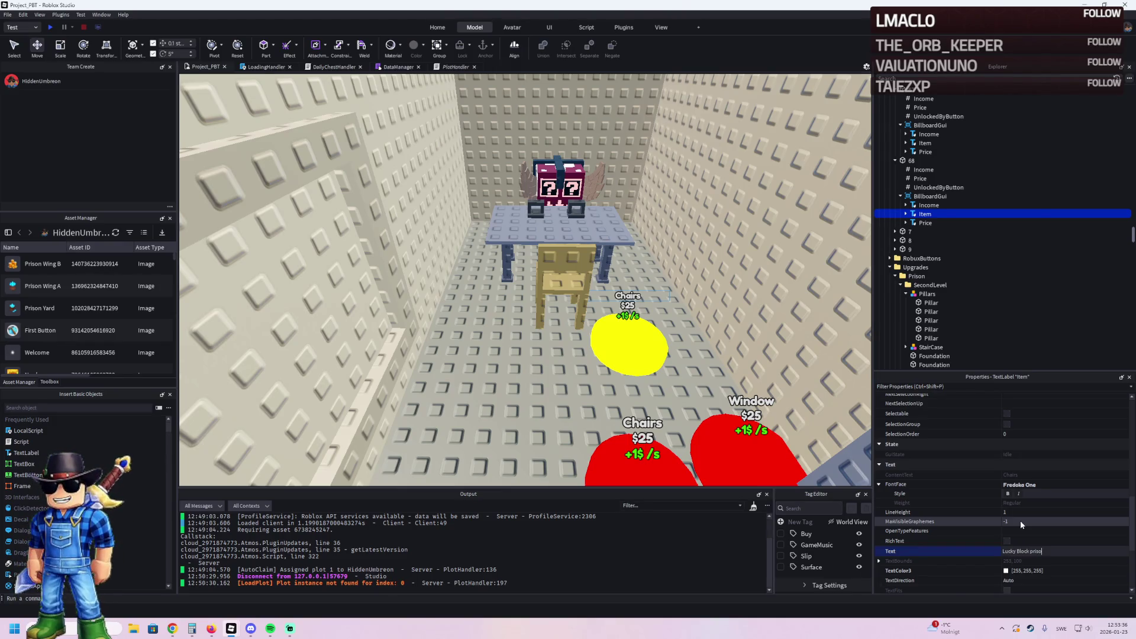
pyautogui.write('ner')
pyautogui.press('Return')
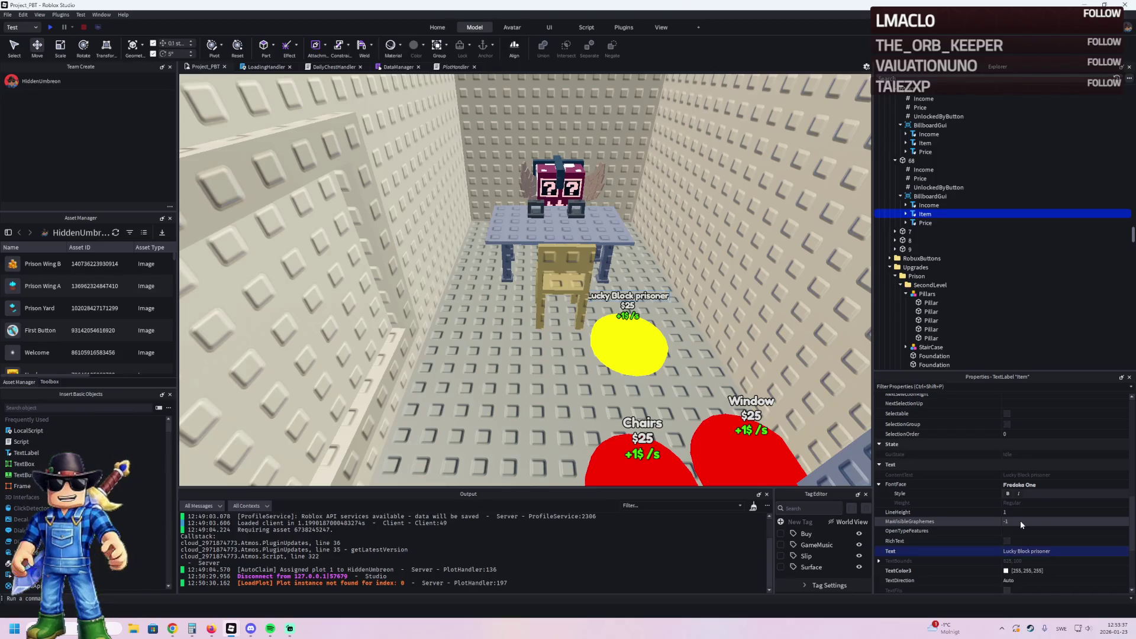
# Step: Correct the label to 'Lucky Block Prisoner' with a capital P
pyautogui.click(172, 629)
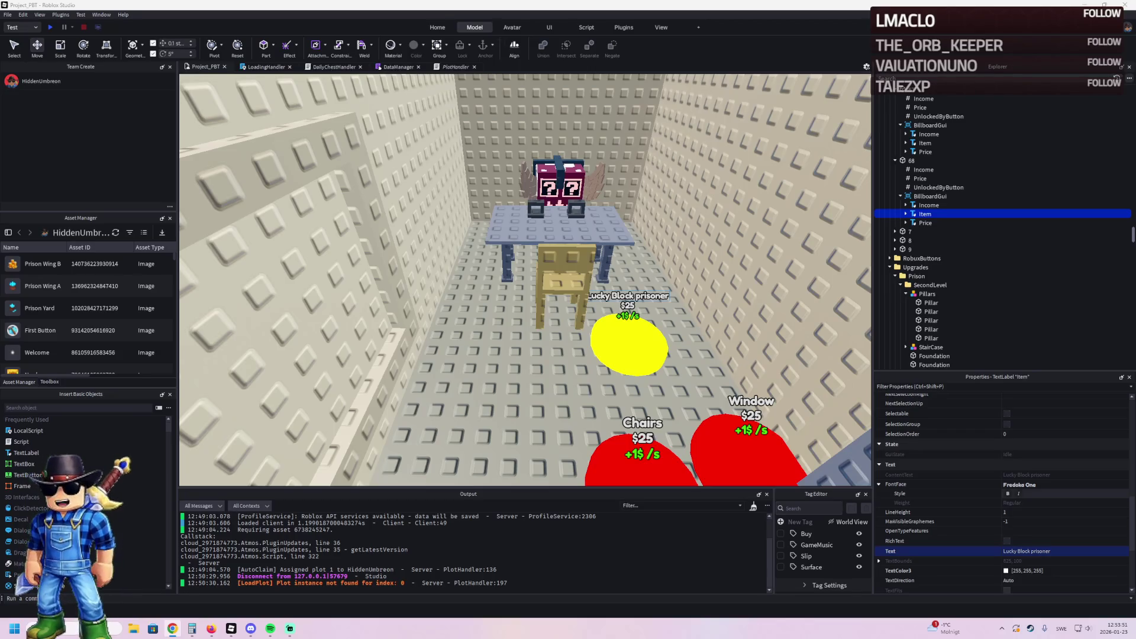
pyautogui.click(1086, 551)
pyautogui.press('BackSpace')
pyautogui.write('r')
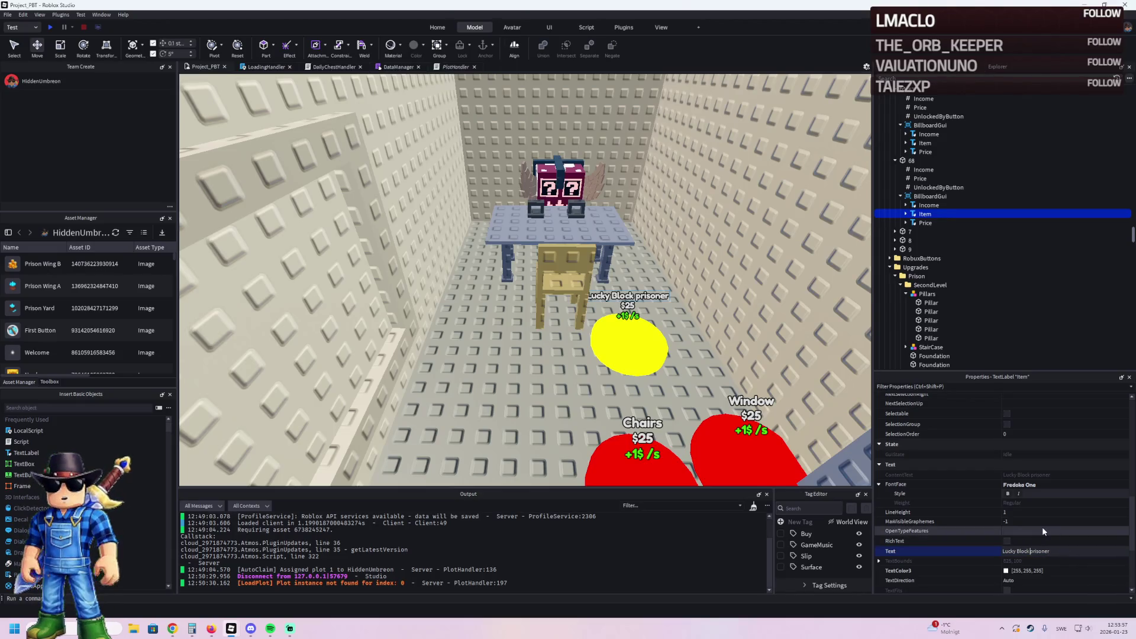
pyautogui.press('Return')
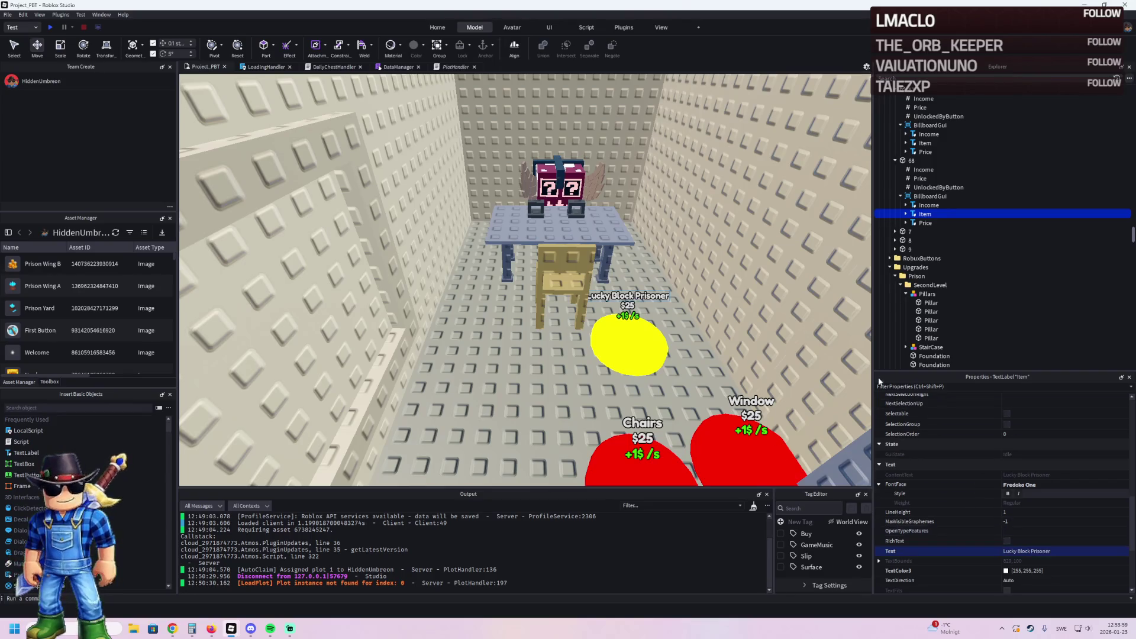
pyautogui.press('d')
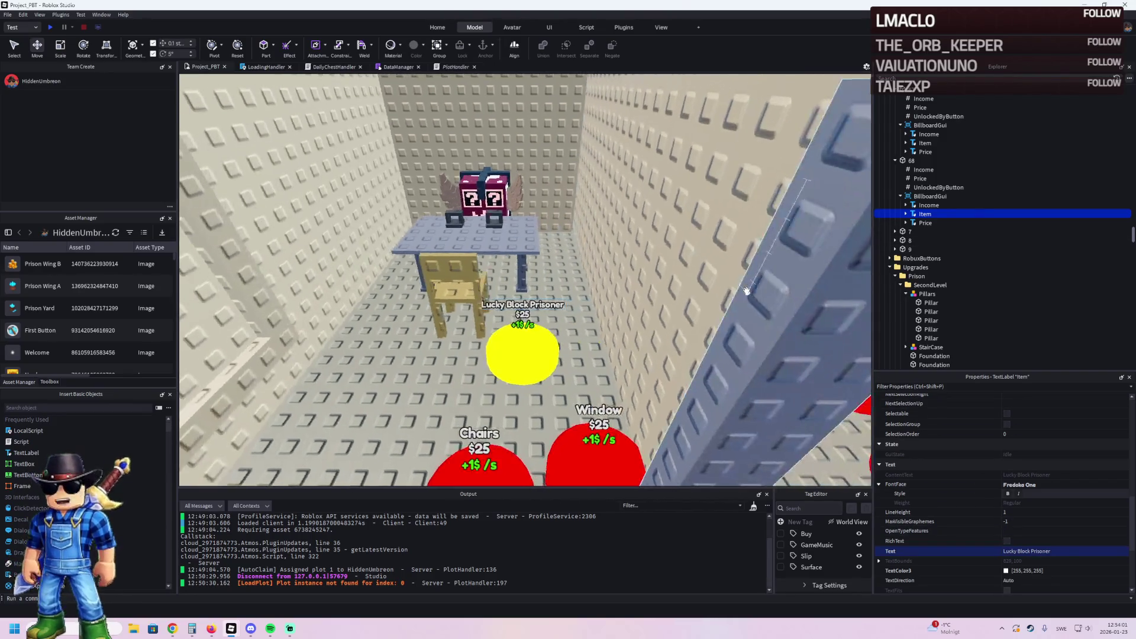
pyautogui.click(455, 287)
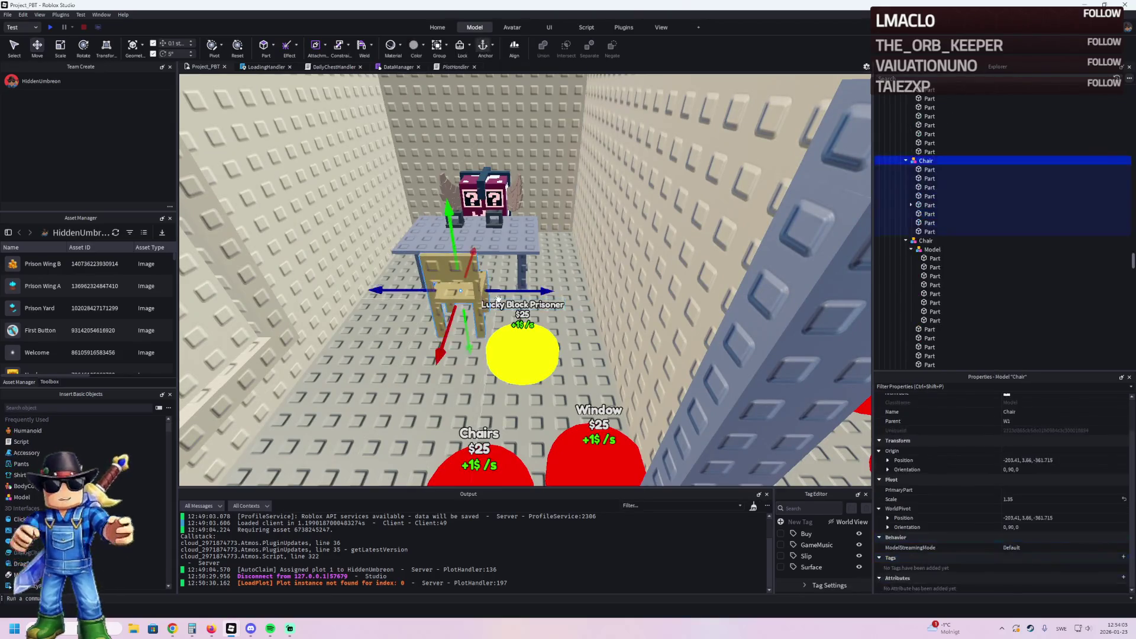
# Step: Rotate the chair 10° and shift it 0.9 studs along X, then check pad 68's price
pyautogui.moveTo(511, 291)
pyautogui.mouseDown()
pyautogui.moveTo(455, 328)
pyautogui.moveTo(422, 333)
pyautogui.mouseUp()
pyautogui.hotkey('ctrl', '4')
pyautogui.hotkey('ctrl', '2')
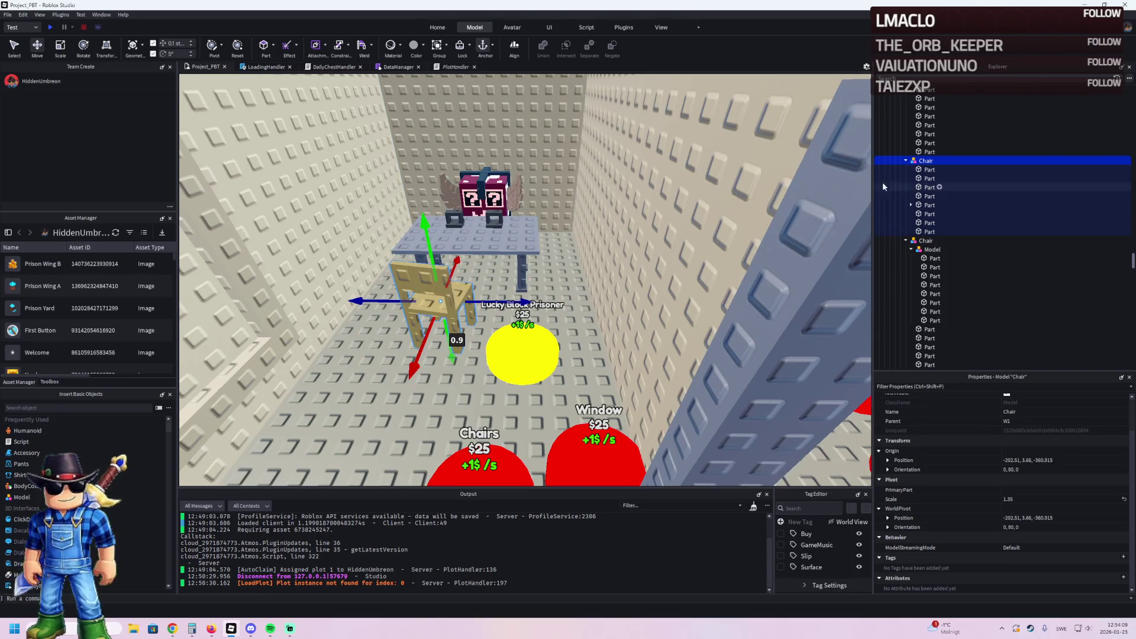
pyautogui.click(547, 331)
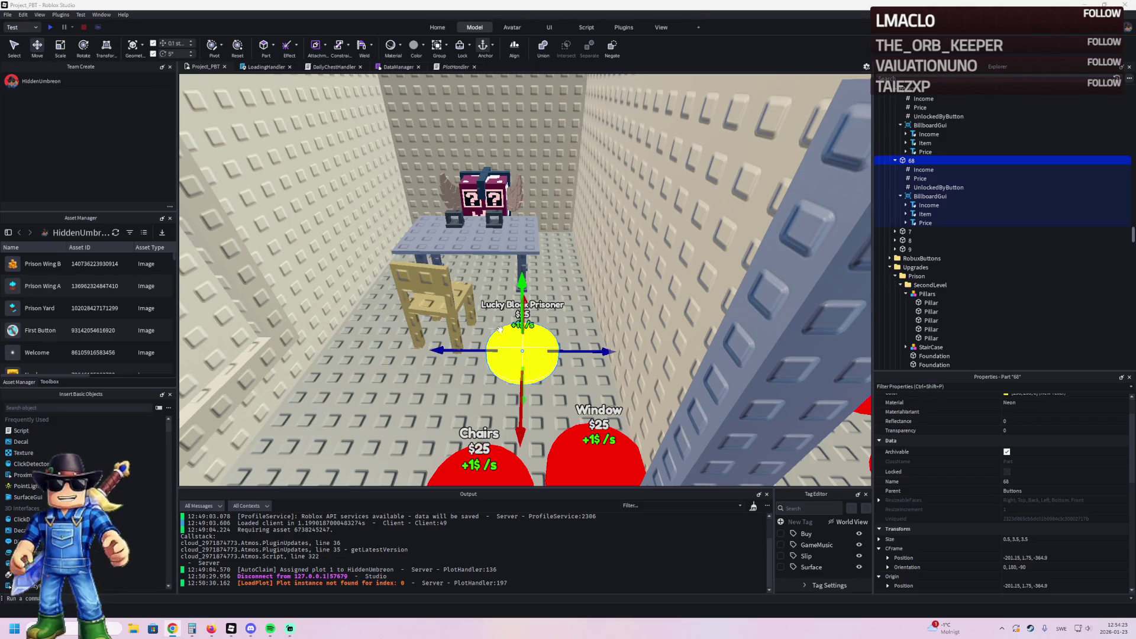
pyautogui.click(923, 178)
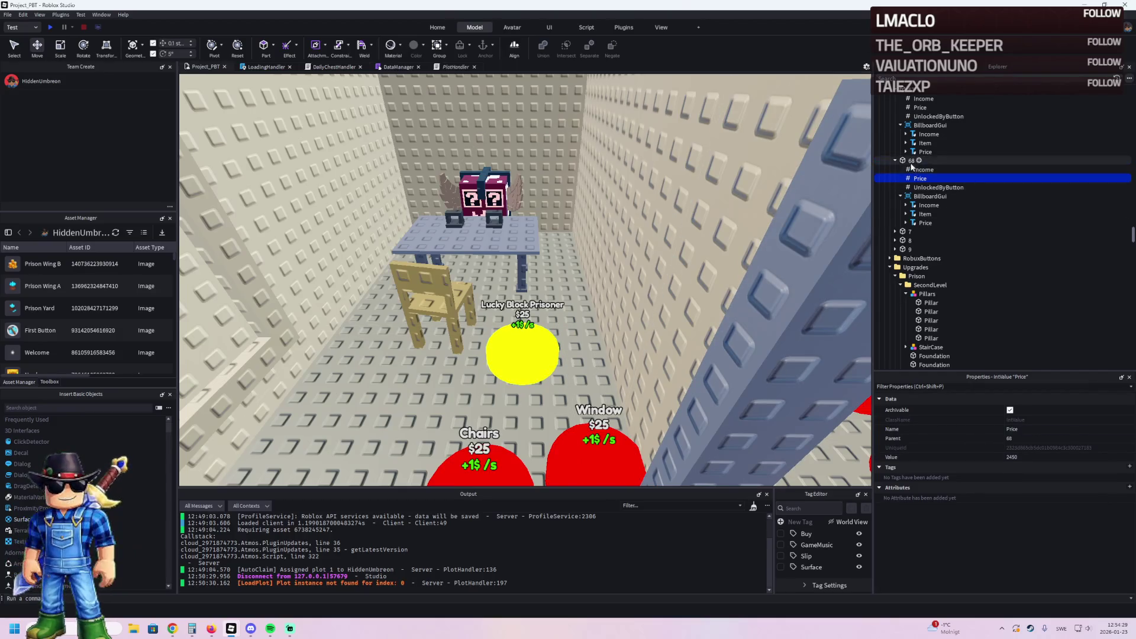
pyautogui.click(504, 241)
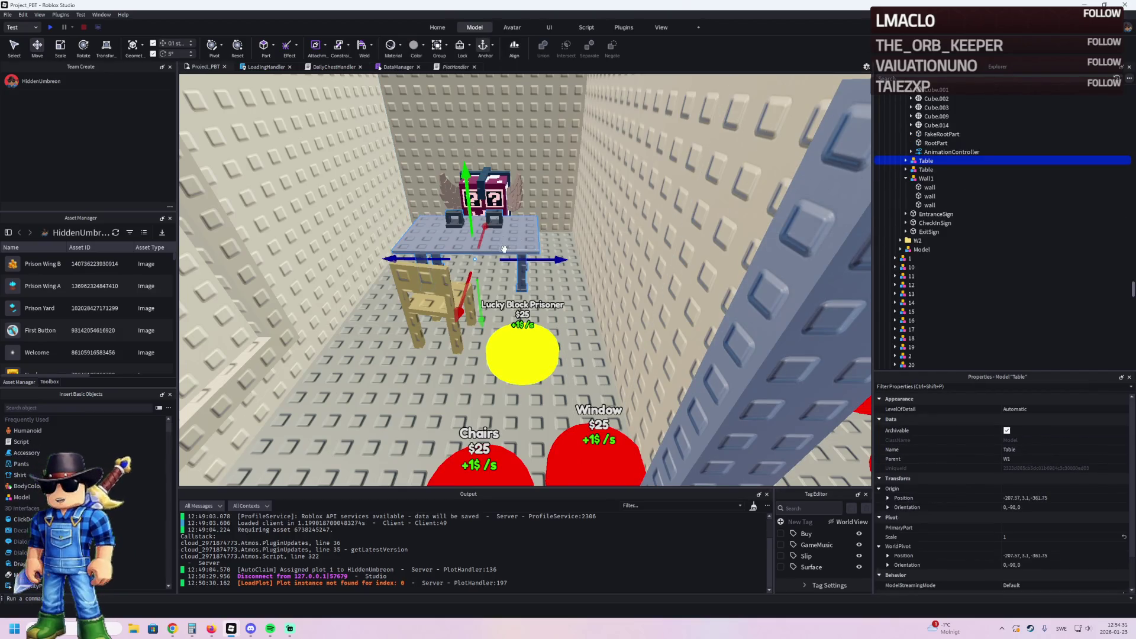
# Step: Select the Table, Chairs, Secret Lucky Block and door frame, and drag them into model 65
pyautogui.keyDown('ctrl'); pyautogui.click(430, 295); pyautogui.keyUp('ctrl')
pyautogui.scroll(5, 474, 272)
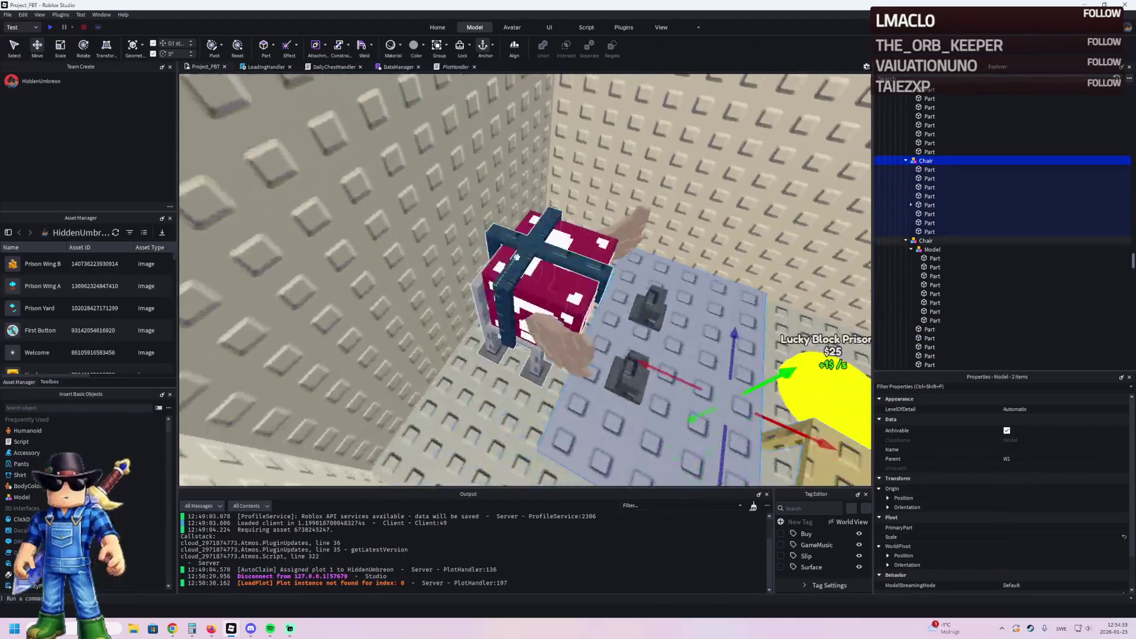
pyautogui.keyDown('ctrl'); pyautogui.click(525, 244); pyautogui.keyUp('ctrl')
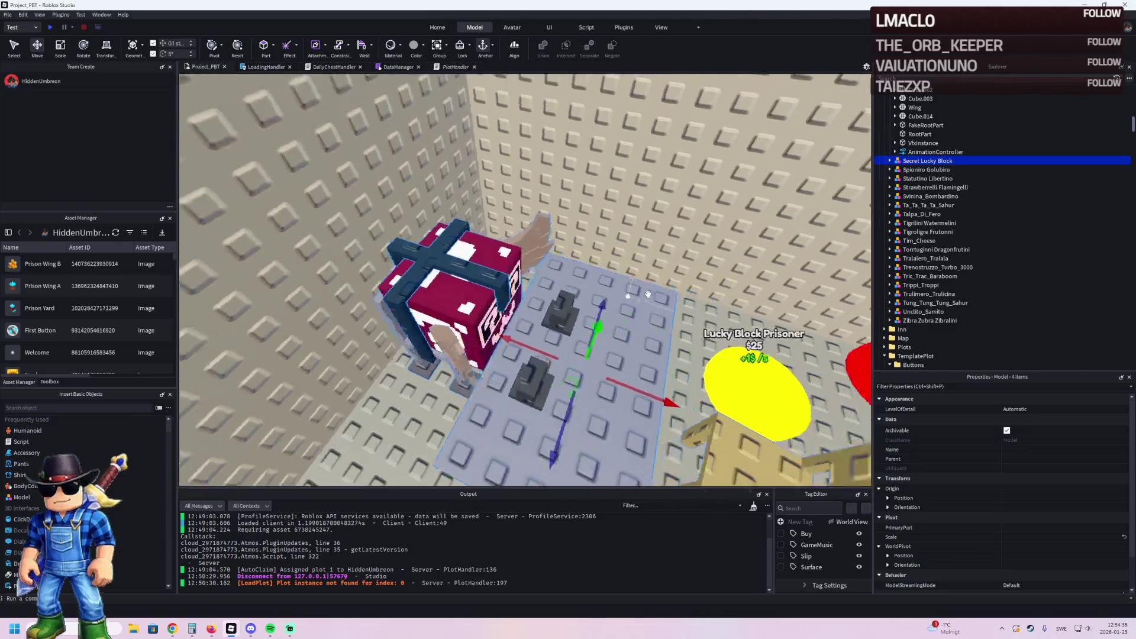
pyautogui.scroll(-5, 648, 294)
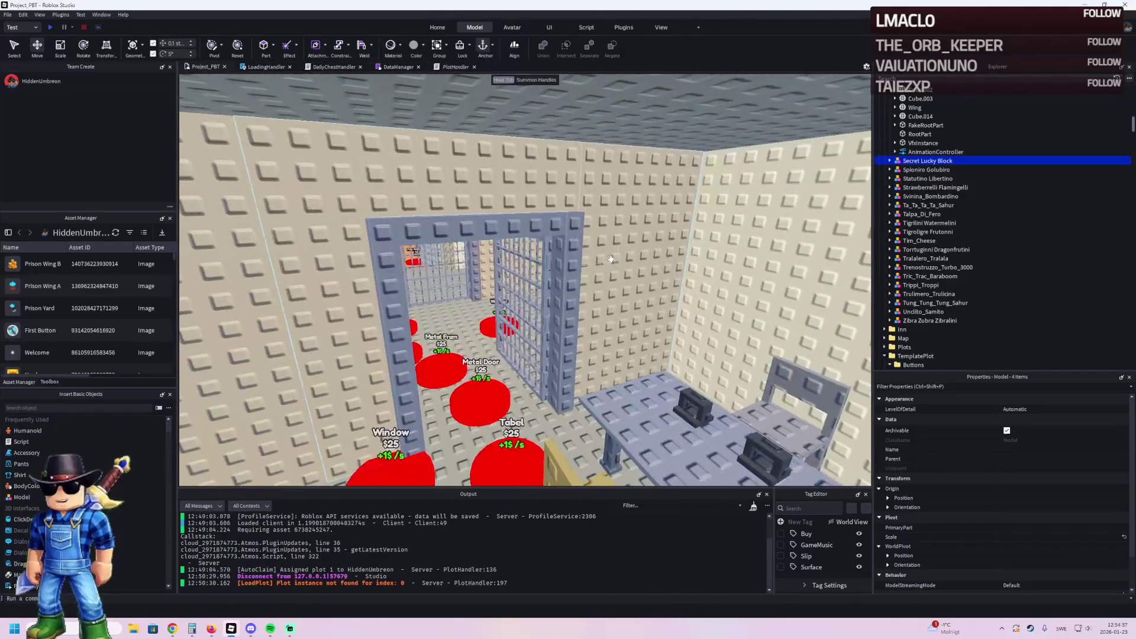
pyautogui.keyDown('ctrl'); pyautogui.click(549, 272); pyautogui.keyUp('ctrl')
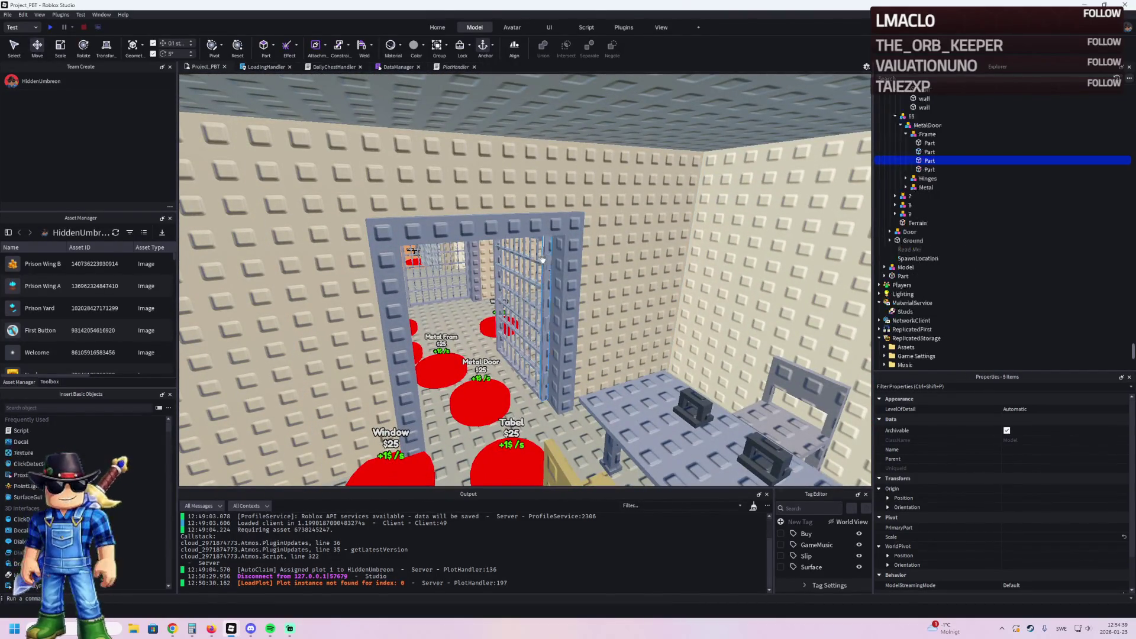
pyautogui.scroll(2, 929, 148)
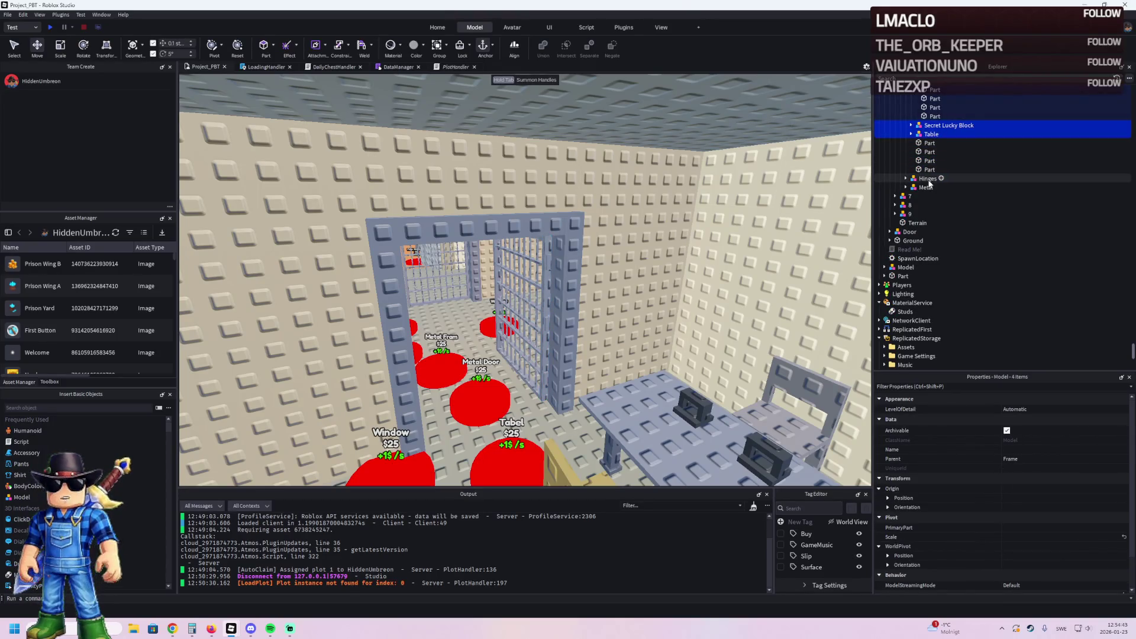
pyautogui.scroll(3, 929, 177)
pyautogui.scroll(8, 930, 179)
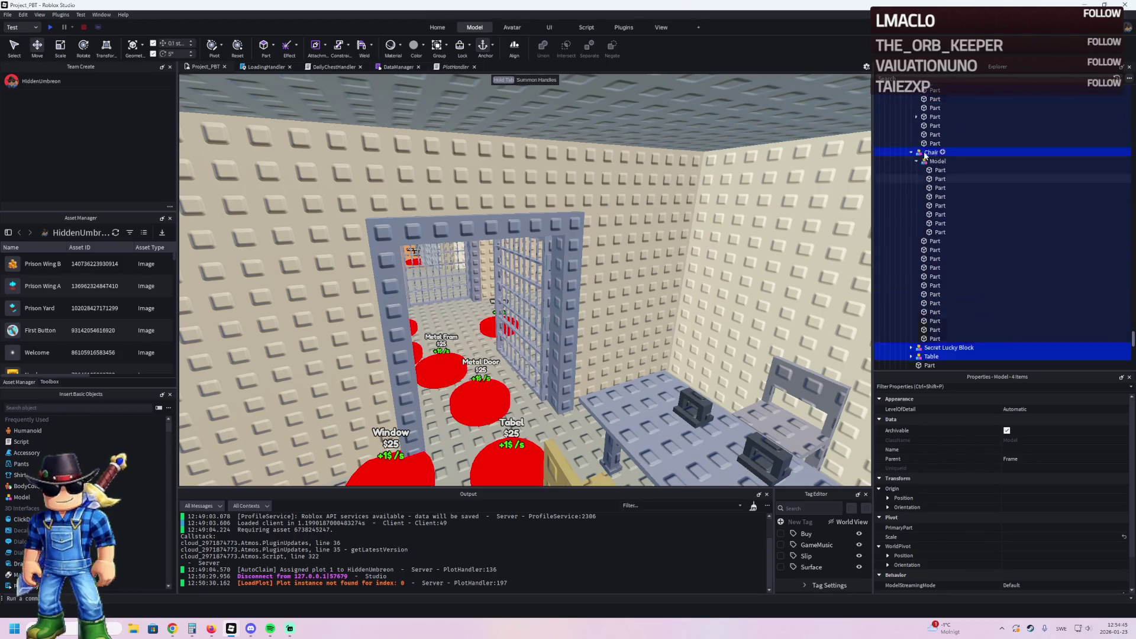
pyautogui.click(906, 138)
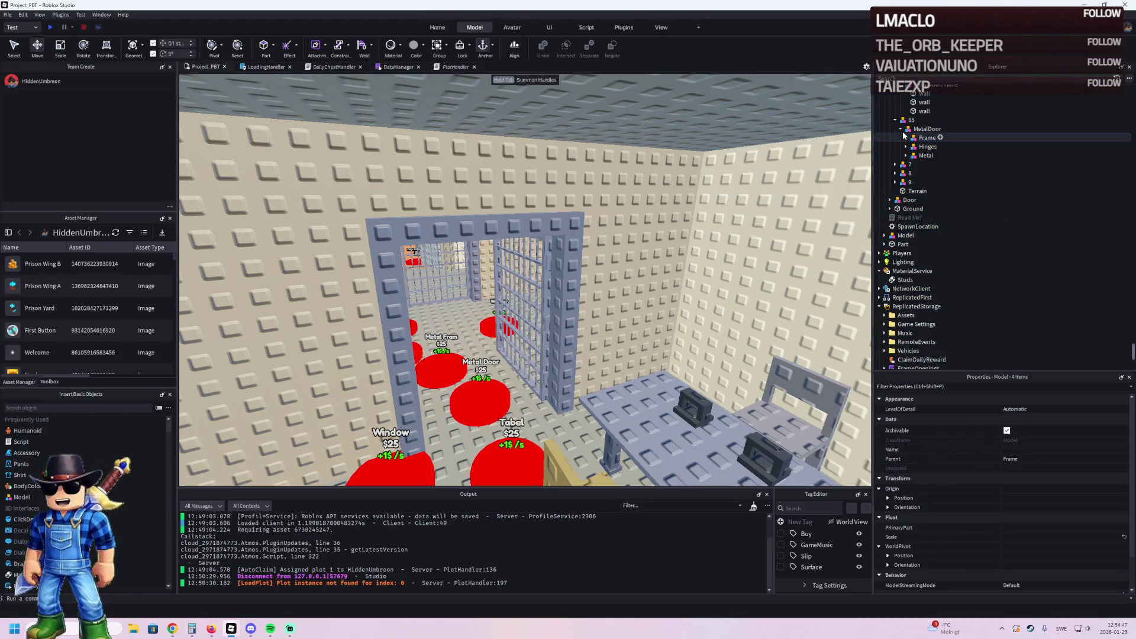
pyautogui.click(905, 137)
pyautogui.moveTo(929, 146); pyautogui.dragTo(914, 121)
# Step: Collapse the entries and duplicate model 65, naming the copy 666
pyautogui.click(900, 129)
pyautogui.click(900, 137)
pyautogui.click(900, 147)
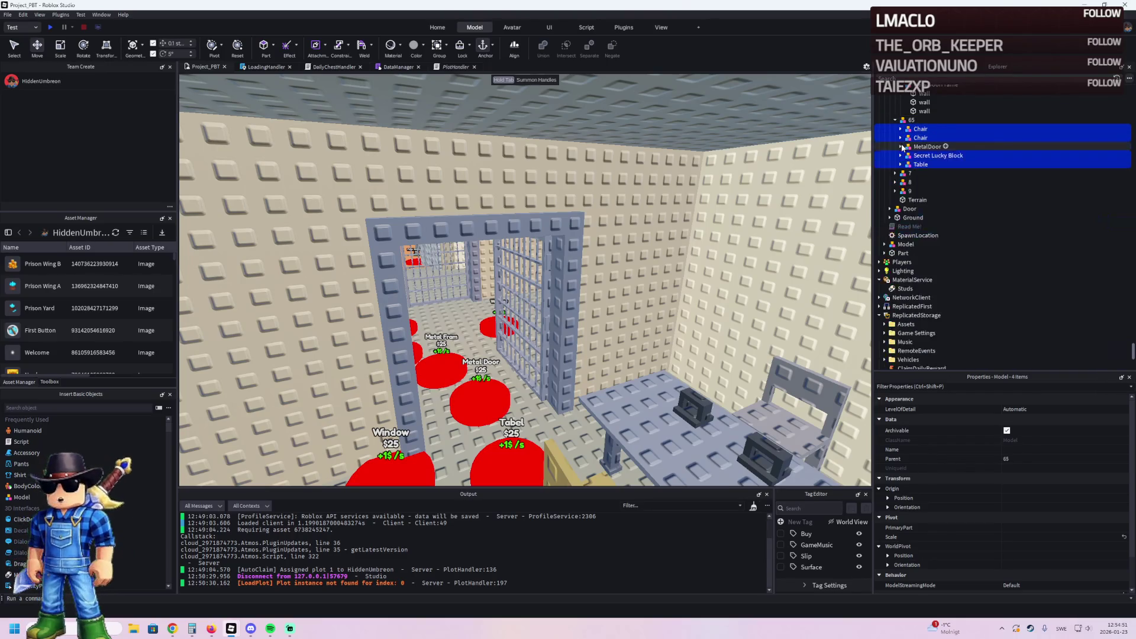
pyautogui.click(924, 146)
pyautogui.click(994, 122)
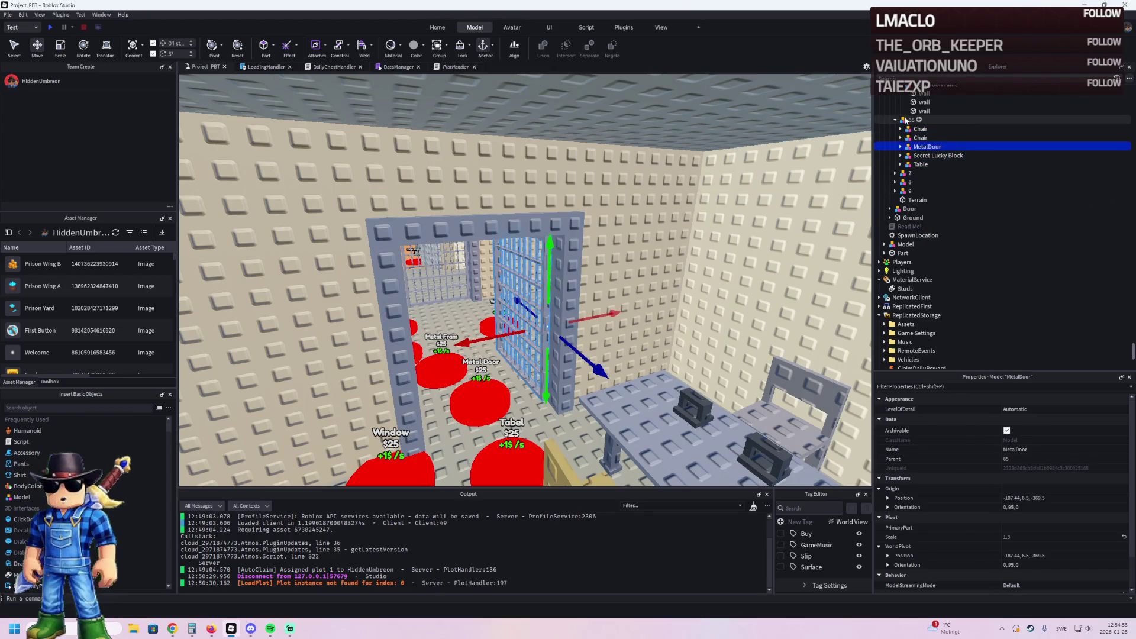
pyautogui.hotkey('ctrl', 'd')
pyautogui.write('666')
pyautogui.press('Return')
# Step: Delete both Chairs, the Table and the Secret Lucky Block from 65, leaving the MetalDoor
pyautogui.press('Right')
pyautogui.click(920, 165)
pyautogui.press('Delete')
pyautogui.click(922, 155)
pyautogui.press('Delete')
pyautogui.click(920, 138)
pyautogui.press('Delete')
pyautogui.click(919, 129)
pyautogui.press('Delete')
# Step: Rename the duplicate to 66 and delete its MetalDoor copy
pyautogui.click(916, 137)
pyautogui.press('F2')
pyautogui.write('66')
pyautogui.press('Return')
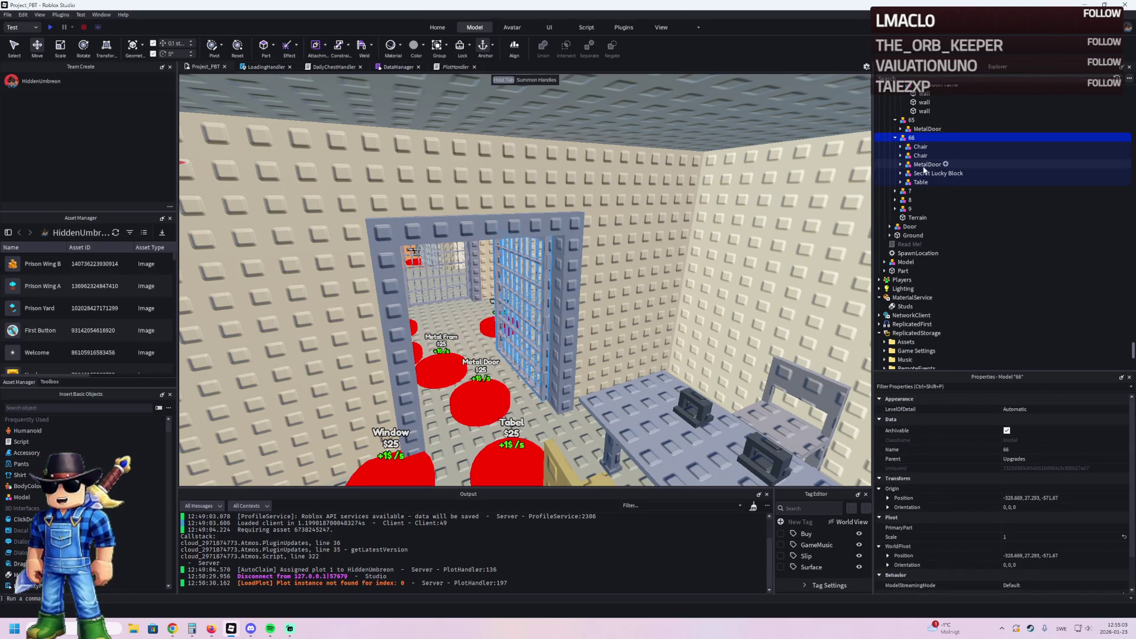
pyautogui.click(929, 164)
pyautogui.press('Delete')
pyautogui.click(926, 165)
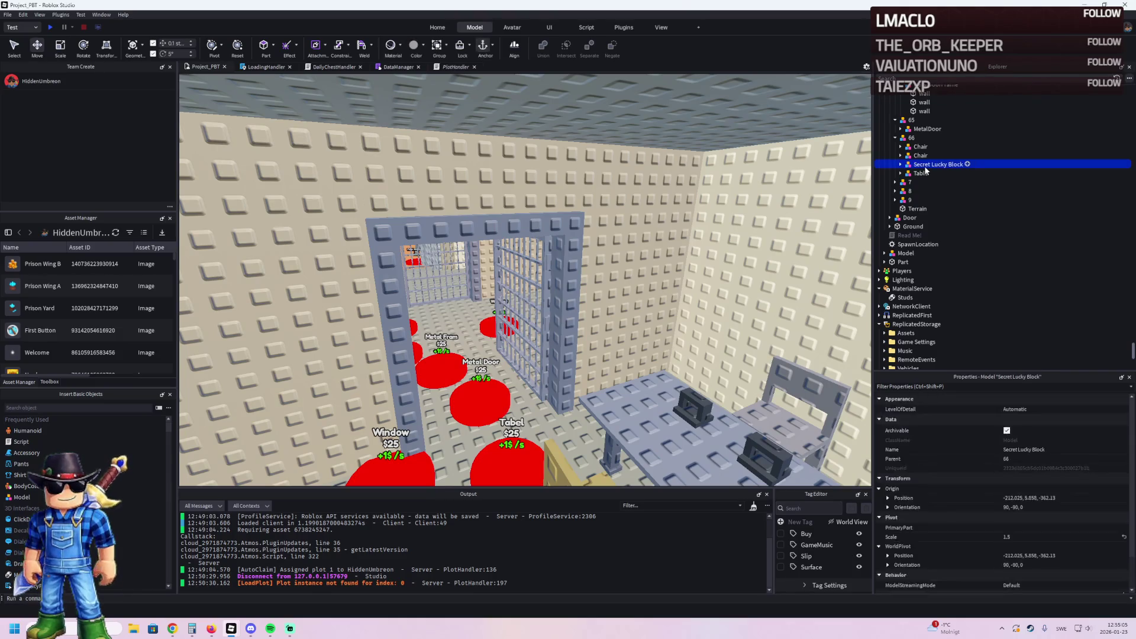
pyautogui.press('f')
# Step: Duplicate model 66 twice, naming the copies 67 and 68
pyautogui.click(909, 135)
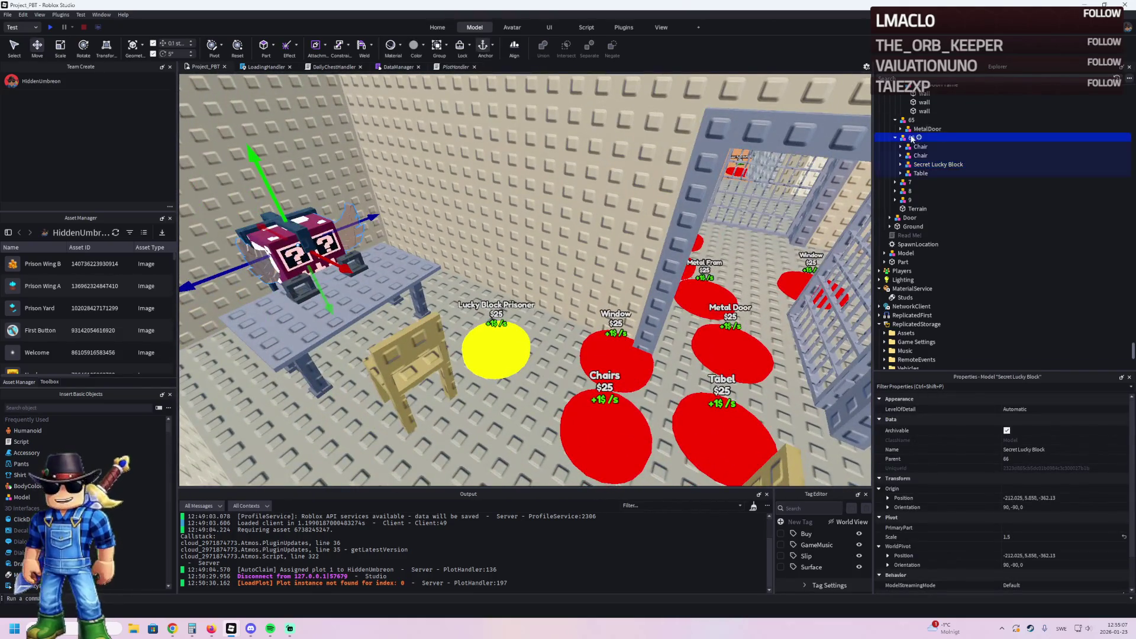
pyautogui.hotkey('ctrl', 'd')
pyautogui.press('F2')
pyautogui.press('Return')
pyautogui.hotkey('ctrl', 'd')
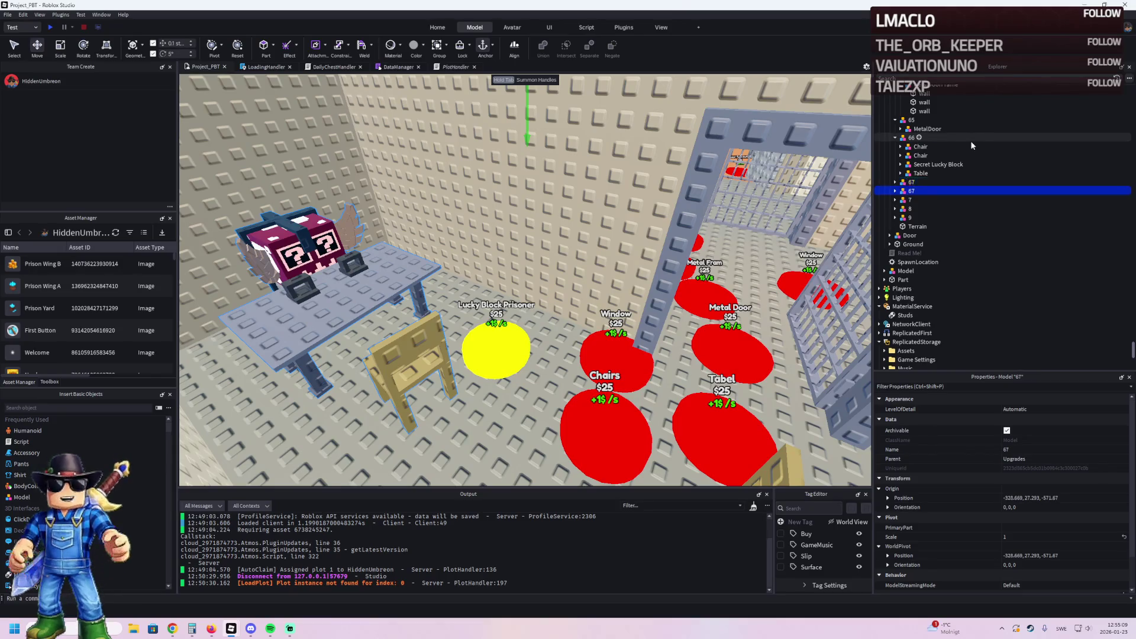
pyautogui.press('F2')
pyautogui.write('68')
pyautogui.press('Return')
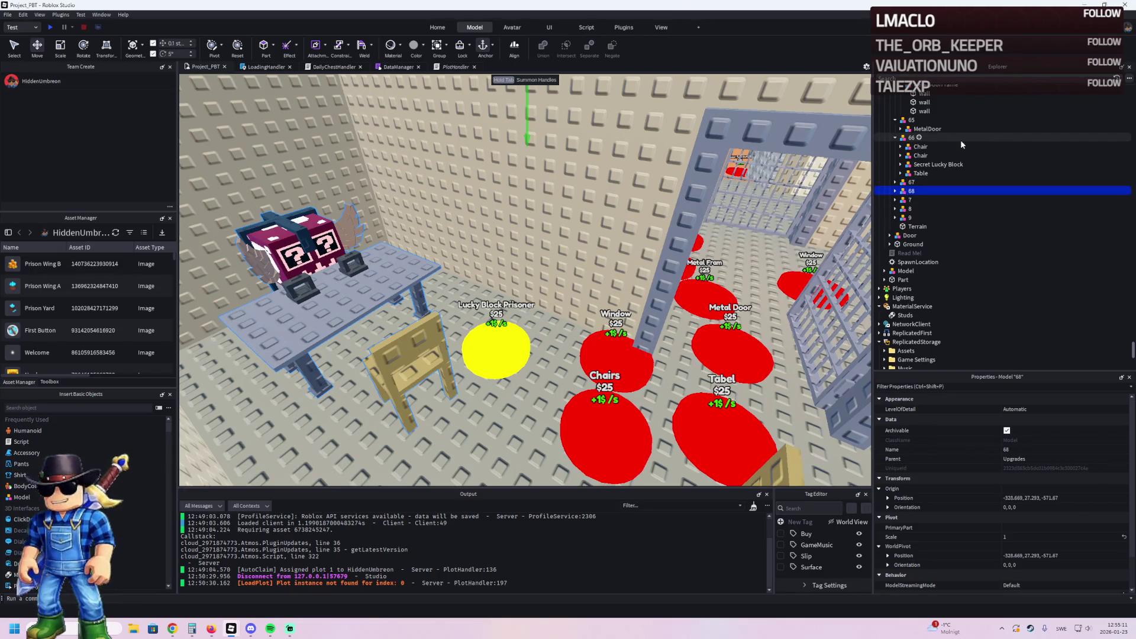
# Step: Move the Chairs, Table and lucky block pieces from 66 into models 67 and 68
pyautogui.click(919, 164)
pyautogui.keyDown('shift'); pyautogui.click(920, 146); pyautogui.keyUp('shift')
pyautogui.moveTo(920, 148)
pyautogui.mouseDown()
pyautogui.moveTo(914, 199)
pyautogui.moveTo(927, 188)
pyautogui.mouseUp()
pyautogui.click(938, 181)
pyautogui.click(921, 182)
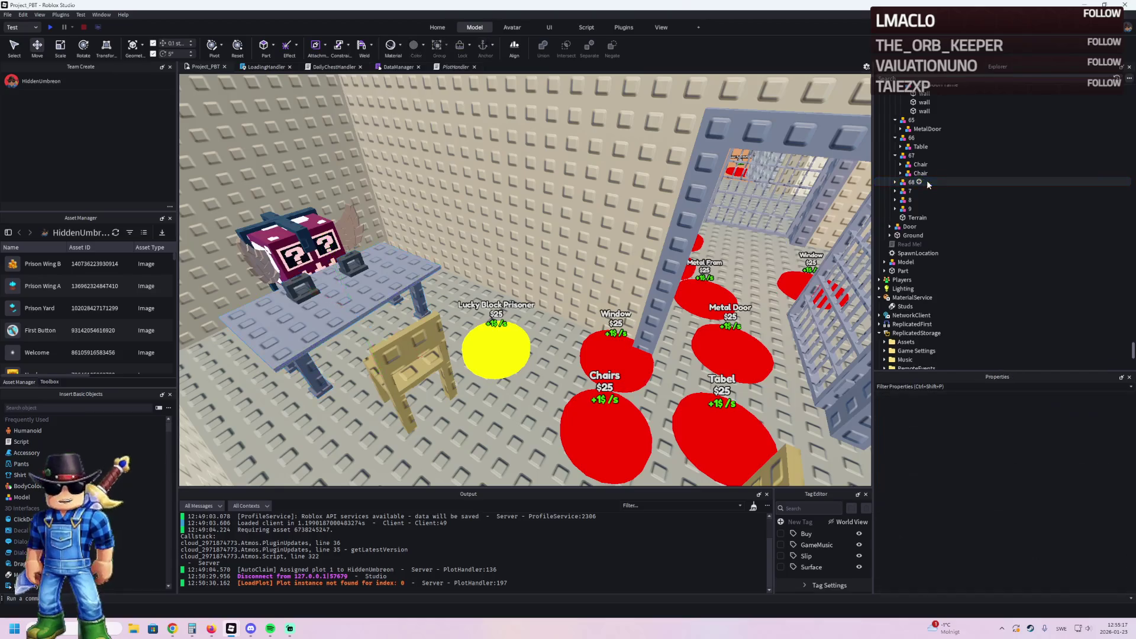
# Step: Delete both Chairs and the Table from 68, leaving only the Secret Lucky Block
pyautogui.doubleClick(914, 181)
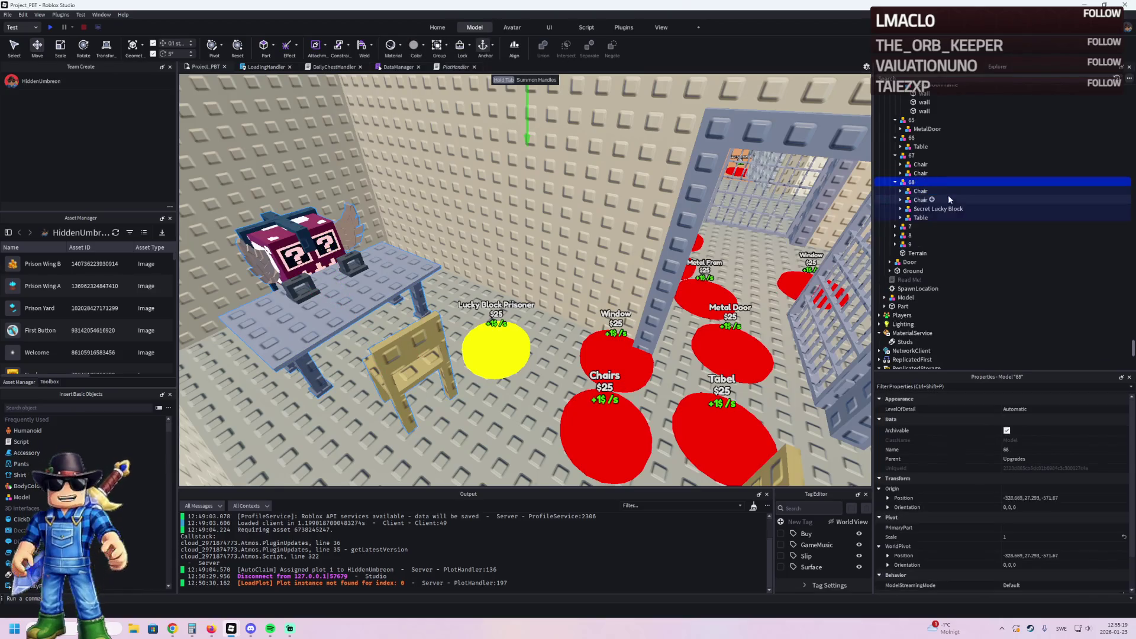
pyautogui.click(919, 191)
pyautogui.press('Delete')
pyautogui.click(919, 191)
pyautogui.press('Delete')
pyautogui.click(919, 199)
pyautogui.press('Delete')
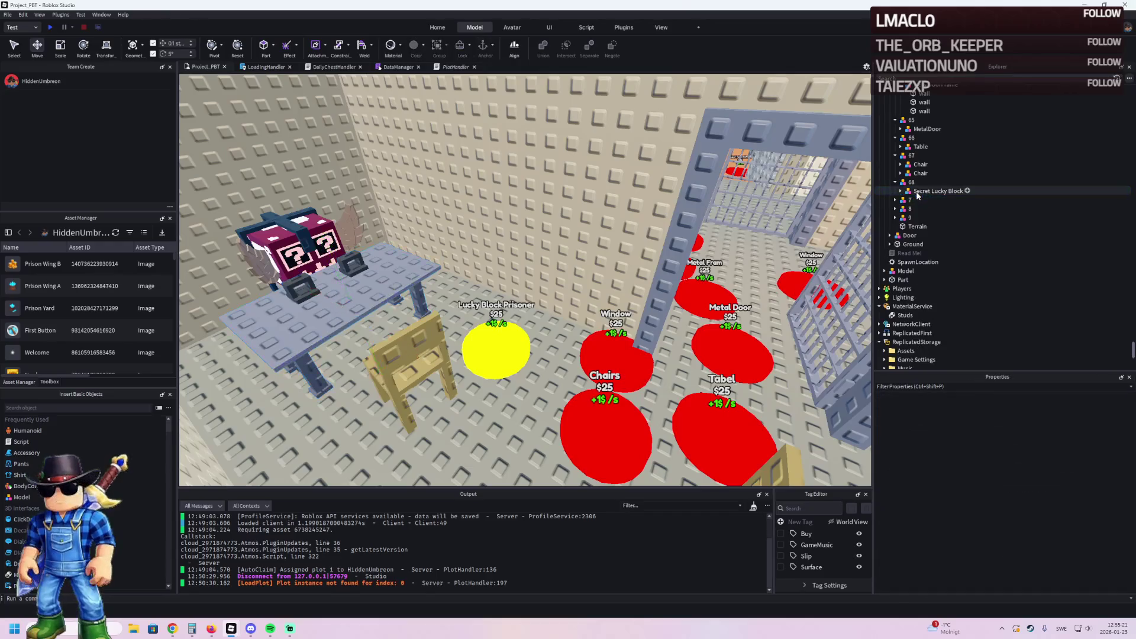
pyautogui.click(918, 190)
pyautogui.press('f')
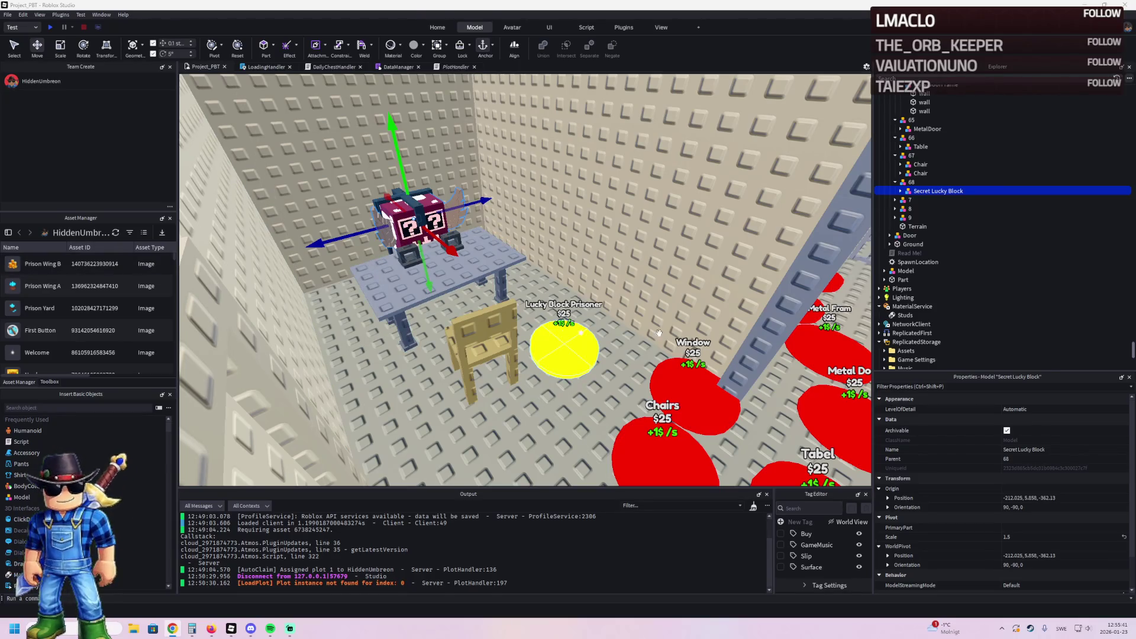
# Step: Turn the view toward the cell and select the yellow Lucky Block Prisoner button 68
pyautogui.press('d')
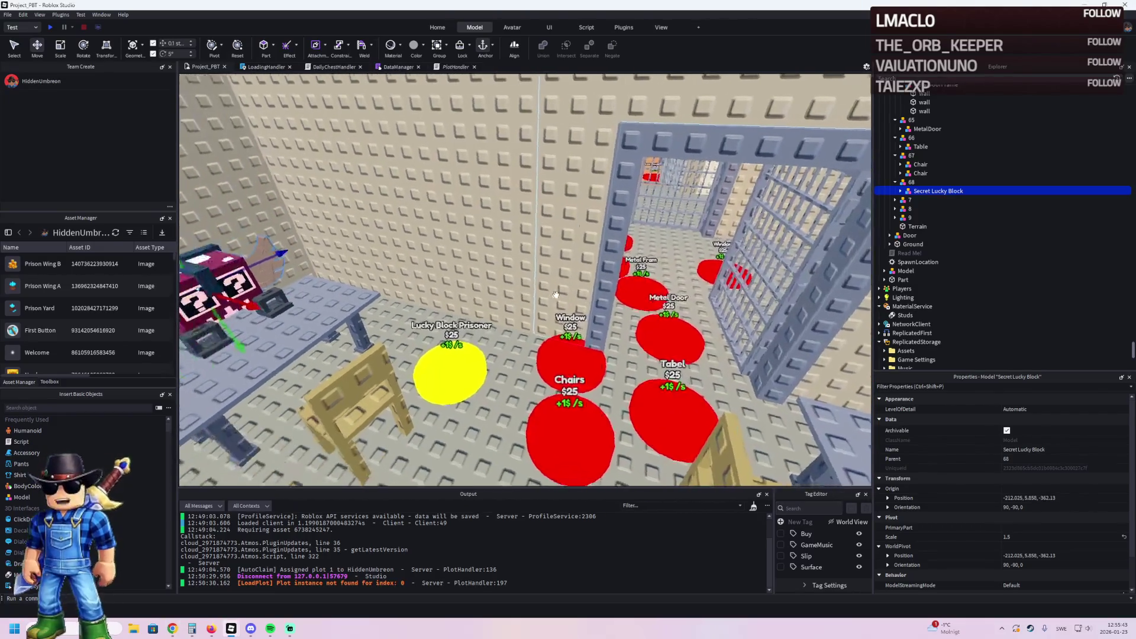
pyautogui.press('a')
pyautogui.click(464, 363)
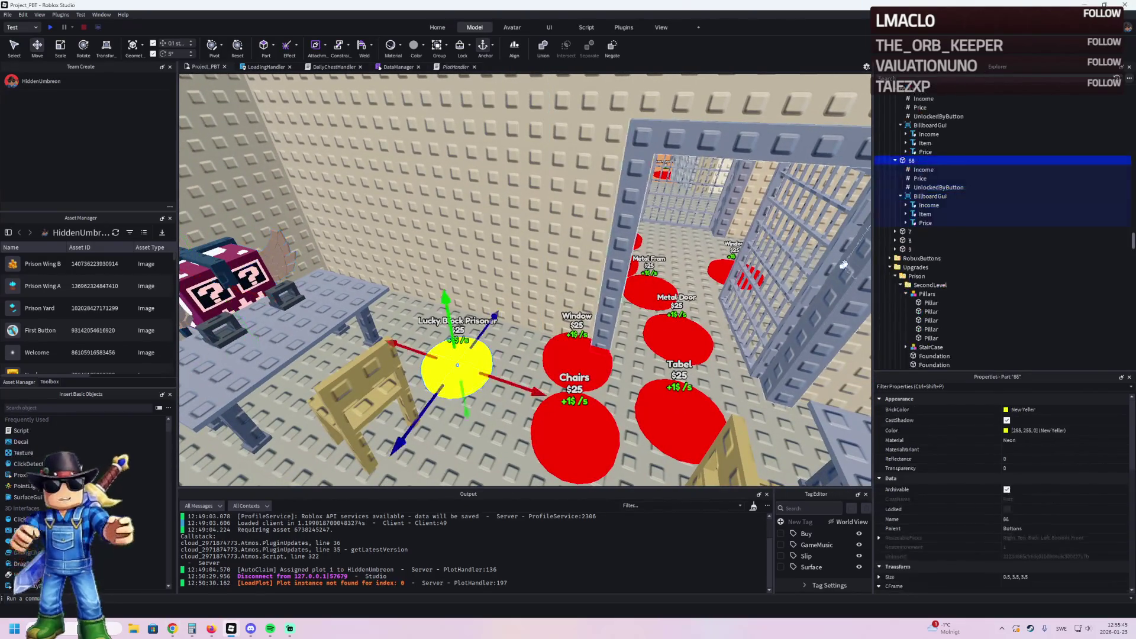
# Step: Set button 68's UnlockedByButton value to 67
pyautogui.click(938, 187)
pyautogui.click(1027, 457)
pyautogui.write('7')
pyautogui.press('Return')
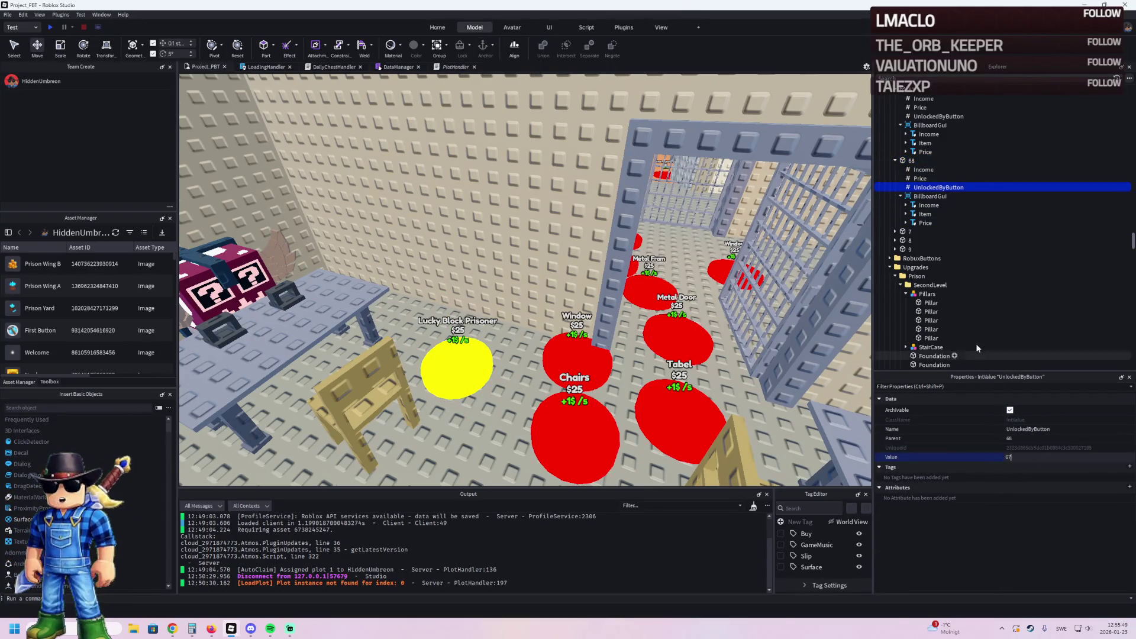
# Step: Navigate the Explorer from the cell bars and MetalDoor up to the Upgrades folder
pyautogui.click(904, 161)
pyautogui.press('Left')
pyautogui.press('Left')
pyautogui.press('Left')
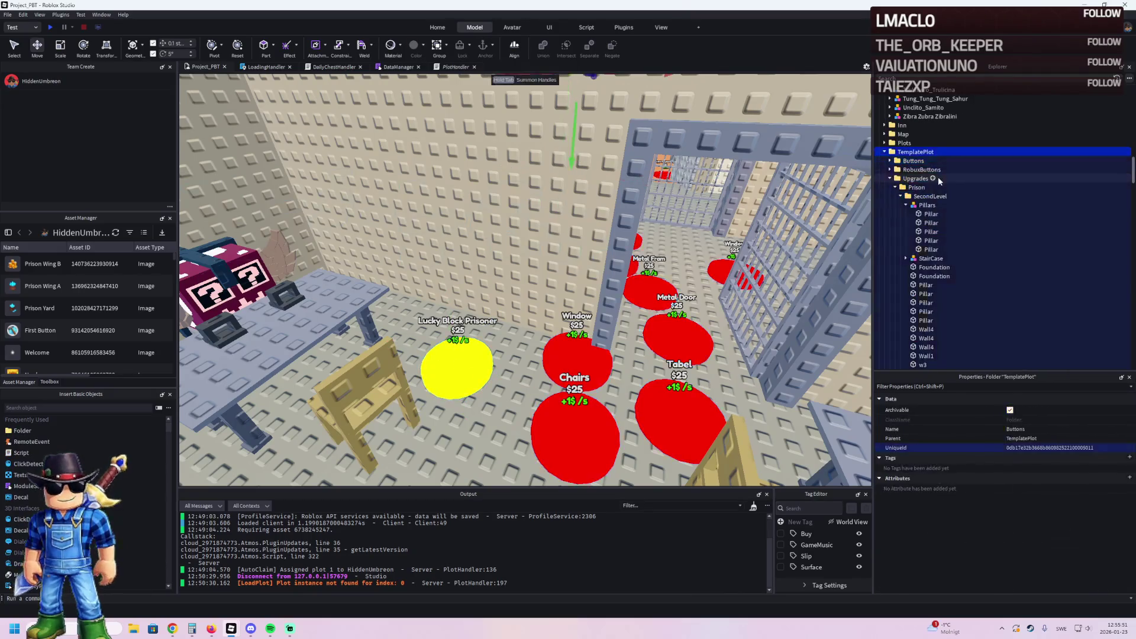
pyautogui.click(784, 163)
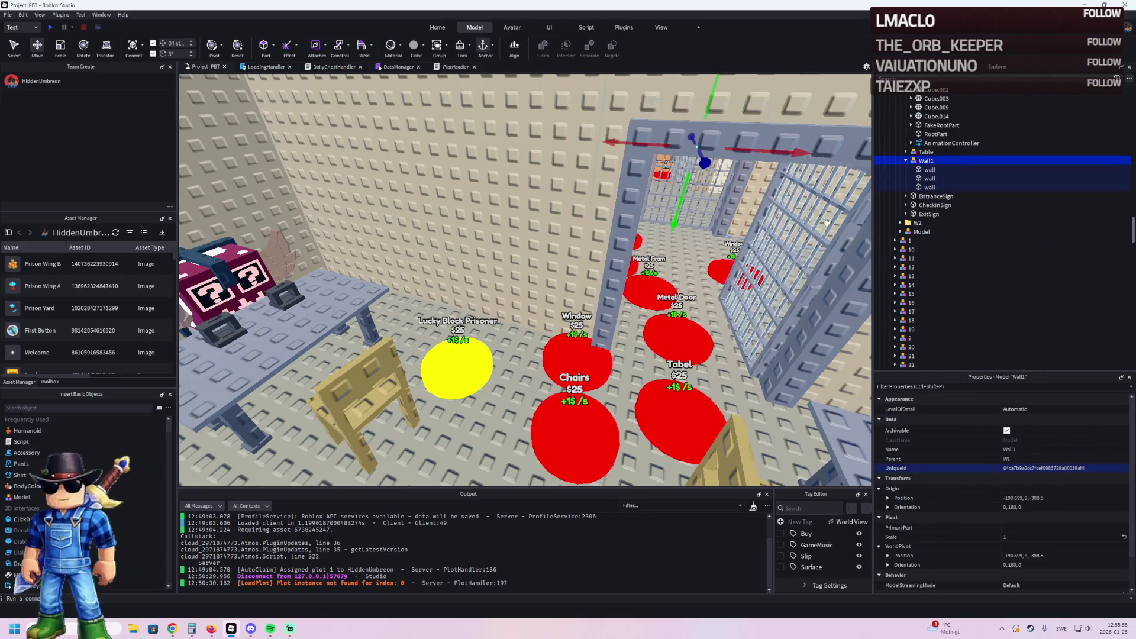
pyautogui.click(911, 152)
pyautogui.click(905, 143)
pyautogui.click(906, 135)
pyautogui.press('Left')
pyautogui.press('Left')
pyautogui.press('Left')
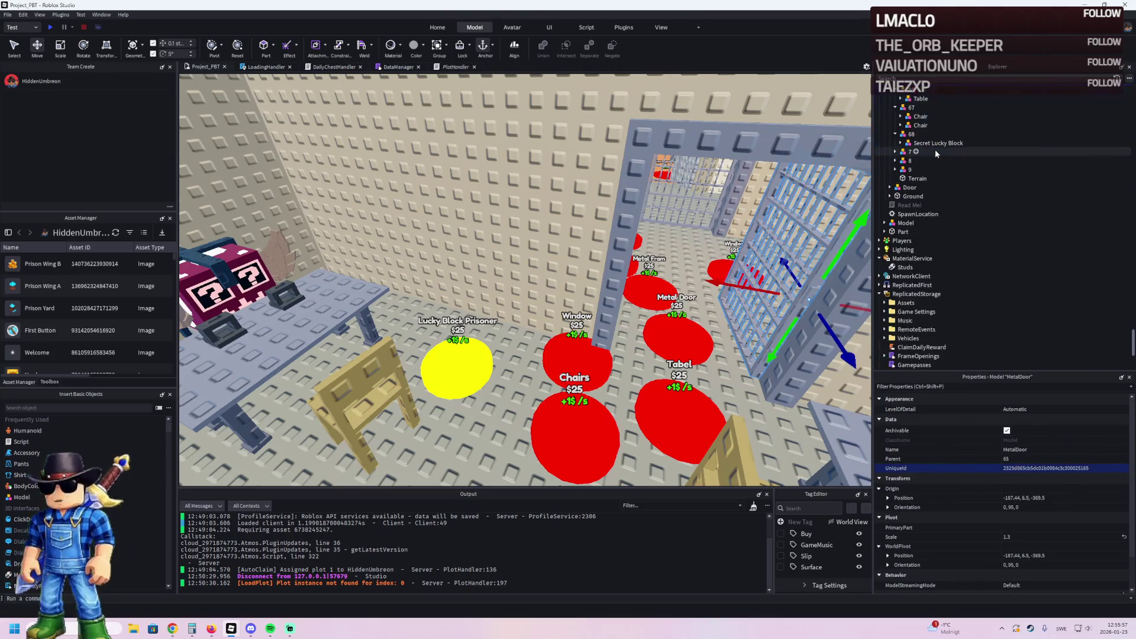
pyautogui.press('Left')
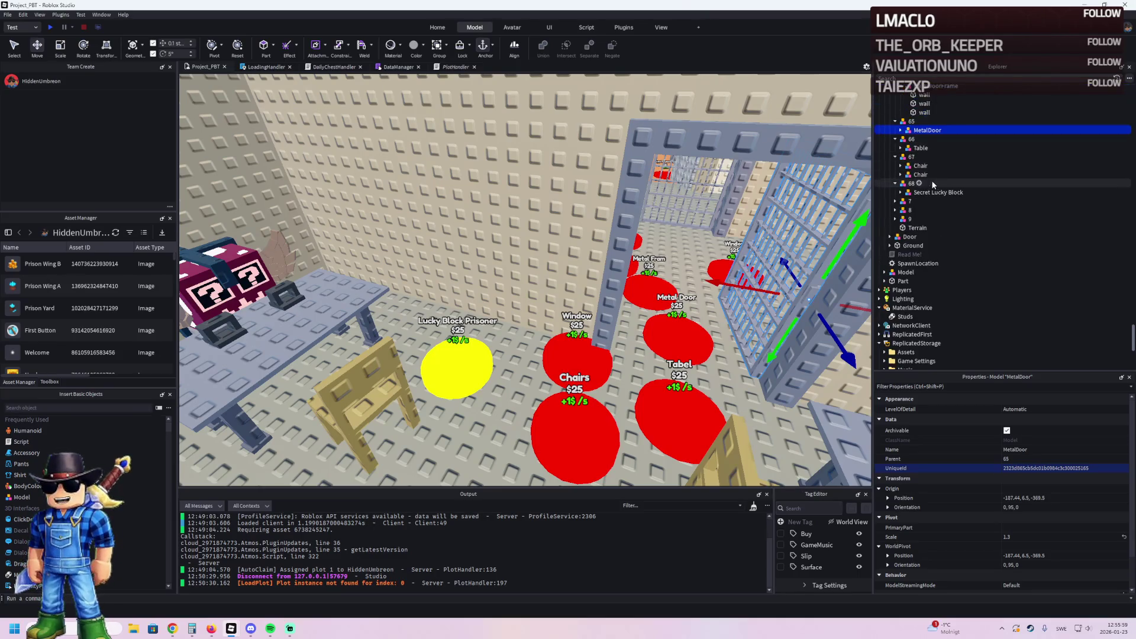
pyautogui.press('Up')
pyautogui.press('Left')
pyautogui.press('Left')
pyautogui.press('Left')
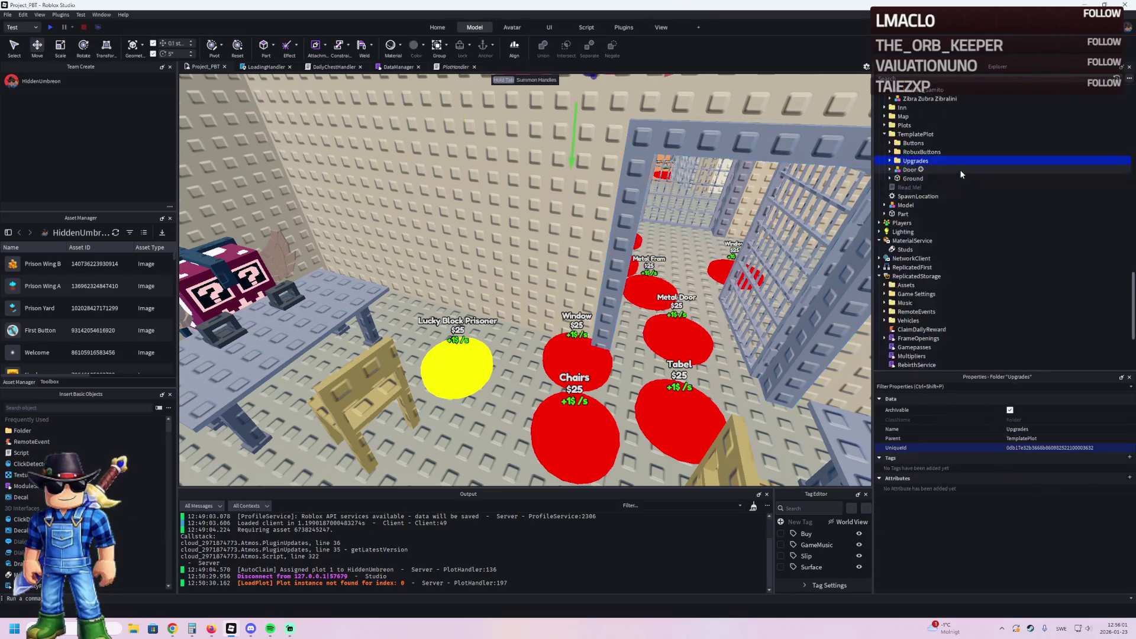
pyautogui.moveTo(911, 228); pyautogui.dragTo(911, 223)
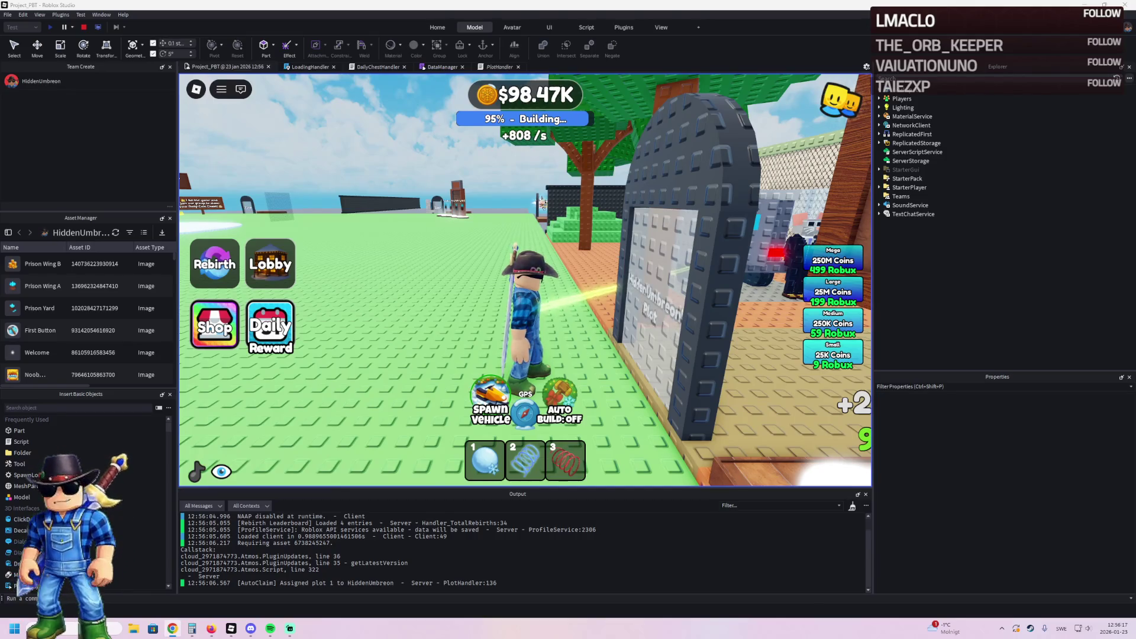
# Step: Walk the character through the prison corridor up to the cell table
pyautogui.press('w')
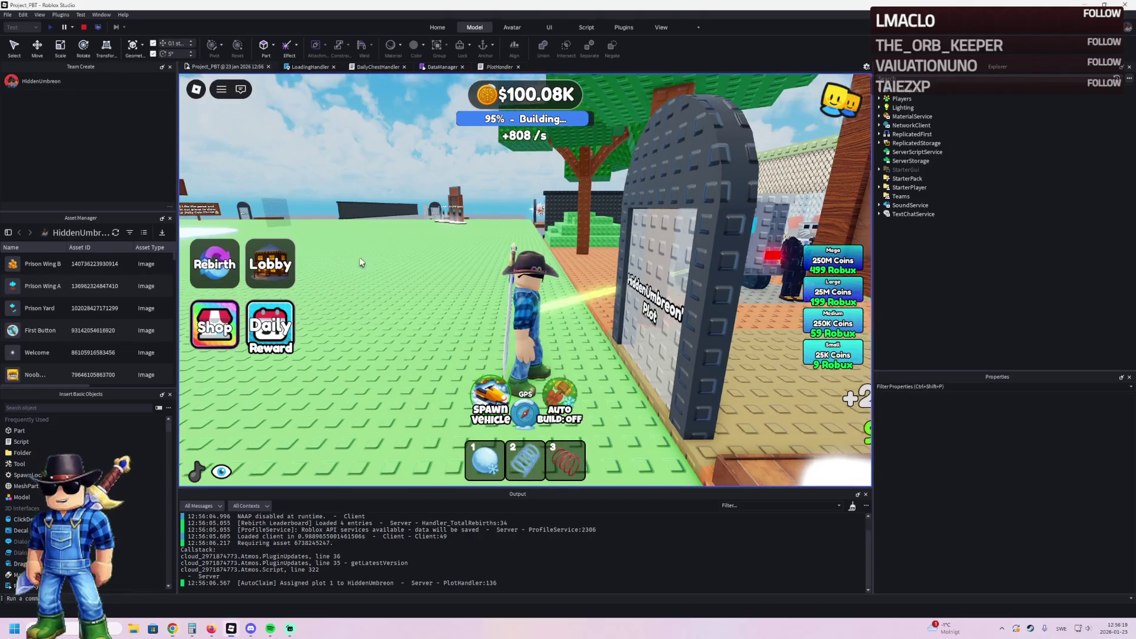
pyautogui.press('w')
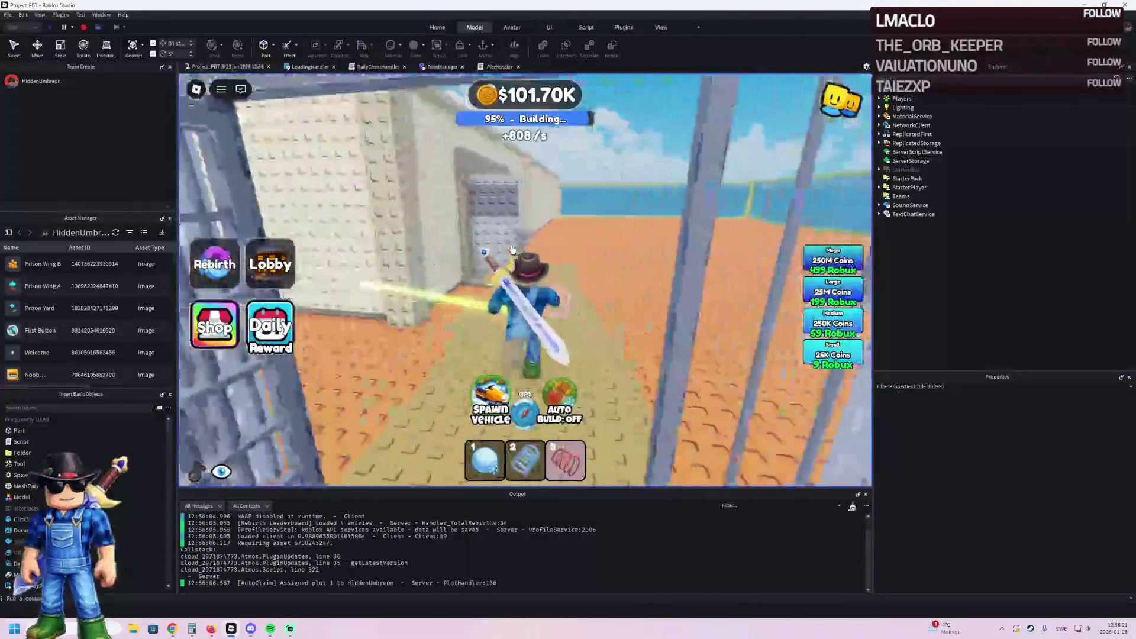
pyautogui.press('w')
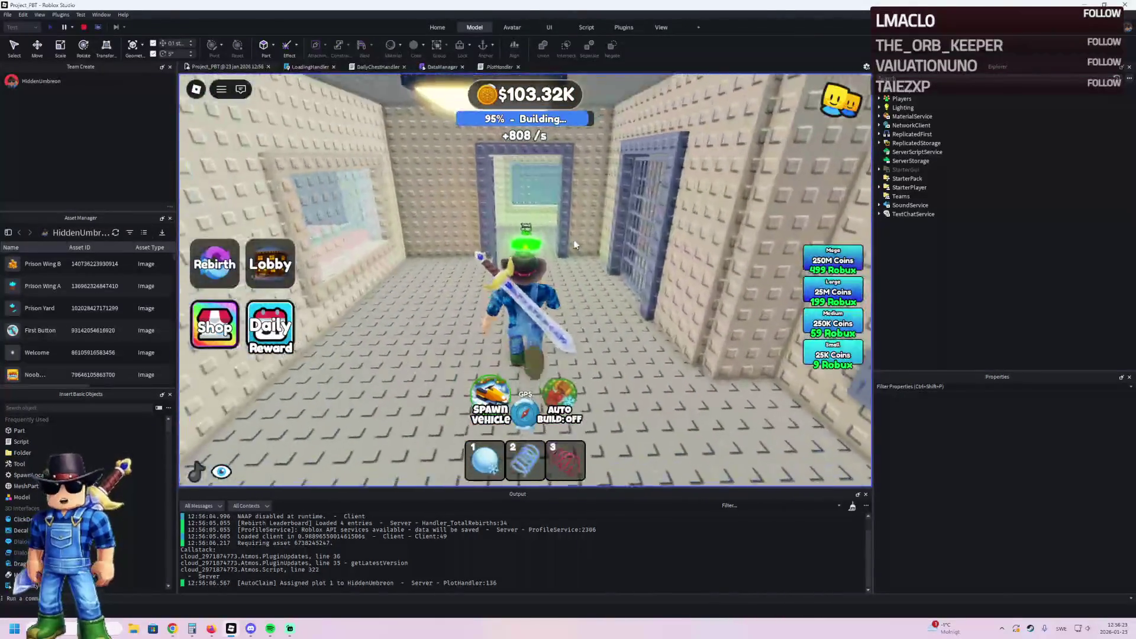
pyautogui.press('w')
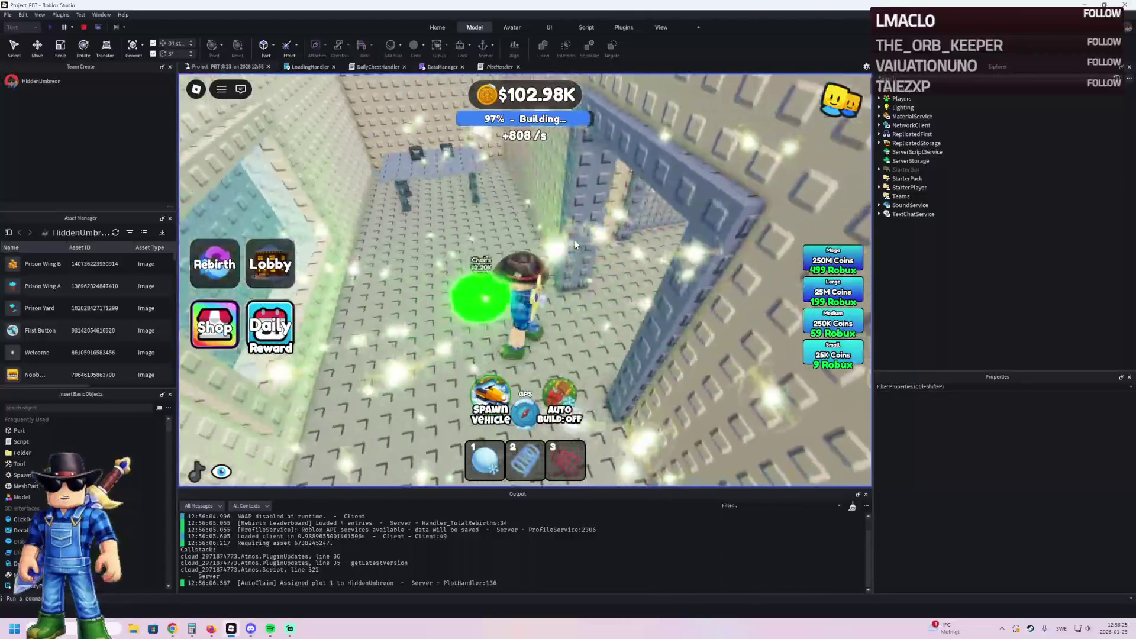
pyautogui.press('w')
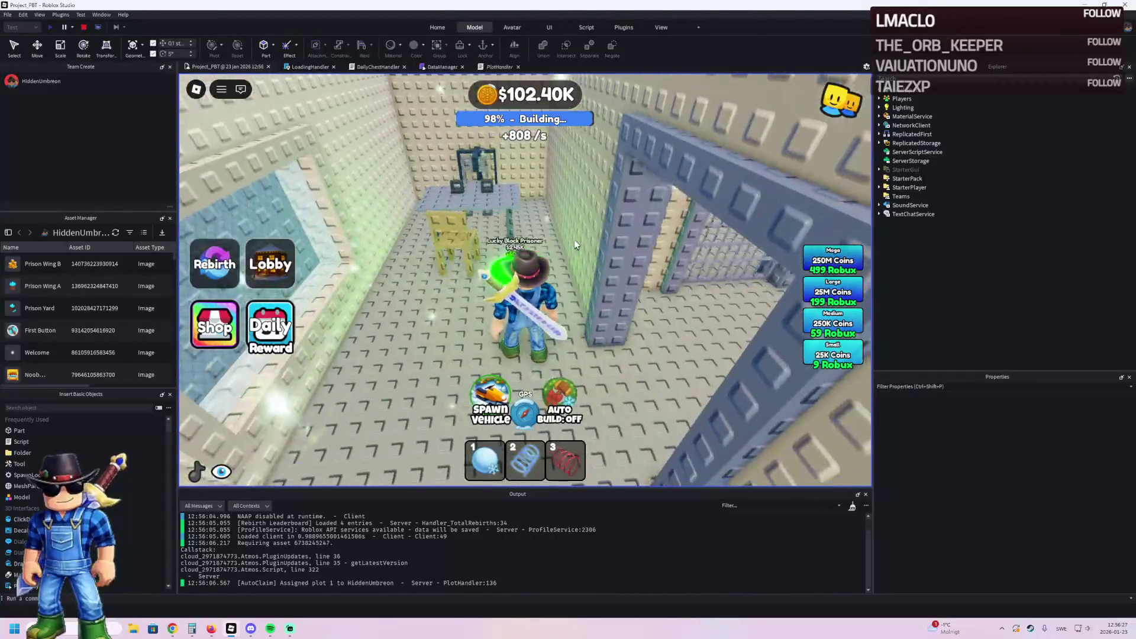
pyautogui.press('w')
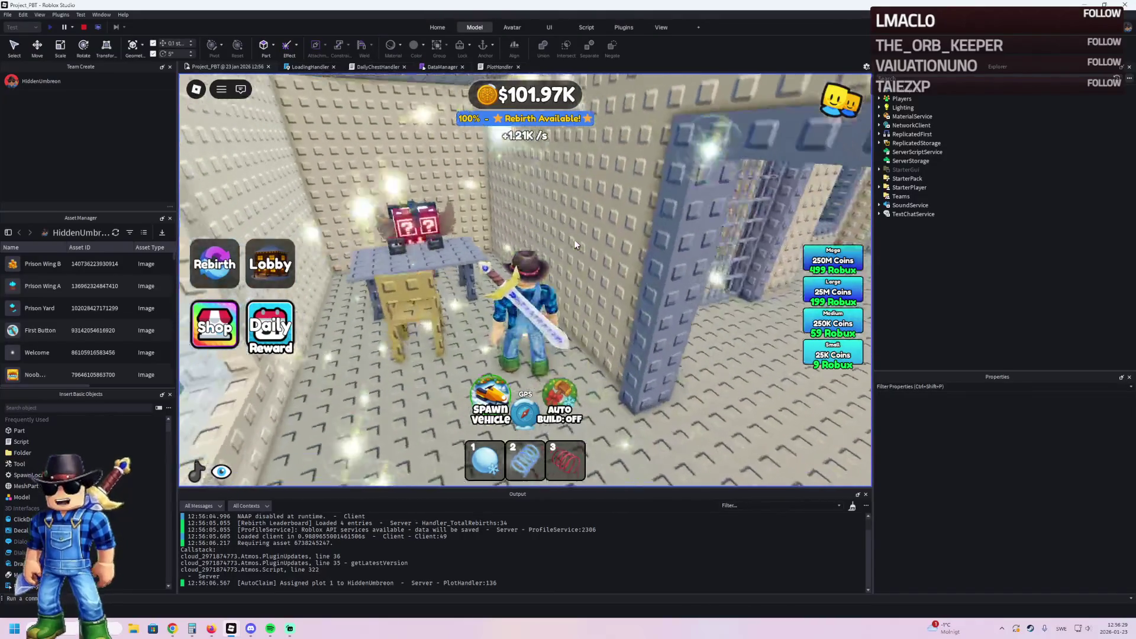
pyautogui.scroll(5, 553, 239)
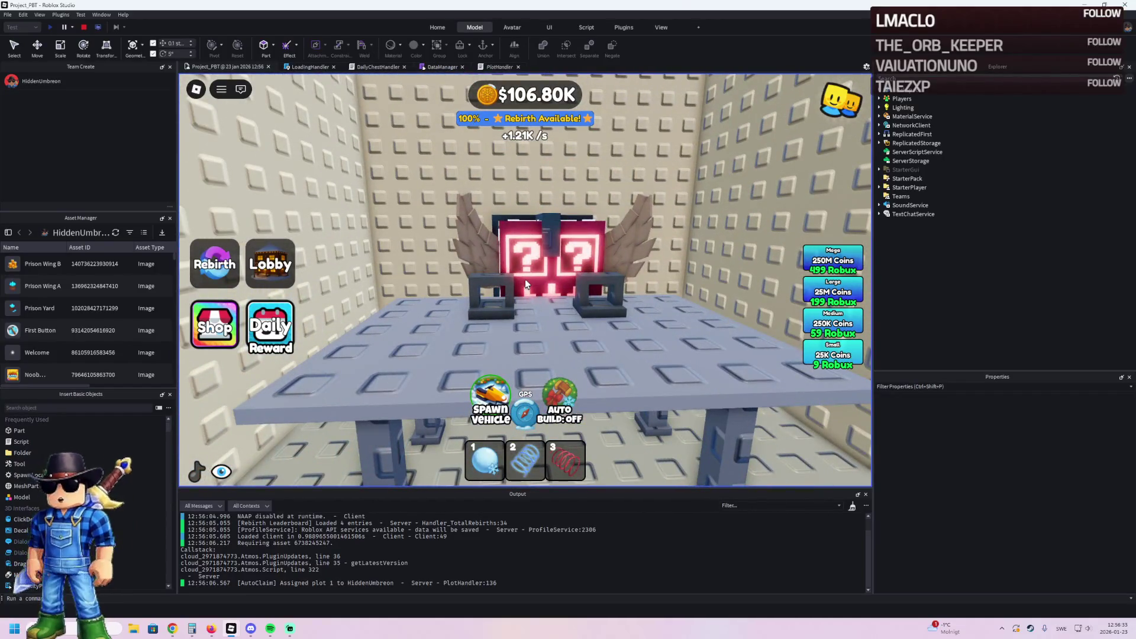
# Step: Look at the winged lucky block on the table from several angles
pyautogui.press('Left')
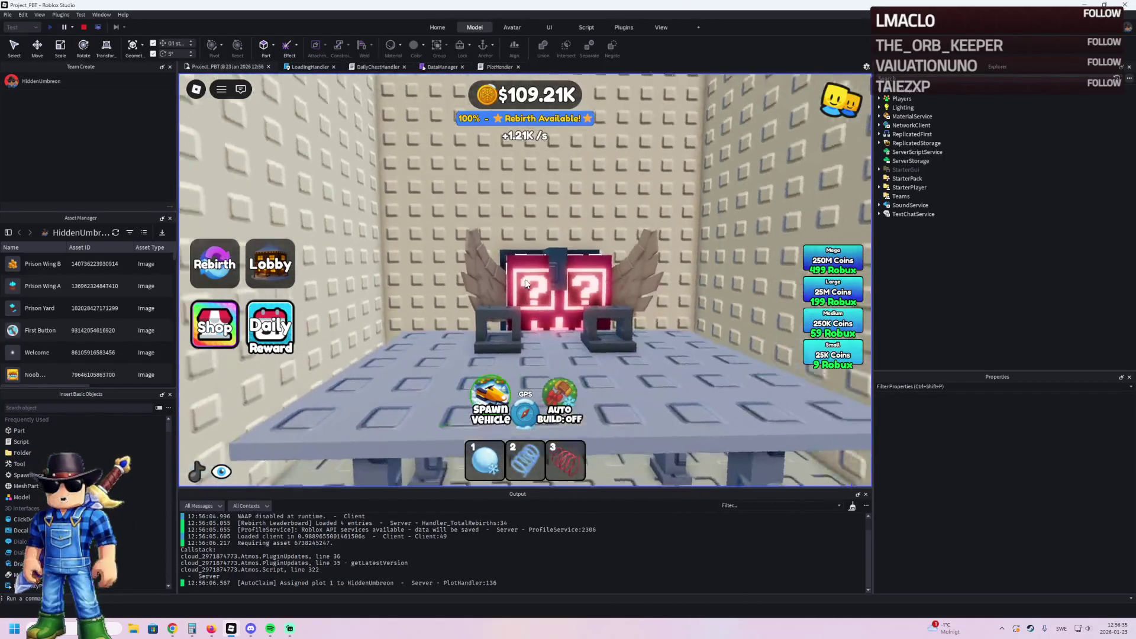
pyautogui.press('Right')
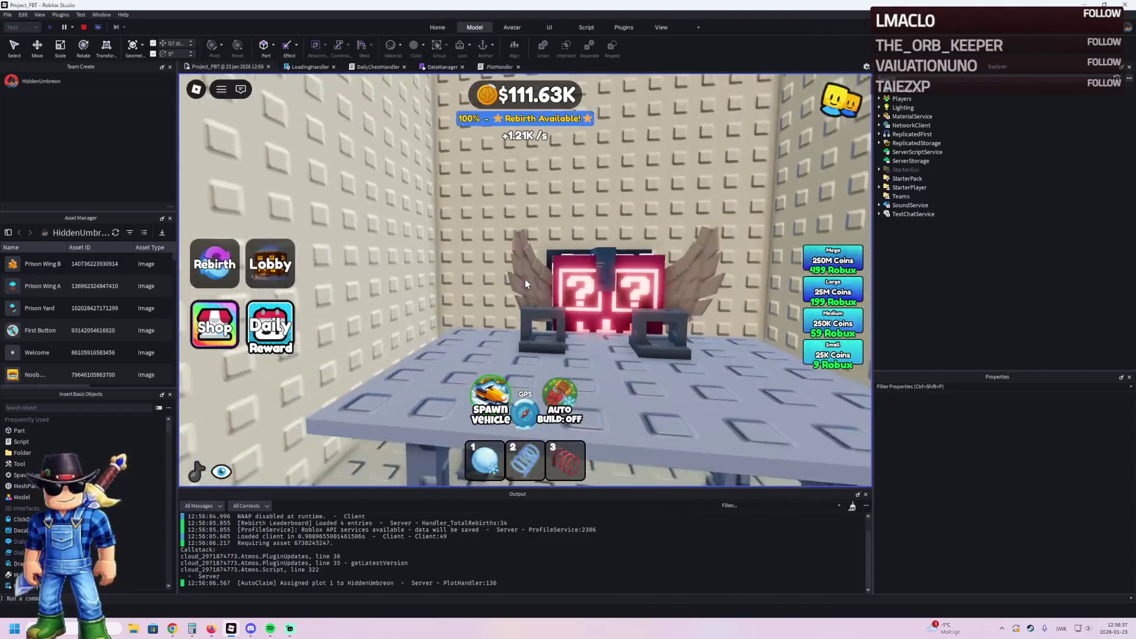
pyautogui.press('Right')
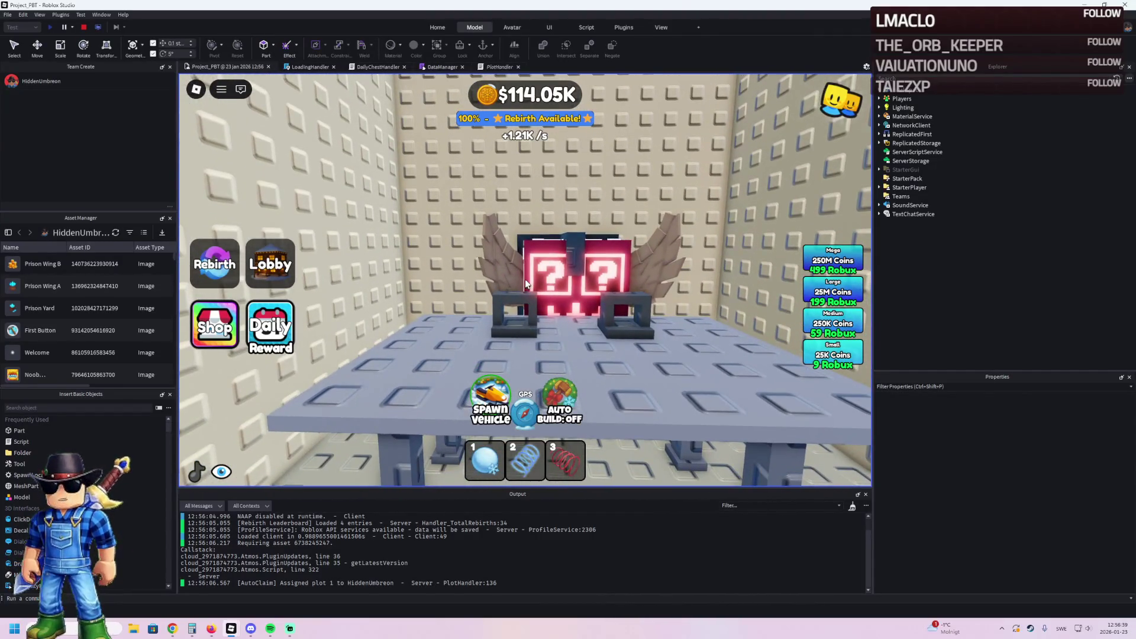
pyautogui.press('Right')
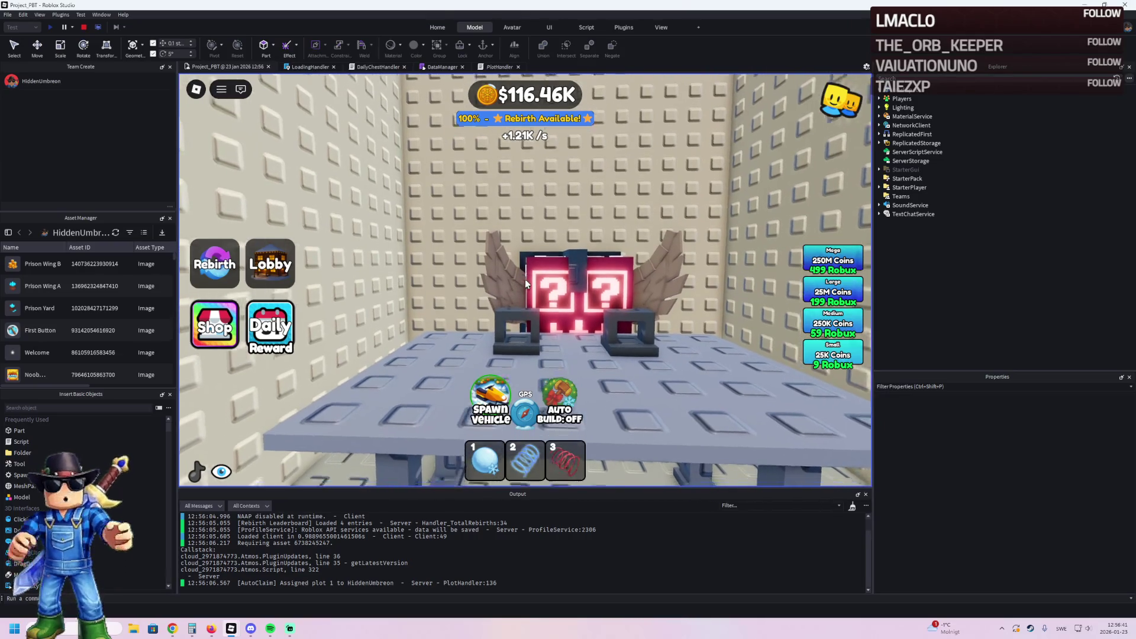
pyautogui.press('Right')
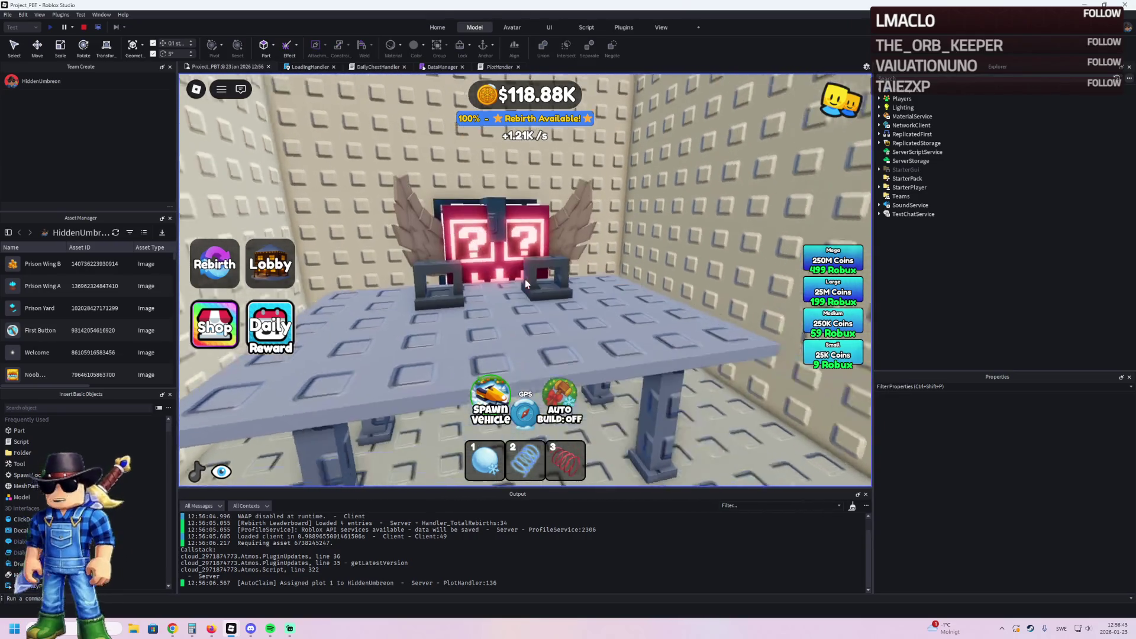
pyautogui.press('space')
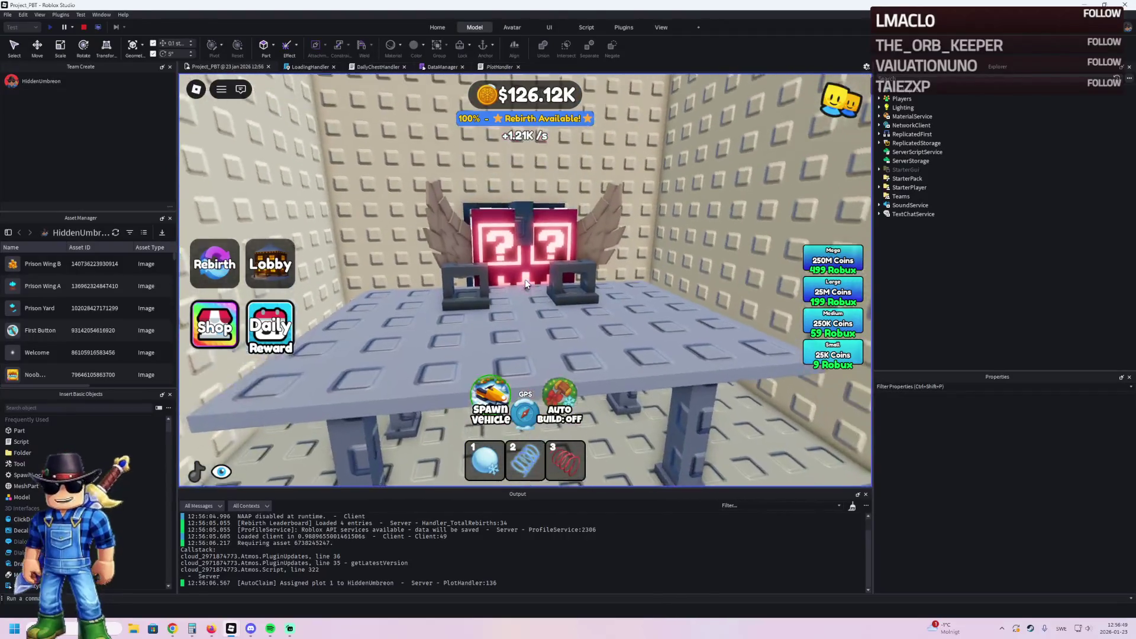
# Step: Throw the equipped snowball, step back, and stop the play test
pyautogui.press('1')
pyautogui.click(526, 285)
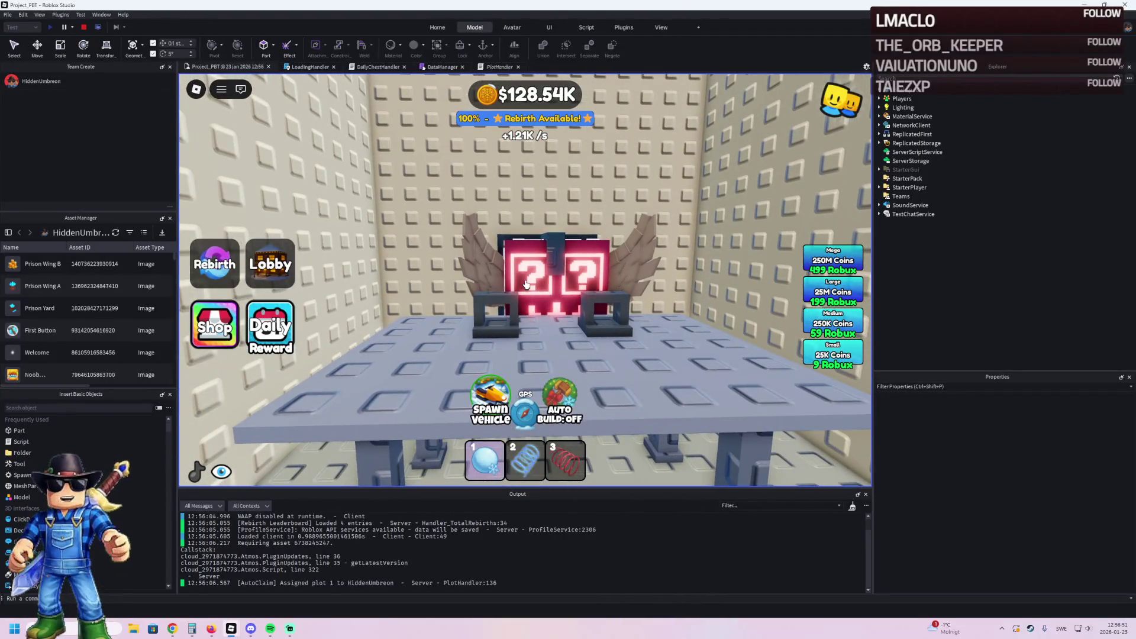
pyautogui.scroll(-3, 526, 285)
pyautogui.press('s')
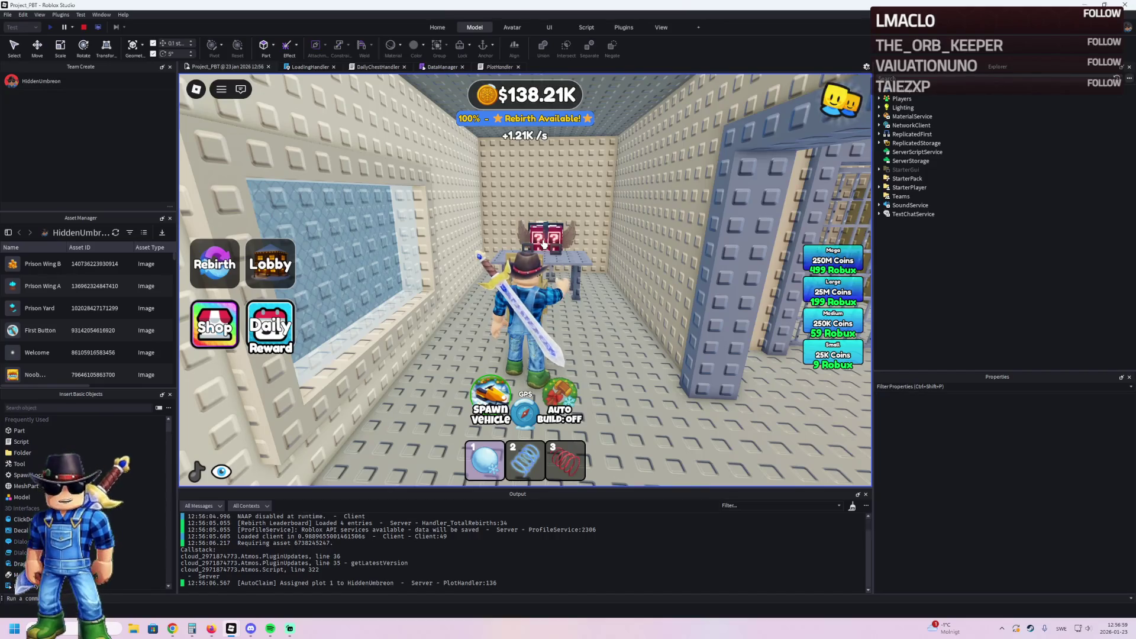
pyautogui.click(83, 26)
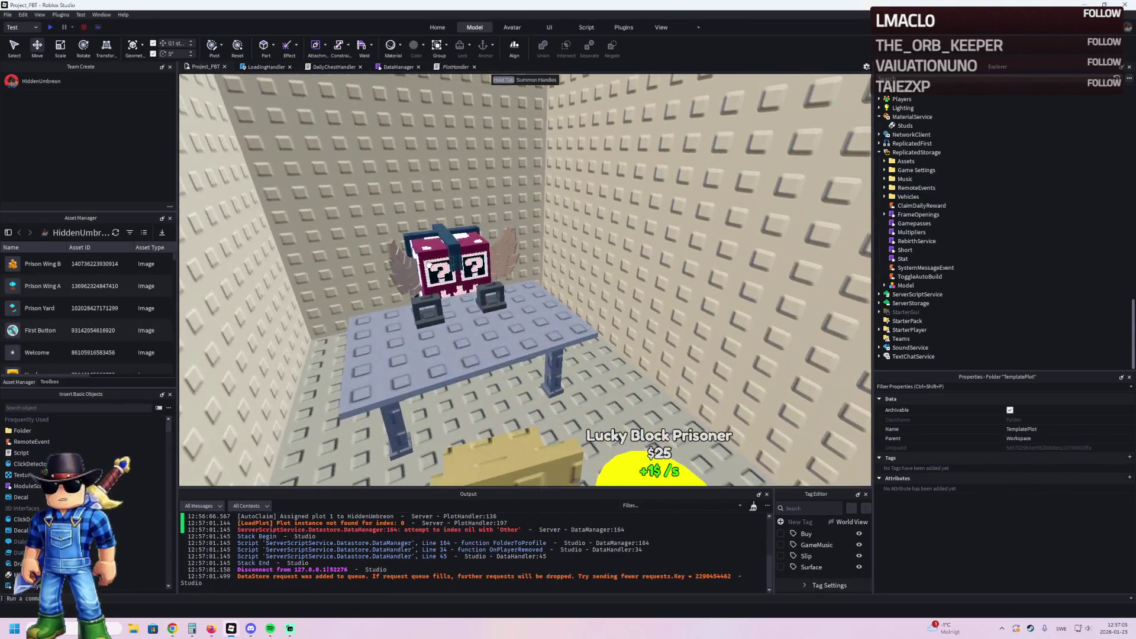
# Step: Select the lucky block's Cube part and enable CanCollide
pyautogui.click(429, 262)
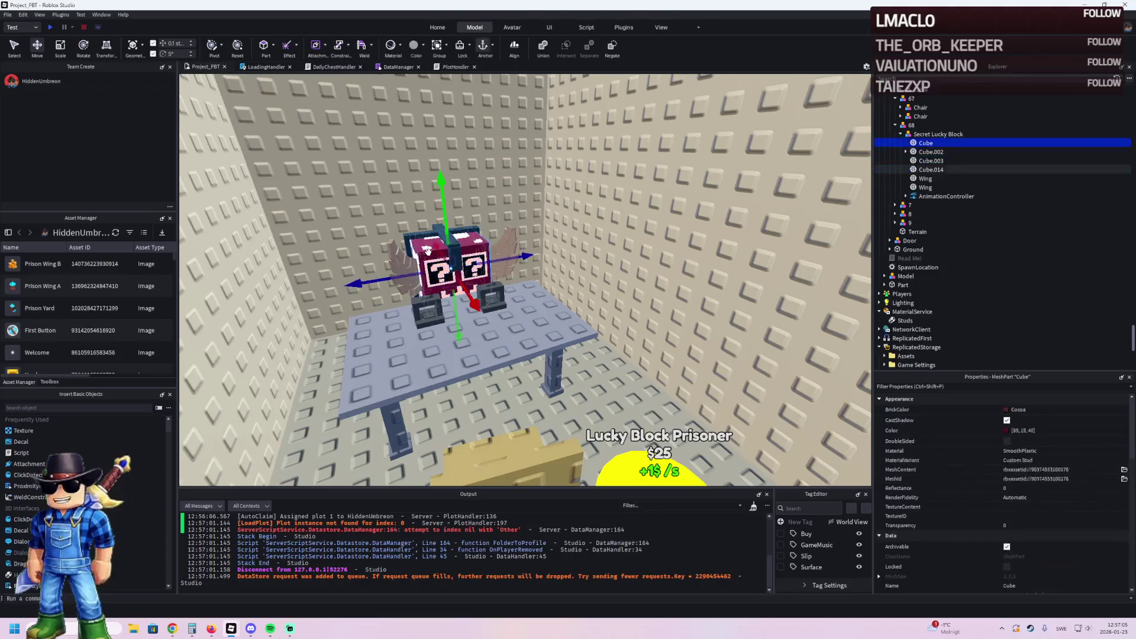
pyautogui.press('f')
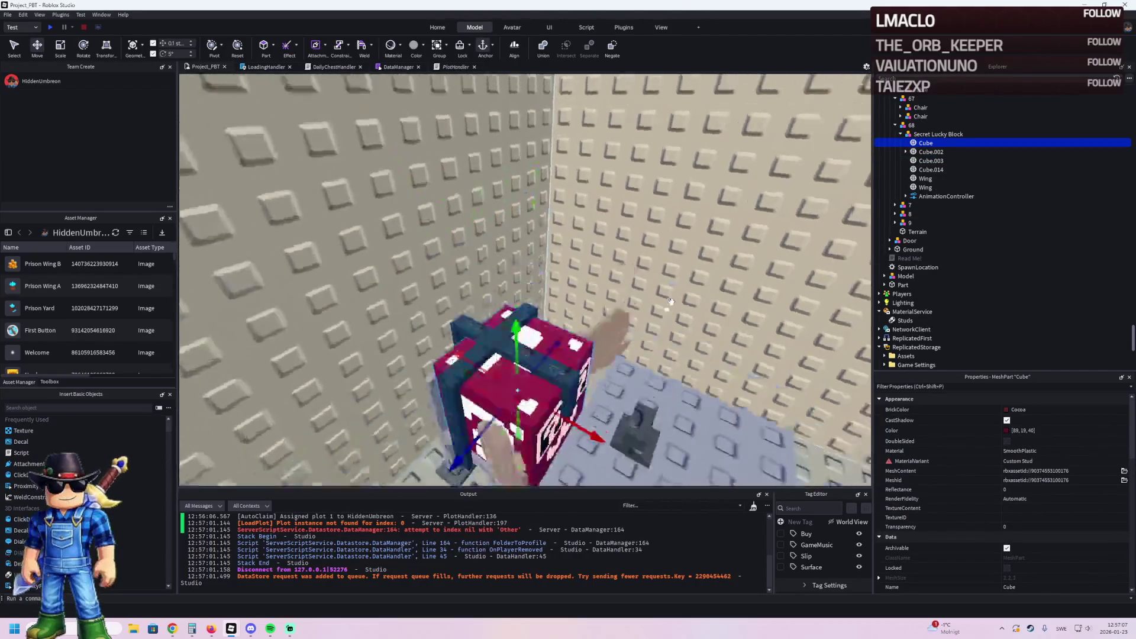
pyautogui.scroll(-2, 1020, 507)
pyautogui.scroll(-8, 1017, 504)
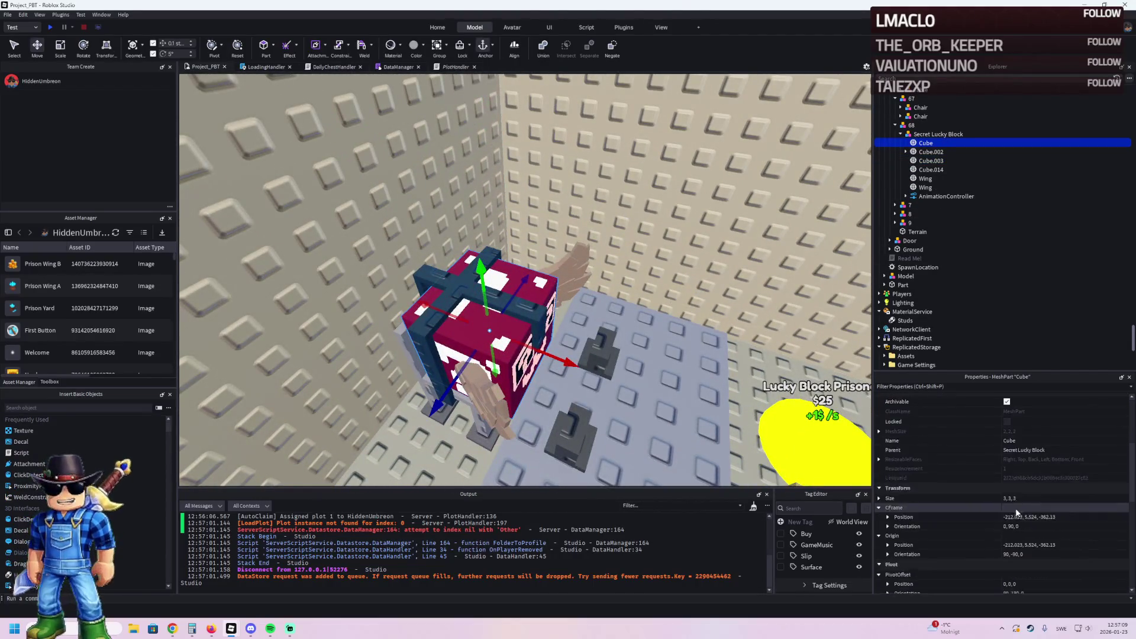
pyautogui.click(1006, 528)
# Step: Fly the camera around the cell to review the table, chair and purchase pads
pyautogui.press('s')
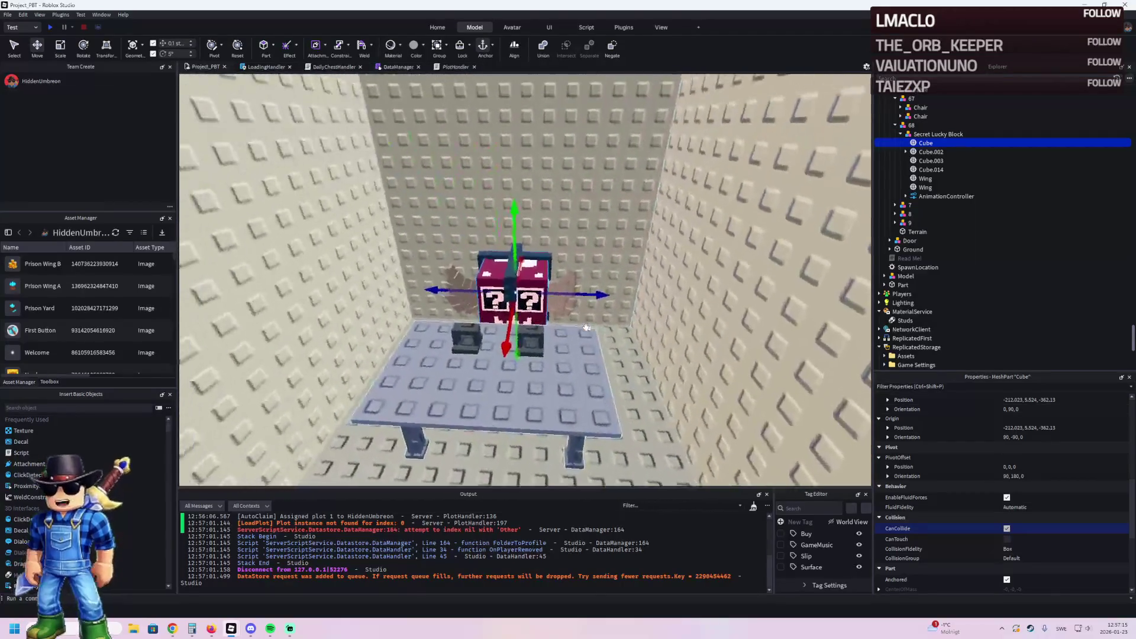
pyautogui.press('w')
pyautogui.press('d')
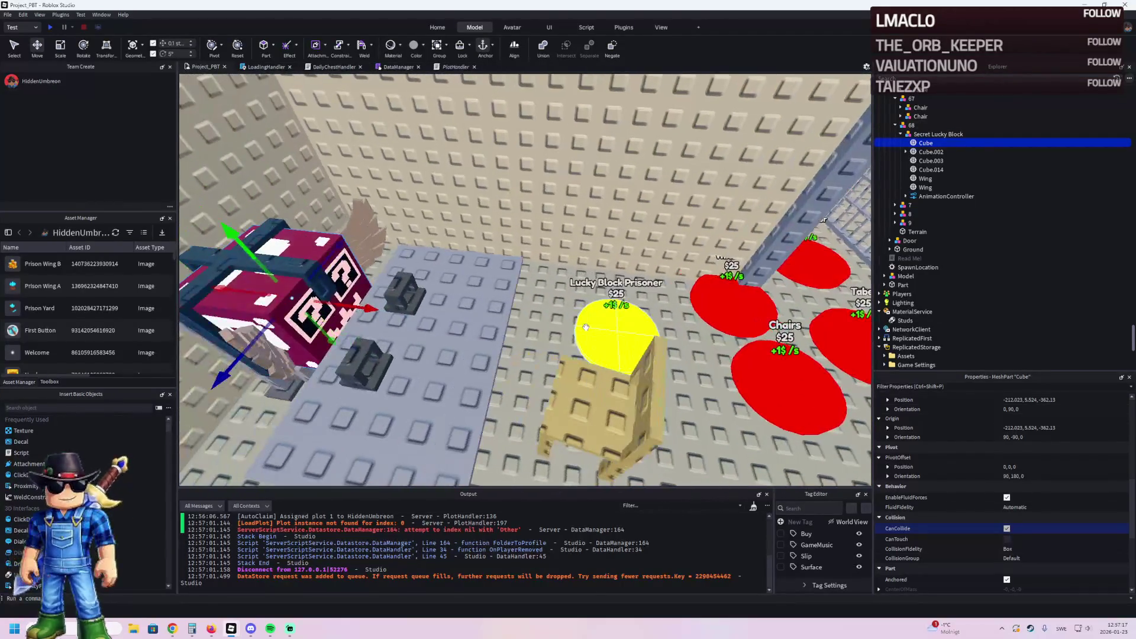
pyautogui.press('a')
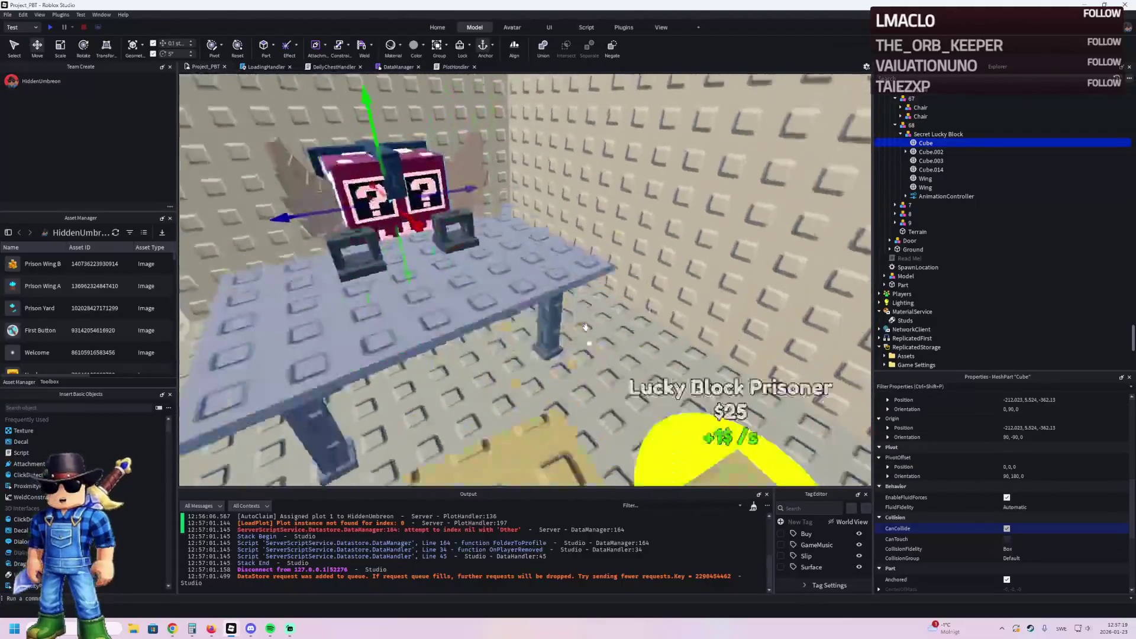
pyautogui.press('s')
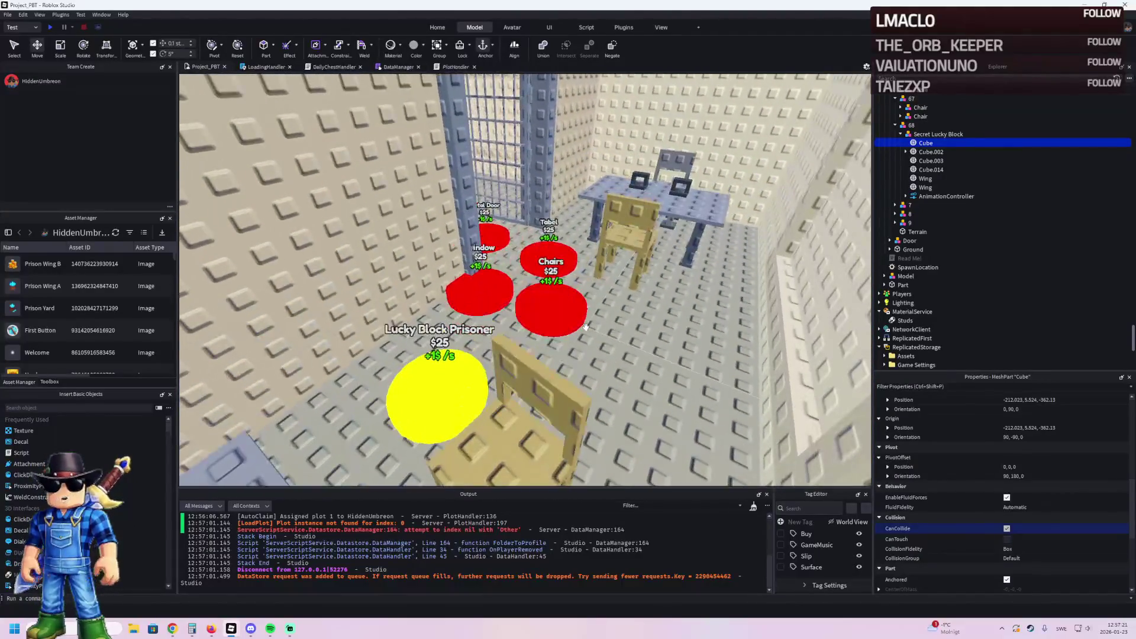
pyautogui.press('s')
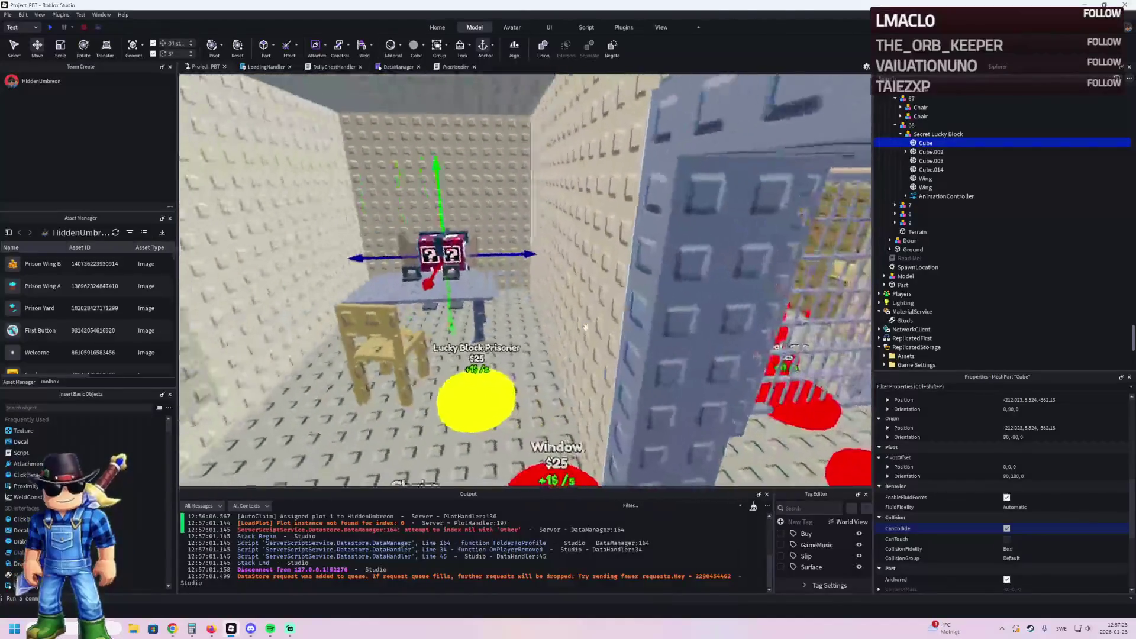